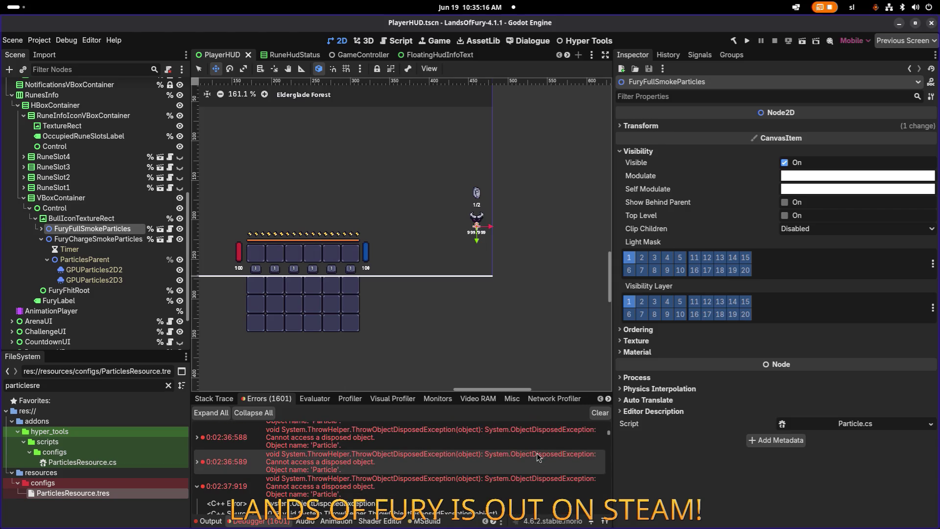
Review the ObjectDisposedException stack trace in the Errors panel, then switch to Visual Studio Code.
{"action": "scroll", "coordinate": [536, 453], "scroll_direction": "up", "scroll_amount": 5}
{"action": "scroll", "coordinate": [537, 453], "scroll_direction": "up", "scroll_amount": 10}
{"action": "scroll", "coordinate": [536, 452], "scroll_direction": "up", "scroll_amount": 15}
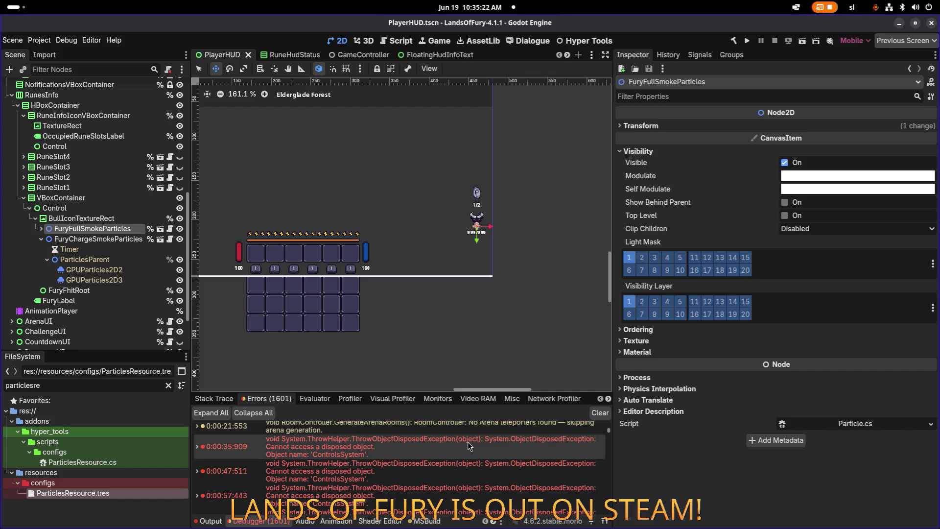
{"action": "mouse_move", "coordinate": [446, 448]}
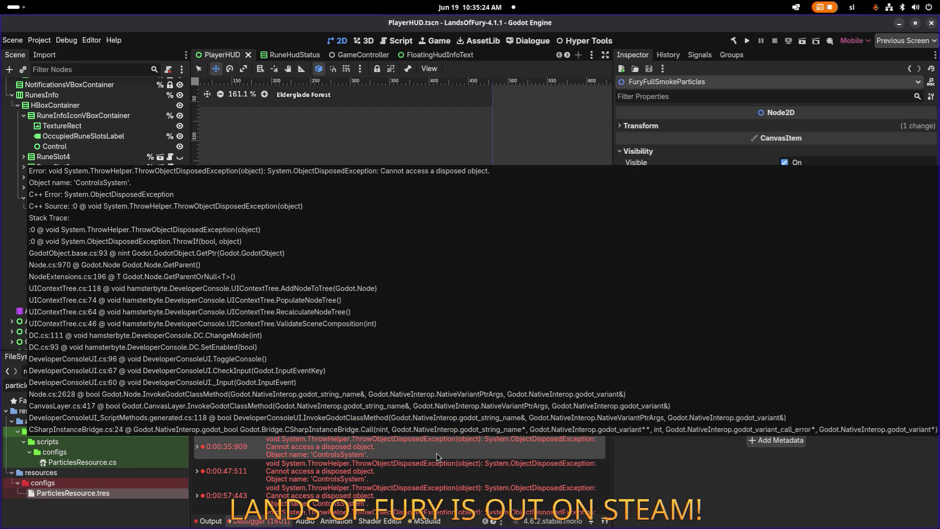
{"action": "key", "text": "alt+Tab"}
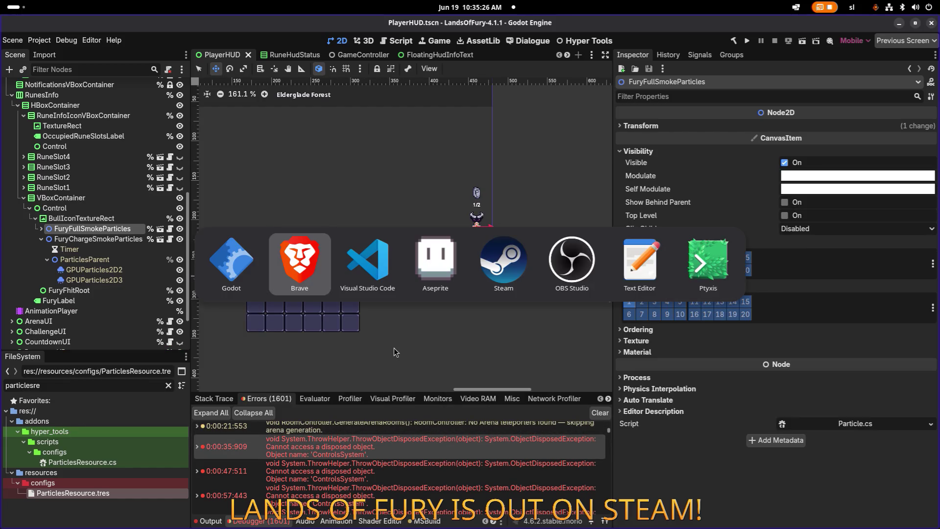
{"action": "key", "text": "alt+Tab"}
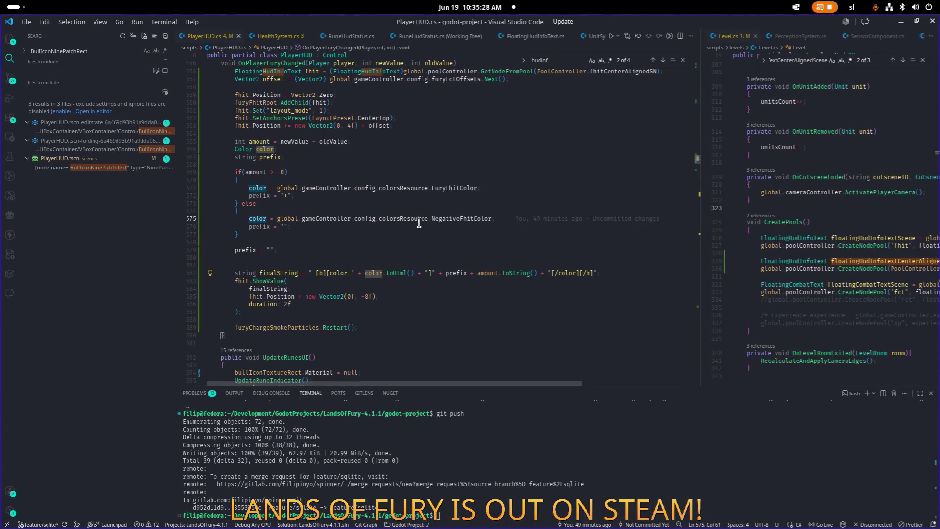
Inspect the colorsResource line 575 in PlayerHUD.cs, then minimize VS Code back to Godot.
{"action": "left_click", "coordinate": [419, 223]}
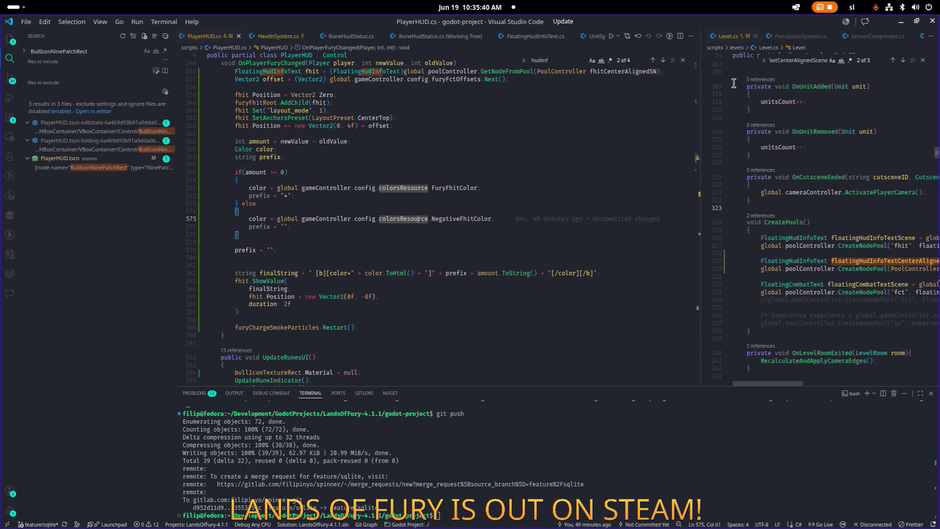
{"action": "left_click", "coordinate": [901, 22]}
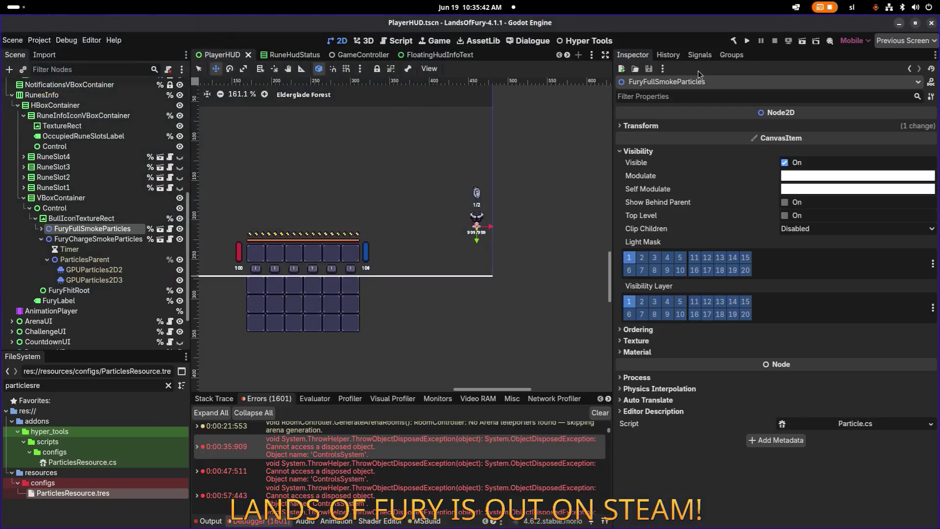
Add a Control child to BullIconTextureRect, make it the first child, and name it ParticlePivot.
{"action": "scroll", "coordinate": [423, 223], "scroll_direction": "up", "scroll_amount": 6}
{"action": "left_click", "coordinate": [100, 219]}
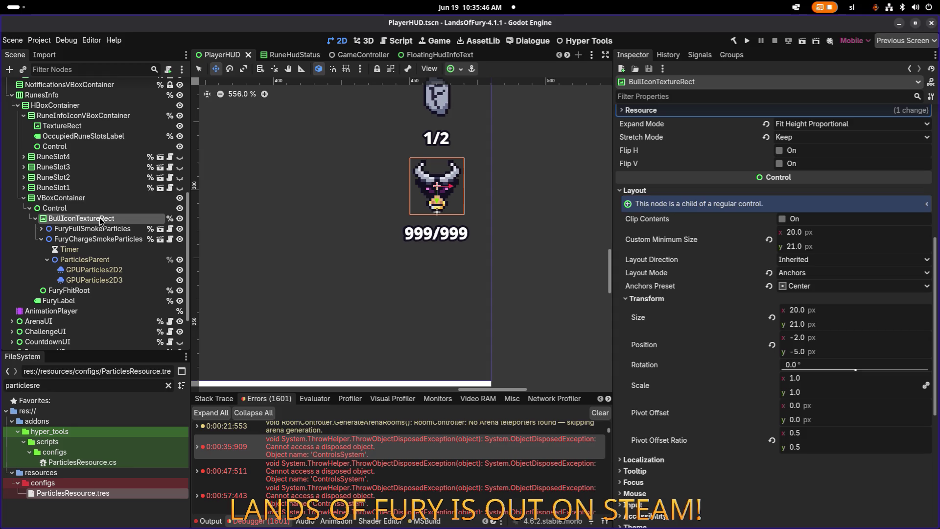
{"action": "right_click", "coordinate": [98, 219]}
{"action": "left_click", "coordinate": [144, 236]}
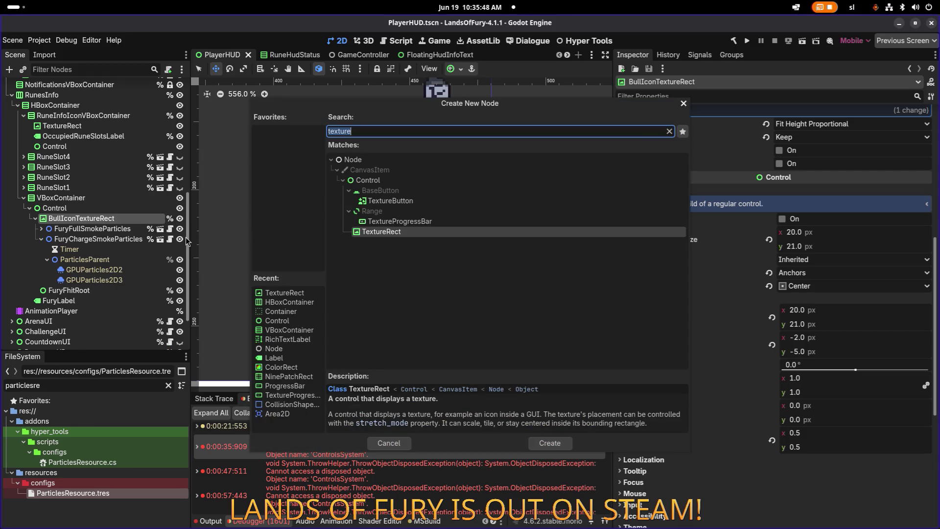
{"action": "type", "text": "control"}
{"action": "key", "text": "Return"}
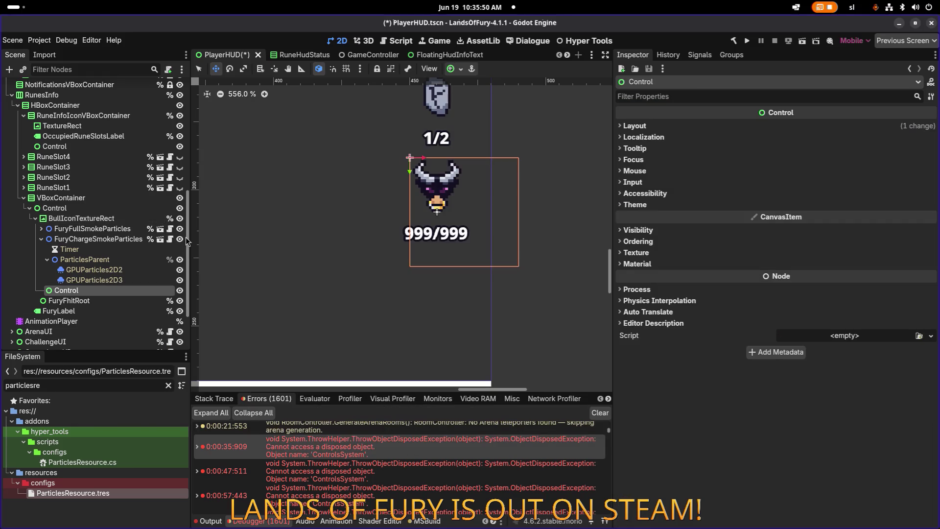
{"action": "left_click_drag", "start_coordinate": [66, 290], "coordinate": [101, 225]}
{"action": "double_click", "coordinate": [105, 229]}
{"action": "type", "text": "ParticleP"}
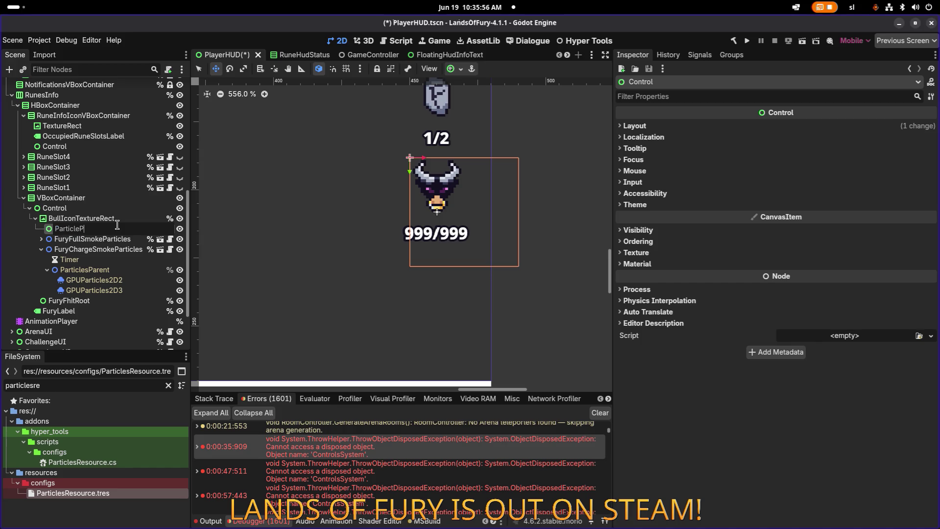
{"action": "type", "text": "ivot"}
{"action": "key", "text": "Return"}
Make ParticlePivot accessible as a unique name and save the scene.
{"action": "right_click", "coordinate": [114, 227]}
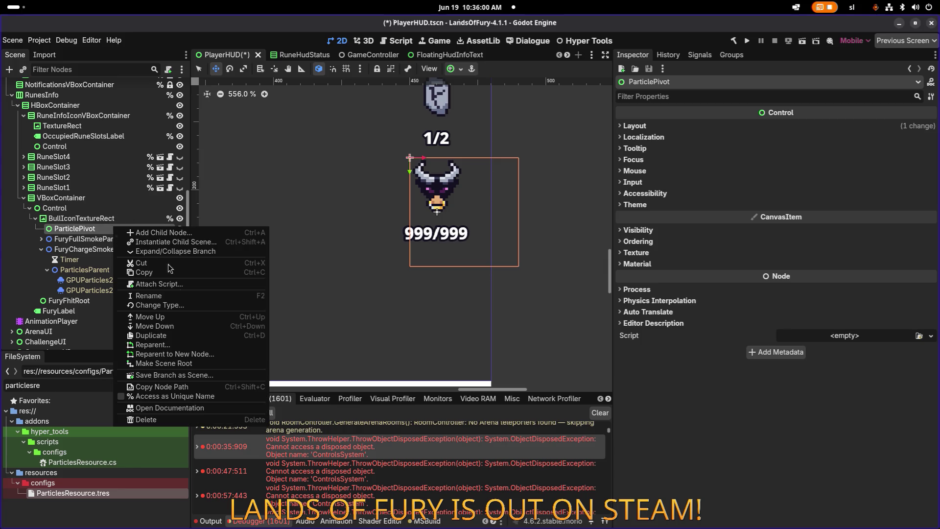
{"action": "left_click", "coordinate": [199, 396]}
{"action": "key", "text": "ctrl+s"}
Compare ParticlePivot's layout properties with BullIconTextureRect's layout and transform settings.
{"action": "left_click", "coordinate": [109, 240]}
{"action": "left_click", "coordinate": [111, 228]}
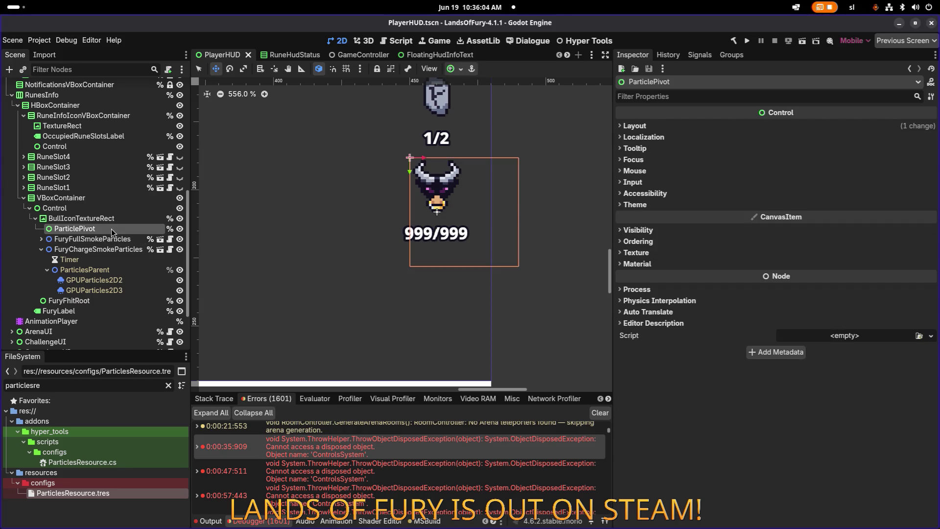
{"action": "scroll", "coordinate": [378, 194], "scroll_direction": "up", "scroll_amount": 2}
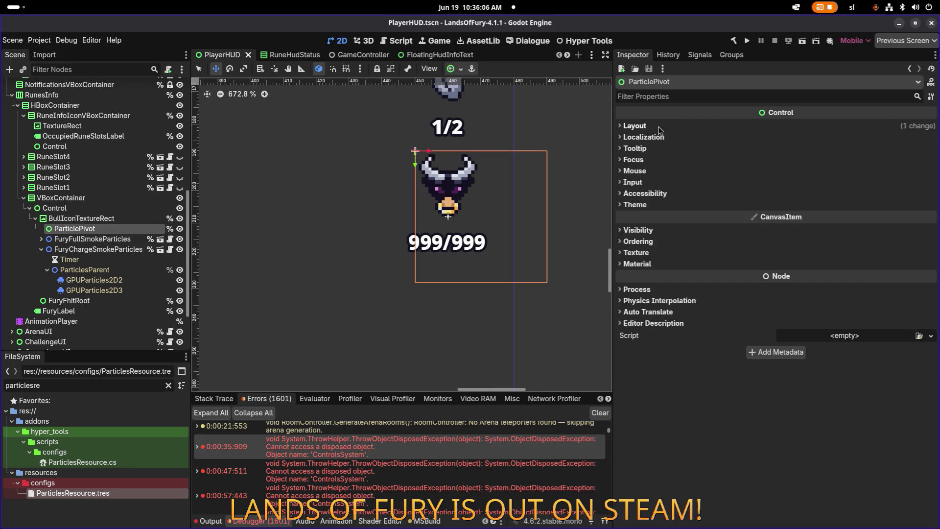
{"action": "left_click", "coordinate": [659, 126]}
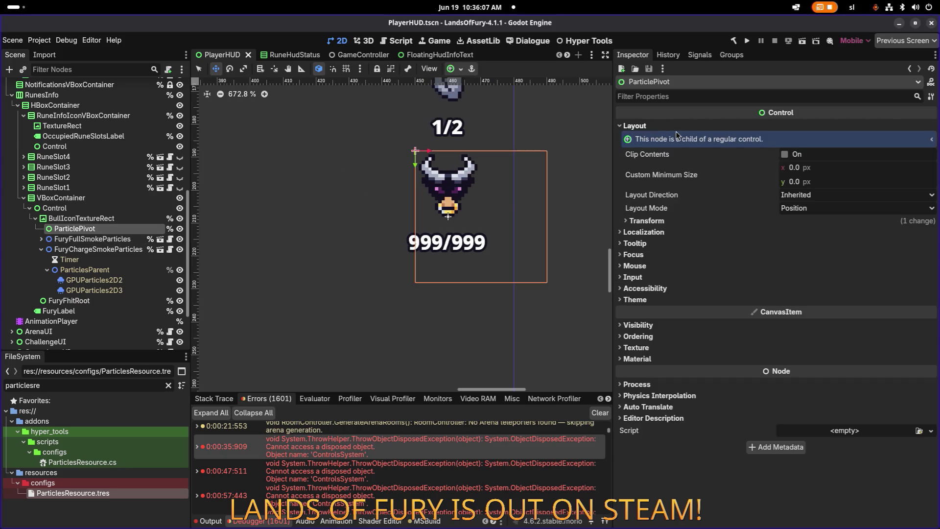
{"action": "left_click", "coordinate": [125, 219]}
{"action": "left_click", "coordinate": [116, 229]}
{"action": "left_click", "coordinate": [122, 220]}
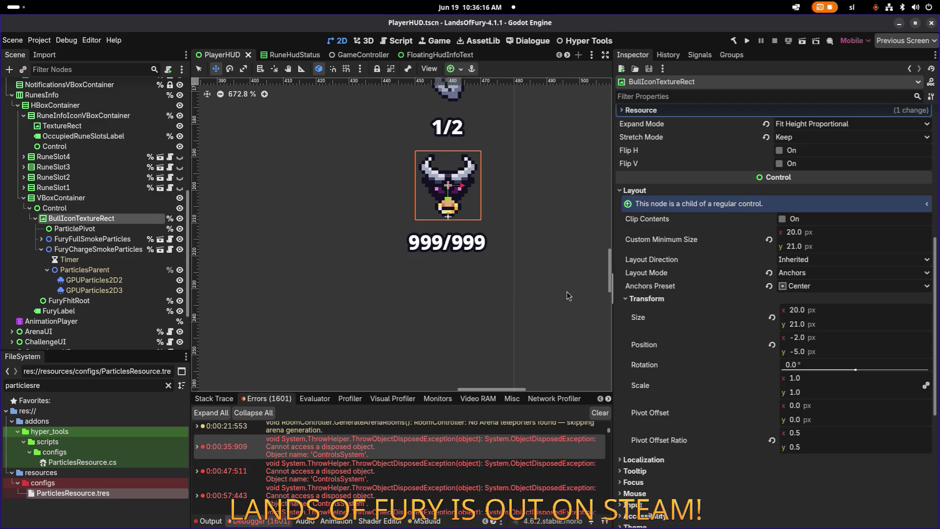
{"action": "left_click", "coordinate": [150, 229]}
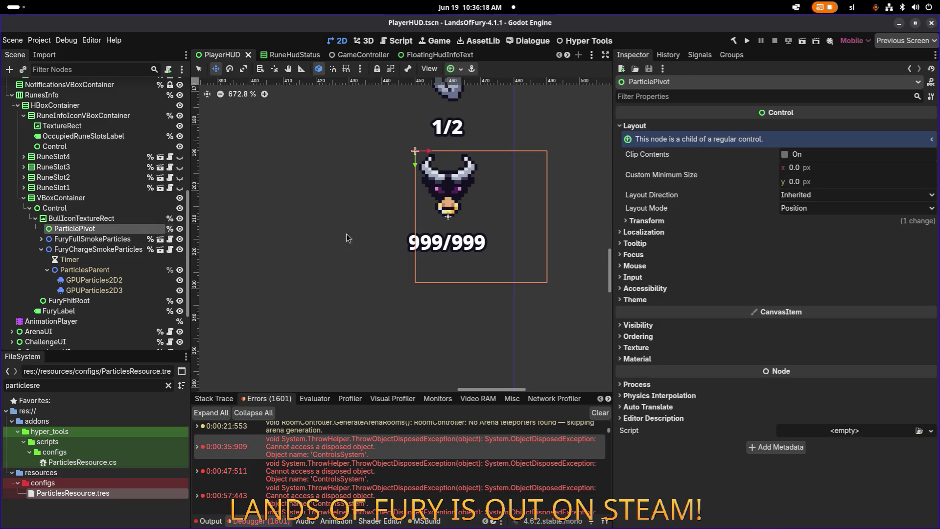
Try Anchors layout mode with the Center preset on ParticlePivot, then revert to Position mode.
{"action": "left_click", "coordinate": [683, 222]}
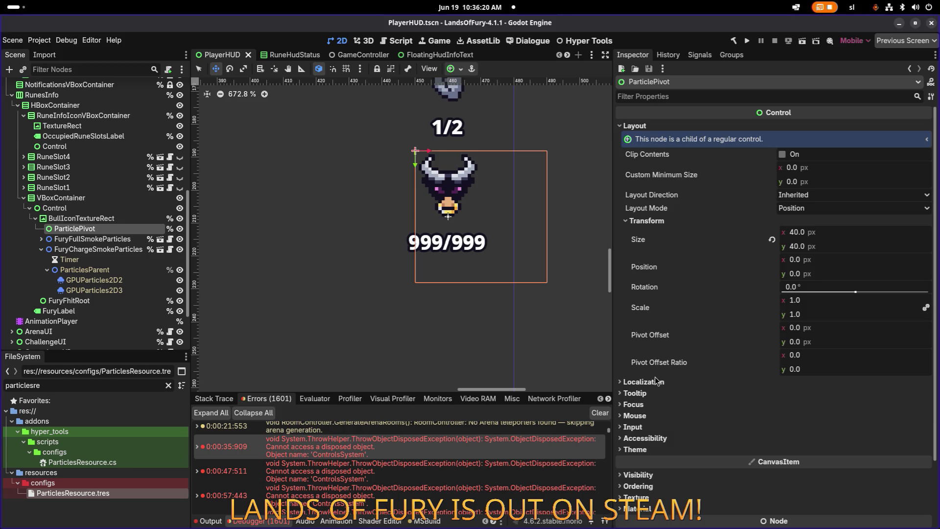
{"action": "left_click", "coordinate": [809, 200]}
{"action": "left_click", "coordinate": [811, 202]}
{"action": "left_click", "coordinate": [811, 210]}
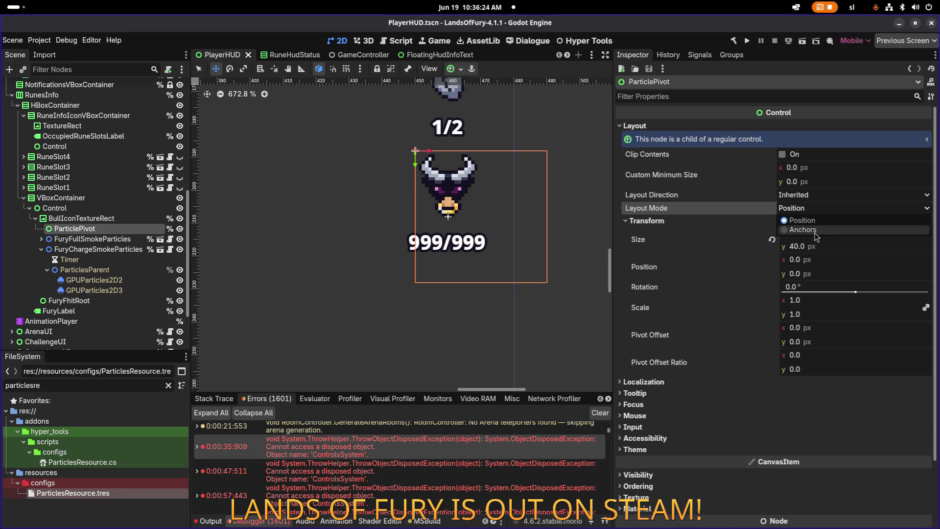
{"action": "left_click", "coordinate": [816, 234]}
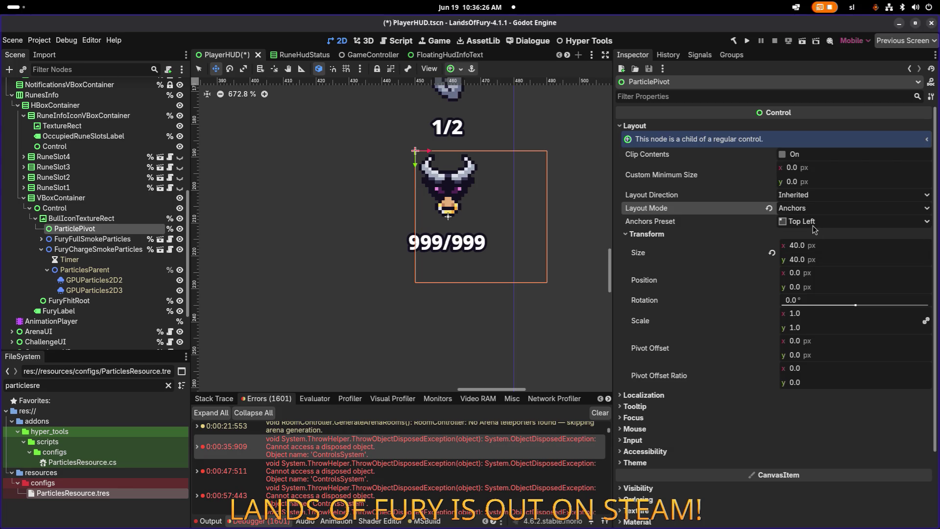
{"action": "left_click", "coordinate": [814, 230]}
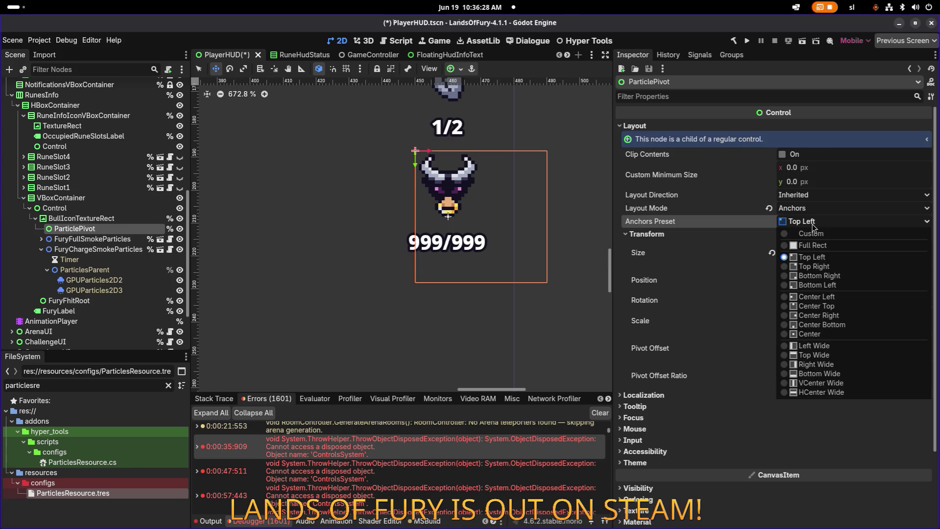
{"action": "left_click", "coordinate": [835, 334]}
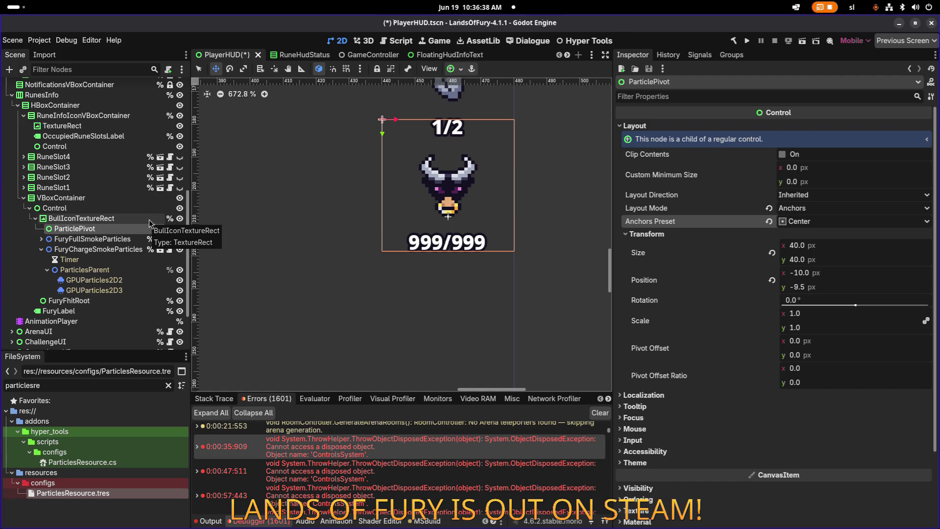
{"action": "left_click", "coordinate": [770, 208]}
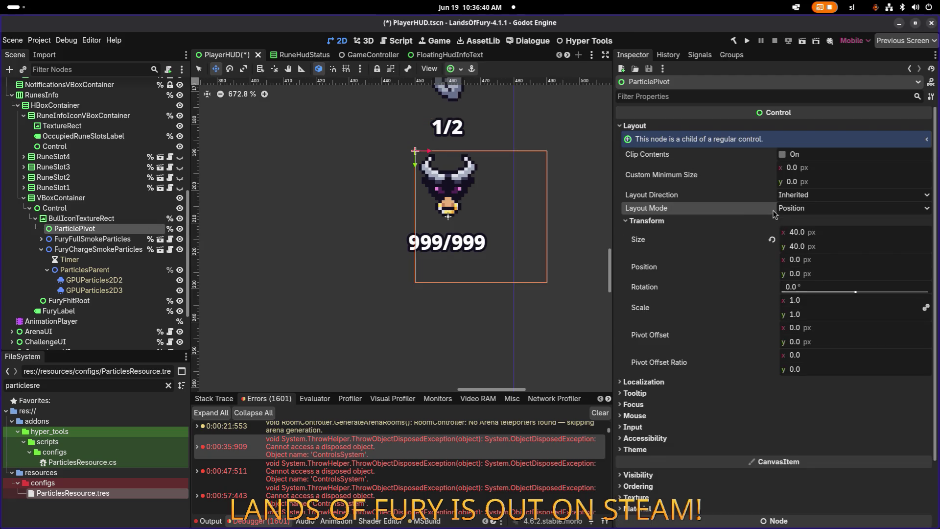
Set ParticlePivot's size to 0×0 and move it to position 10,20.
{"action": "left_click", "coordinate": [846, 235]}
{"action": "type", "text": "0"}
{"action": "key", "text": "Tab"}
{"action": "type", "text": "0"}
{"action": "key", "text": "Return"}
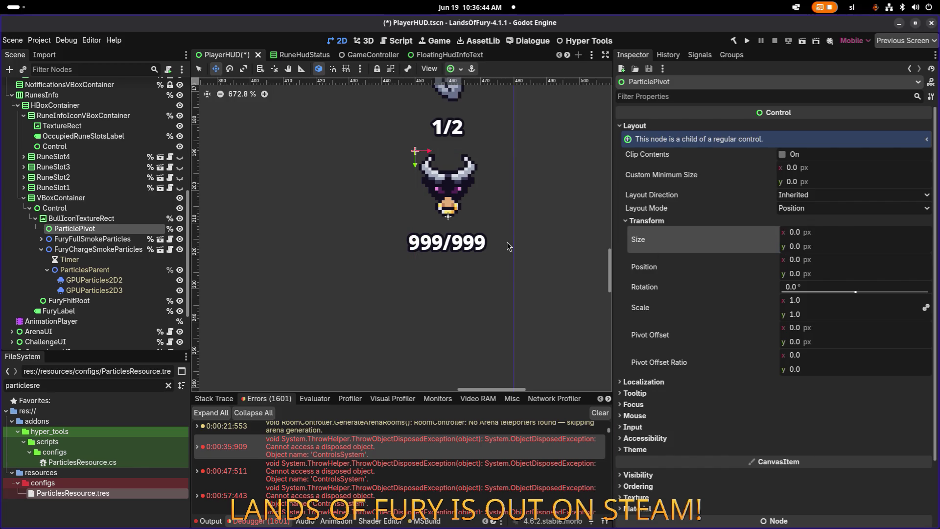
{"action": "scroll", "coordinate": [448, 206], "scroll_direction": "up", "scroll_amount": 5}
{"action": "left_click_drag", "start_coordinate": [390, 109], "coordinate": [443, 227]}
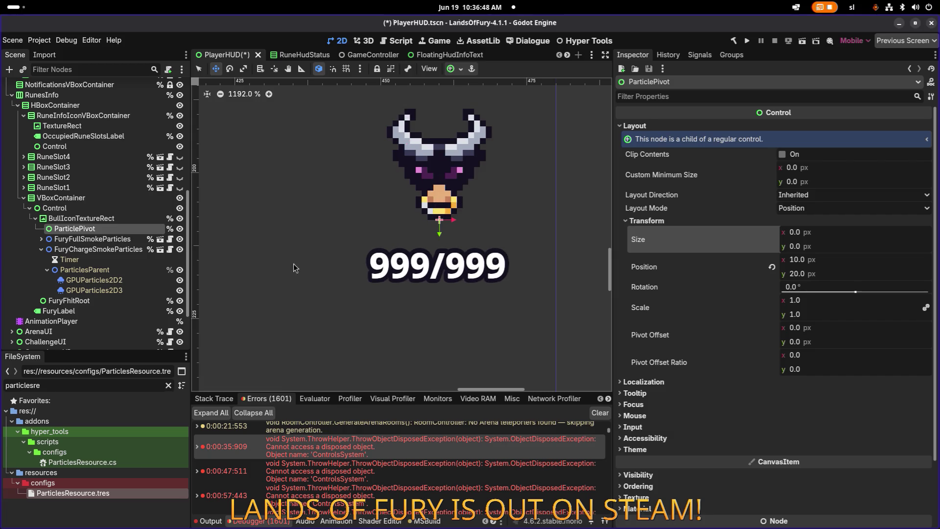
Delete the FuryChargeSmokeParticles and FuryFullSmokeParticles nodes and save the scene.
{"action": "left_click", "coordinate": [98, 249]}
{"action": "left_click", "coordinate": [88, 239], "text": "ctrl"}
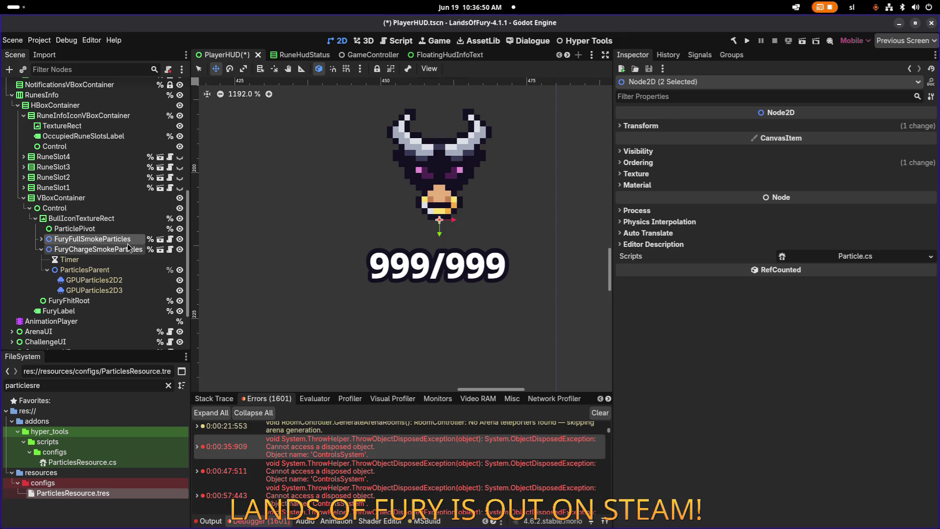
{"action": "key", "text": "Delete"}
{"action": "key", "text": "Return"}
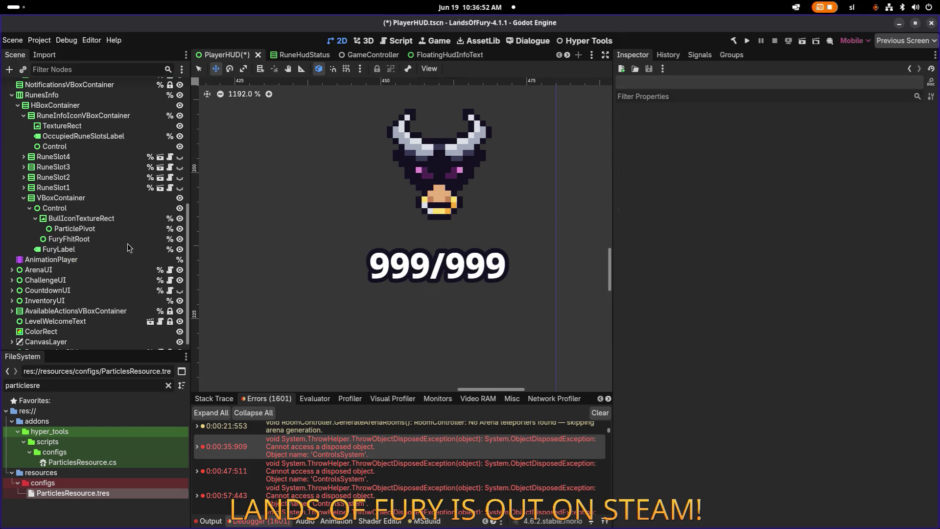
{"action": "left_click", "coordinate": [124, 230]}
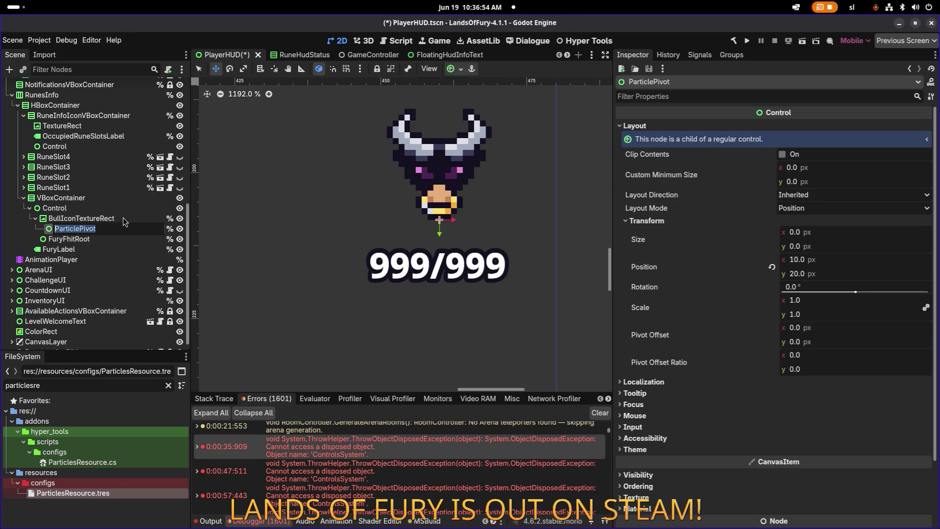
{"action": "left_click", "coordinate": [122, 218]}
{"action": "key", "text": "ctrl+s"}
{"action": "key", "text": "alt+Tab"}
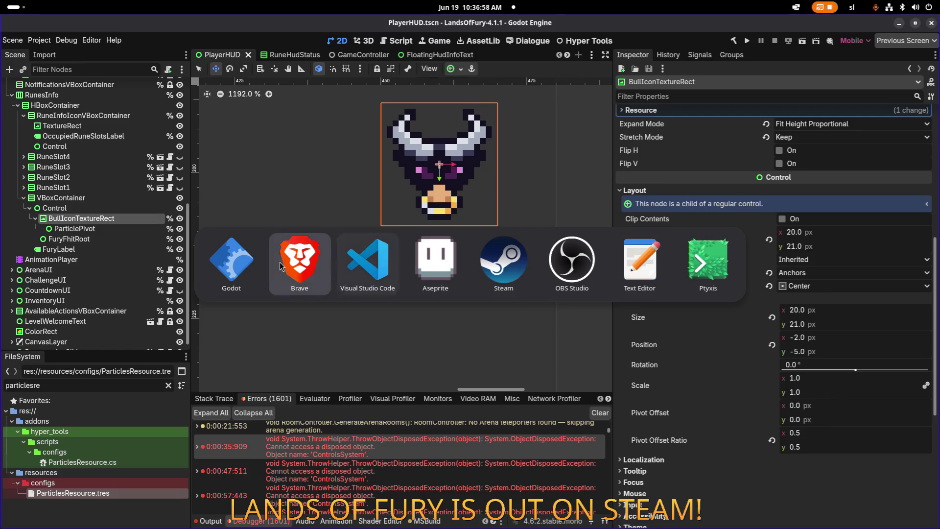
Search PlayerHUD.cs for 'partic' to locate the particle lookups in _Ready.
{"action": "left_click", "coordinate": [353, 267]}
{"action": "scroll", "coordinate": [398, 252], "scroll_direction": "up", "scroll_amount": 20}
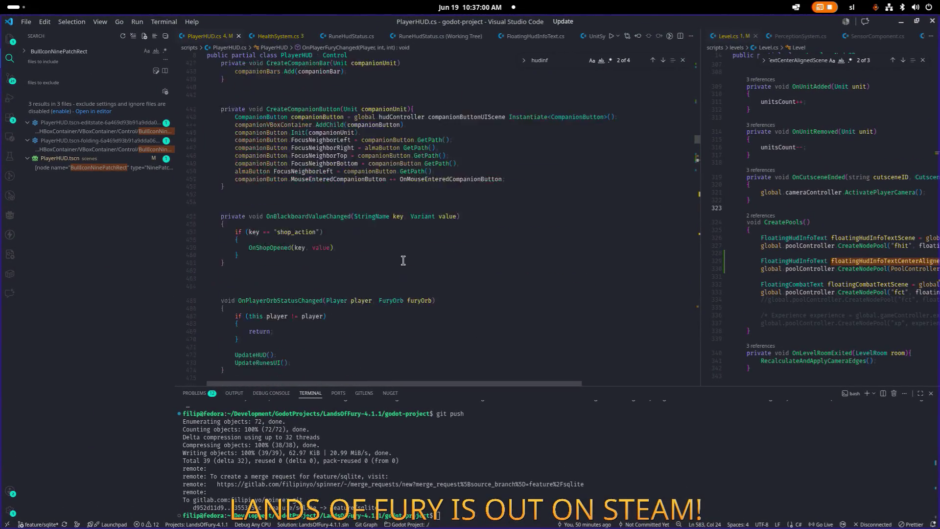
{"action": "left_click", "coordinate": [409, 256]}
{"action": "key", "text": "ctrl+f"}
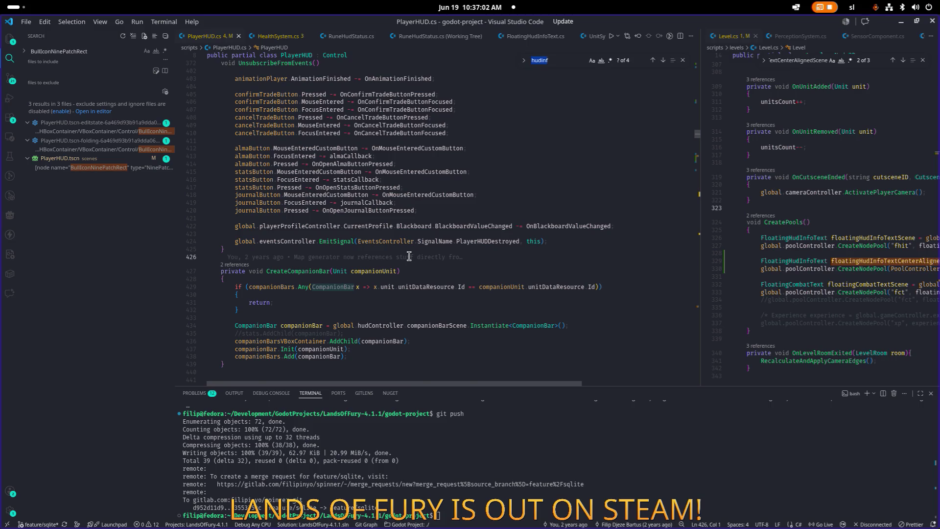
{"action": "type", "text": "pivo"}
{"action": "key", "text": "BackSpace"}
{"action": "key", "text": "BackSpace"}
{"action": "key", "text": "BackSpace"}
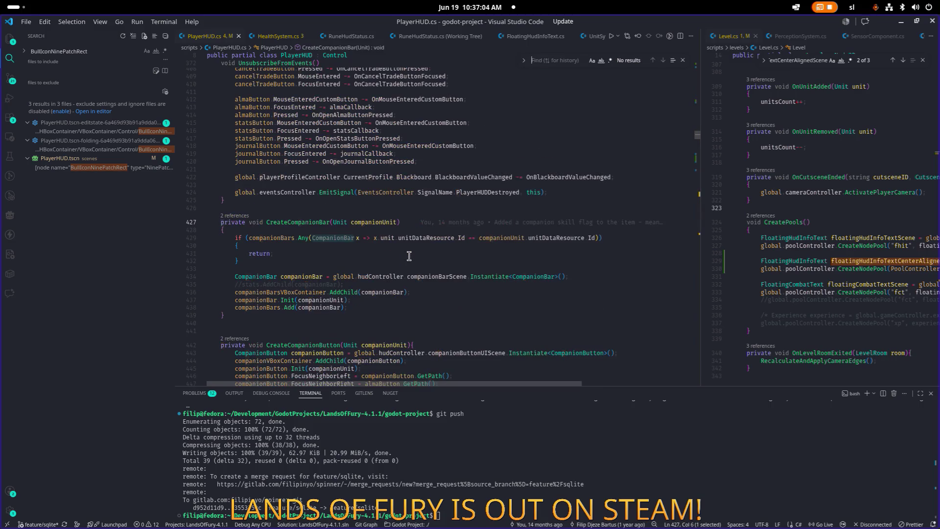
{"action": "scroll", "coordinate": [409, 257], "scroll_direction": "up", "scroll_amount": 20}
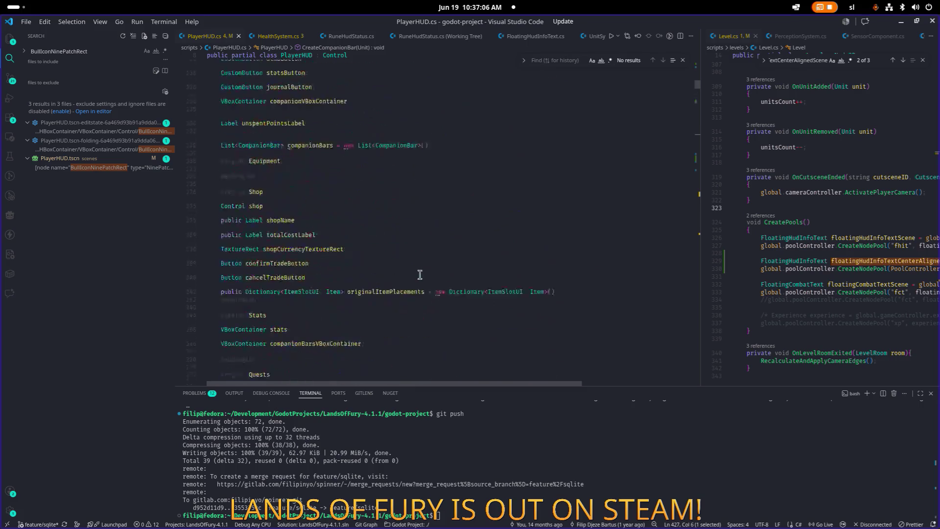
{"action": "scroll", "coordinate": [431, 225], "scroll_direction": "up", "scroll_amount": 2}
{"action": "type", "text": "par"}
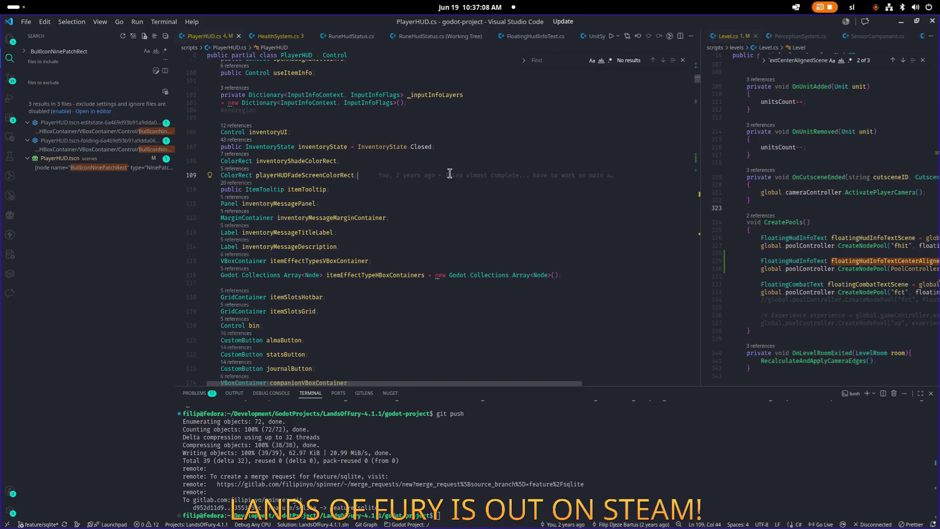
{"action": "type", "text": "tic"}
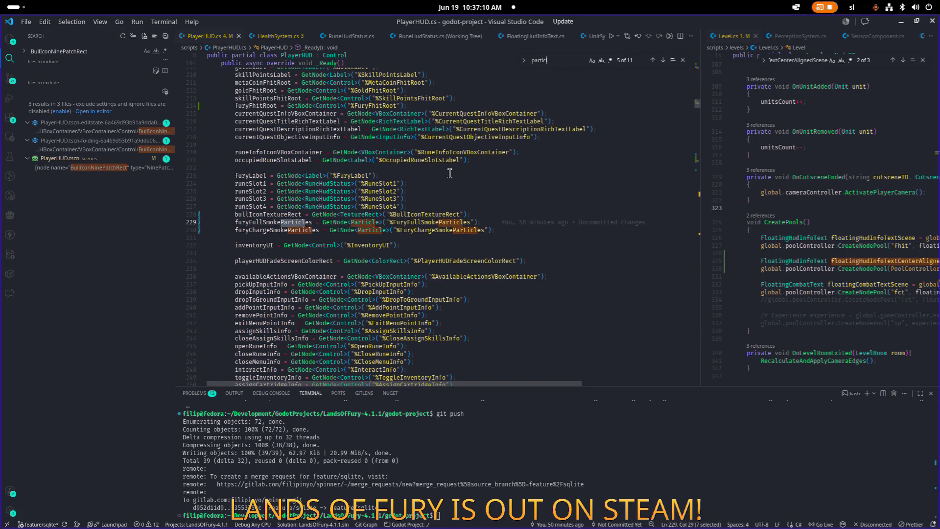
Add particlePivot = GetNode<Control>("%ParticlePivot"); below the bullIconTextureRect lookup and save.
{"action": "left_click", "coordinate": [277, 225]}
{"action": "left_click", "coordinate": [507, 216]}
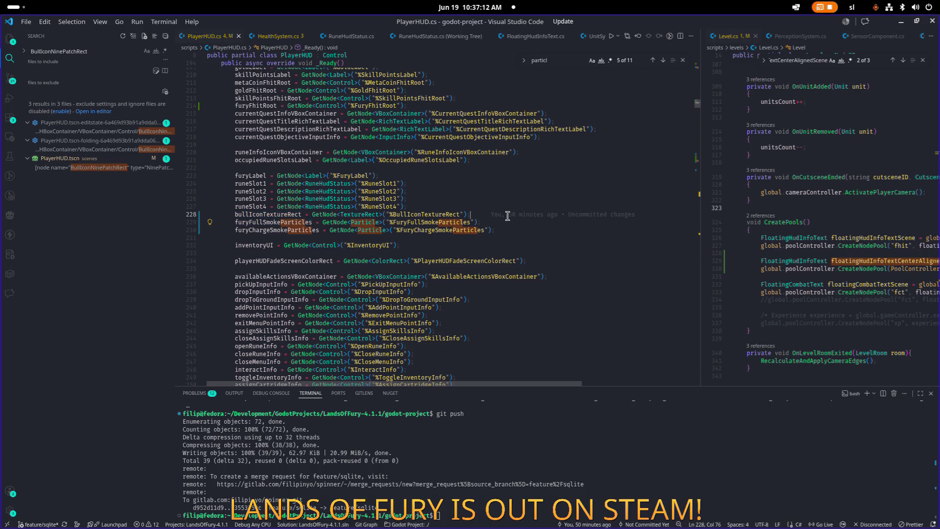
{"action": "key", "text": "Return"}
{"action": "type", "text": "articlePivot"}
{"action": "type", "text": "p"}
{"action": "key", "text": "End"}
{"action": "type", "text": "G"}
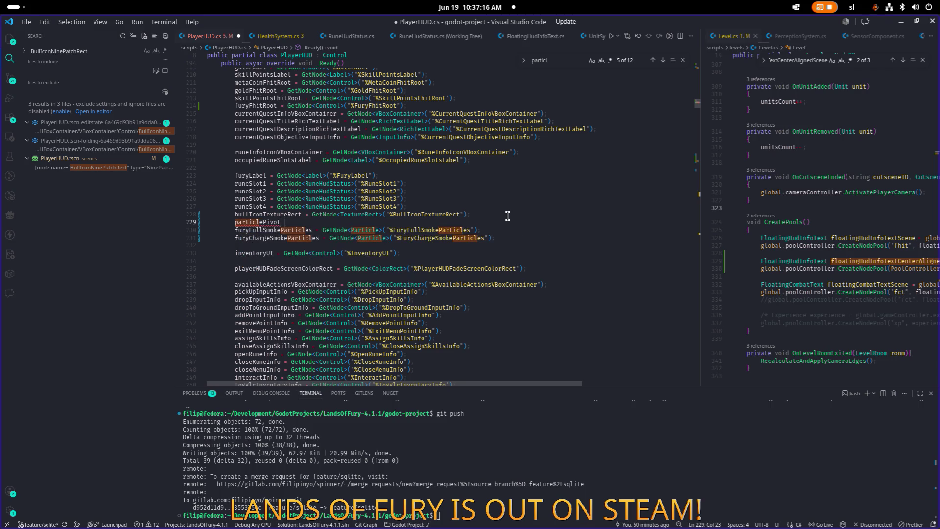
{"action": "type", "text": "etNod"}
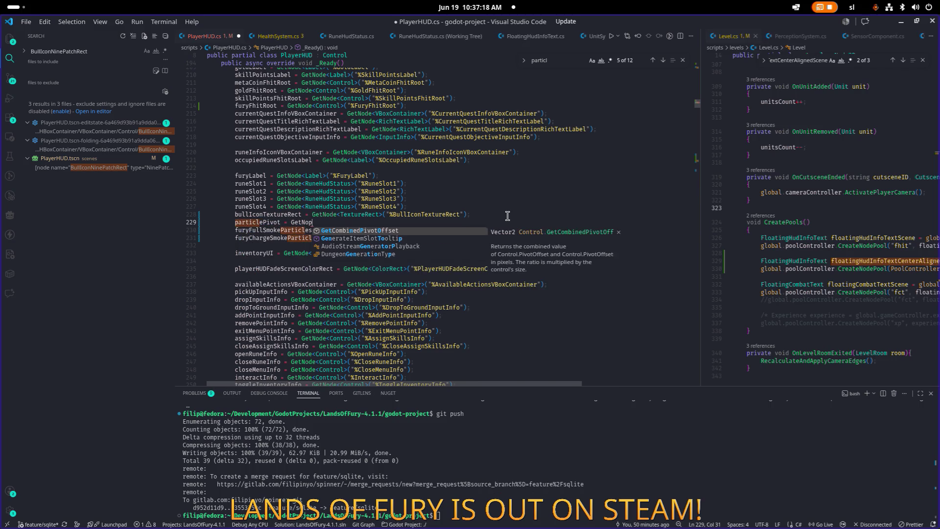
{"action": "key", "text": "Tab"}
{"action": "type", "text": "<Cp"}
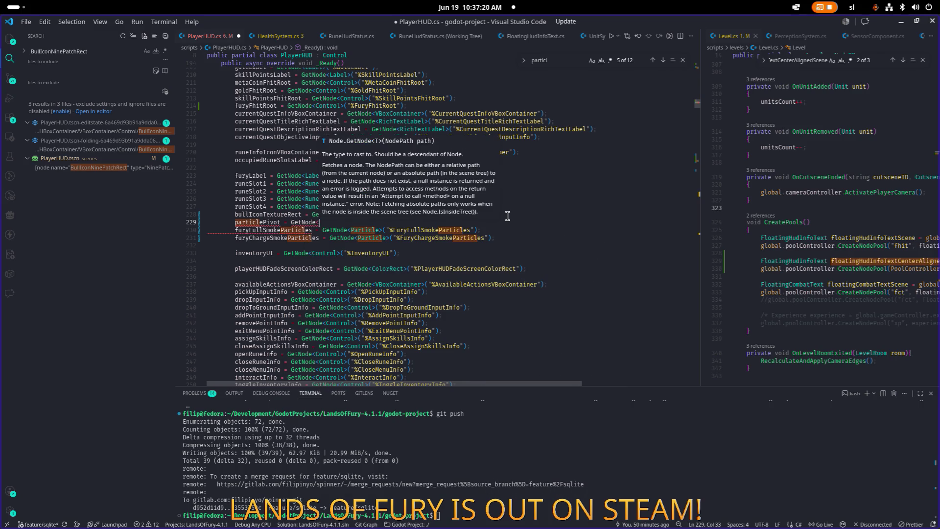
{"action": "key", "text": "BackSpace"}
{"action": "type", "text": "ontrol"}
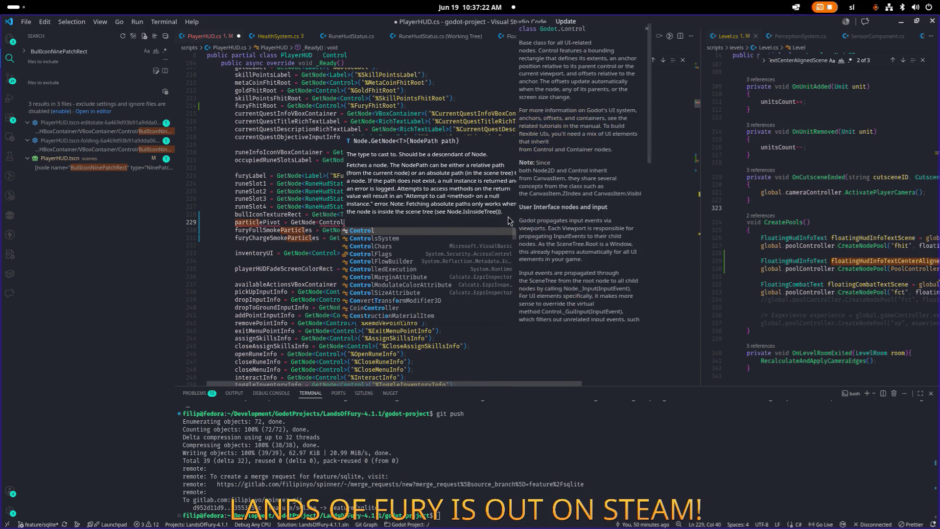
{"action": "type", "text": ">(\"%P"}
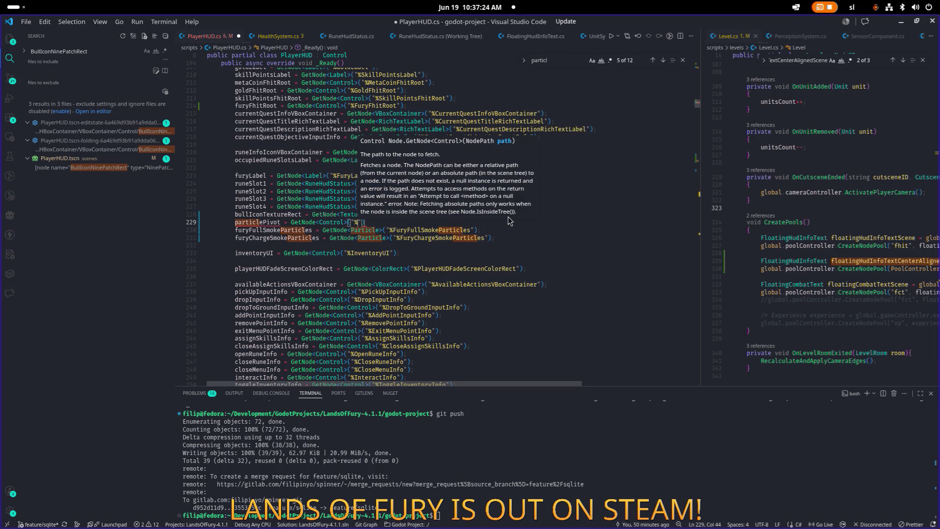
{"action": "type", "text": "articlePivot\");"}
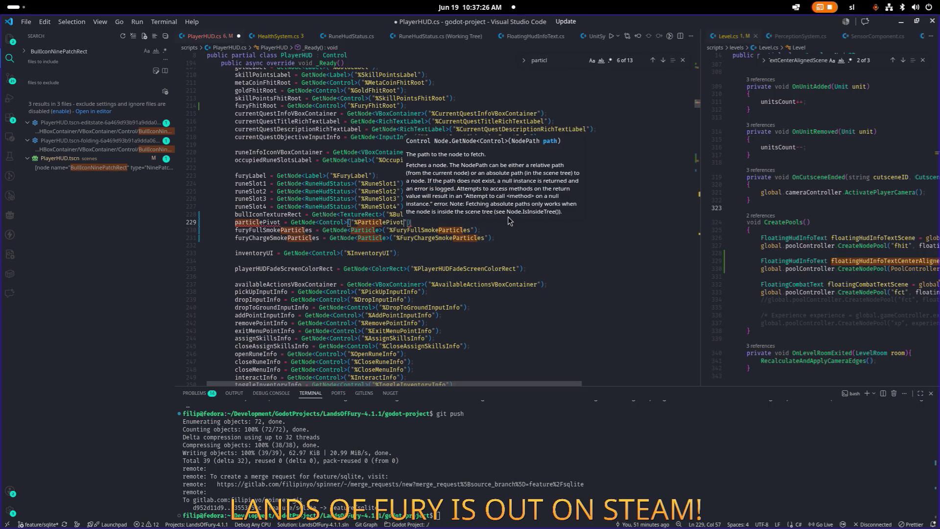
{"action": "key", "text": "ctrl+s"}
Select the two smoke particle GetNode lines below it.
{"action": "key", "text": "Down"}
{"action": "key", "text": "Down"}
{"action": "key", "text": "End"}
{"action": "key", "text": "shift+Home"}
{"action": "key", "text": "shift+Up"}
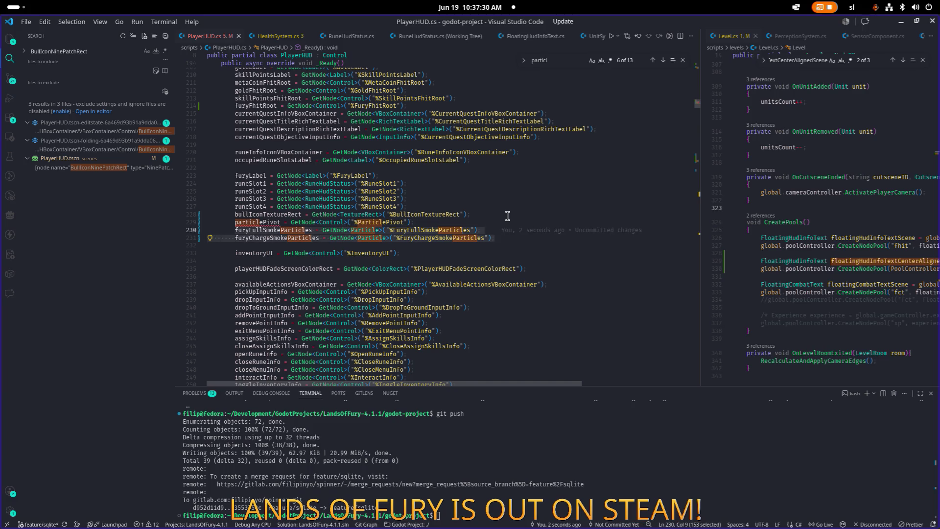
Delete the two smoke particle lookup lines and select the particlePivot name.
{"action": "key", "text": "BackSpace"}
{"action": "key", "text": "BackSpace"}
{"action": "key", "text": "BackSpace"}
{"action": "key", "text": "BackSpace"}
{"action": "key", "text": "Home"}
{"action": "key", "text": "ctrl+shift+Right"}
{"action": "key", "text": "ctrl+c"}
Declare a 'Control particlePivot;' field among the PlayerHUD field declarations.
{"action": "left_click", "coordinate": [653, 60]}
{"action": "left_click", "coordinate": [652, 59]}
{"action": "key", "text": "Up"}
{"action": "key", "text": "Up"}
{"action": "key", "text": "End"}
{"action": "key", "text": "Return"}
{"action": "key", "text": "ctrl+v"}
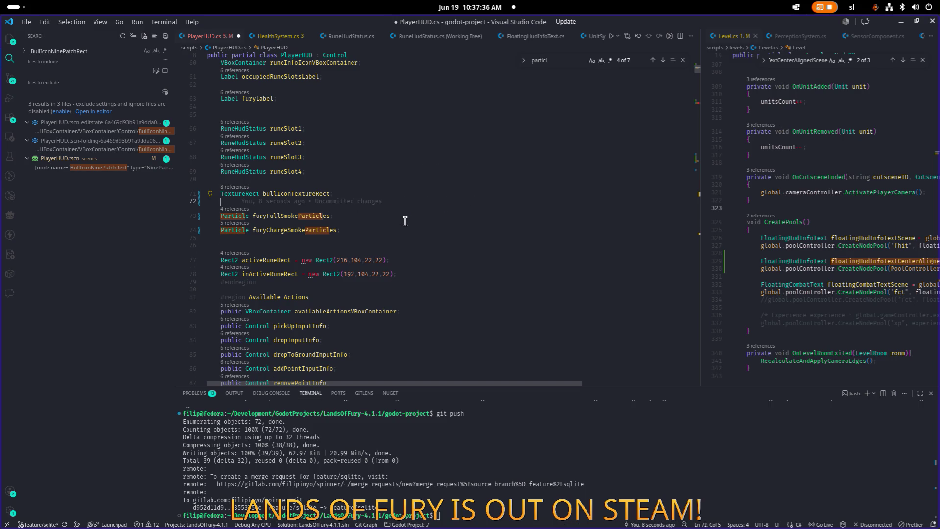
{"action": "key", "text": "Home"}
{"action": "key", "text": "Left"}
{"action": "type", "text": "Contr"}
{"action": "key", "text": "Return"}
{"action": "key", "text": "End"}
{"action": "type", "text": ";"}
Delete the furyFullSmokeParticles and furyChargeSmokeParticles field declarations and save PlayerHUD.cs.
{"action": "key", "text": "Down"}
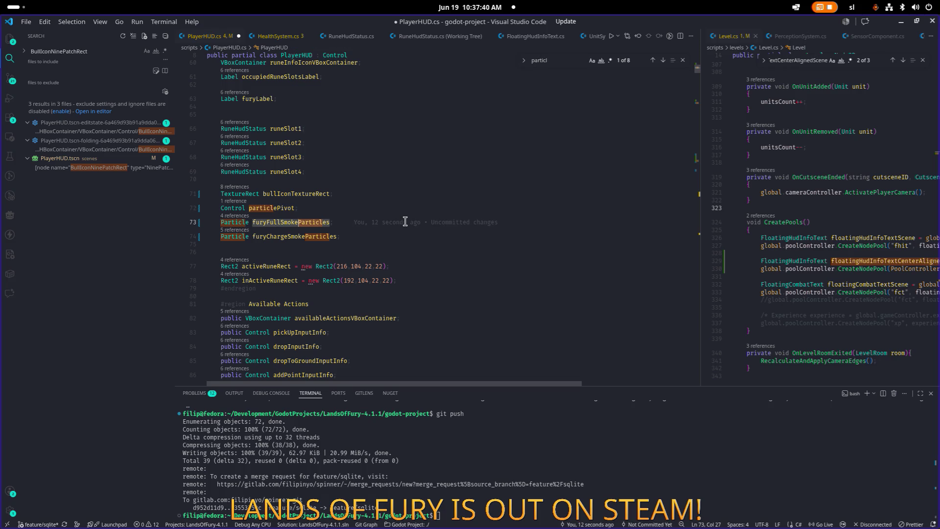
{"action": "key", "text": "Down"}
{"action": "key", "text": "End"}
{"action": "key", "text": "shift+Home"}
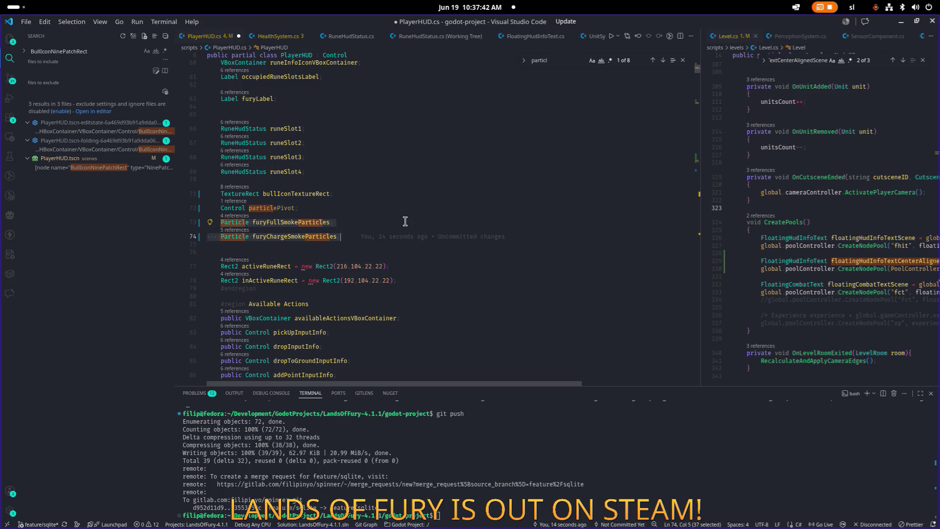
{"action": "key", "text": "BackSpace"}
{"action": "key", "text": "BackSpace"}
{"action": "key", "text": "BackSpace"}
{"action": "key", "text": "ctrl+s"}
Search the file for other particlePivot uses, then for 'restart'.
{"action": "key", "text": "Left"}
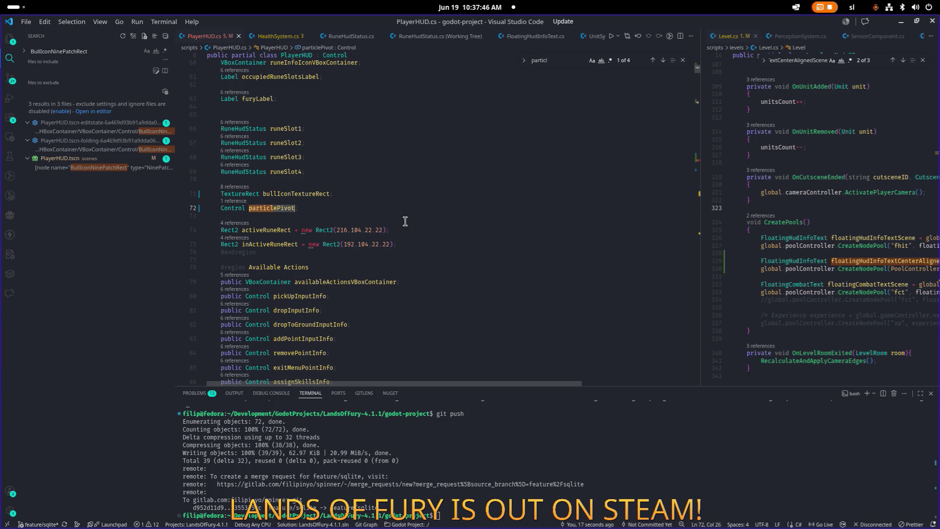
{"action": "key", "text": "ctrl+f"}
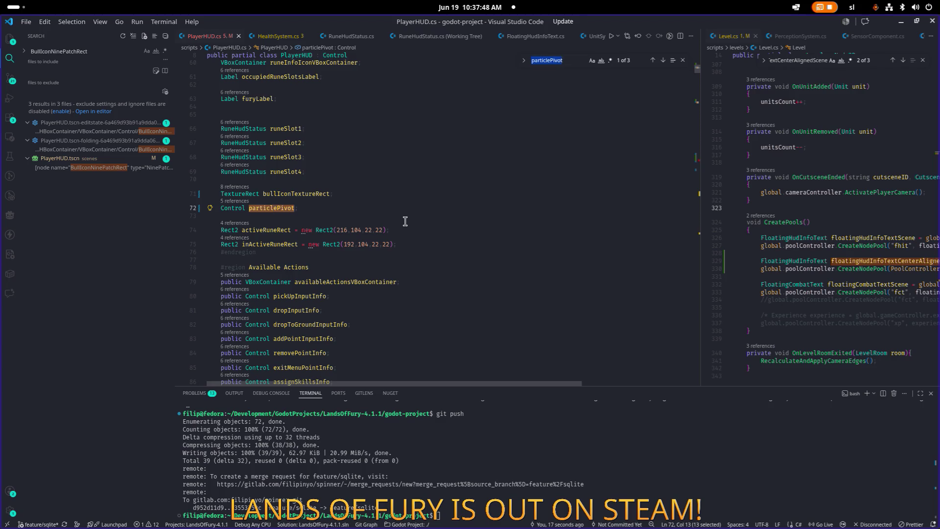
{"action": "key", "text": "Return"}
{"action": "key", "text": "Return"}
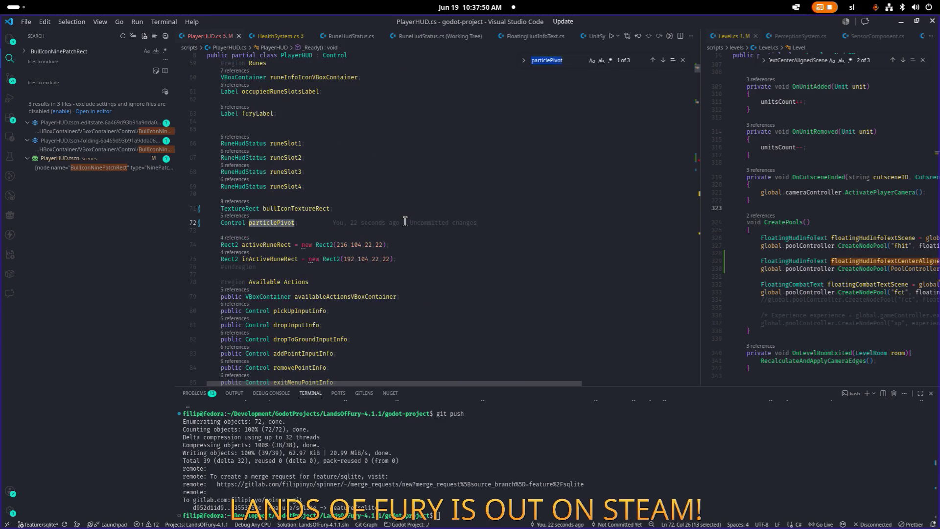
{"action": "scroll", "coordinate": [389, 222], "scroll_direction": "down", "scroll_amount": 3}
{"action": "left_click", "coordinate": [394, 239]}
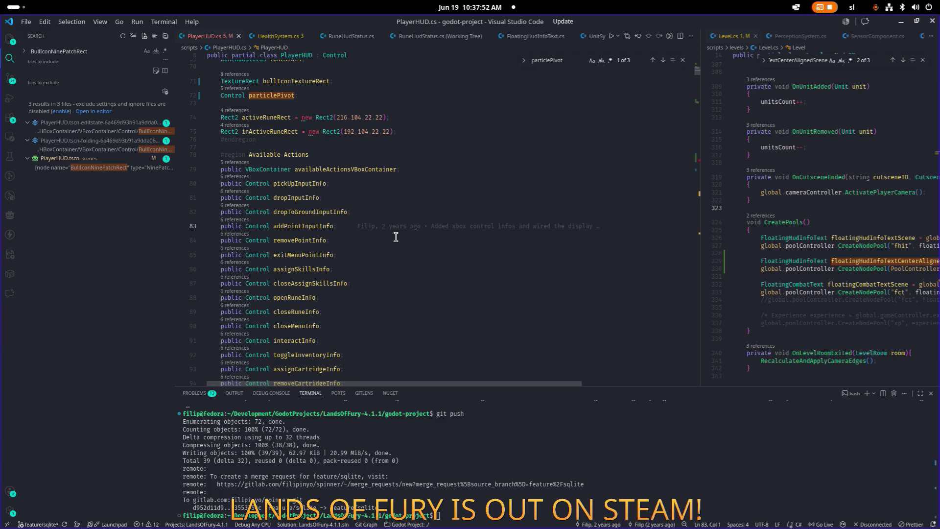
{"action": "scroll", "coordinate": [397, 237], "scroll_direction": "down", "scroll_amount": 1}
{"action": "key", "text": "ctrl+f"}
{"action": "type", "text": "restart"}
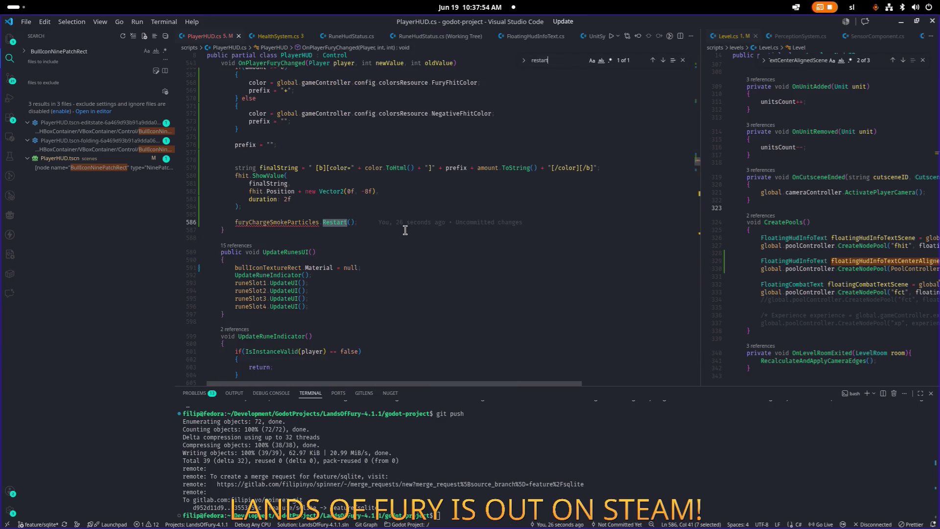
Start a particlePivot line with blank space above the charge smoke Restart() call.
{"action": "key", "text": "Home"}
{"action": "key", "text": "Return"}
{"action": "key", "text": "Return"}
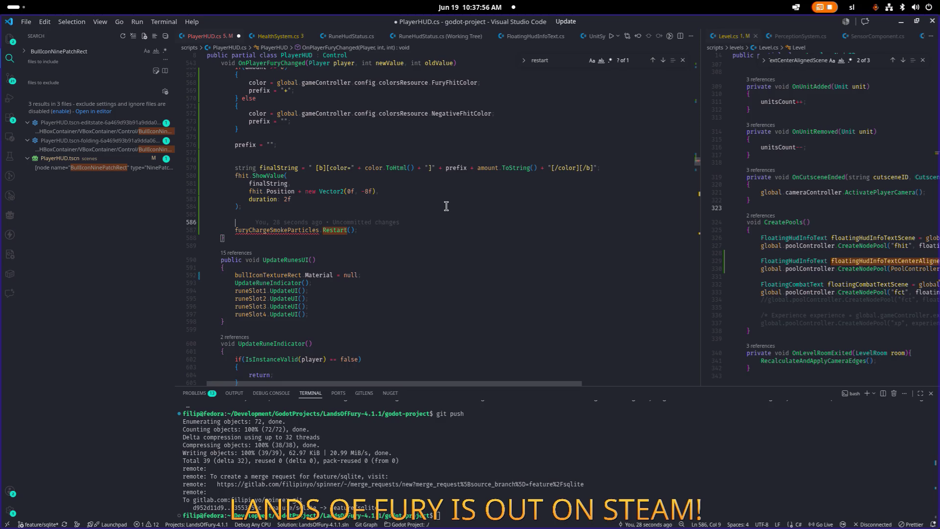
{"action": "type", "text": "particlePivot"}
{"action": "key", "text": "Down"}
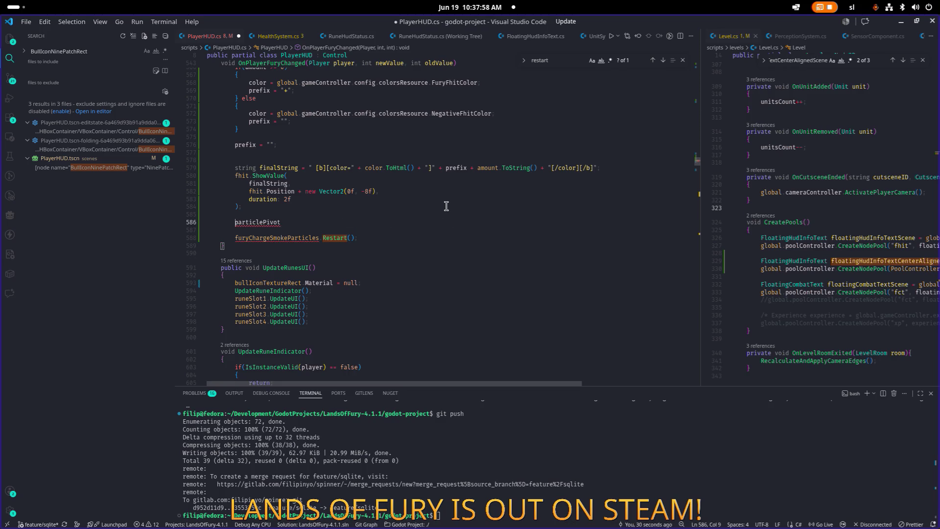
{"action": "key", "text": "Return"}
{"action": "key", "text": "Return"}
{"action": "key", "text": "Up"}
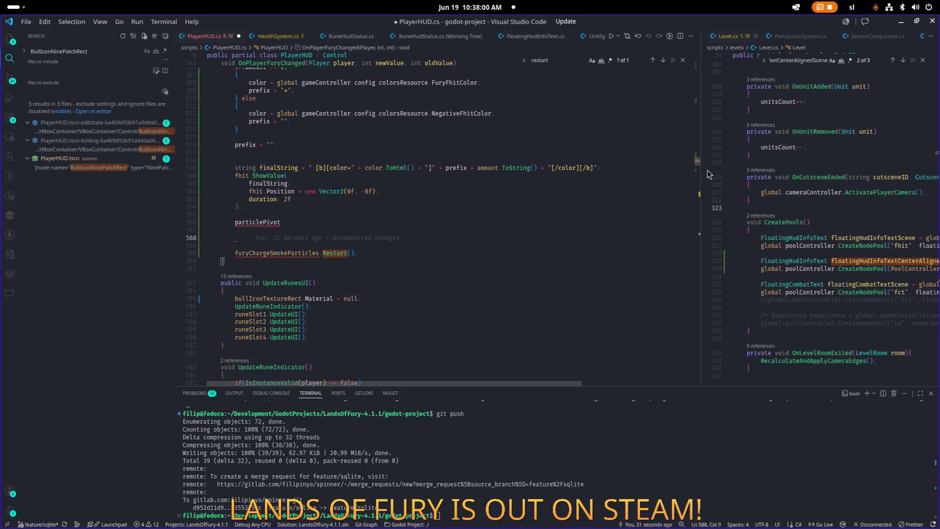
Widen the left code pane and open ParticleController.cs in the right pane.
{"action": "left_click_drag", "start_coordinate": [700, 190], "coordinate": [619, 191]}
{"action": "left_click", "coordinate": [787, 199]}
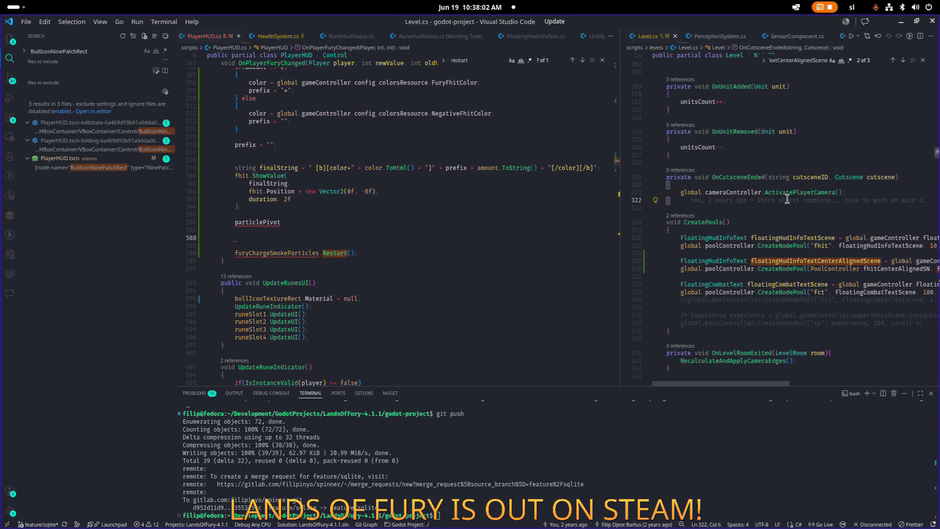
{"action": "key", "text": "ctrl+p"}
{"action": "type", "text": "partciont"}
{"action": "key", "text": "Return"}
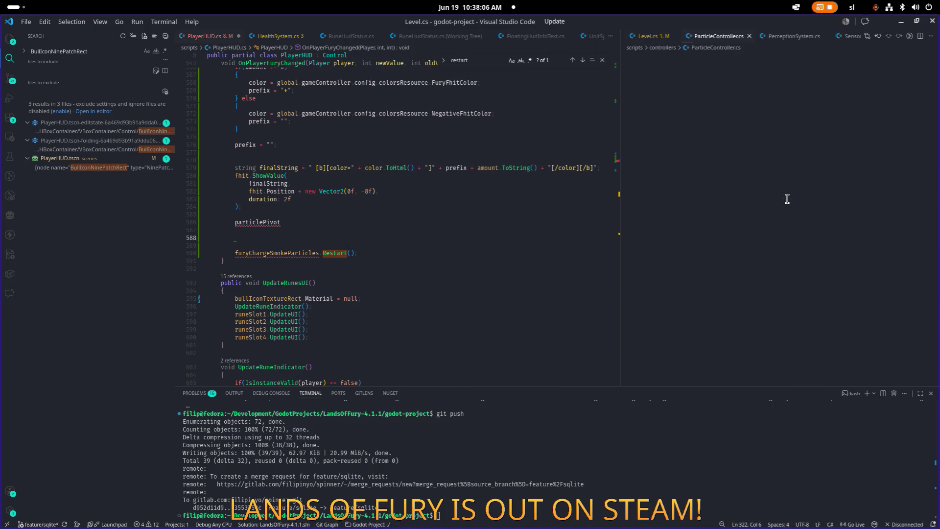
Duplicate the SpawnParticlesSN declaration on line 9 of ParticleController.cs.
{"action": "left_click", "coordinate": [864, 138]}
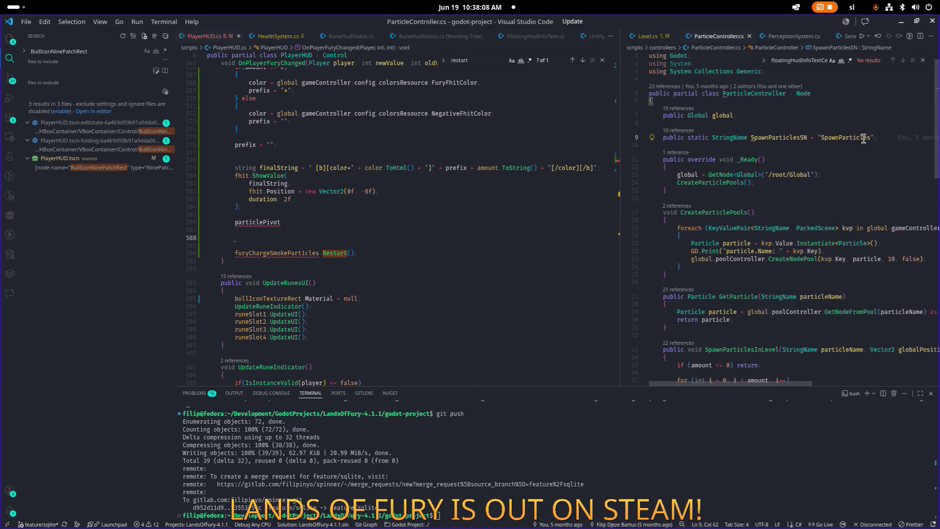
{"action": "key", "text": "Home"}
{"action": "key", "text": "shift+alt+Down"}
{"action": "key", "text": "ctrl+Right"}
{"action": "key", "text": "ctrl+Right"}
{"action": "key", "text": "ctrl+Right"}
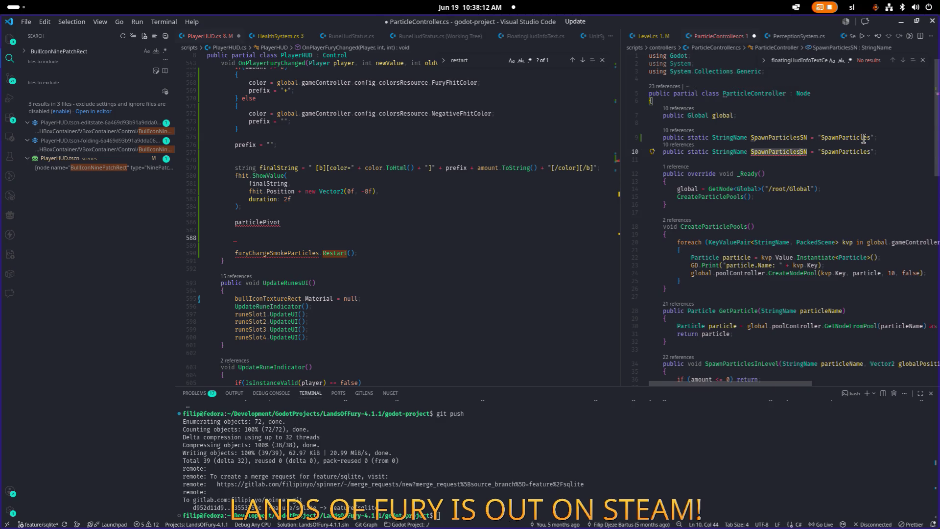
{"action": "key", "text": "alt+Tab"}
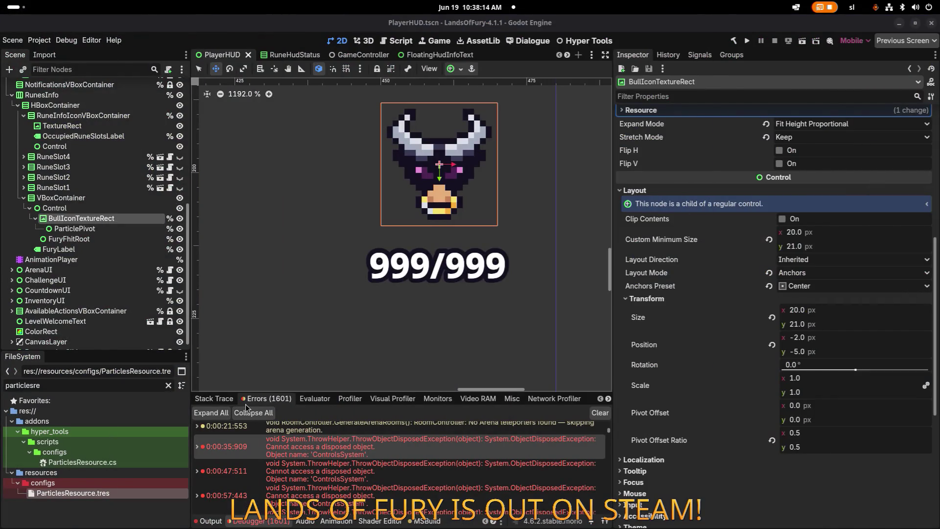
Filter the FileSystem for 'fury' and select FuryChargeSmokeParticles.tscn for renaming.
{"action": "key", "text": "ctrl+a"}
{"action": "type", "text": "fury"}
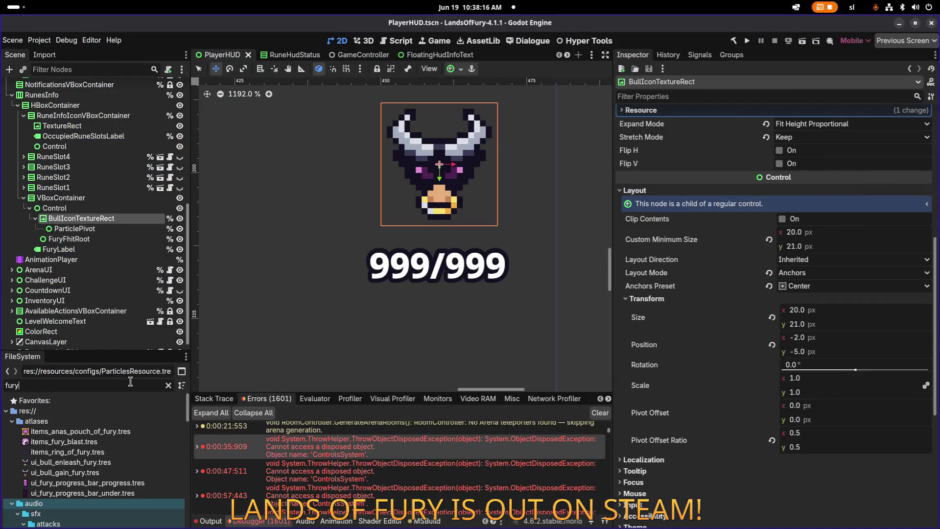
{"action": "scroll", "coordinate": [127, 433], "scroll_direction": "down", "scroll_amount": 5}
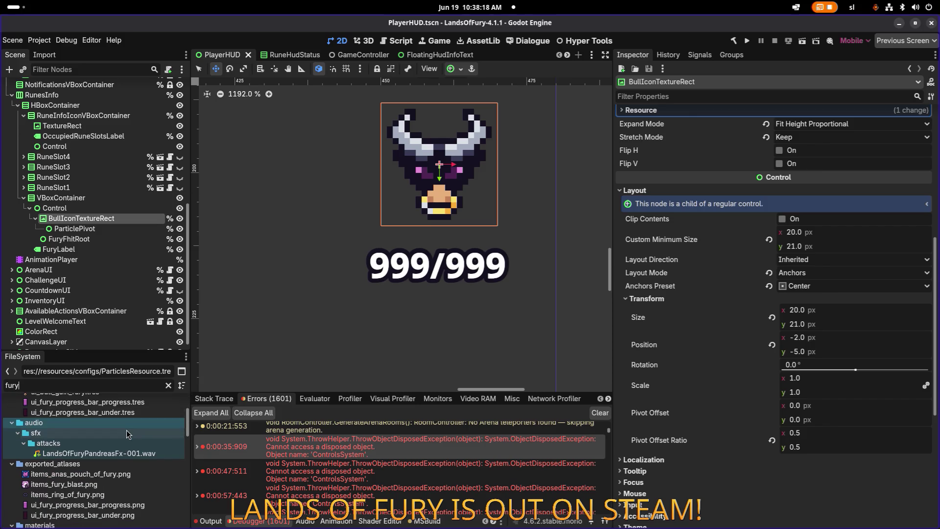
{"action": "scroll", "coordinate": [137, 439], "scroll_direction": "down", "scroll_amount": 6}
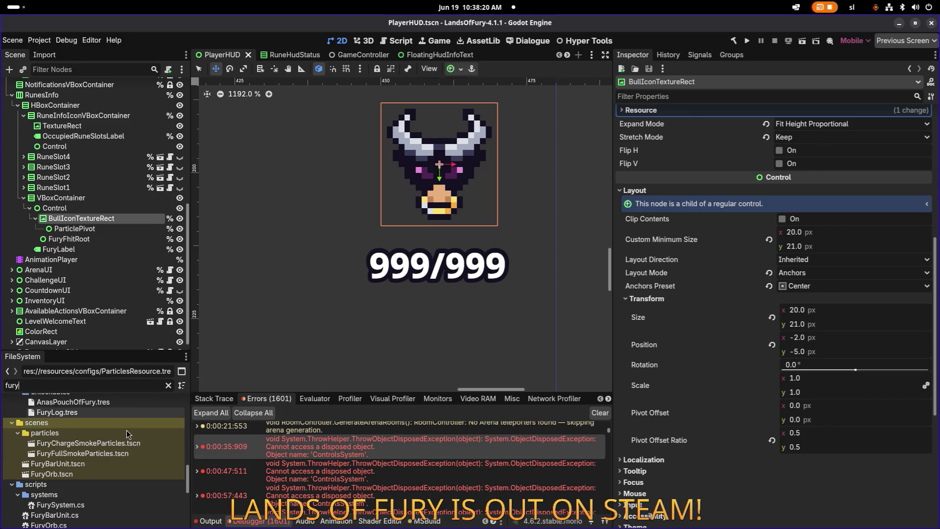
{"action": "left_click", "coordinate": [149, 445]}
{"action": "key", "text": "F2"}
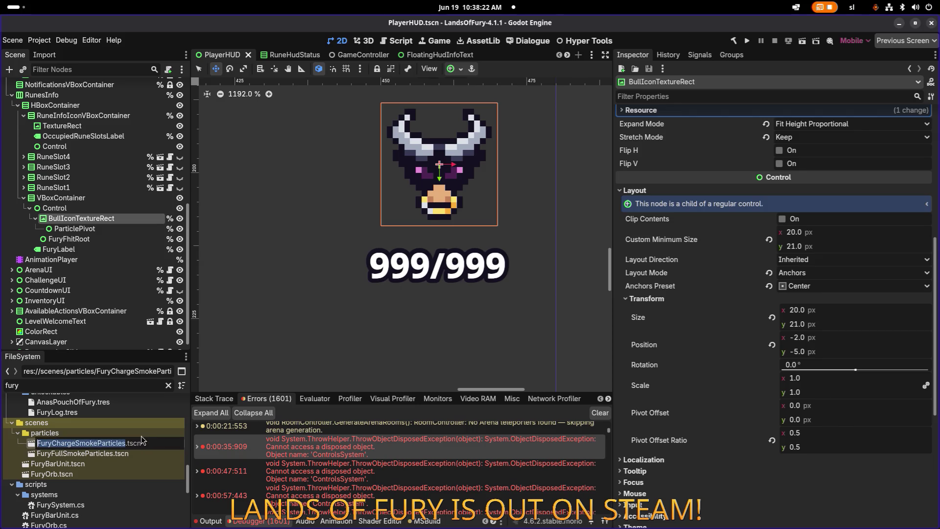
{"action": "key", "text": "alt+Tab"}
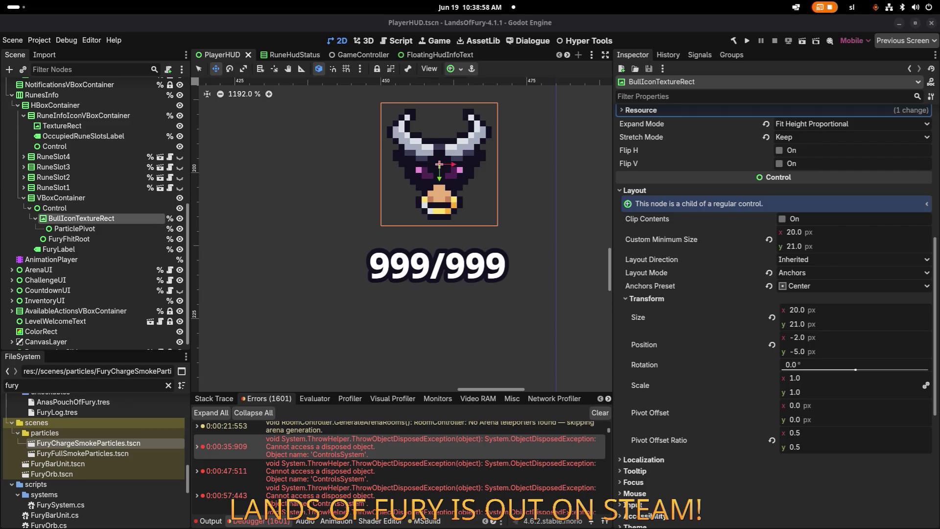
Select the ParticlePivot node, then switch back to Visual Studio Code.
{"action": "left_click", "coordinate": [112, 229]}
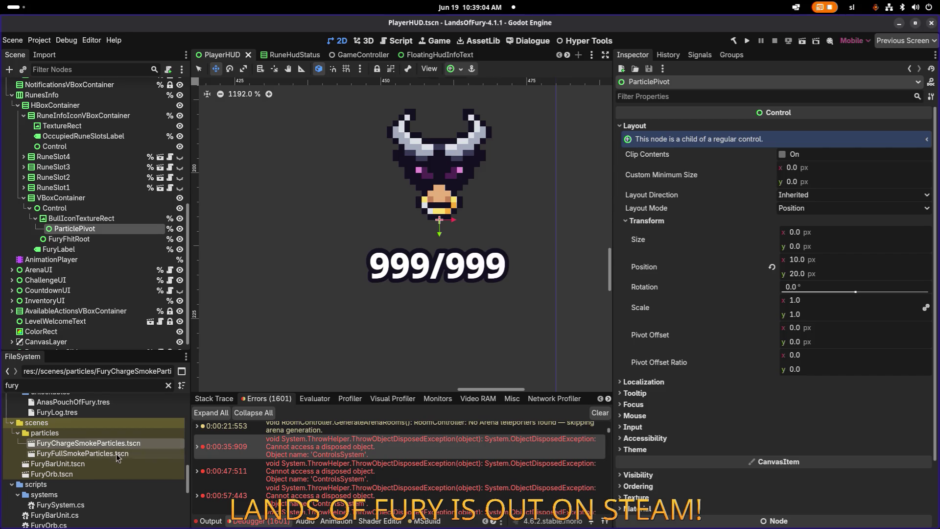
{"action": "key", "text": "F2"}
{"action": "key", "text": "alt+Tab"}
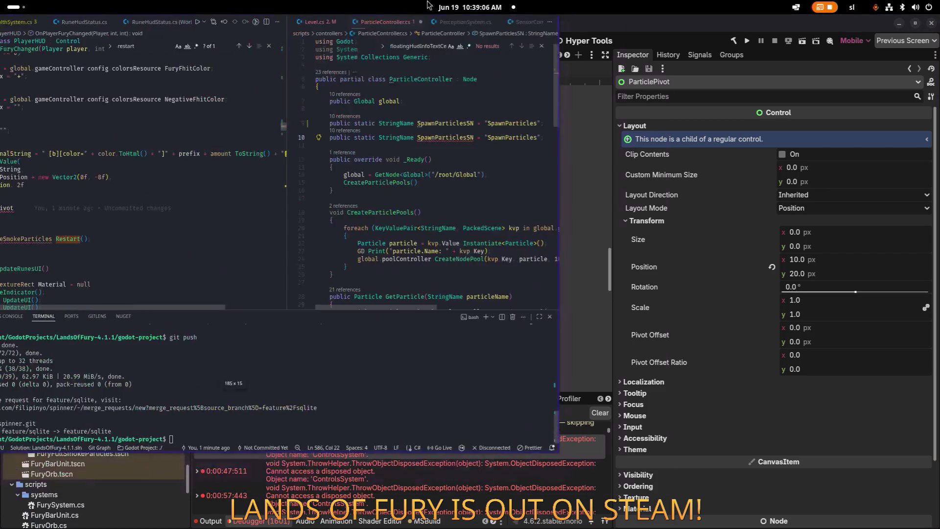
Rename line 10 to FuryChargeSmokeParticlesSN with the string value "FuryChargeSmokeParticles".
{"action": "type", "text": "FuryChargeSmokeParticles"}
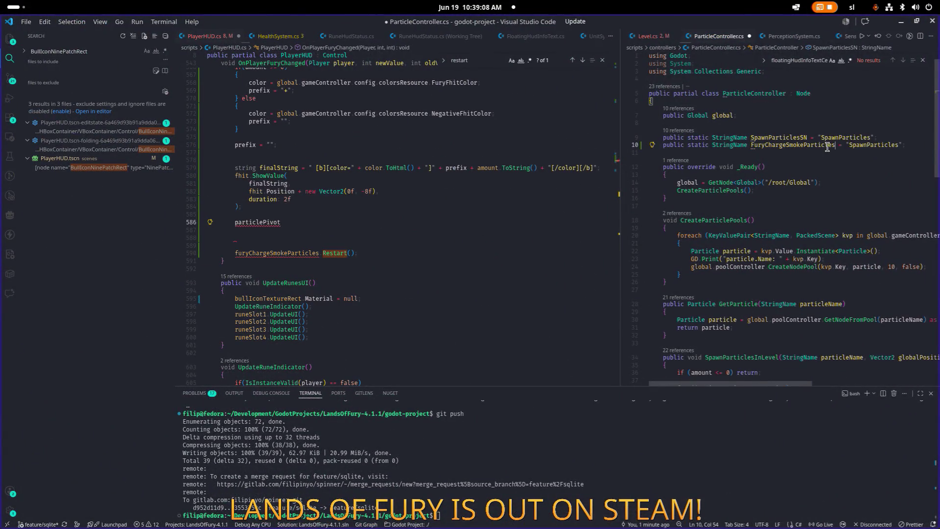
{"action": "type", "text": "SN"}
{"action": "key", "text": "Right"}
{"action": "key", "text": "Right"}
{"action": "key", "text": "Right"}
{"action": "key", "text": "ctrl+shift+Right"}
{"action": "type", "text": "FuryChargeSmokeParticles"}
Duplicate the new string-name line below itself and save ParticleController.cs.
{"action": "key", "text": "End"}
{"action": "key", "text": "shift+Home"}
{"action": "key", "text": "ctrl+c"}
{"action": "key", "text": "End"}
{"action": "key", "text": "Return"}
{"action": "key", "text": "ctrl+v"}
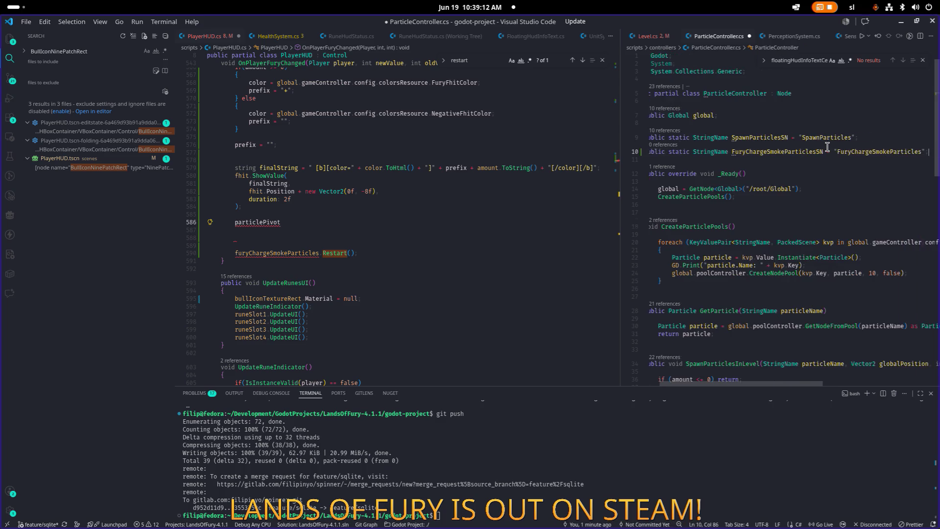
{"action": "key", "text": "ctrl+s"}
In Godot, select the FuryFullSmokeParticles scene file to copy its name without renaming it.
{"action": "key", "text": "alt+Tab"}
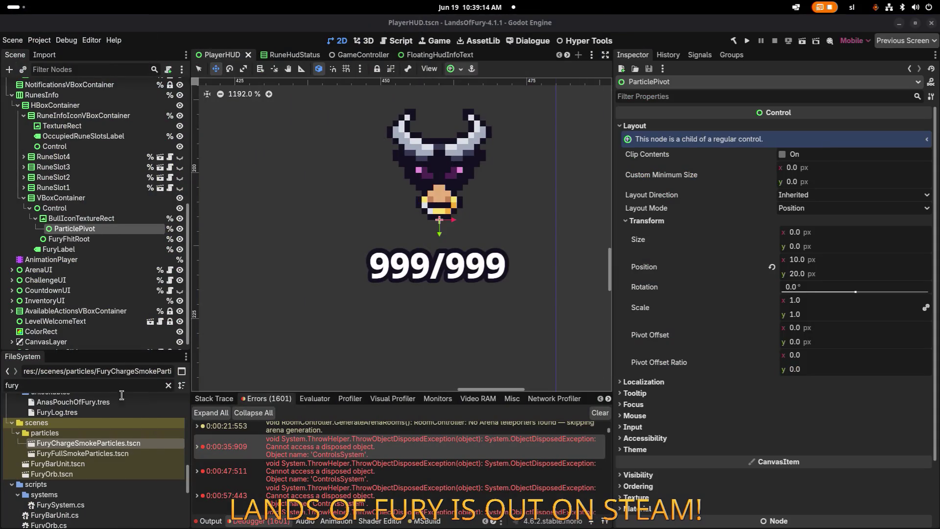
{"action": "left_click", "coordinate": [140, 452]}
{"action": "key", "text": "F2"}
{"action": "key", "text": "alt+Tab"}
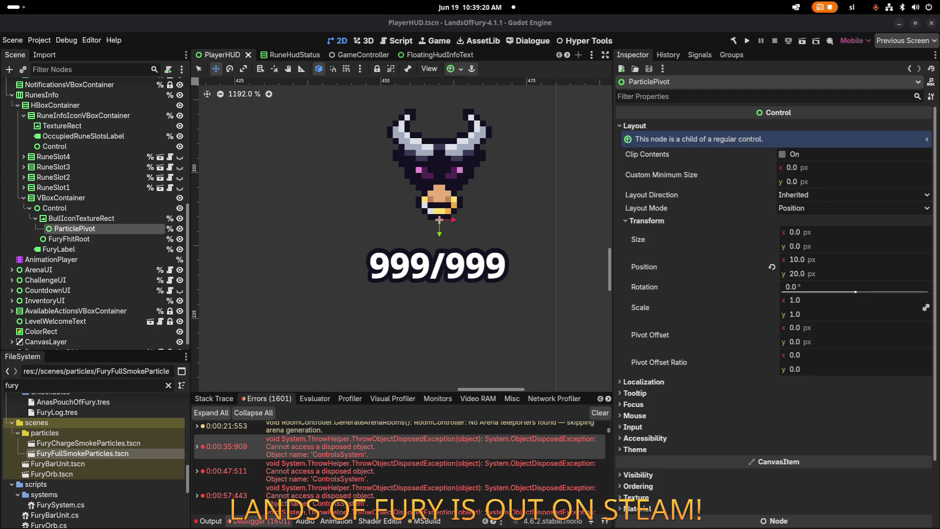
Return to Visual Studio Code and put the caret on the particlePivot line 586.
{"action": "key", "text": "alt+Tab"}
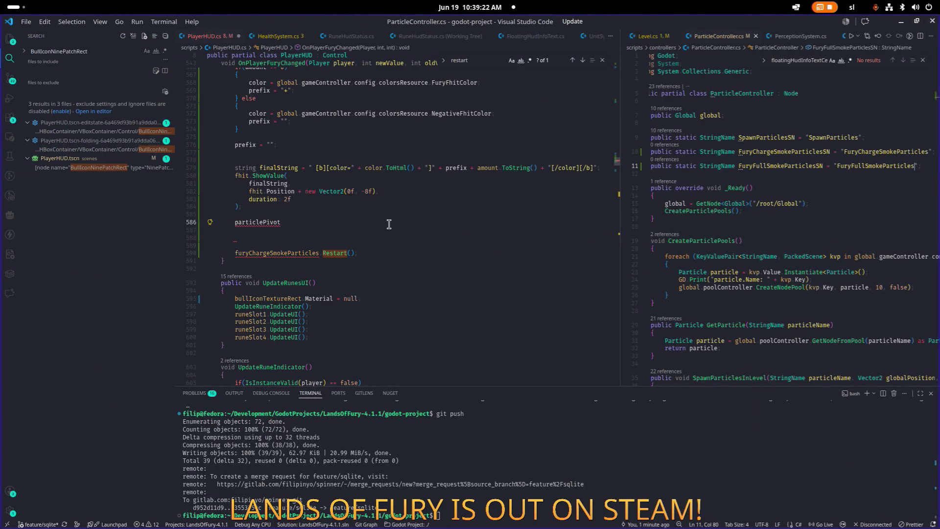
{"action": "scroll", "coordinate": [385, 218], "scroll_direction": "down", "scroll_amount": 1}
{"action": "left_click", "coordinate": [385, 218]}
{"action": "scroll", "coordinate": [401, 214], "scroll_direction": "up", "scroll_amount": 7}
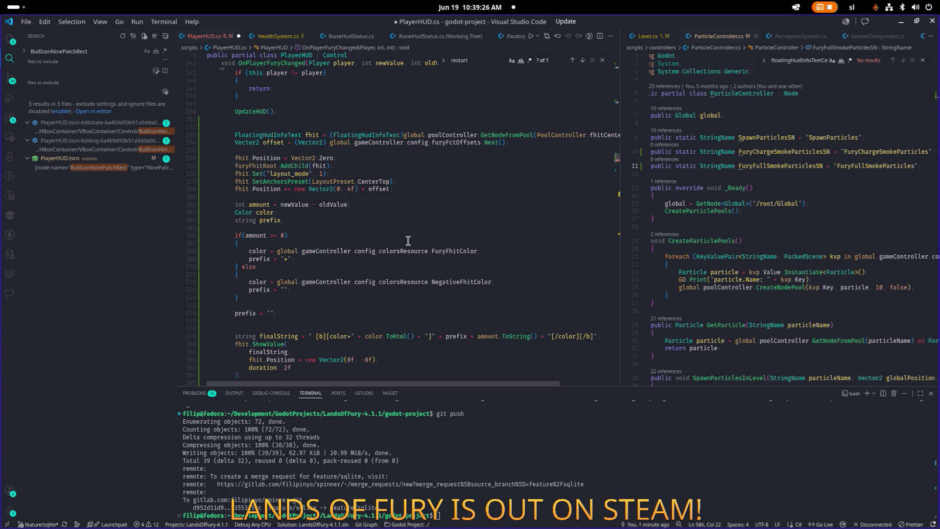
{"action": "scroll", "coordinate": [409, 238], "scroll_direction": "down", "scroll_amount": 1}
{"action": "left_click", "coordinate": [409, 238]}
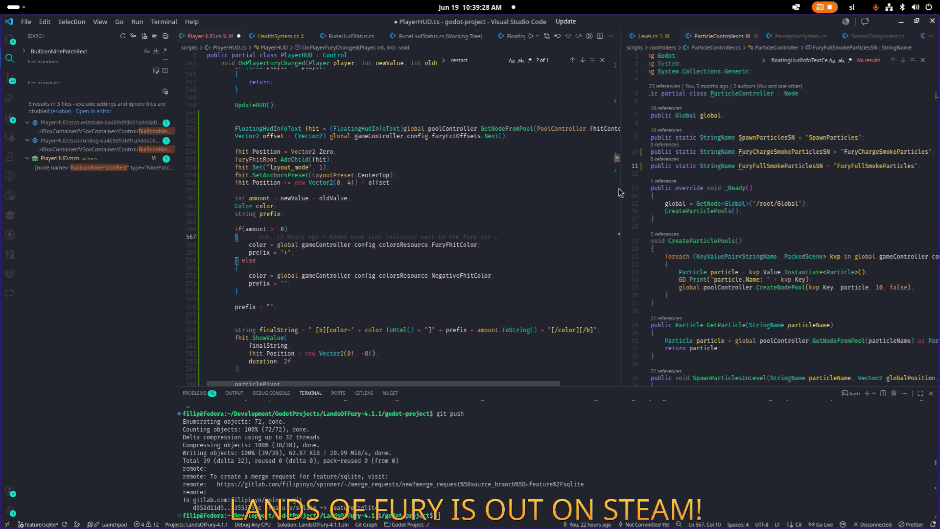
{"action": "left_click_drag", "start_coordinate": [621, 192], "coordinate": [660, 192]}
{"action": "left_click", "coordinate": [527, 226]}
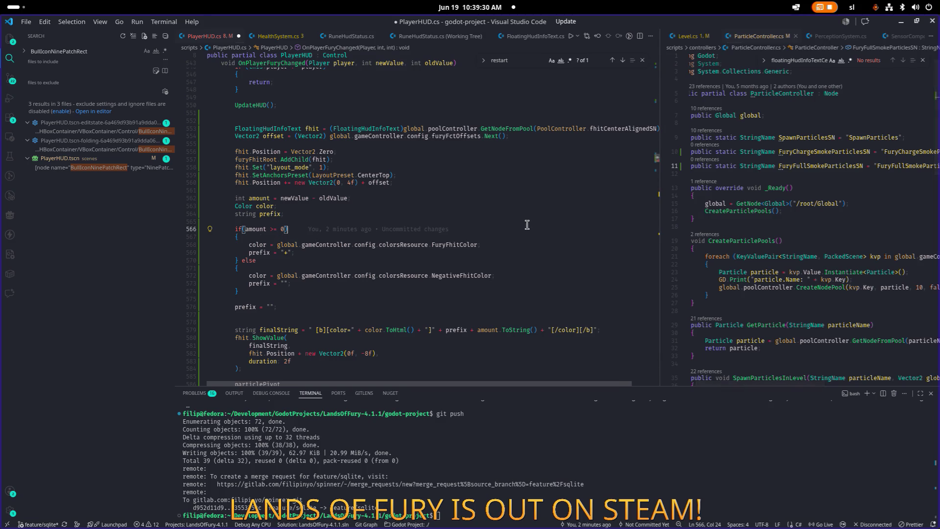
{"action": "key", "text": "ctrl+p"}
{"action": "type", "text": "level"}
{"action": "key", "text": "Return"}
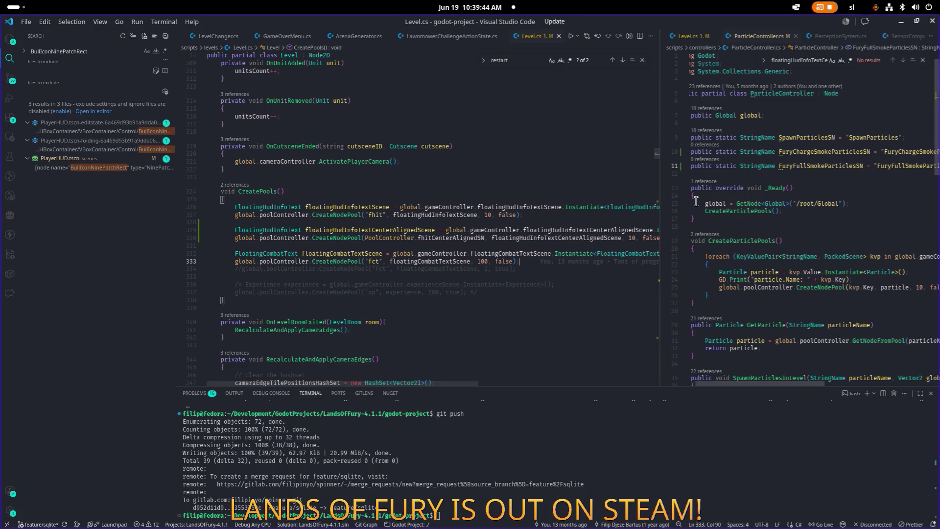
{"action": "left_click_drag", "start_coordinate": [660, 213], "coordinate": [520, 213]}
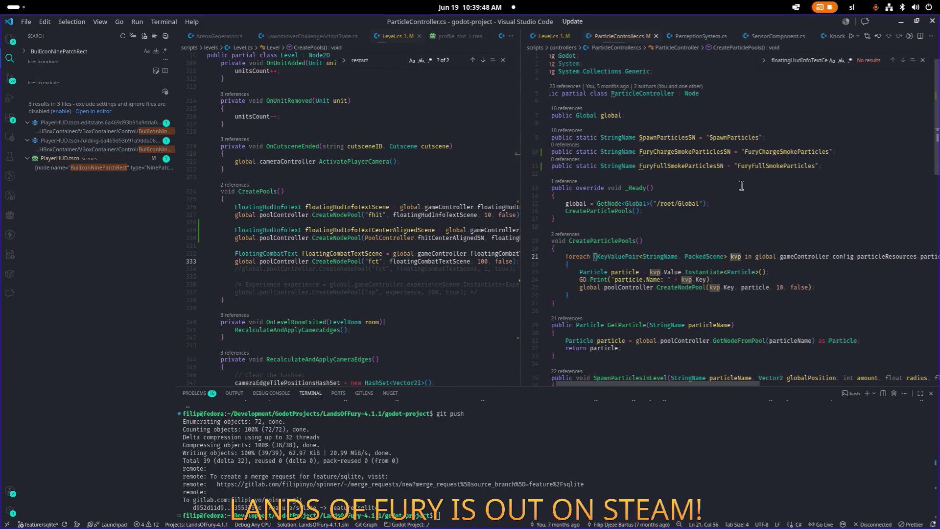
{"action": "left_click", "coordinate": [704, 165]}
{"action": "left_click", "coordinate": [699, 151]}
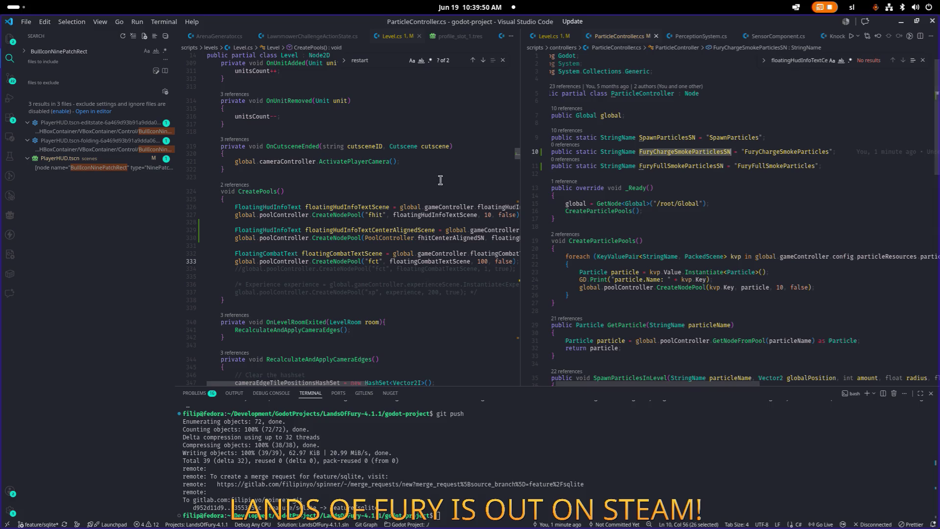
{"action": "left_click", "coordinate": [384, 177]}
{"action": "key", "text": "ctrl+Tab"}
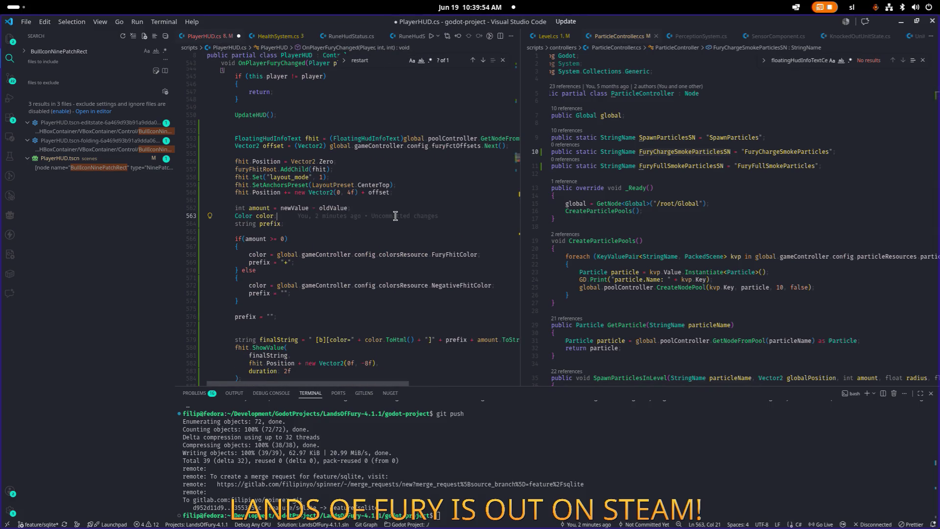
Tidy the particlePivot line 586, removing an extra blank line and a mistaken assignment.
{"action": "scroll", "coordinate": [396, 216], "scroll_direction": "down", "scroll_amount": 6}
{"action": "left_click", "coordinate": [364, 247]}
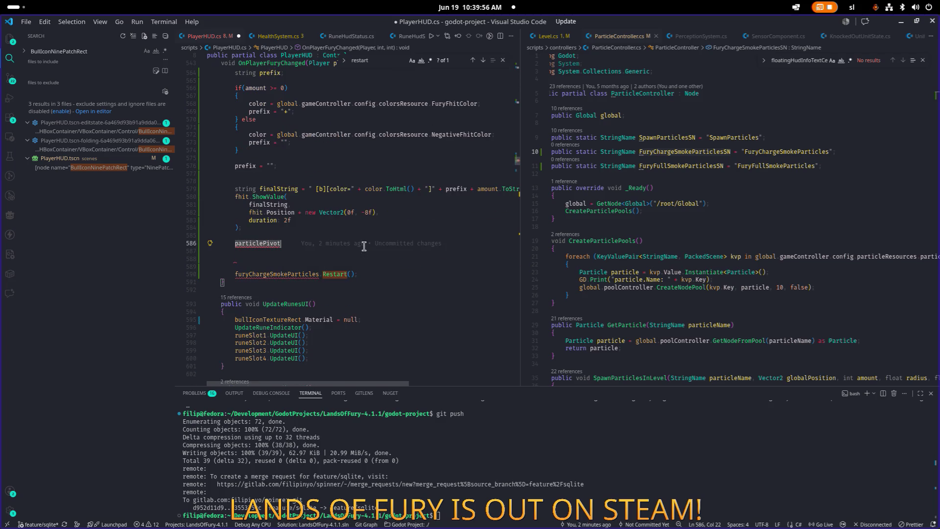
{"action": "key", "text": "Down"}
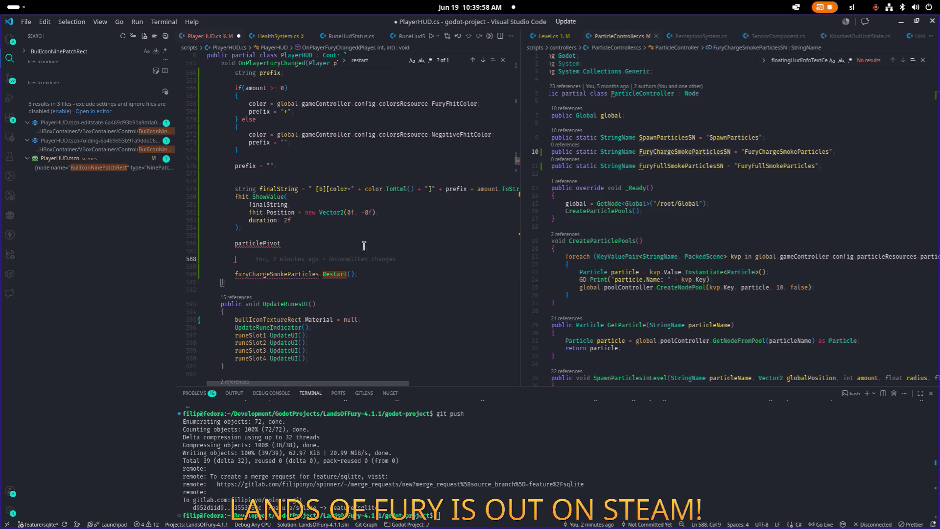
{"action": "key", "text": "Delete"}
{"action": "key", "text": "Up"}
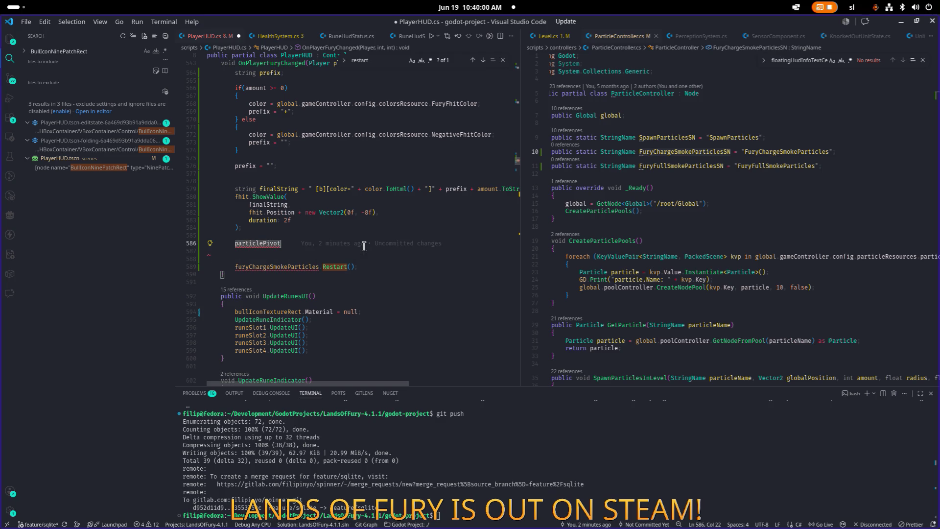
{"action": "type", "text": "= FuryChargeSmokeParticlesSN"}
{"action": "key", "text": "ctrl+shift+Left"}
{"action": "key", "text": "BackSpace"}
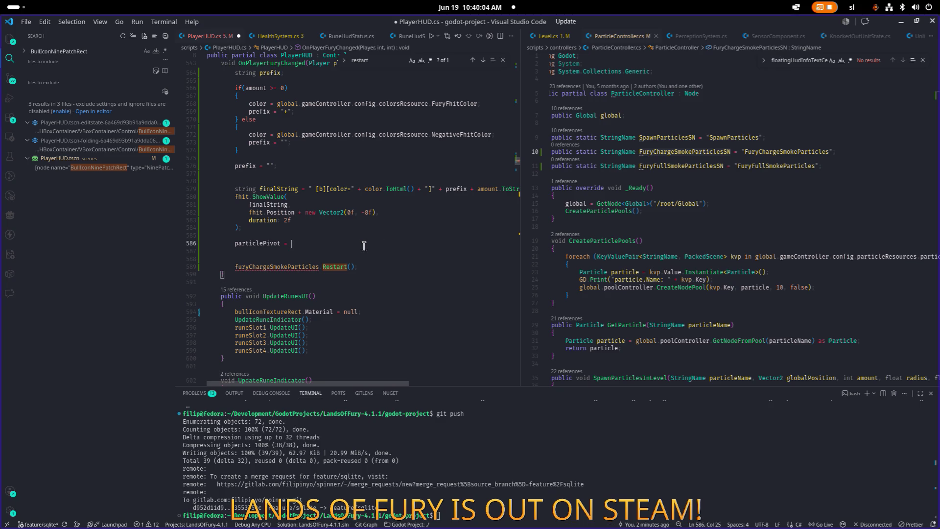
{"action": "key", "text": "BackSpace"}
{"action": "key", "text": "BackSpace"}
Declare furyChargSmokeParticle from GetParticle(ParticleController.FuryChargeSmokeParticlesSN) above particlePivot and save.
{"action": "key", "text": "ctrl+shift+Return"}
{"action": "key", "text": "ctrl+shift+Return"}
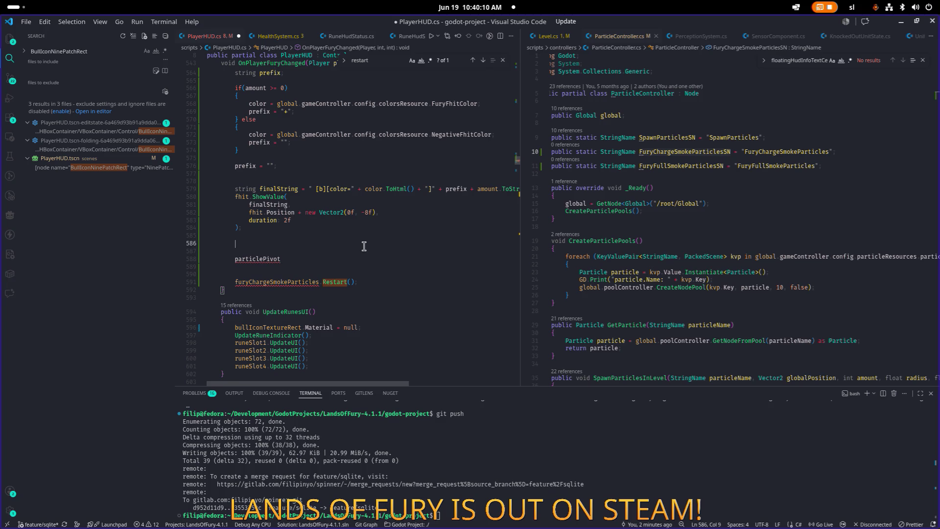
{"action": "type", "text": "Particle p"}
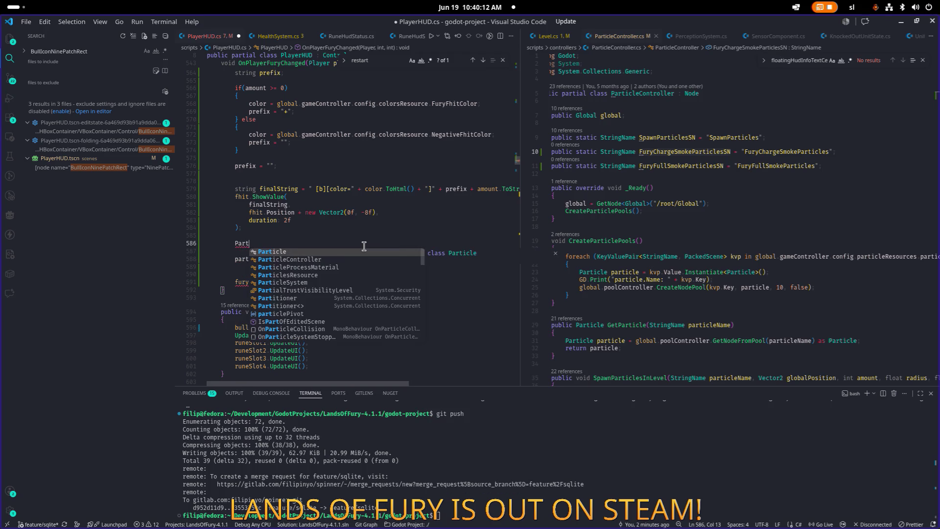
{"action": "key", "text": "BackSpace"}
{"action": "type", "text": "furyChargeSmokeParticle "}
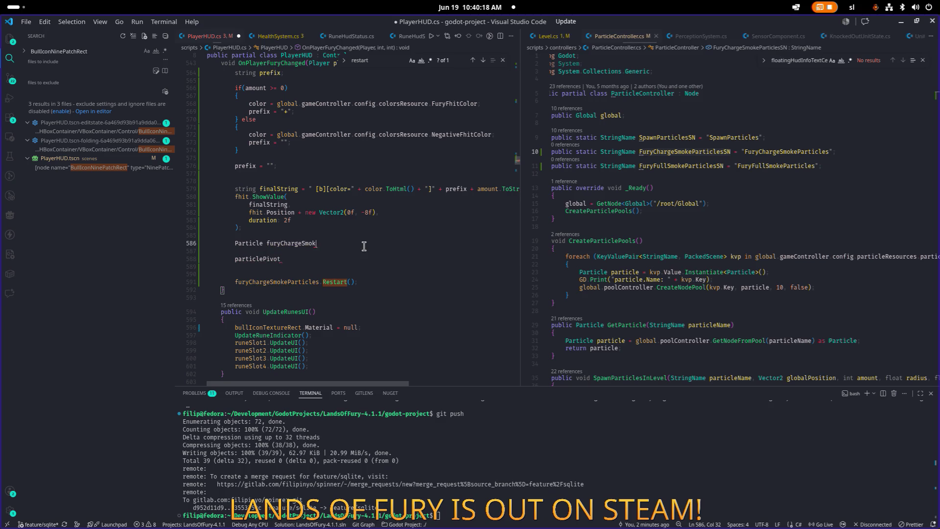
{"action": "type", "text": "= "}
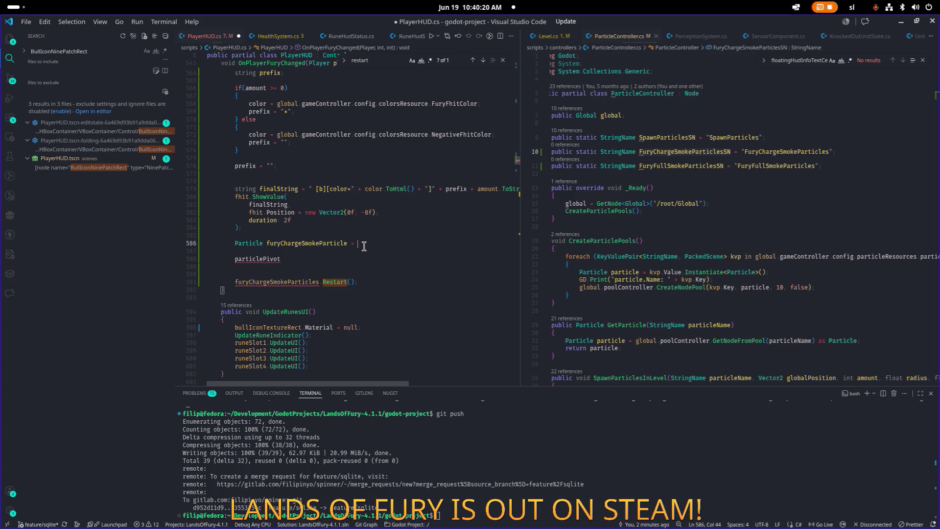
{"action": "type", "text": "global.p"}
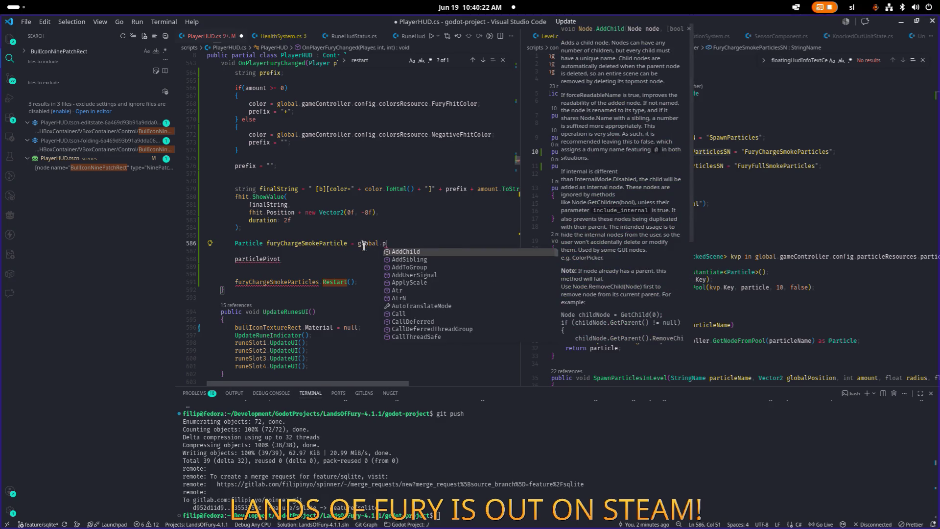
{"action": "type", "text": "articleController.getParent"}
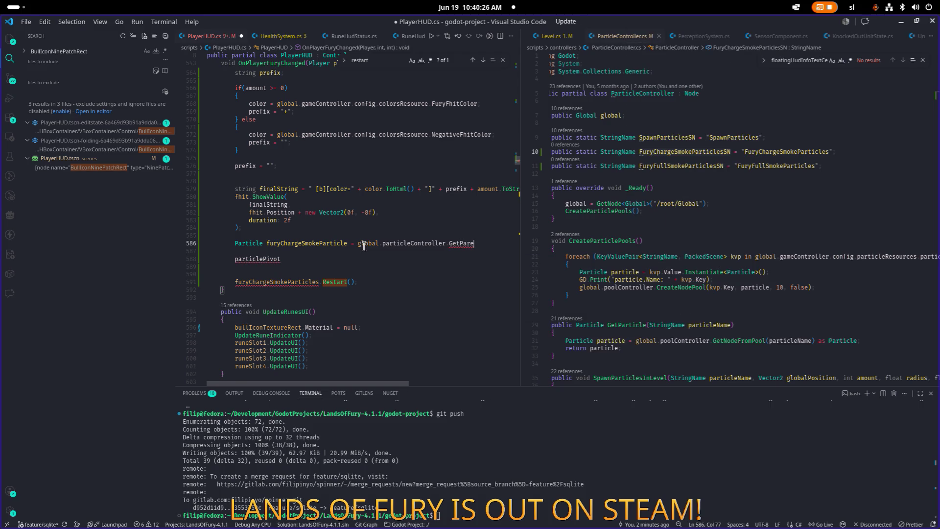
{"action": "key", "text": "Tab"}
{"action": "type", "text": "("}
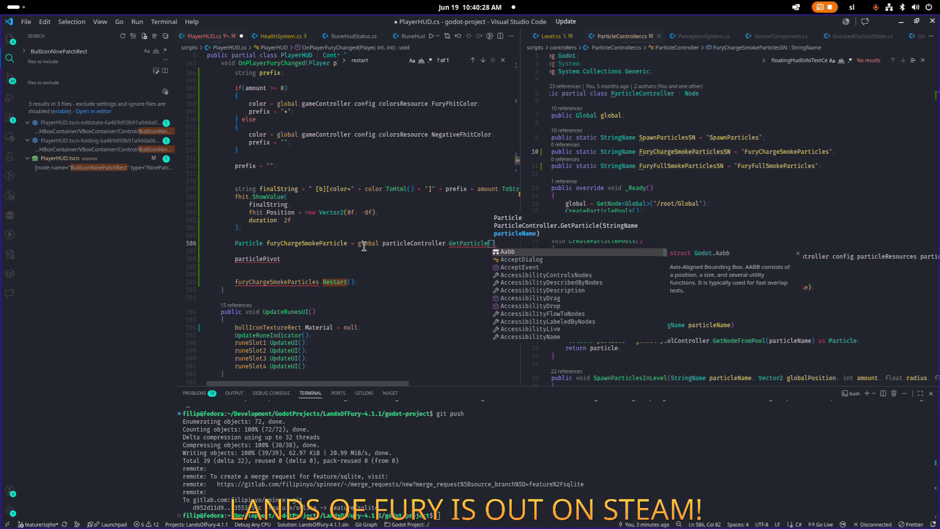
{"action": "type", "text": "par"}
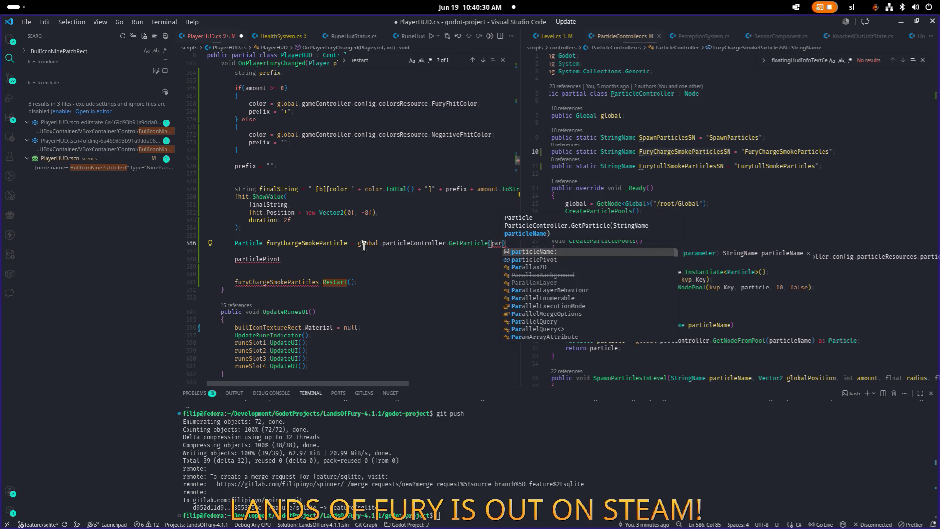
{"action": "type", "text": "ticlec"}
{"action": "key", "text": "Tab"}
{"action": "type", "text": "."}
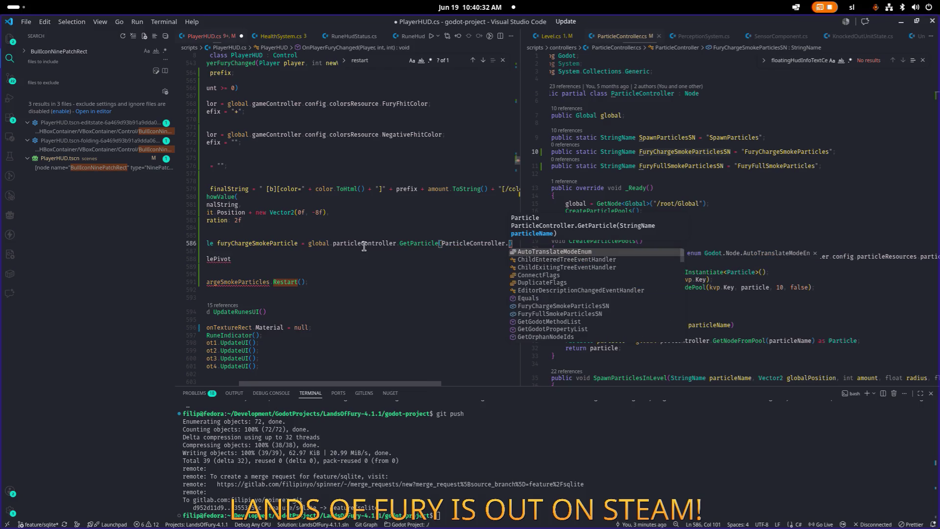
{"action": "type", "text": "fury"}
{"action": "key", "text": "Tab"}
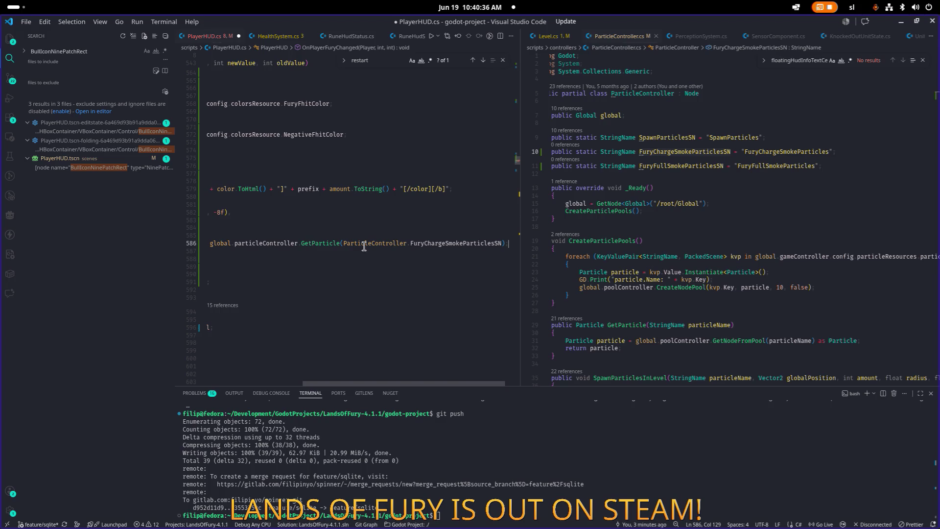
{"action": "key", "text": "Home"}
{"action": "key", "text": "ctrl+s"}
Add particlePivot.AddChild(furyChargeSmokeParticle); and save PlayerHUD.cs.
{"action": "key", "text": "Down"}
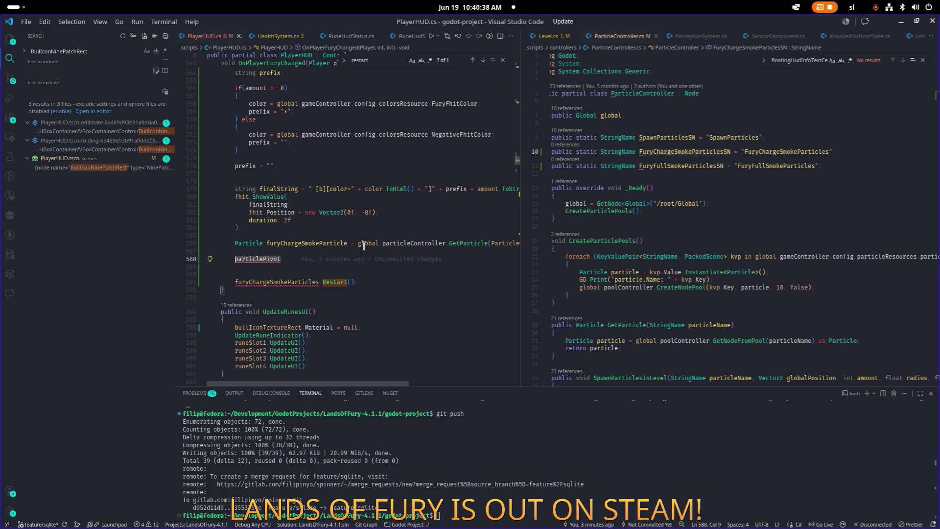
{"action": "key", "text": "Down"}
{"action": "key", "text": "End"}
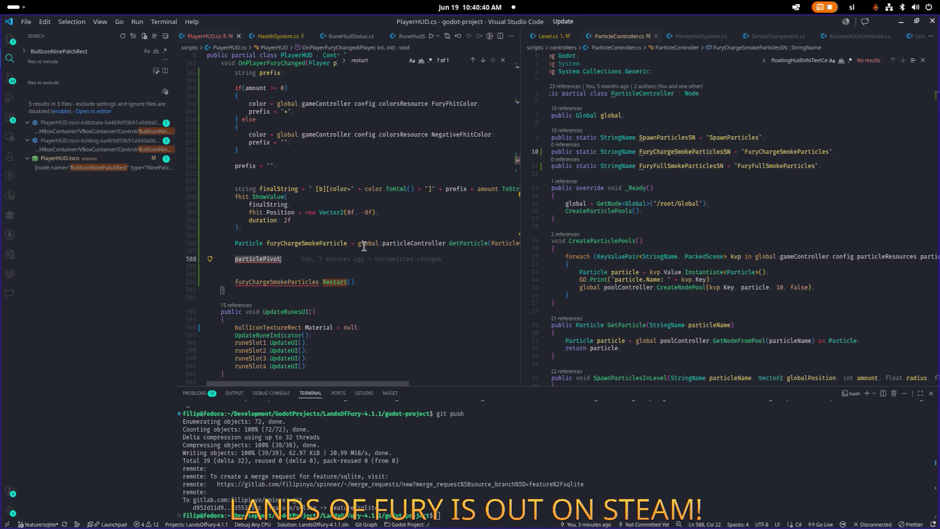
{"action": "type", "text": ".addC"}
{"action": "key", "text": "Tab"}
{"action": "type", "text": "(fu"}
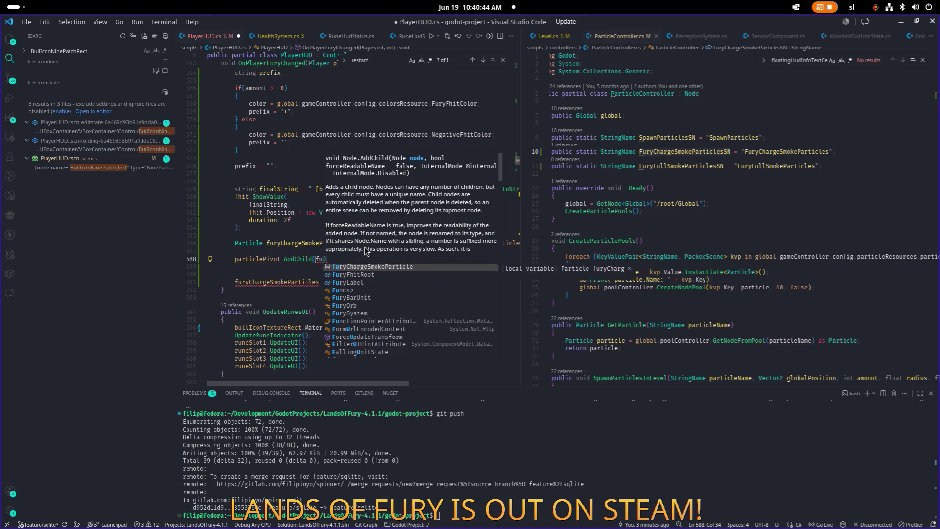
{"action": "key", "text": "Tab"}
{"action": "key", "text": "End"}
{"action": "type", "text": ";"}
{"action": "key", "text": "Down"}
{"action": "key", "text": "ctrl+s"}
Delete the old furyChargeSmokeParticles Restart line and the leftover empty lines.
{"action": "key", "text": "Down"}
{"action": "key", "text": "Down"}
{"action": "key", "text": "End"}
{"action": "key", "text": "shift+Home"}
{"action": "key", "text": "BackSpace"}
{"action": "key", "text": "BackSpace"}
{"action": "key", "text": "BackSpace"}
{"action": "key", "text": "BackSpace"}
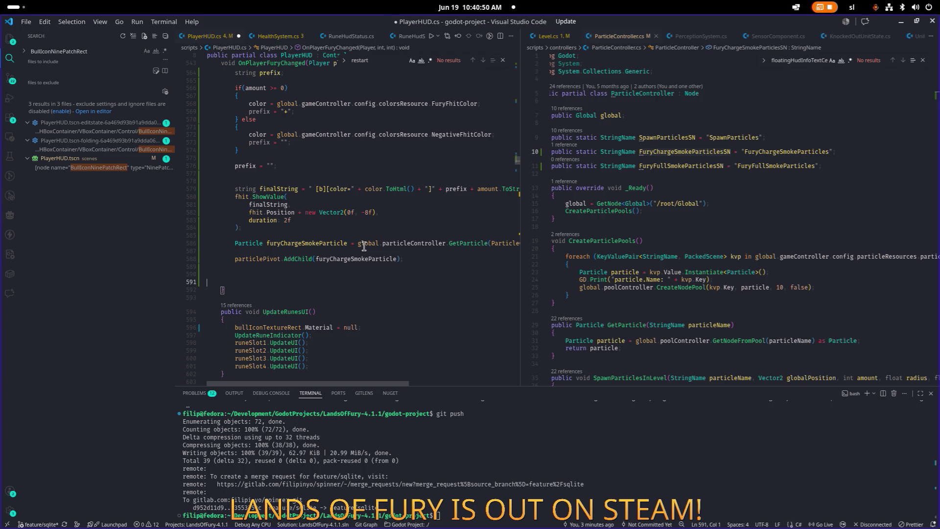
{"action": "key", "text": "BackSpace"}
{"action": "key", "text": "Up"}
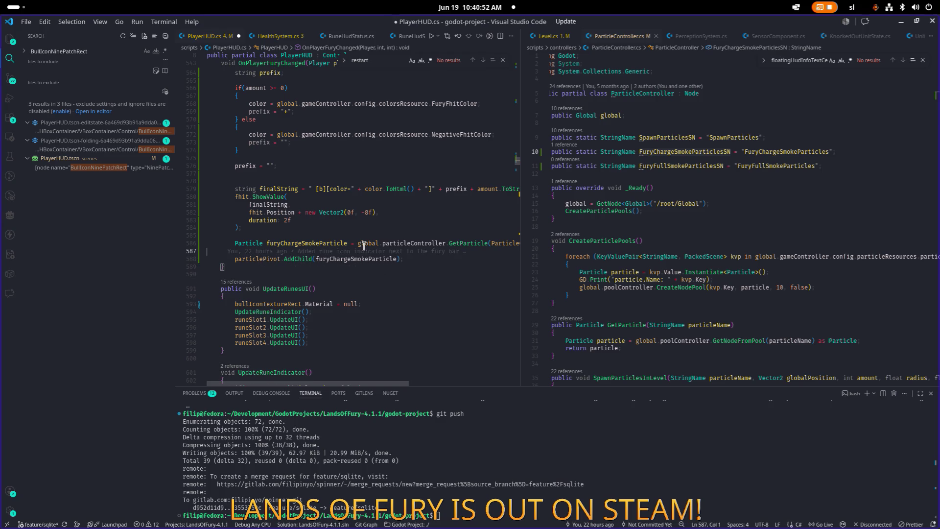
{"action": "key", "text": "BackSpace"}
{"action": "key", "text": "Home"}
{"action": "key", "text": "ctrl+Right"}
{"action": "key", "text": "Right"}
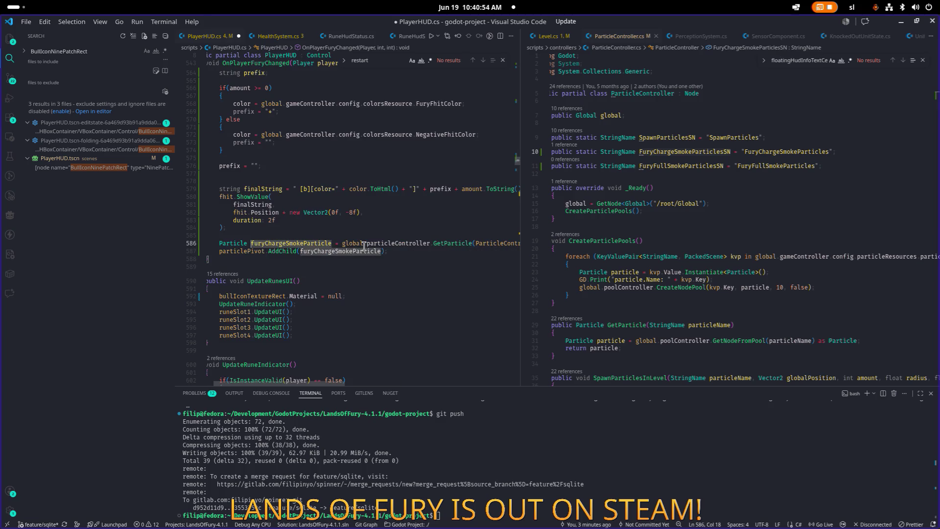
Add furyChargeSmokeParticle.Restart(); below AddChild and save PlayerHUD.cs.
{"action": "key", "text": "Down"}
{"action": "key", "text": "End"}
{"action": "key", "text": "Return"}
{"action": "type", "text": "furyChargeSmokeParticle.re"}
{"action": "key", "text": "Tab"}
{"action": "key", "text": "BackSpace"}
{"action": "type", "text": "s"}
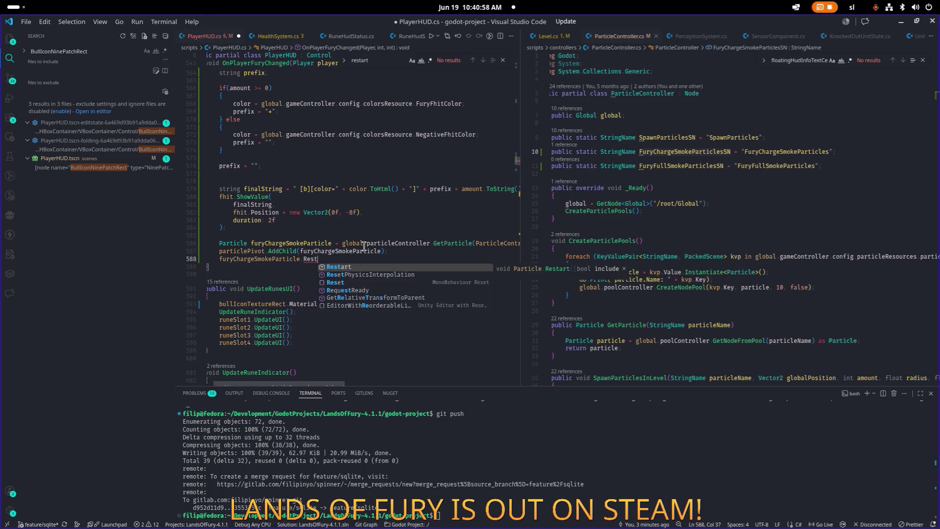
{"action": "key", "text": "Tab"}
{"action": "type", "text": "();"}
{"action": "key", "text": "ctrl+s"}
{"action": "key", "text": "alt+Tab"}
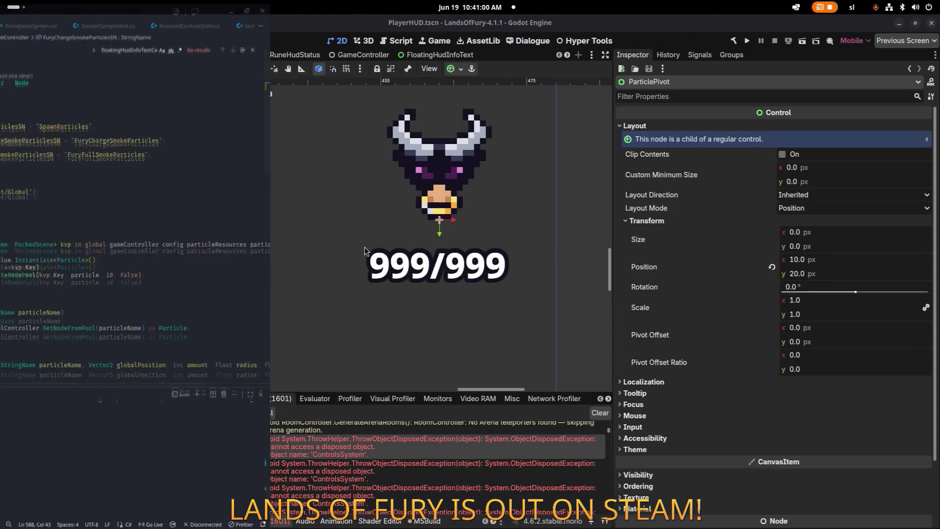
Run the project, start a new game, and enter the level through the purple pillar.
{"action": "left_click", "coordinate": [747, 41]}
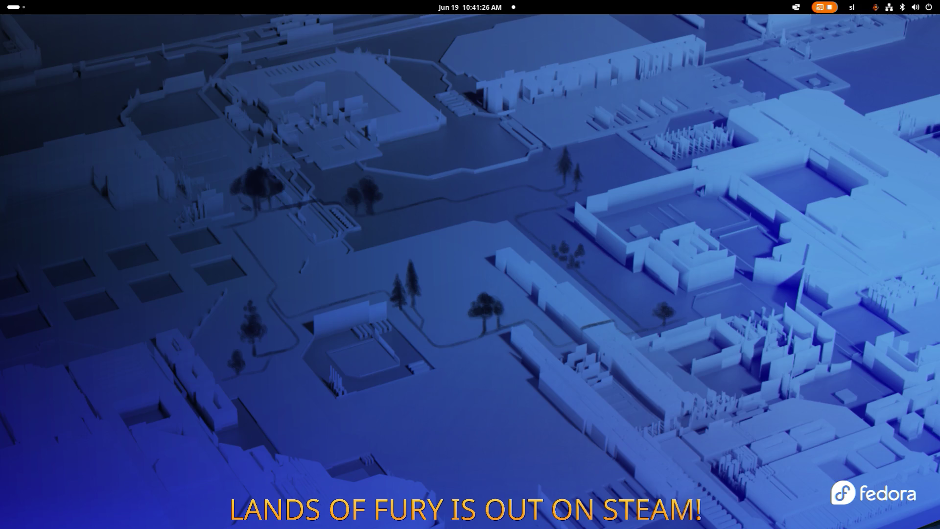
{"action": "key", "text": "alt+Tab"}
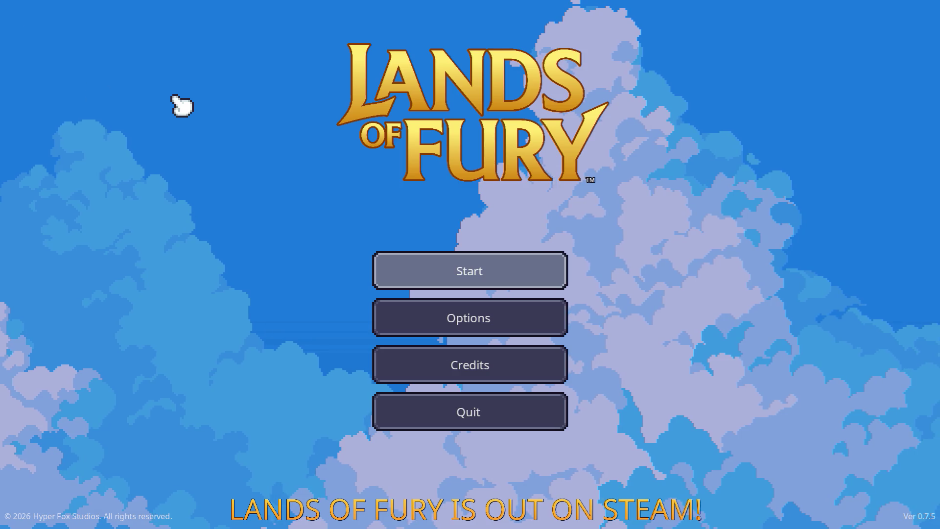
{"action": "key", "text": "Return"}
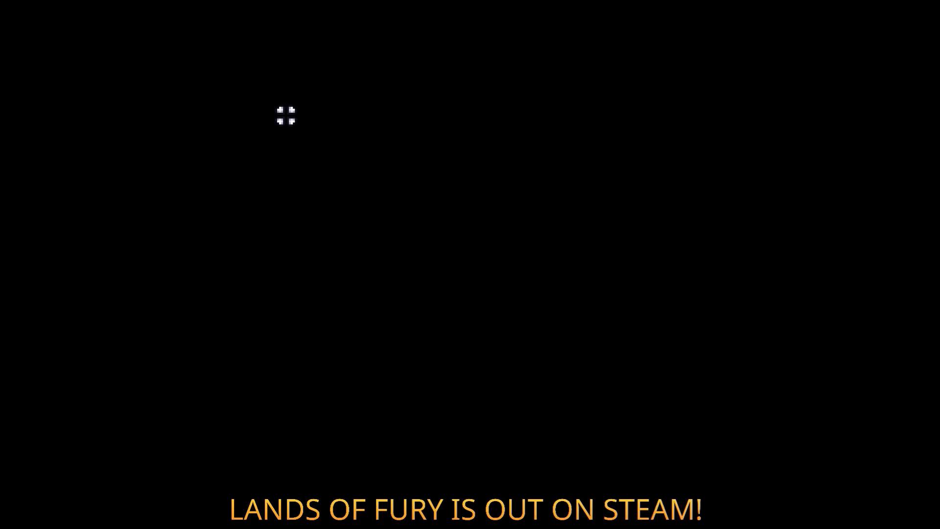
{"action": "key", "text": "w"}
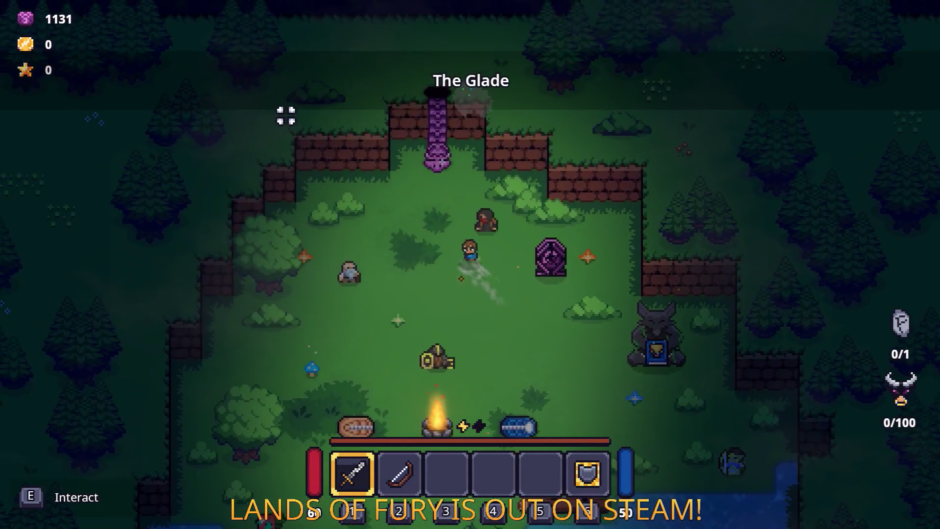
{"action": "key", "text": "e"}
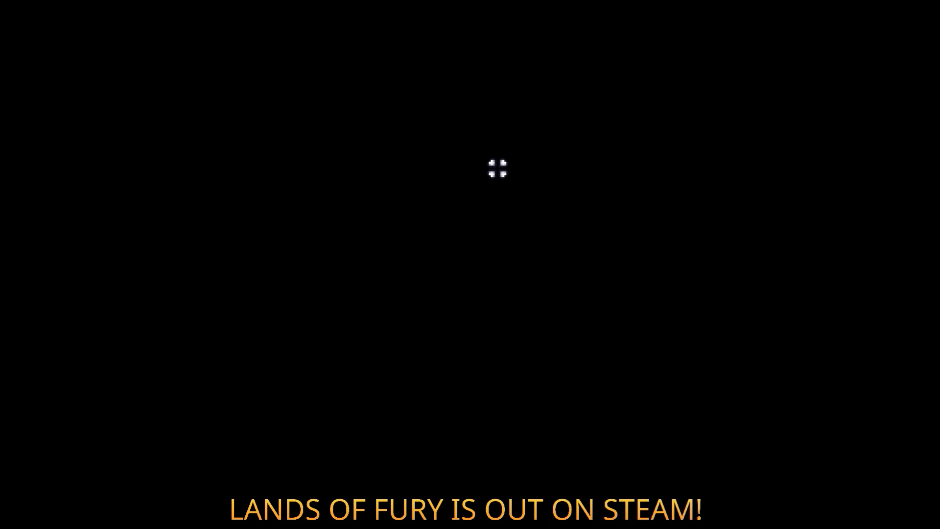
Walk through Elderglade Forest fighting enemies to build fury, then pause and quit to desktop.
{"action": "key", "text": "w"}
{"action": "key", "text": "d"}
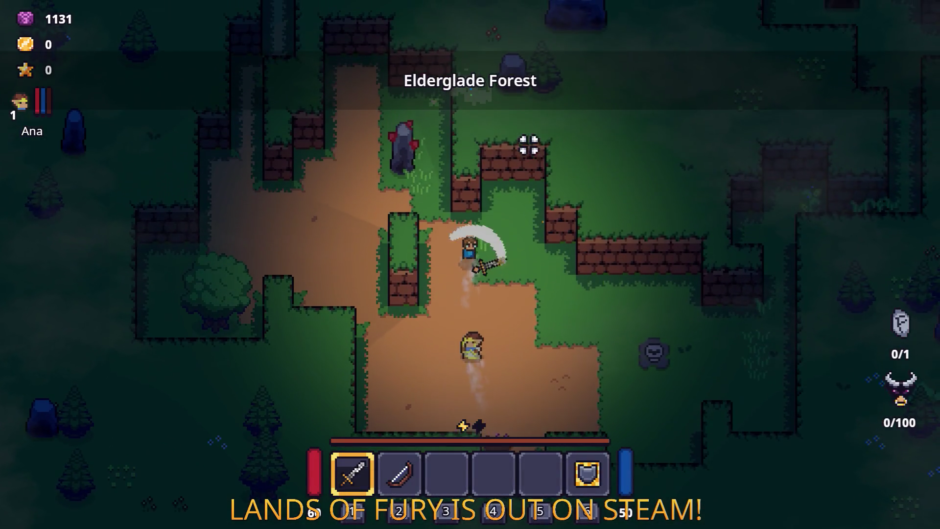
{"action": "key", "text": "d"}
{"action": "key", "text": "s"}
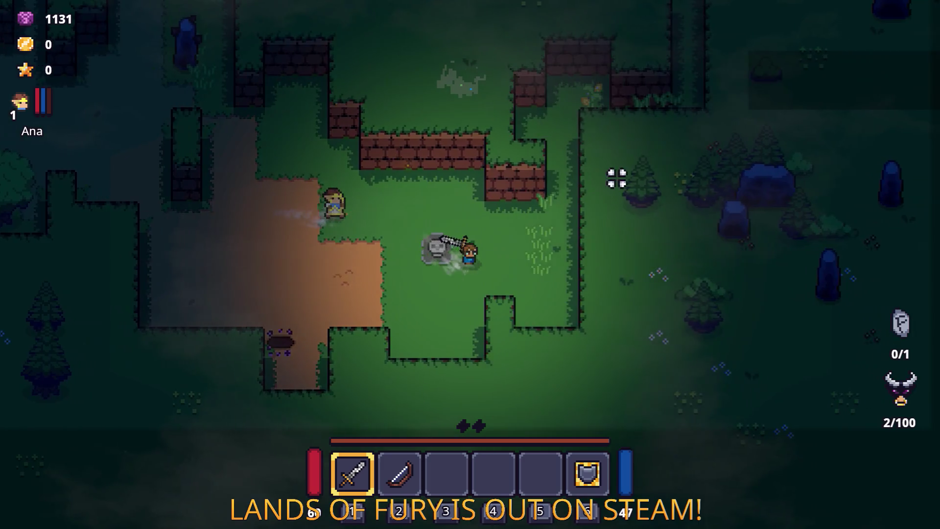
{"action": "left_click", "coordinate": [622, 186]}
{"action": "key", "text": "w"}
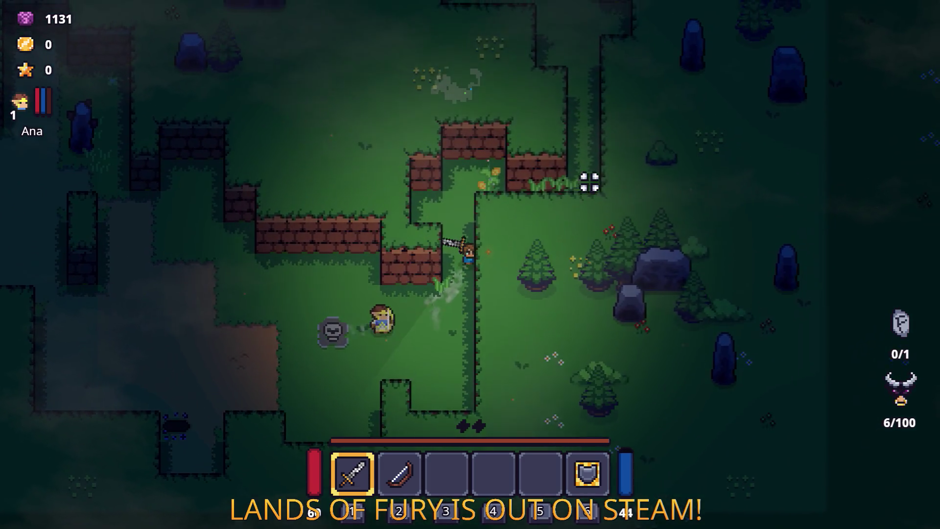
{"action": "key", "text": "w"}
{"action": "key", "text": "d"}
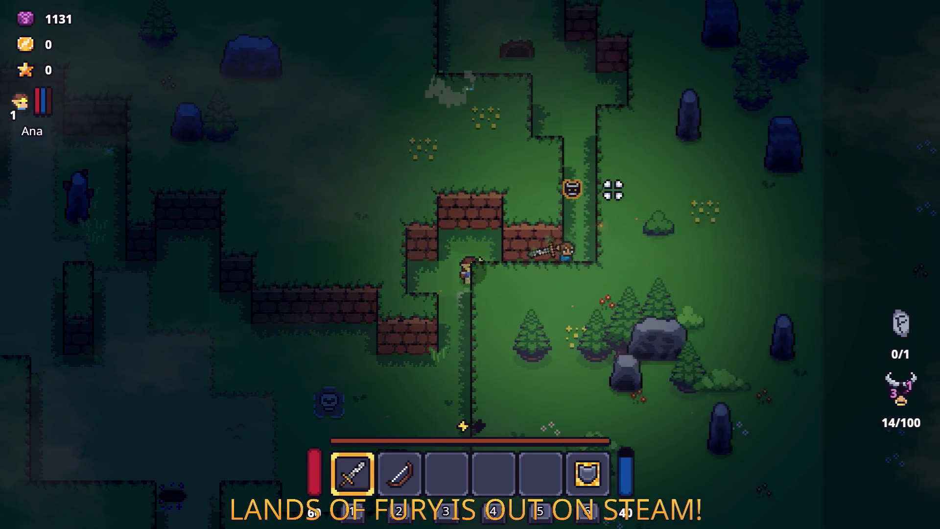
{"action": "key", "text": "Escape"}
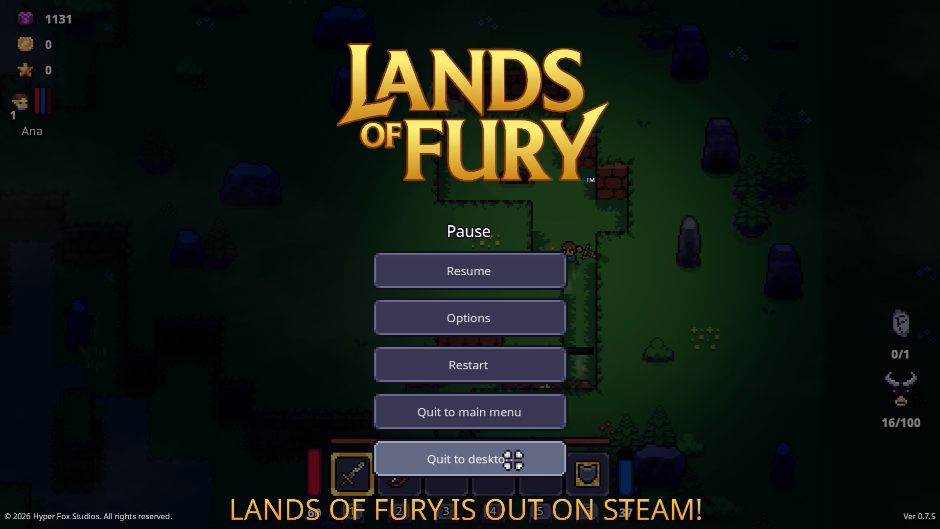
{"action": "left_click", "coordinate": [514, 459]}
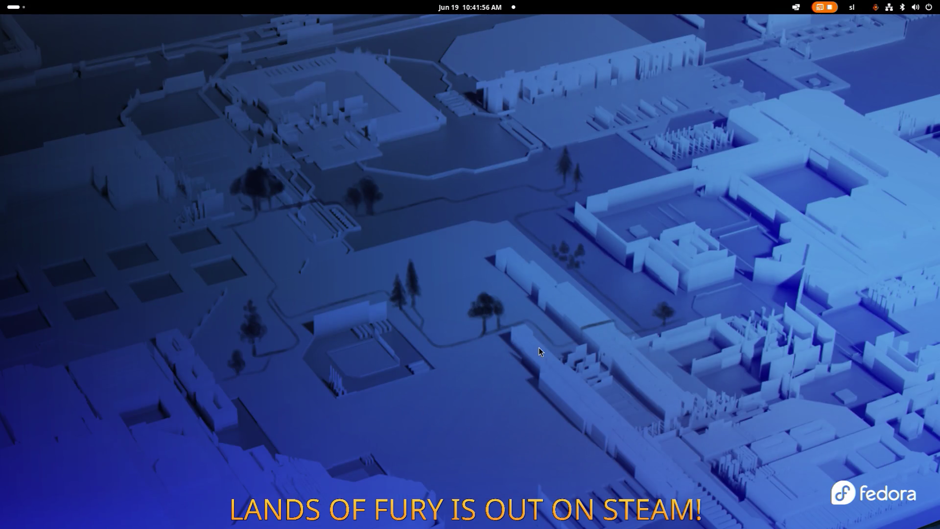
Rerun ./Godot from the first Ptyxis tab, open LandsOfFury, and return to Visual Studio Code.
{"action": "key", "text": "alt+Tab"}
{"action": "key", "text": "alt+Tab"}
{"action": "key", "text": "alt+Tab"}
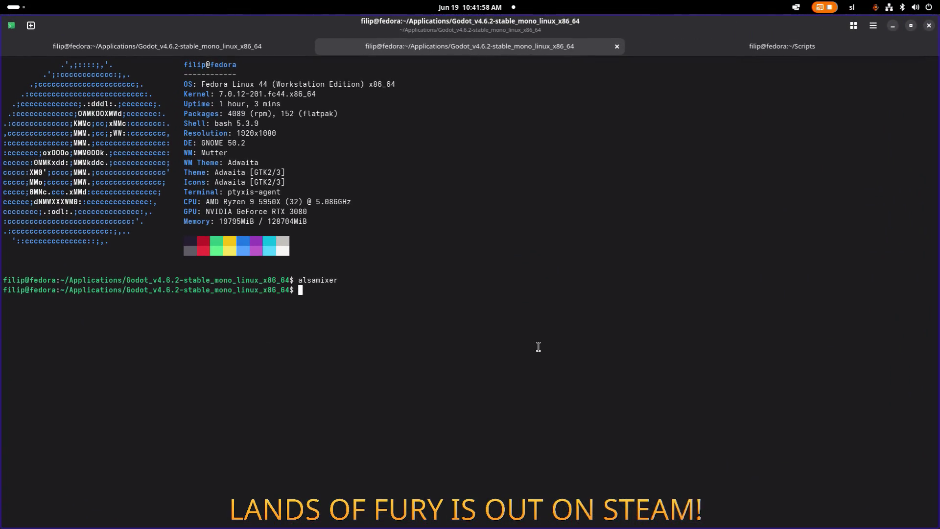
{"action": "key", "text": "ctrl+Page_Up"}
{"action": "key", "text": "Up"}
{"action": "key", "text": "Return"}
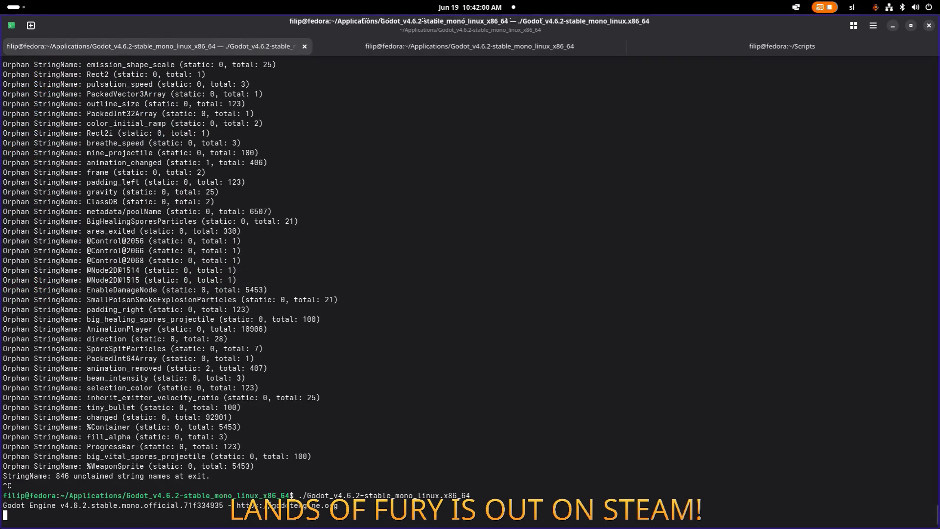
{"action": "double_click", "coordinate": [416, 123]}
{"action": "key", "text": "alt+Tab"}
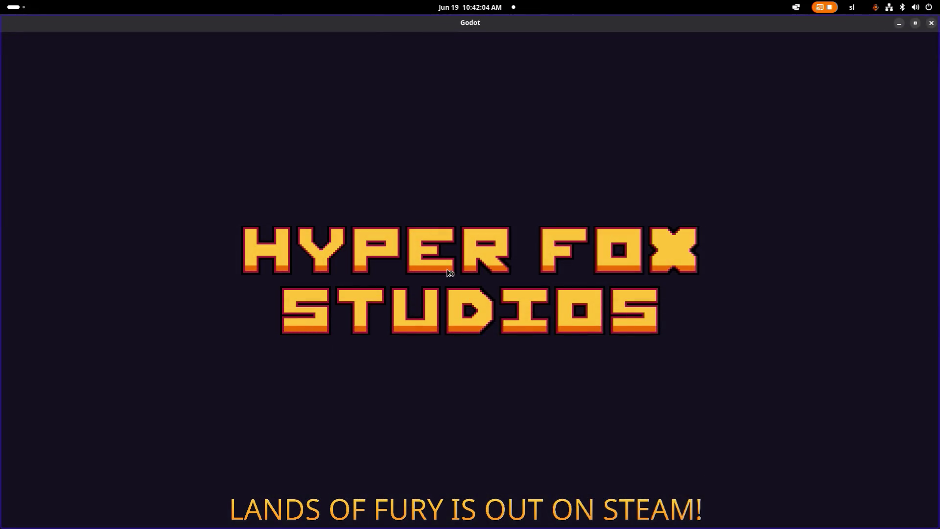
{"action": "key", "text": "alt+Tab"}
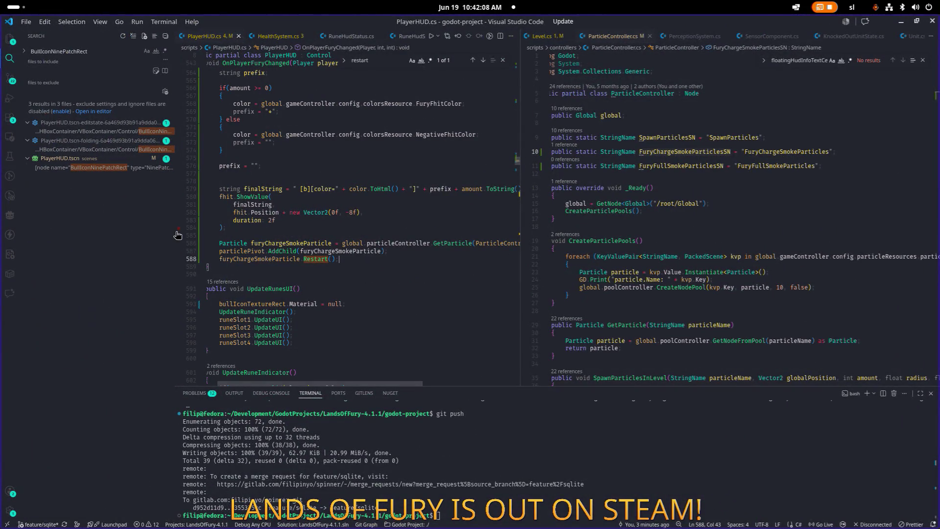
Resize the editor panes and look up the CreateParticlePools occurrences in ParticleController.cs.
{"action": "left_click_drag", "start_coordinate": [179, 235], "coordinate": [157, 232]}
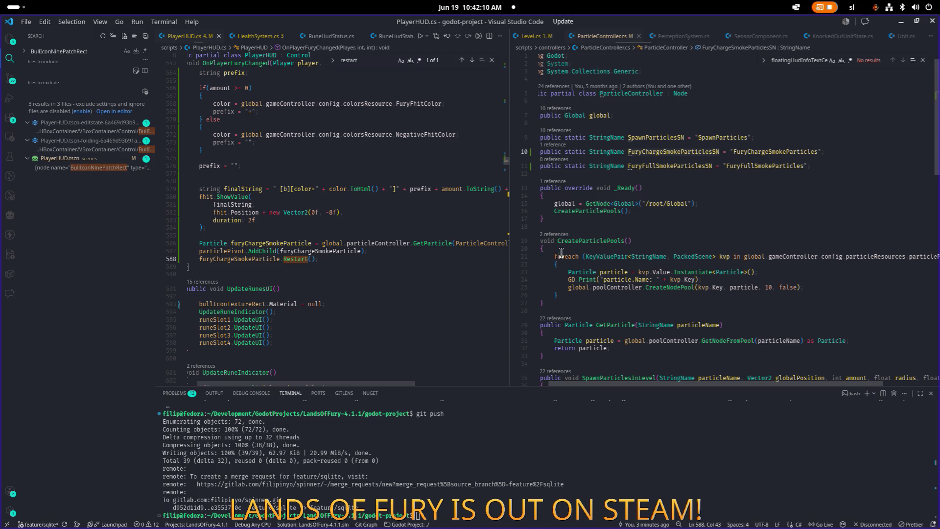
{"action": "left_click_drag", "start_coordinate": [514, 254], "coordinate": [445, 254]}
{"action": "left_click", "coordinate": [552, 234]}
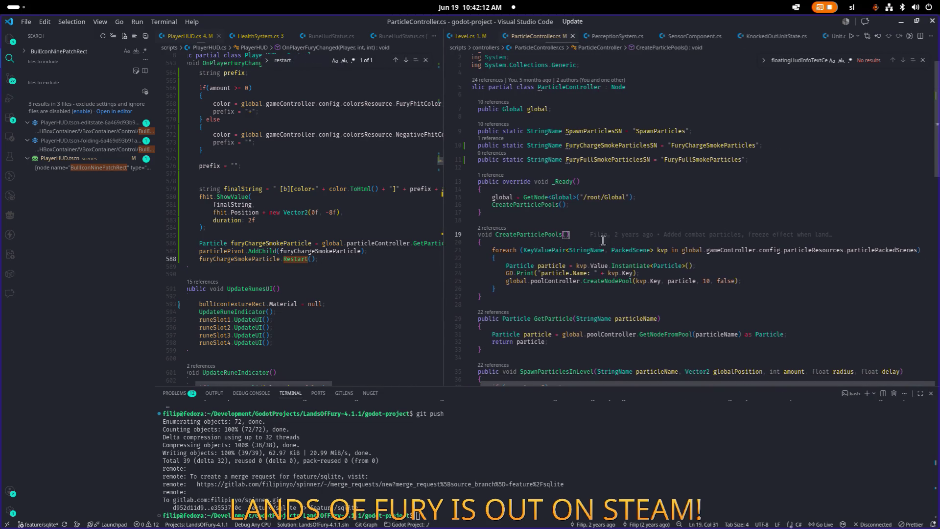
{"action": "double_click", "coordinate": [553, 234]}
{"action": "key", "text": "ctrl+f"}
{"action": "key", "text": "Return"}
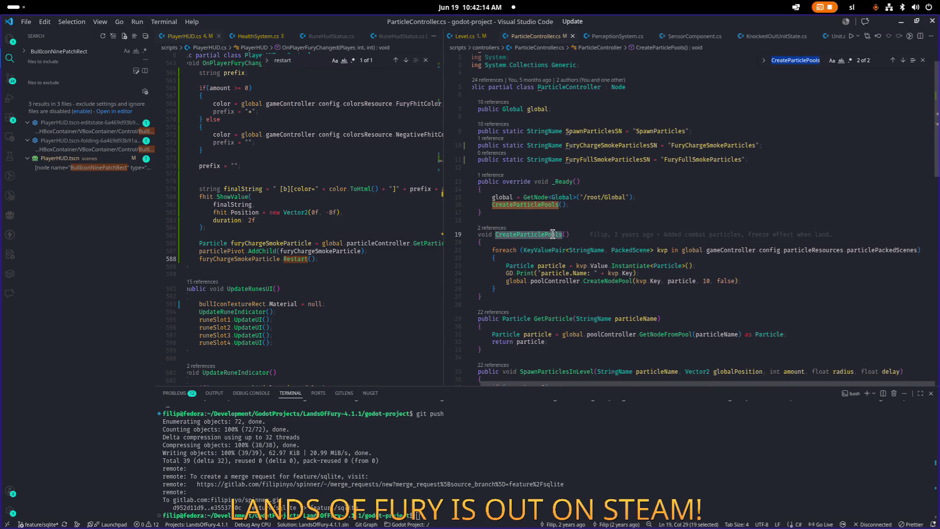
{"action": "scroll", "coordinate": [548, 234], "scroll_direction": "down", "scroll_amount": 5}
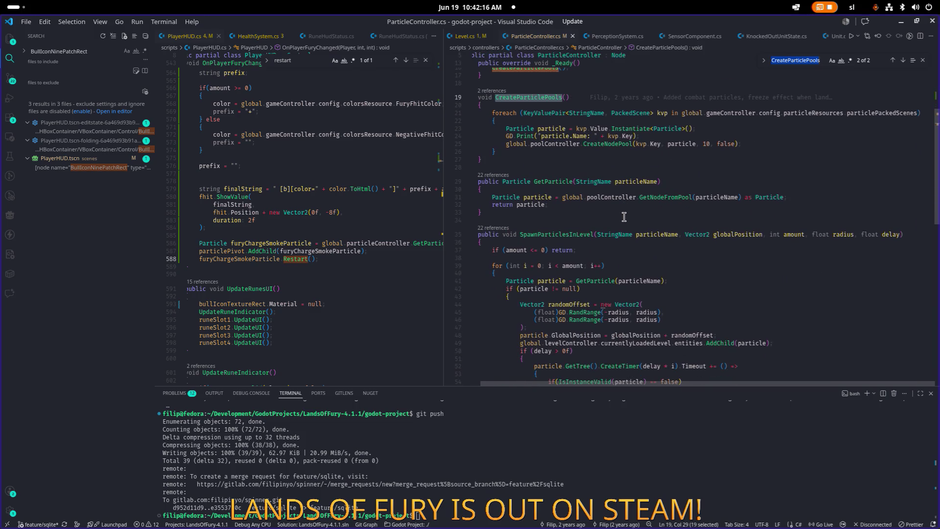
{"action": "scroll", "coordinate": [612, 219], "scroll_direction": "up", "scroll_amount": 1}
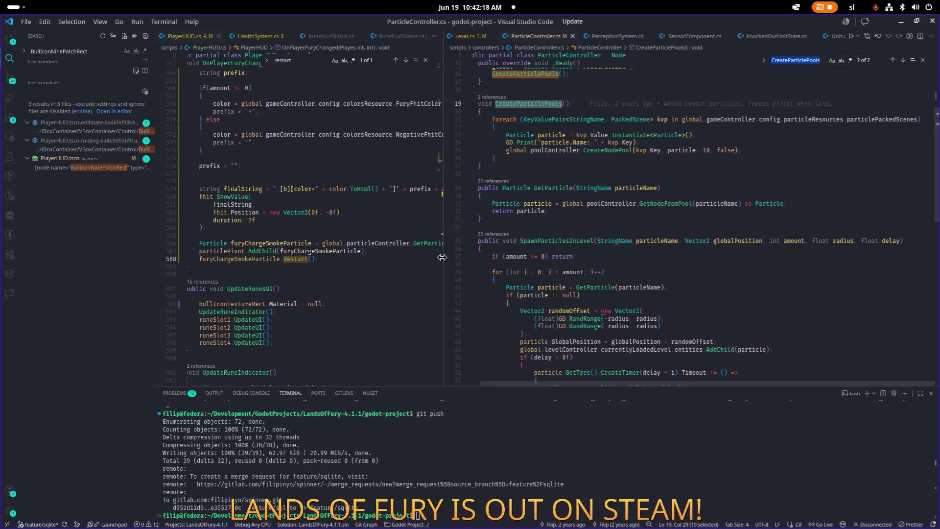
Add furyChargeSmokeParticle.Position = Vector2.Zero; after line 587 in PlayerHUD.cs and save.
{"action": "left_click_drag", "start_coordinate": [443, 257], "coordinate": [589, 257]}
{"action": "left_click", "coordinate": [396, 251]}
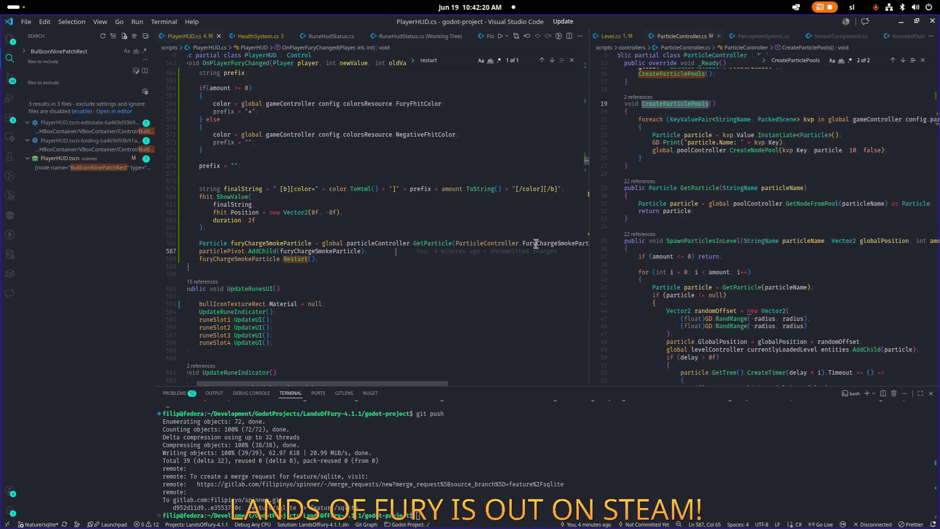
{"action": "key", "text": "Return"}
{"action": "type", "text": "fur"}
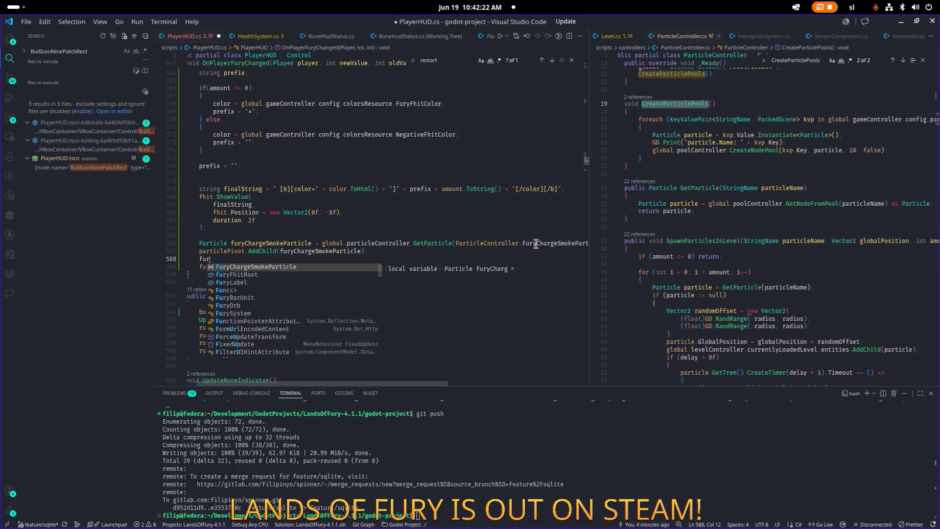
{"action": "key", "text": "Tab"}
{"action": "type", "text": ".Position = Vector2."}
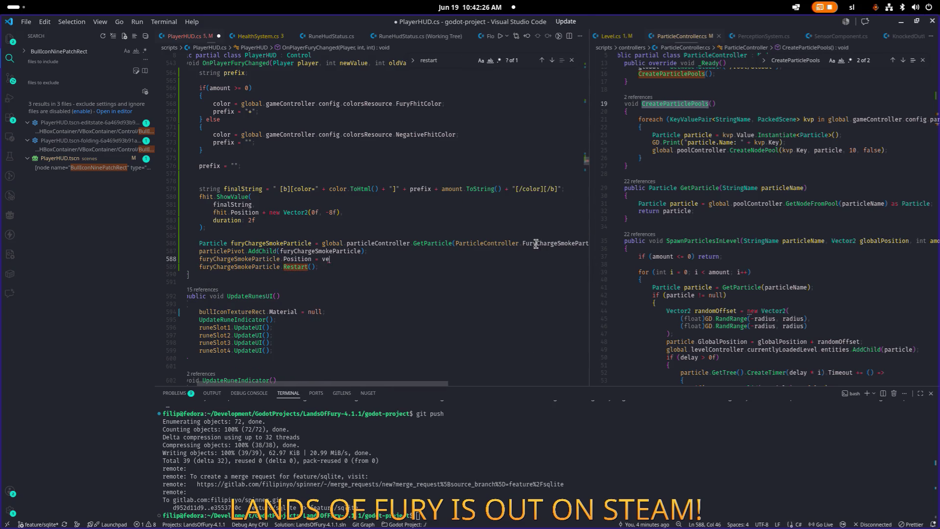
{"action": "type", "text": "Z"}
{"action": "key", "text": "Tab"}
{"action": "type", "text": ";"}
{"action": "key", "text": "ctrl+s"}
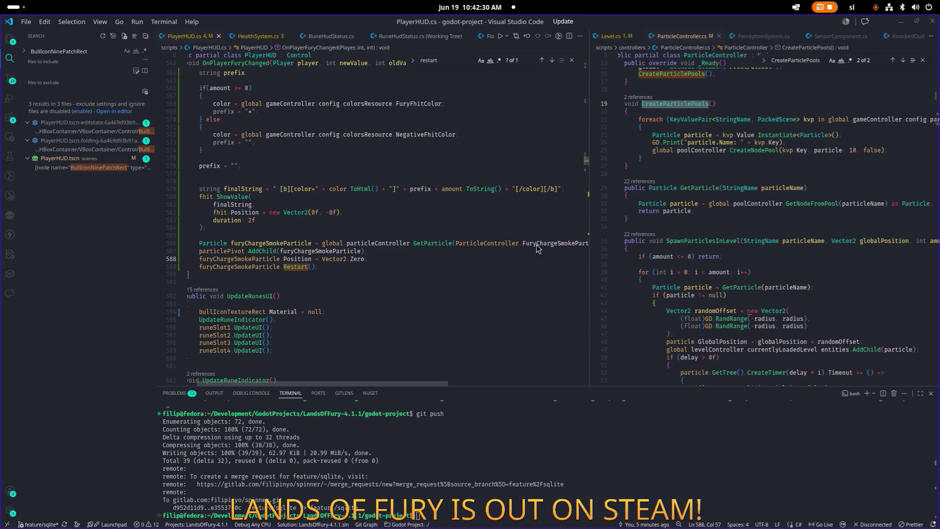
{"action": "key", "text": "alt+Tab"}
{"action": "key", "text": "alt+Tab"}
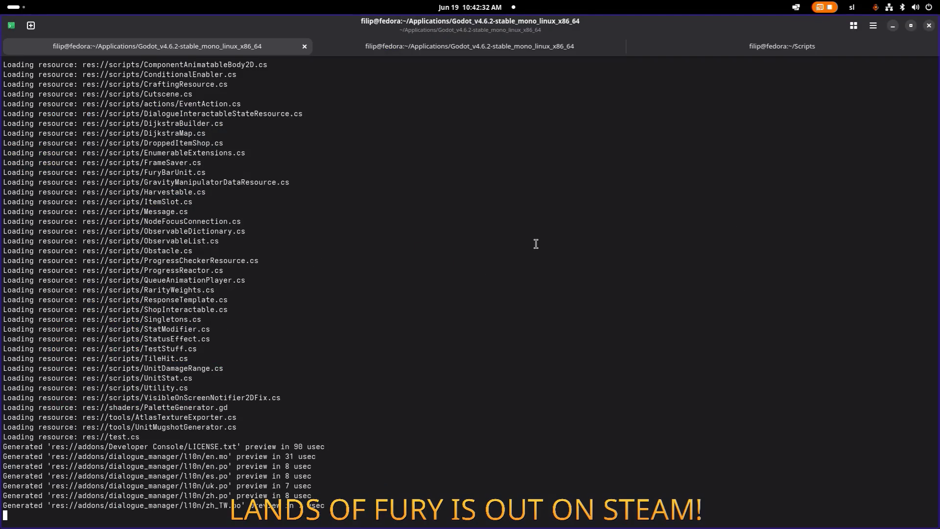
Run Project from the Godot editor and advance the game's menu to the Profiles screen.
{"action": "key", "text": "alt+Tab"}
{"action": "key", "text": "alt+Tab"}
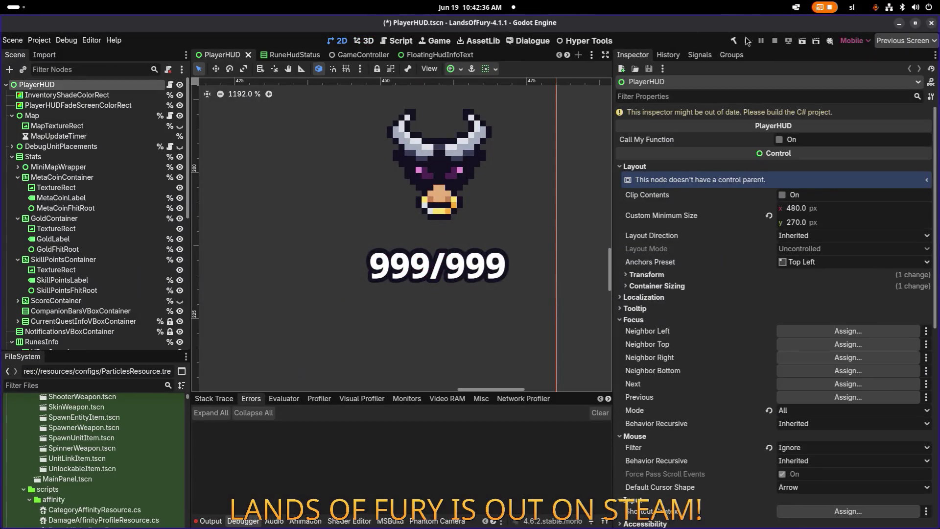
{"action": "left_click", "coordinate": [747, 40]}
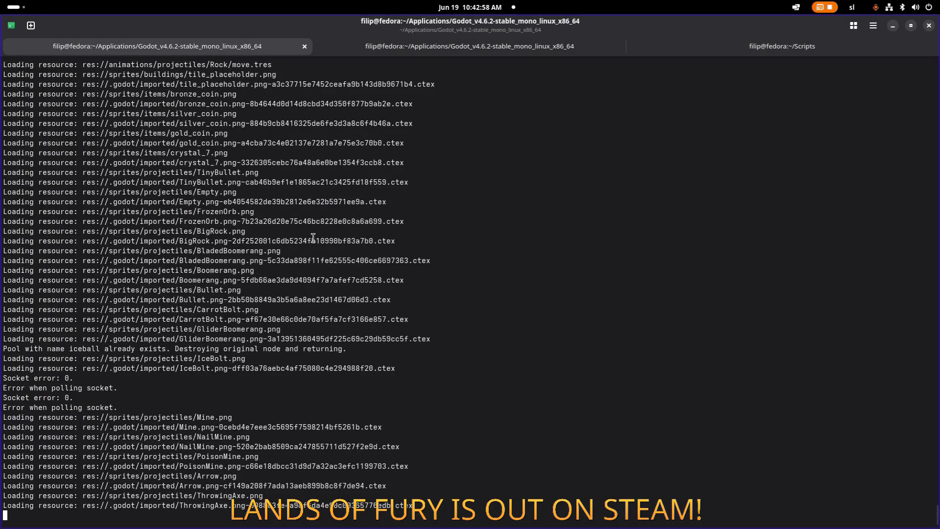
{"action": "key", "text": "alt+Tab"}
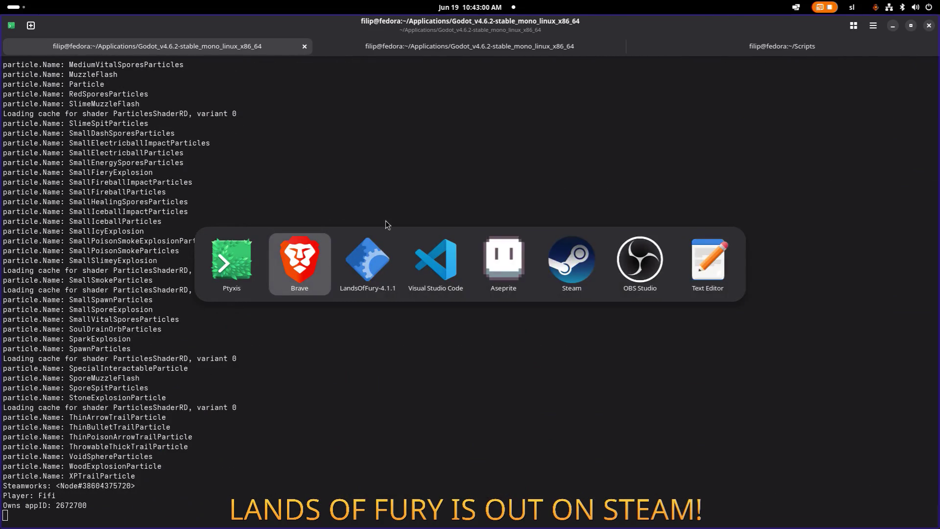
{"action": "key", "text": "alt+Tab"}
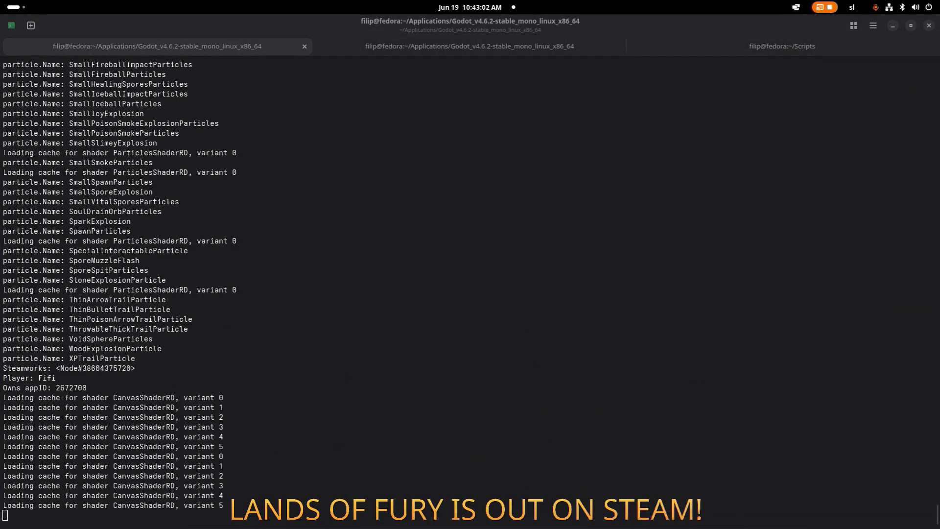
{"action": "key", "text": "Return"}
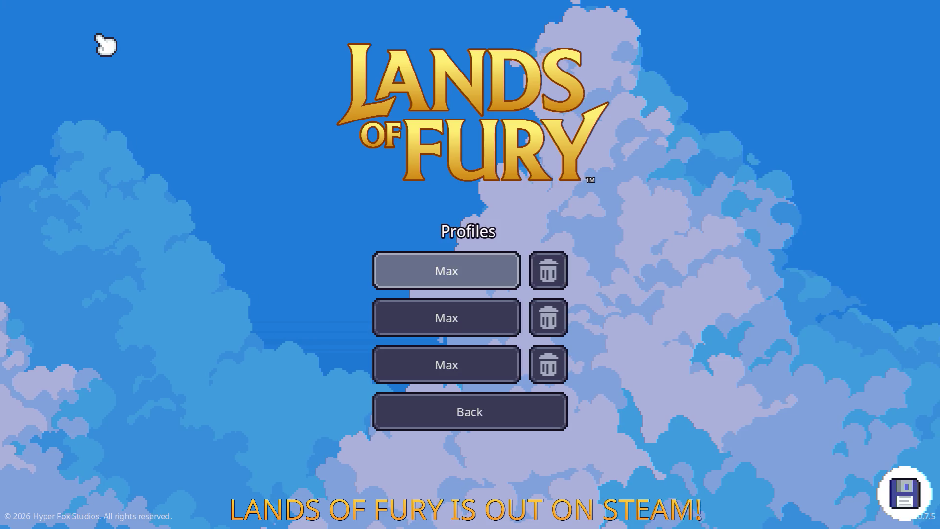
Load the first save profile, travel on from The Glade, and fight the first enemies.
{"action": "key", "text": "Return"}
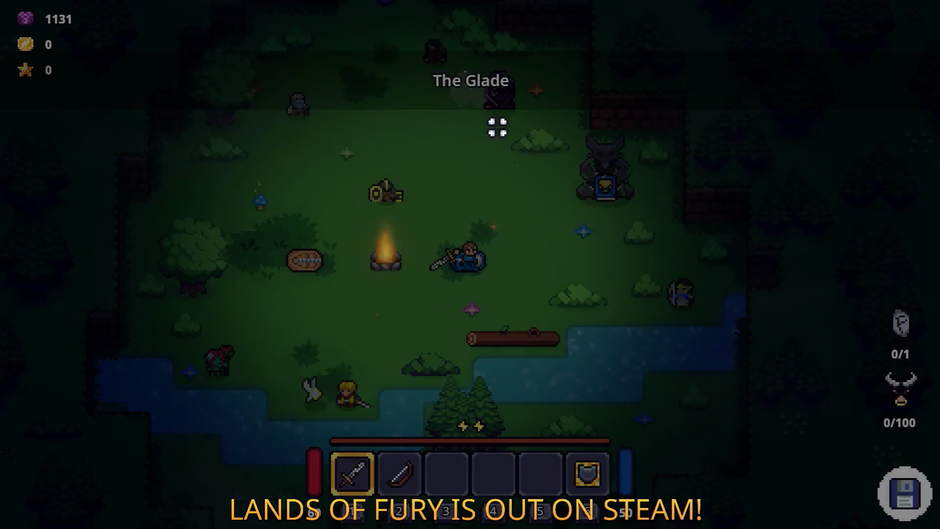
{"action": "key", "text": "e"}
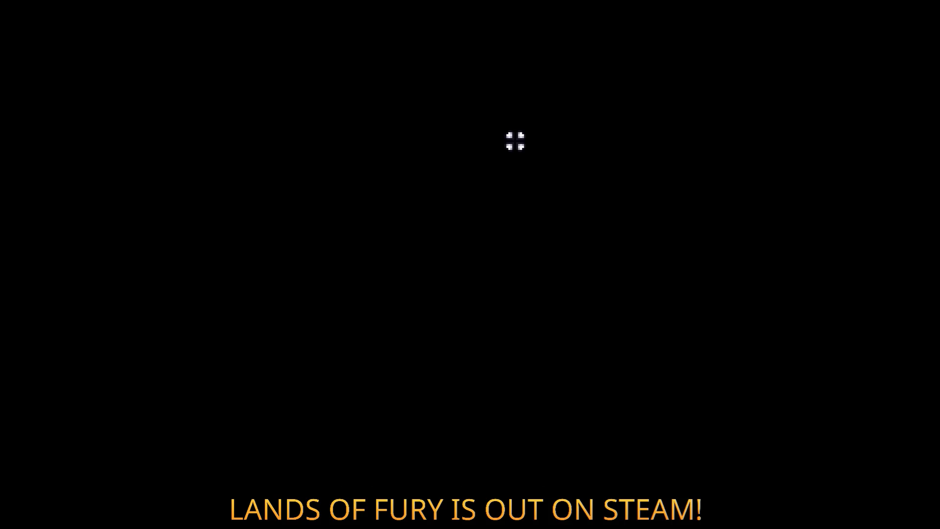
{"action": "key", "text": "w"}
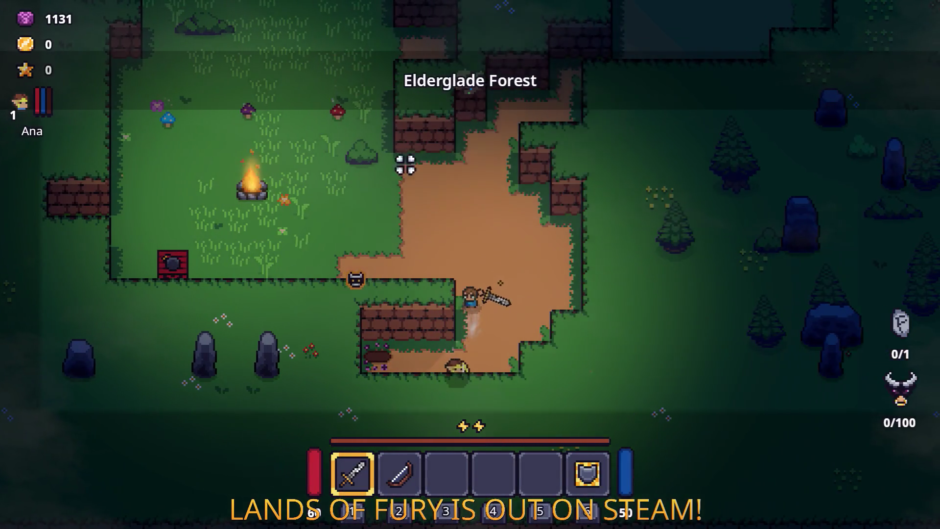
{"action": "left_click", "coordinate": [320, 250]}
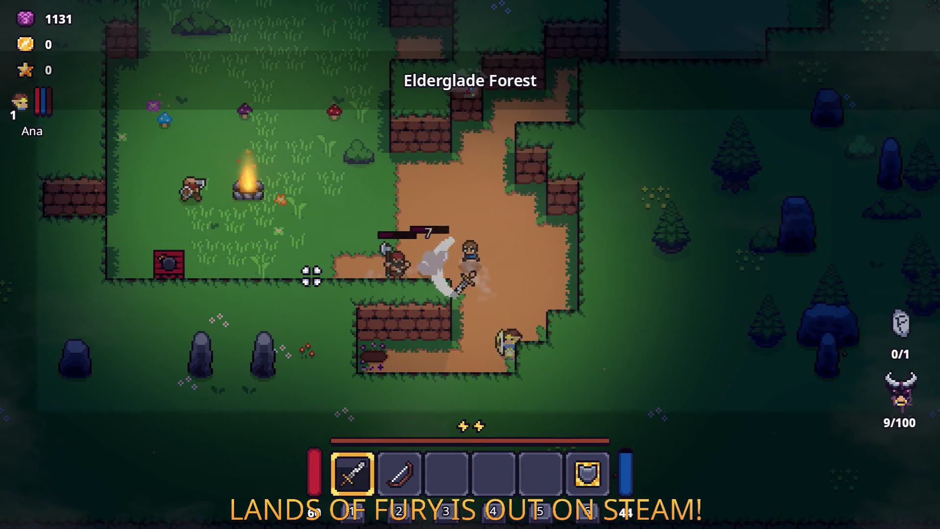
{"action": "key", "text": "w"}
{"action": "left_click", "coordinate": [384, 279]}
{"action": "key", "text": "w"}
{"action": "key", "text": "a"}
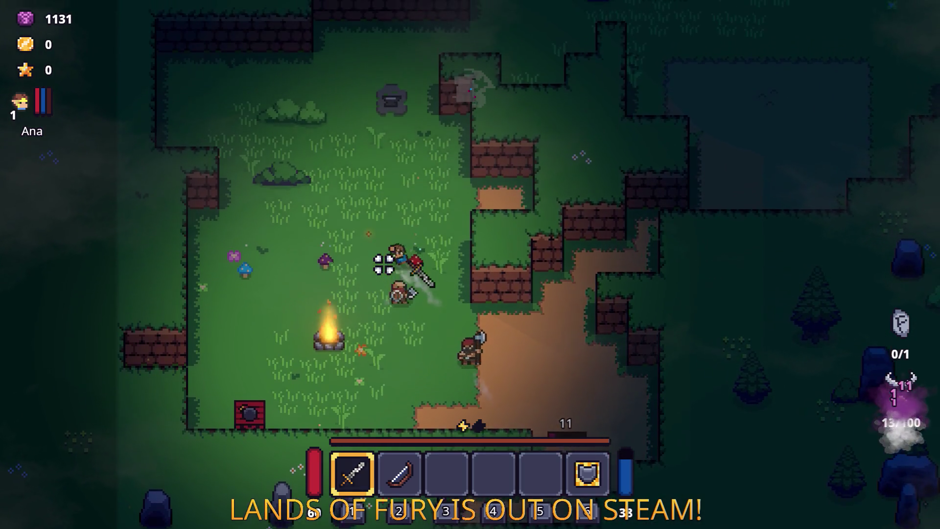
{"action": "left_click", "coordinate": [484, 270]}
{"action": "key", "text": "s"}
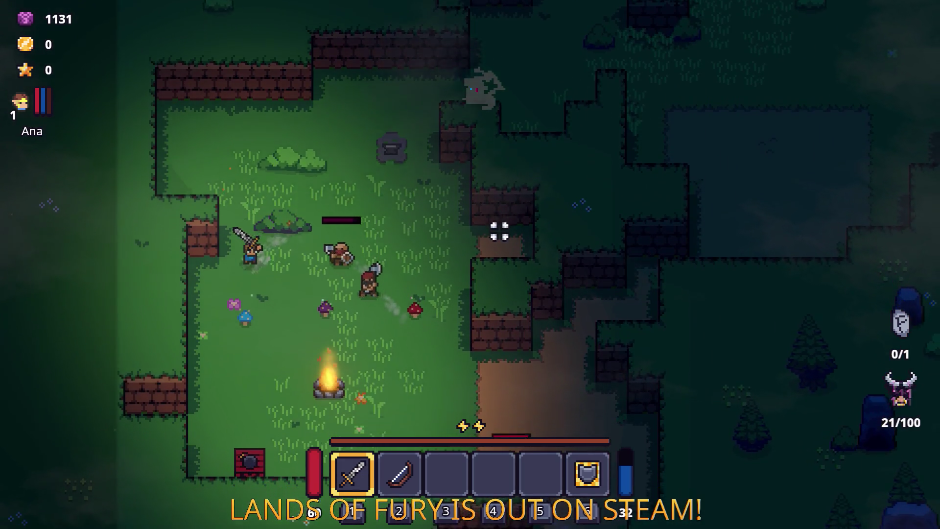
{"action": "left_click", "coordinate": [443, 153]}
{"action": "left_click", "coordinate": [354, 139]}
Fight the axe bandit and the remaining enemies, collecting 19 gold.
{"action": "key", "text": "d"}
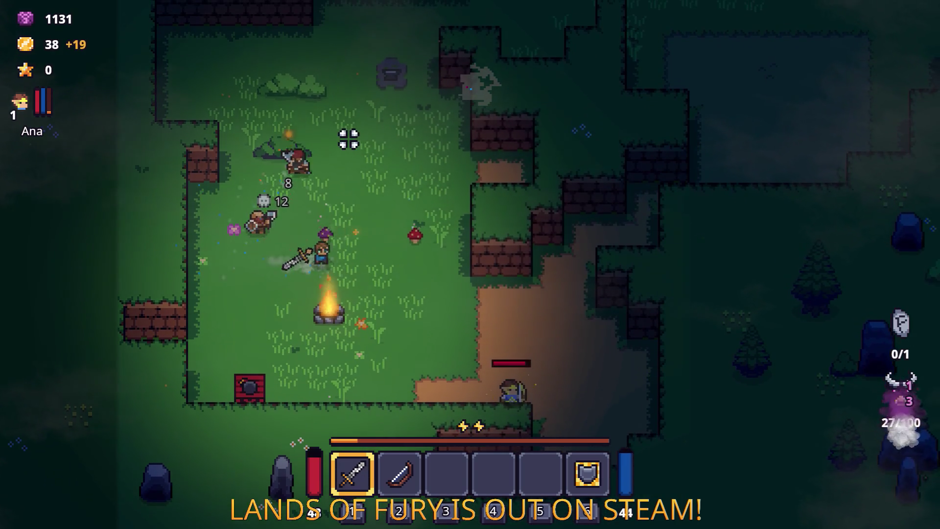
{"action": "key", "text": "w"}
{"action": "left_click", "coordinate": [288, 224]}
{"action": "key", "text": "a"}
{"action": "left_click", "coordinate": [321, 244]}
{"action": "key", "text": "d"}
{"action": "key", "text": "s"}
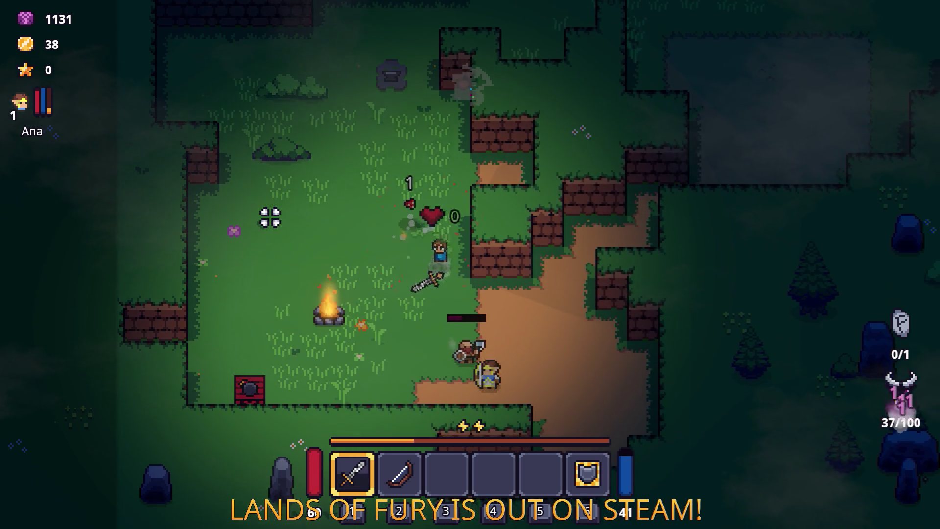
{"action": "key", "text": "a"}
{"action": "left_click", "coordinate": [271, 212]}
{"action": "key", "text": "a"}
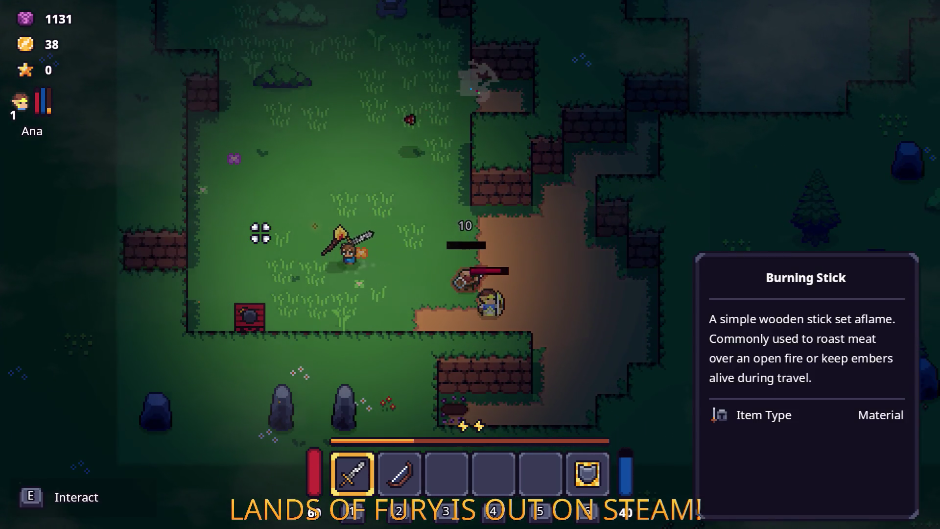
{"action": "key", "text": "s"}
{"action": "left_click", "coordinate": [406, 145]}
{"action": "key", "text": "d"}
{"action": "left_click", "coordinate": [272, 280]}
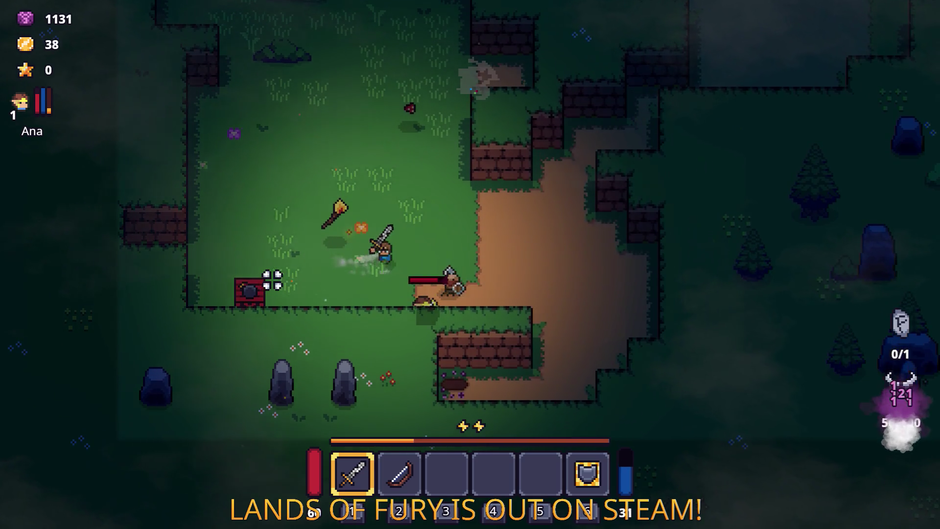
{"action": "key", "text": "w"}
{"action": "left_click", "coordinate": [282, 248]}
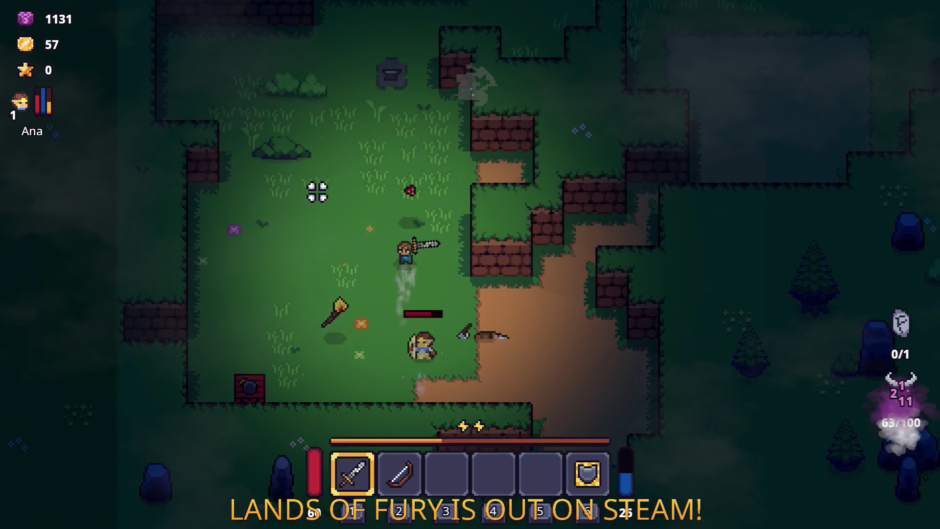
Walk around the area and pick up the Red Spore.
{"action": "key", "text": "w+a"}
{"action": "key", "text": "d"}
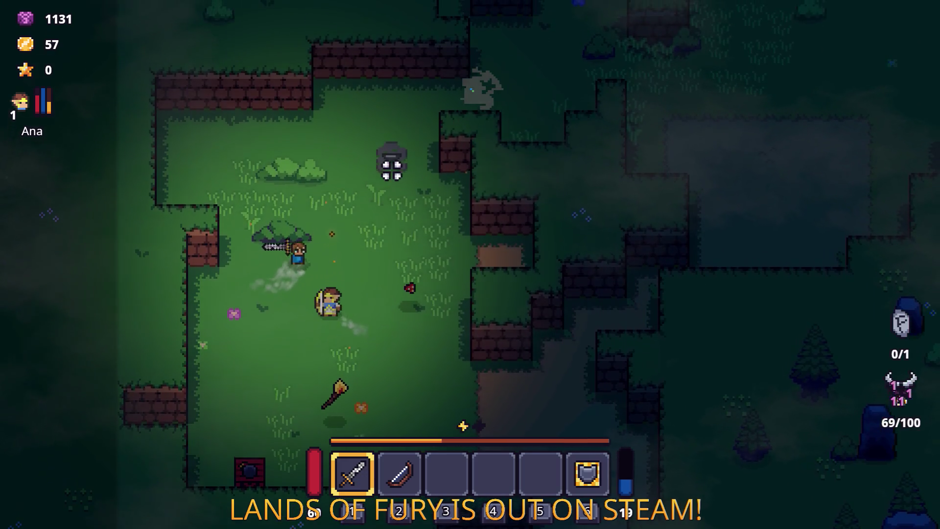
{"action": "key", "text": "s"}
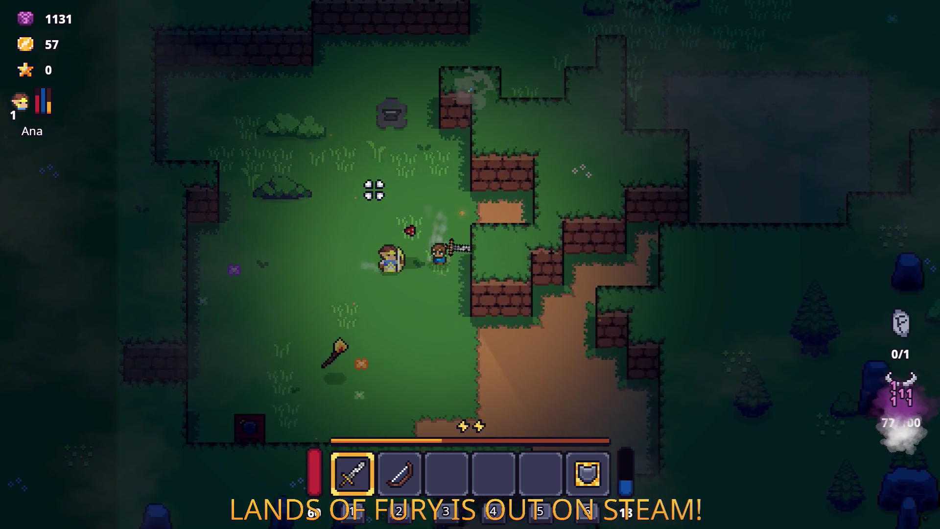
{"action": "key", "text": "a"}
{"action": "key", "text": "w"}
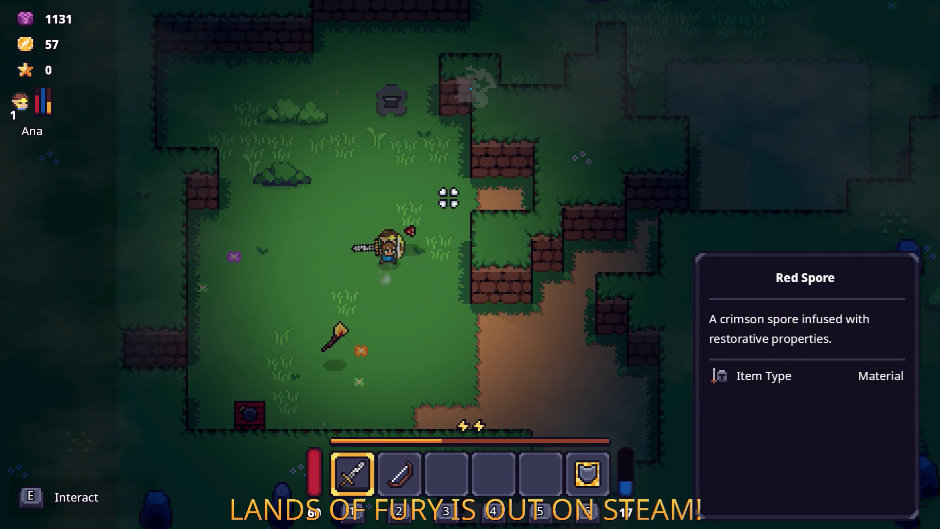
{"action": "key", "text": "e"}
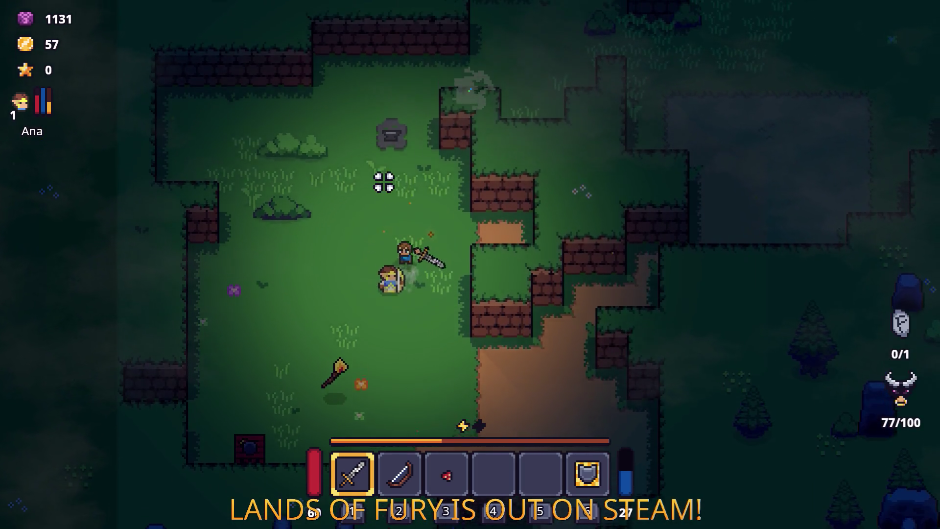
{"action": "key", "text": "w"}
{"action": "key", "text": "a"}
{"action": "left_click", "coordinate": [319, 191]}
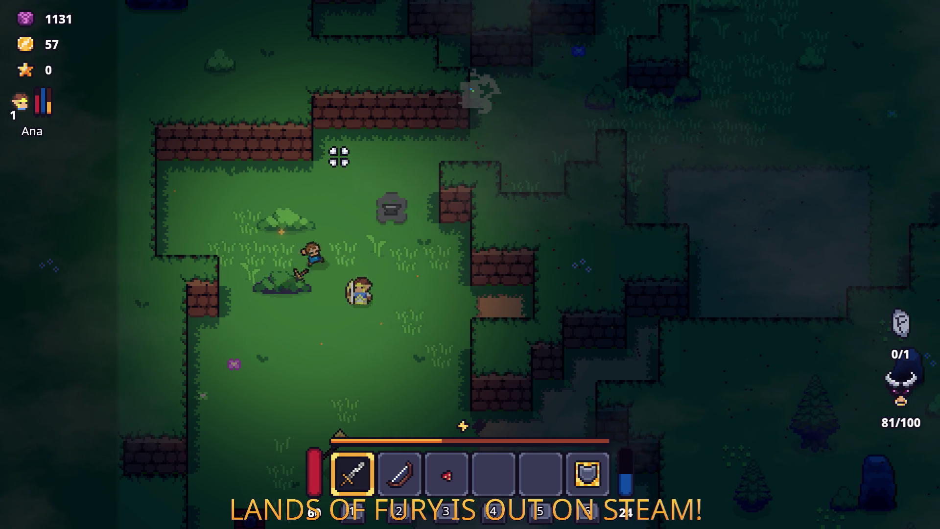
Head up-right and slash the group of enemies with the sword.
{"action": "key", "text": "w"}
{"action": "key", "text": "d"}
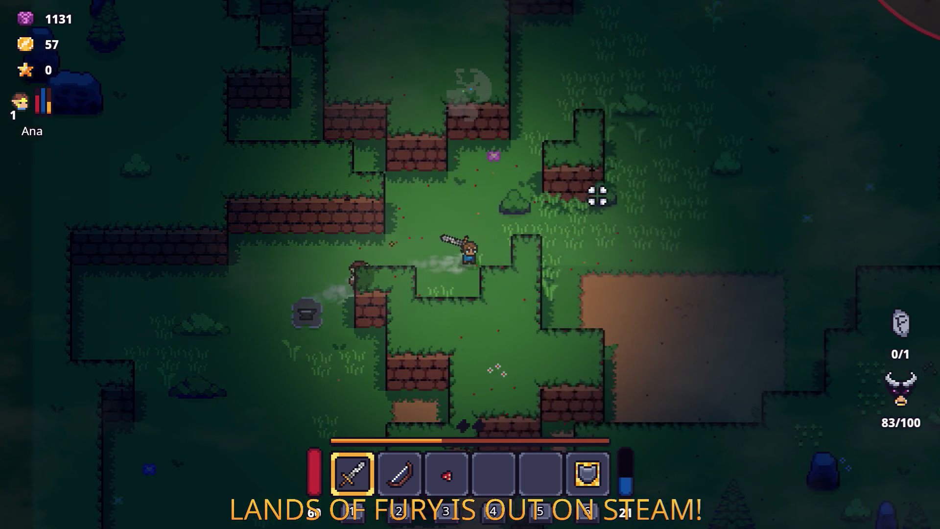
{"action": "left_click", "coordinate": [491, 160]}
{"action": "key", "text": "w"}
{"action": "left_click", "coordinate": [495, 161]}
{"action": "key", "text": "w"}
{"action": "key", "text": "d"}
{"action": "left_click", "coordinate": [557, 195]}
{"action": "key", "text": "w"}
{"action": "key", "text": "d"}
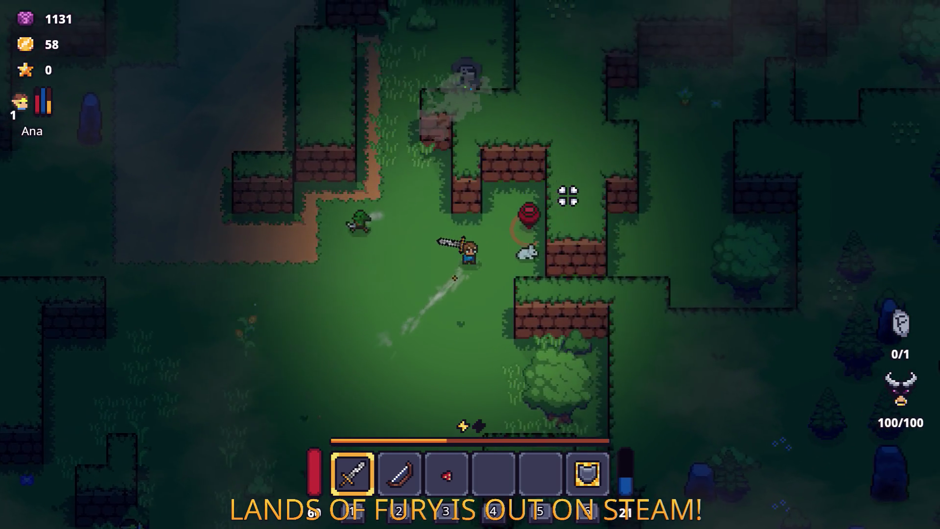
{"action": "left_click", "coordinate": [569, 196]}
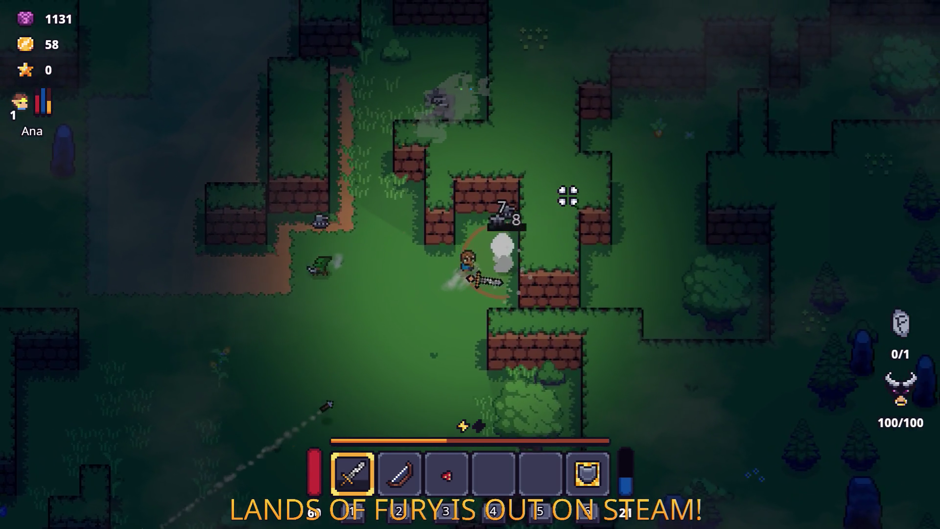
{"action": "key", "text": "s"}
{"action": "left_click", "coordinate": [568, 195]}
{"action": "key", "text": "a"}
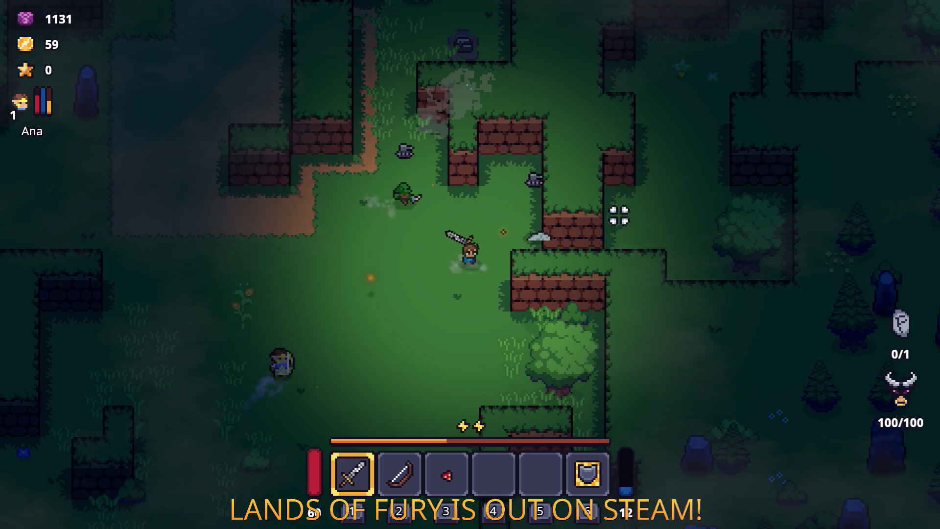
{"action": "key", "text": "s"}
{"action": "key", "text": "d"}
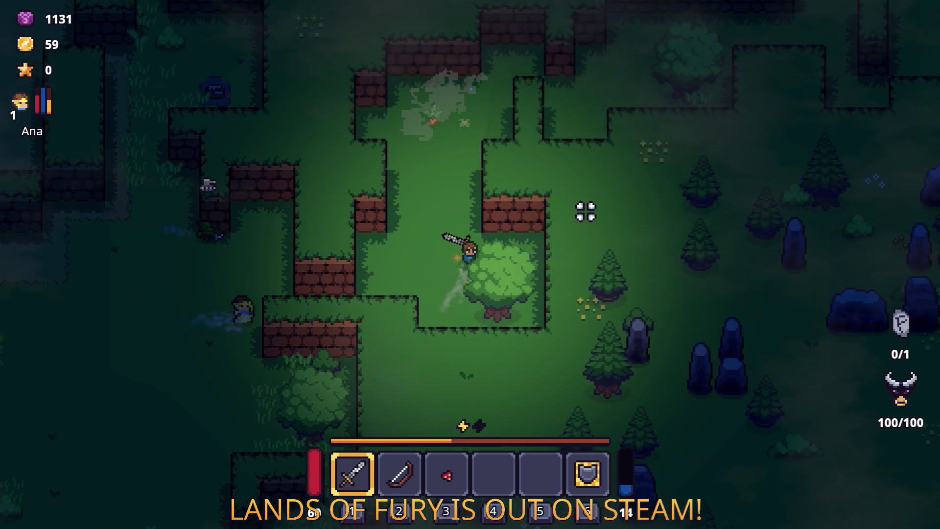
Walk to watch the smoke trail, then open the console and type 'Player.AddItem(fireball_rune,'.
{"action": "key", "text": "w"}
{"action": "key", "text": "a"}
{"action": "key", "text": "s"}
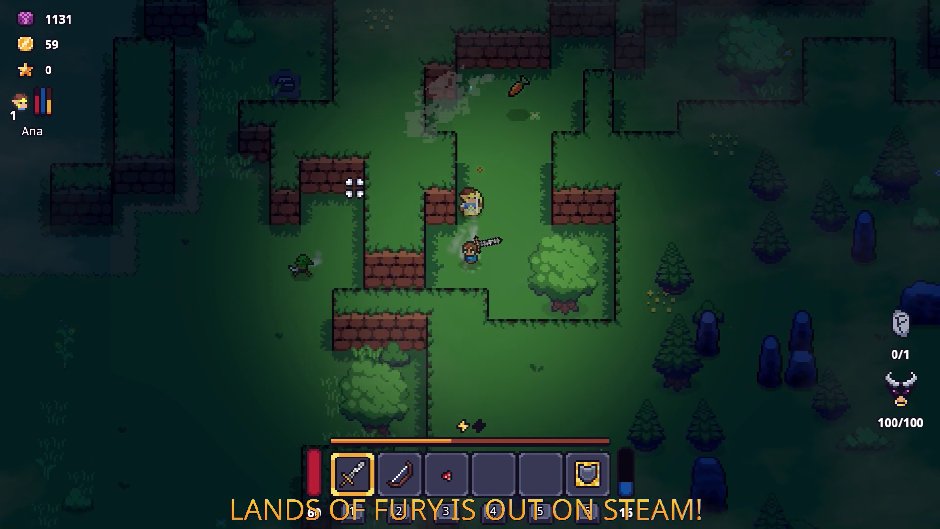
{"action": "key", "text": "grave"}
{"action": "type", "text": "Player.AddItem(fireball_rune,"}
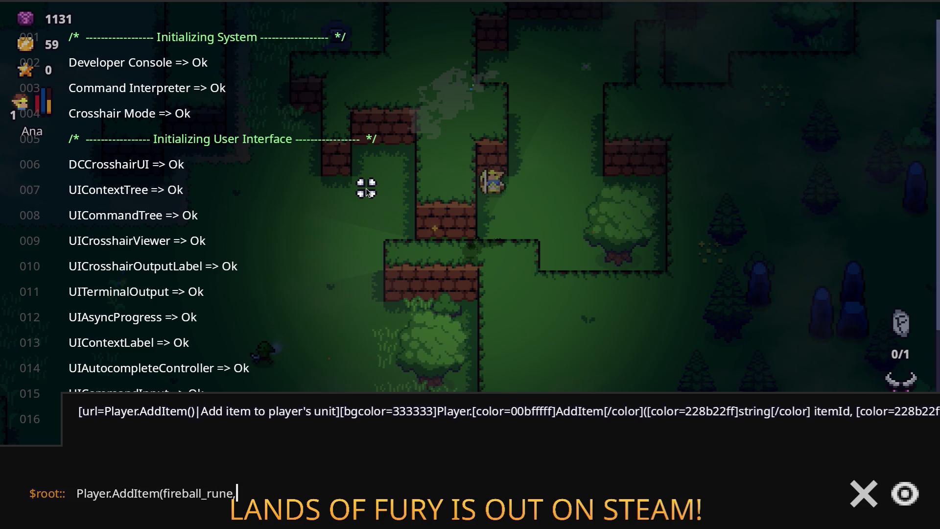
Run the Player.AddItem command for a Fireball rune and socket it into the sword.
{"action": "key", "text": "Return"}
{"action": "key", "text": "grave"}
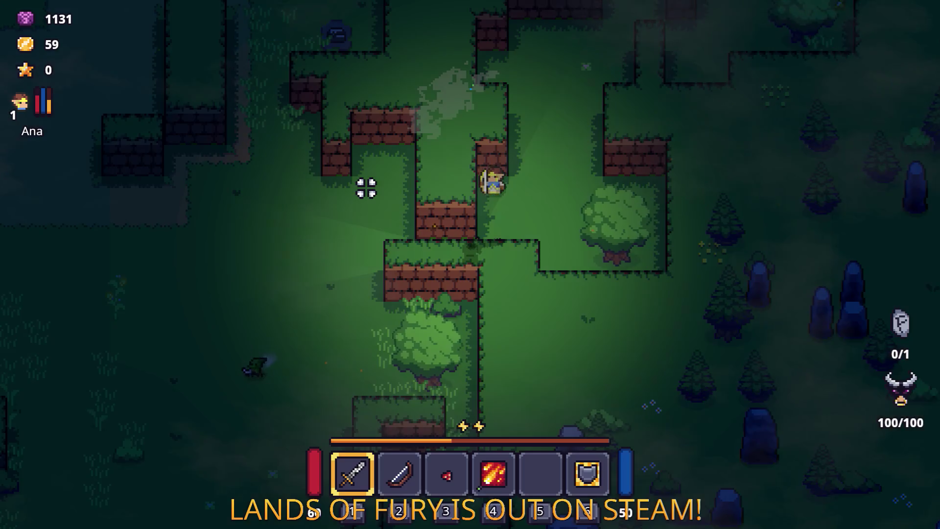
{"action": "key", "text": "i"}
{"action": "right_click", "coordinate": [357, 348]}
{"action": "left_click", "coordinate": [401, 275]}
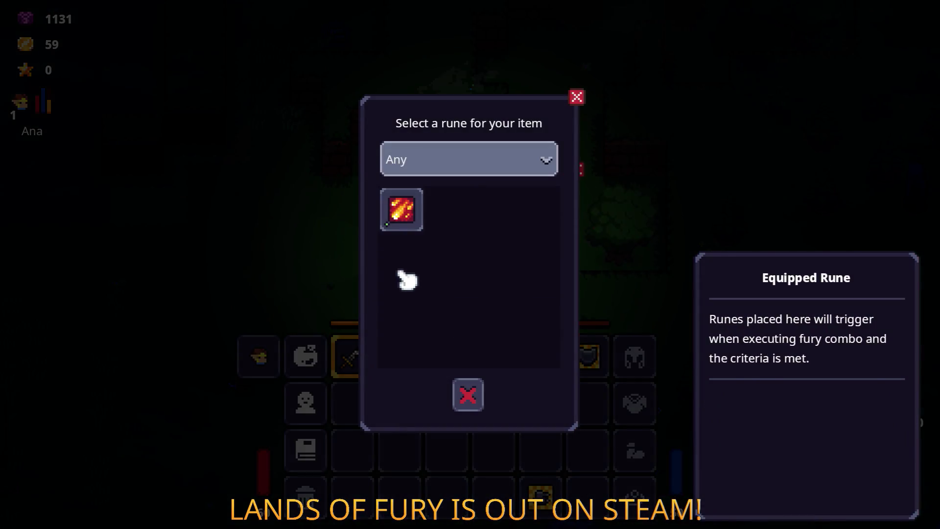
{"action": "left_click", "coordinate": [401, 208]}
{"action": "left_click", "coordinate": [468, 324]}
Return to play, launch a fireball, and head up the dirt path toward enemies.
{"action": "key", "text": "i"}
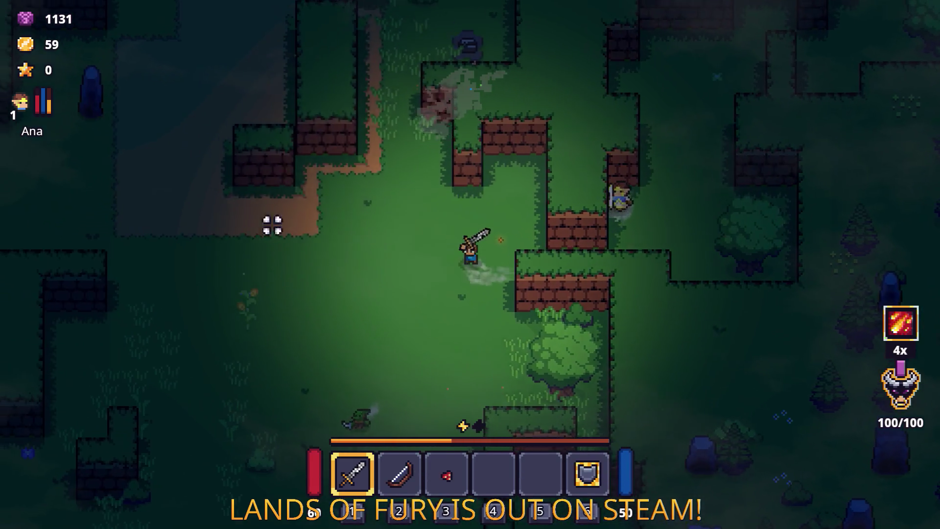
{"action": "key", "text": "a"}
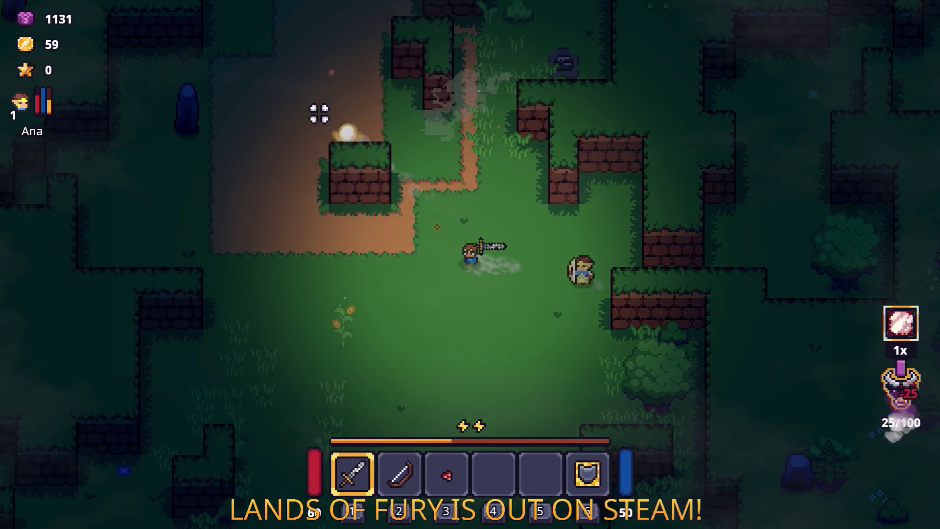
{"action": "key", "text": "w"}
{"action": "key", "text": "a"}
{"action": "right_click", "coordinate": [320, 100]}
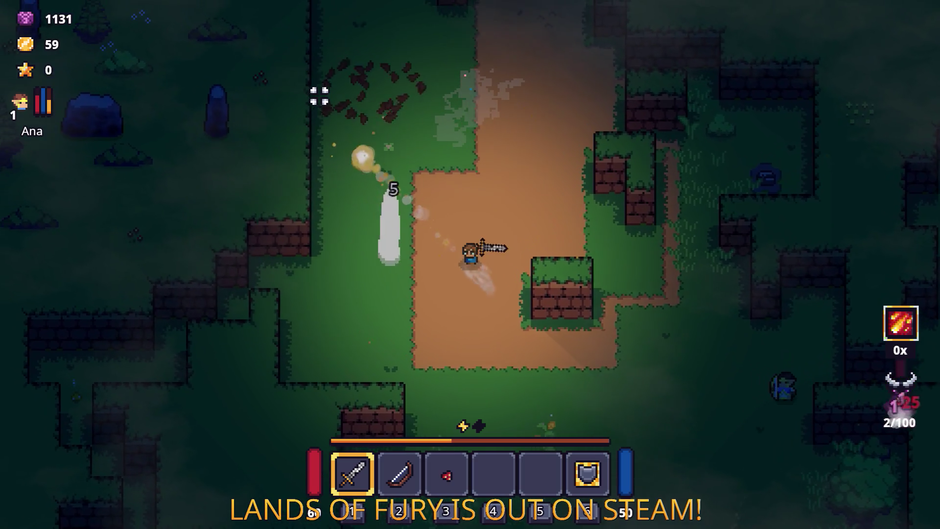
{"action": "key", "text": "w"}
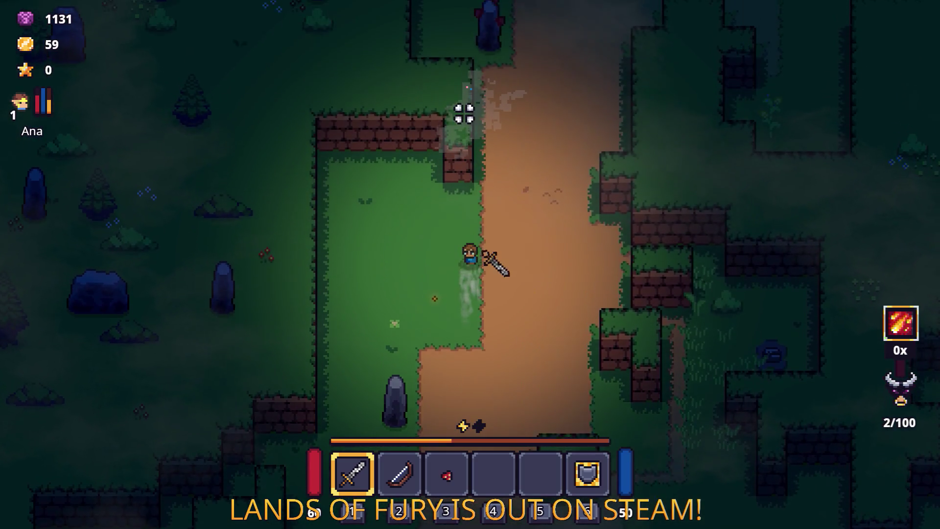
{"action": "key", "text": "space"}
{"action": "key", "text": "w"}
{"action": "key", "text": "d"}
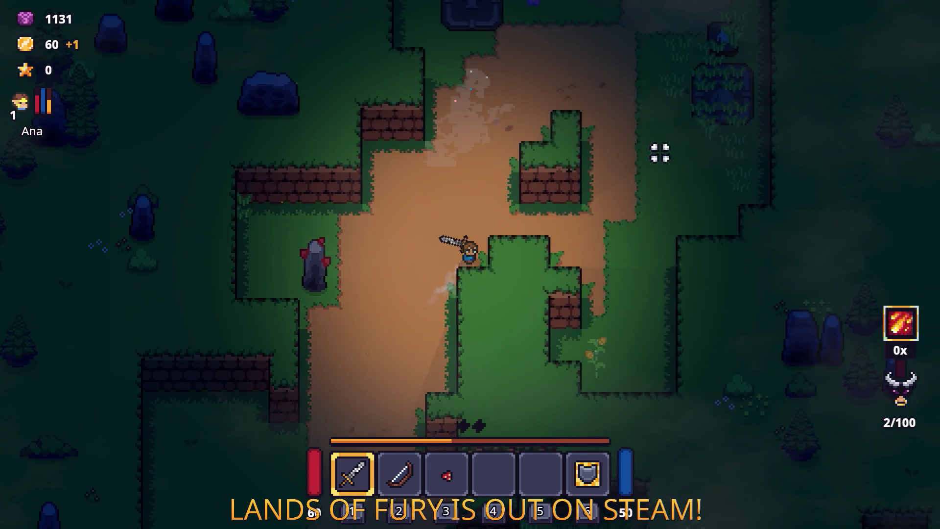
{"action": "key", "text": "w"}
{"action": "key", "text": "d"}
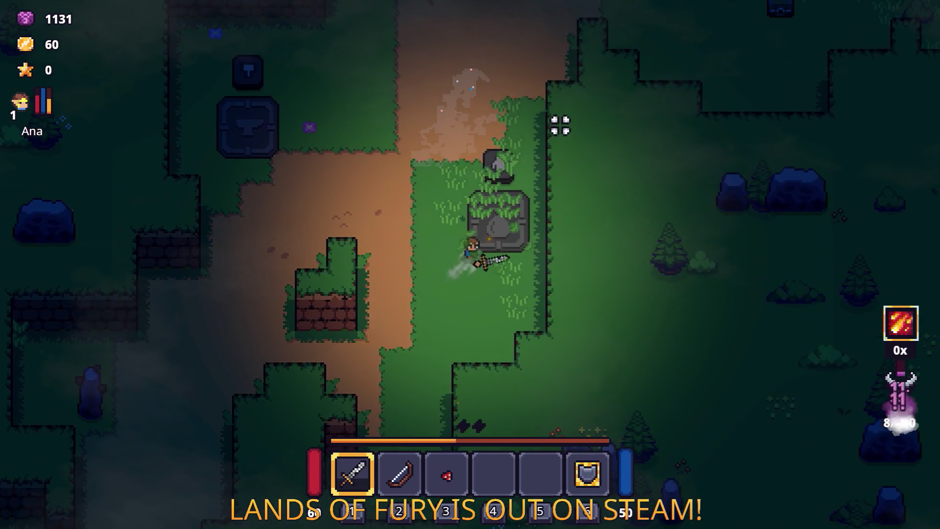
{"action": "key", "text": "w"}
{"action": "key", "text": "d"}
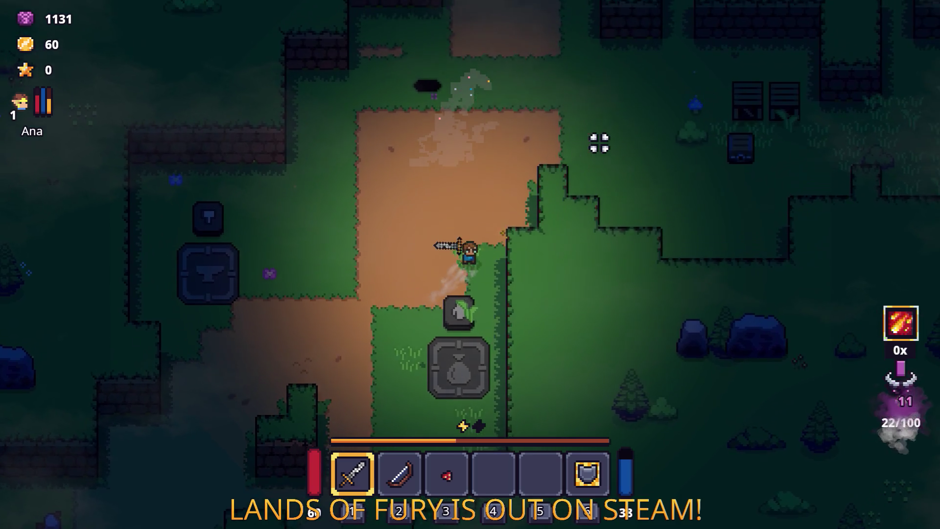
{"action": "key", "text": "d"}
{"action": "left_click", "coordinate": [626, 134]}
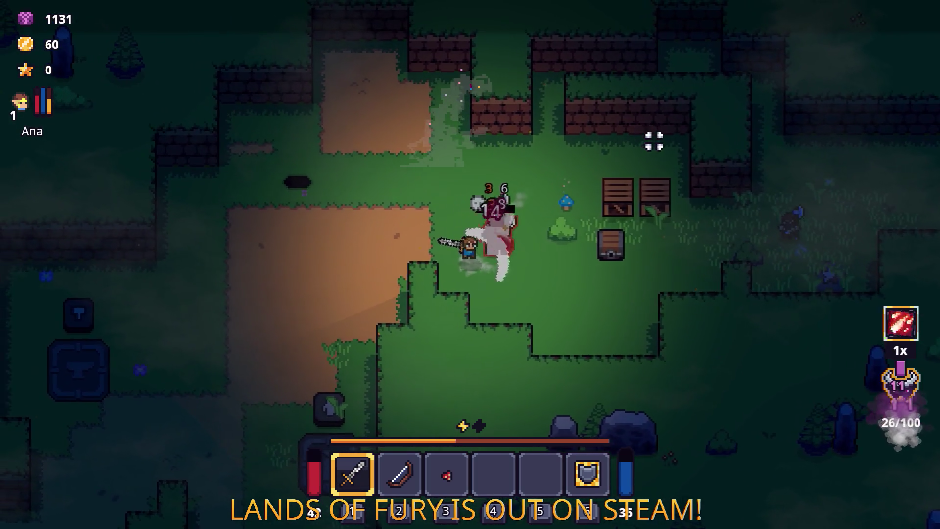
Fight off the group of enemies with sword strikes.
{"action": "key", "text": "s"}
{"action": "key", "text": "d"}
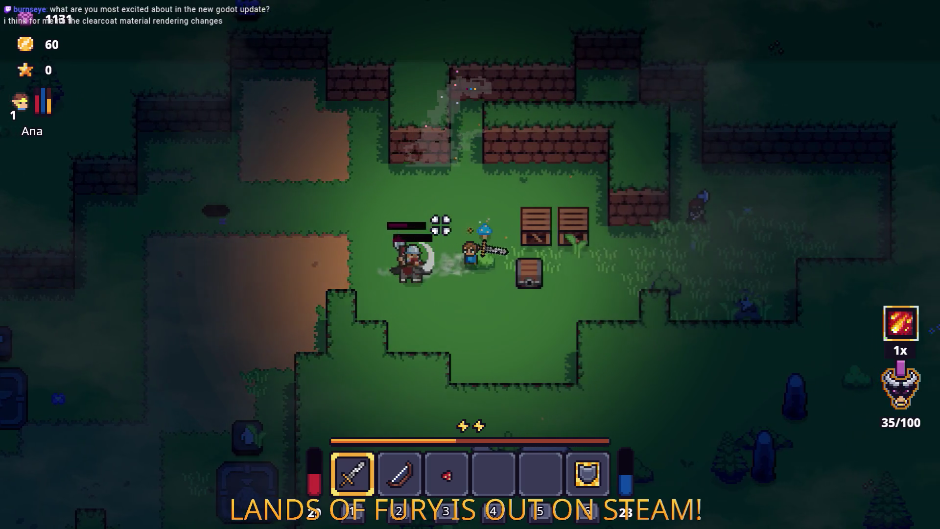
{"action": "key", "text": "w"}
{"action": "key", "text": "a"}
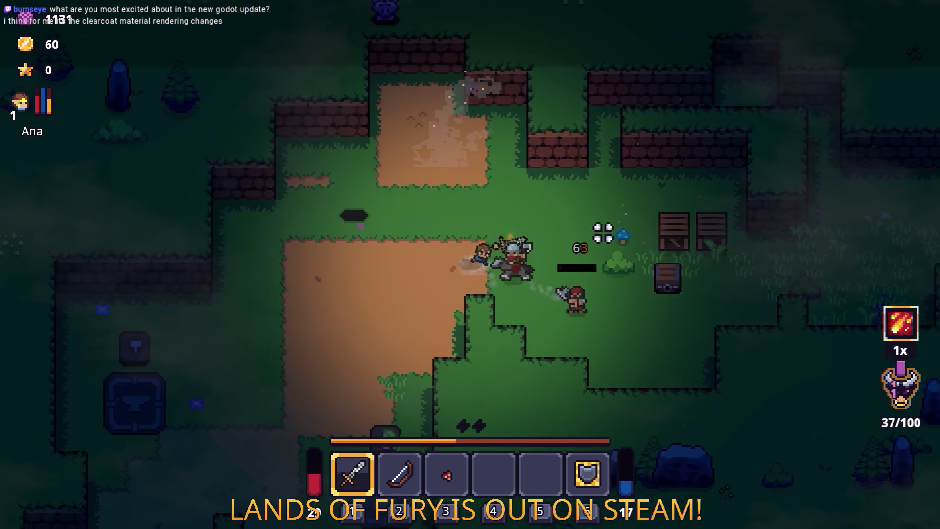
{"action": "left_click", "coordinate": [588, 219]}
{"action": "key", "text": "s"}
{"action": "key", "text": "d"}
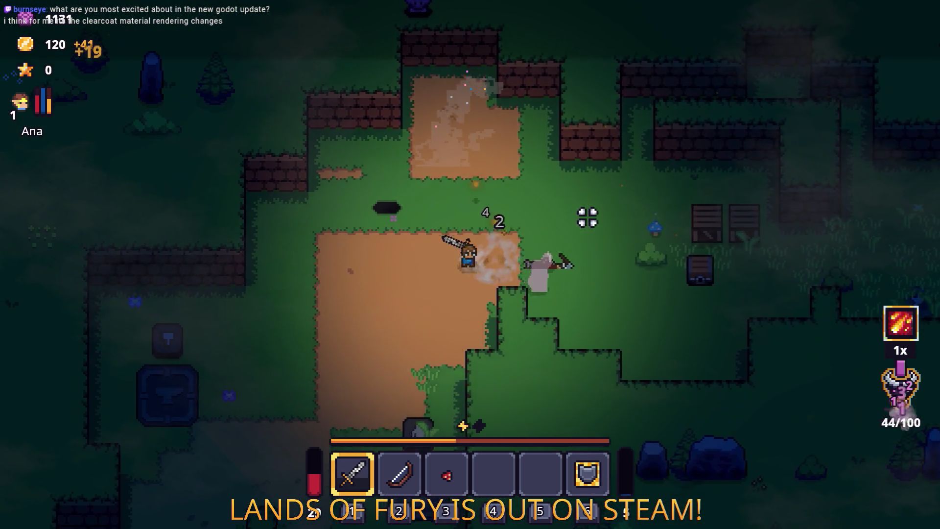
{"action": "key", "text": "w"}
{"action": "key", "text": "d"}
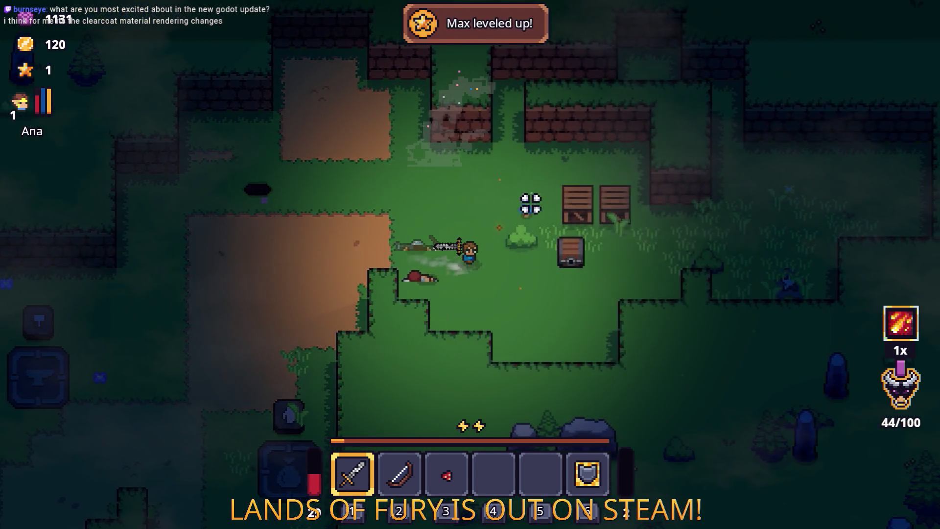
{"action": "left_click", "coordinate": [528, 188]}
{"action": "key", "text": "d"}
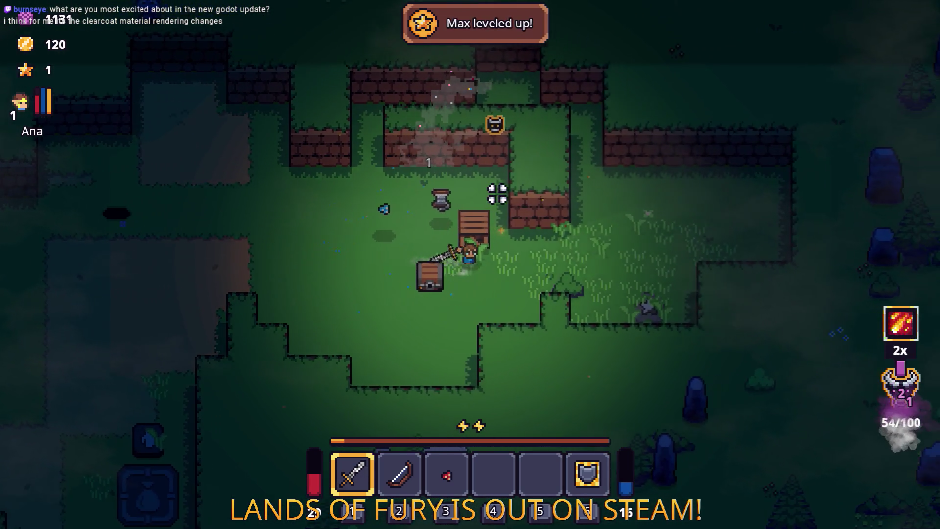
Pick up the rope and open the nearby chest.
{"action": "key", "text": "a"}
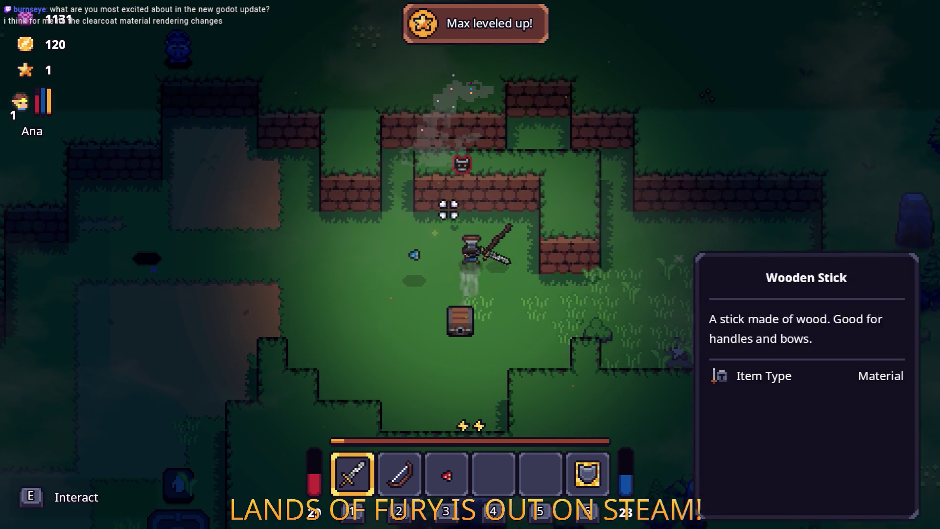
{"action": "key", "text": "w"}
{"action": "key", "text": "s"}
{"action": "key", "text": "e"}
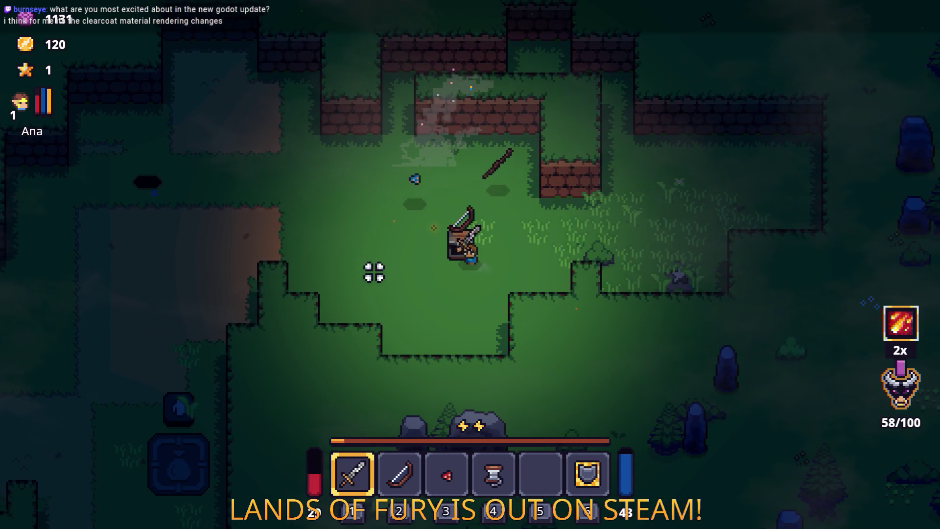
{"action": "key", "text": "d"}
{"action": "key", "text": "d"}
{"action": "key", "text": "w"}
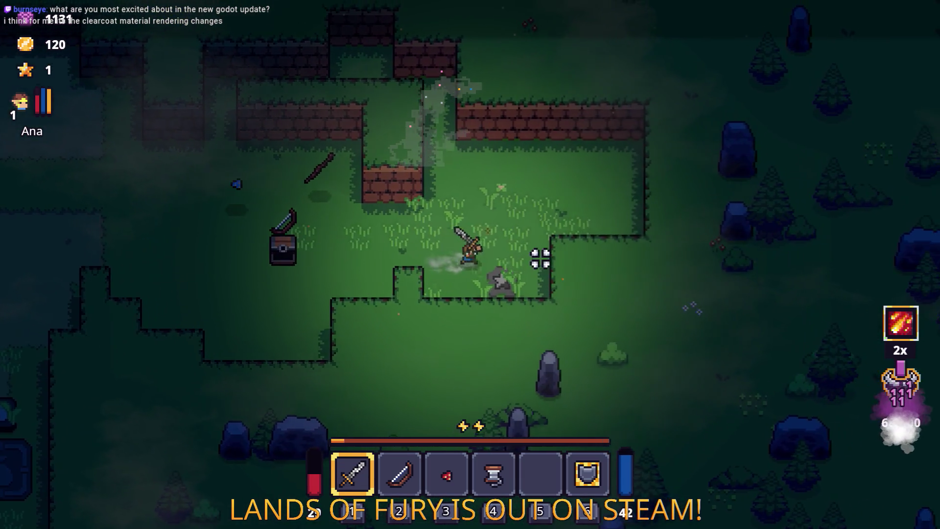
{"action": "key", "text": "d"}
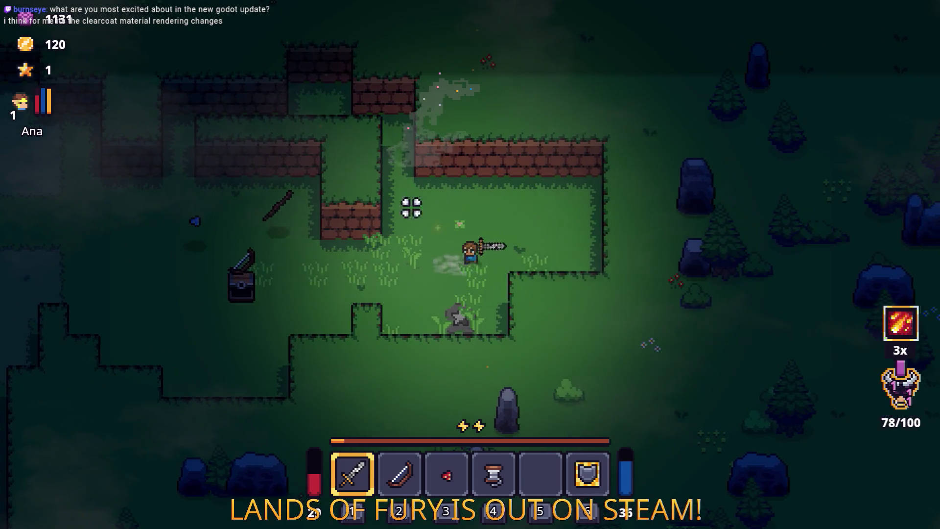
Defeat the axe-wielding enemy and pick up the blue spore.
{"action": "key", "text": "a"}
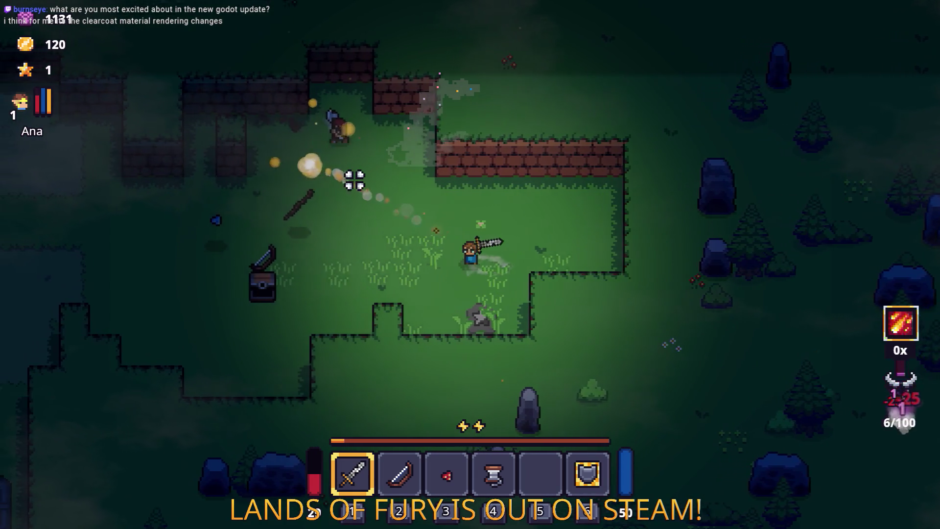
{"action": "left_click", "coordinate": [366, 191]}
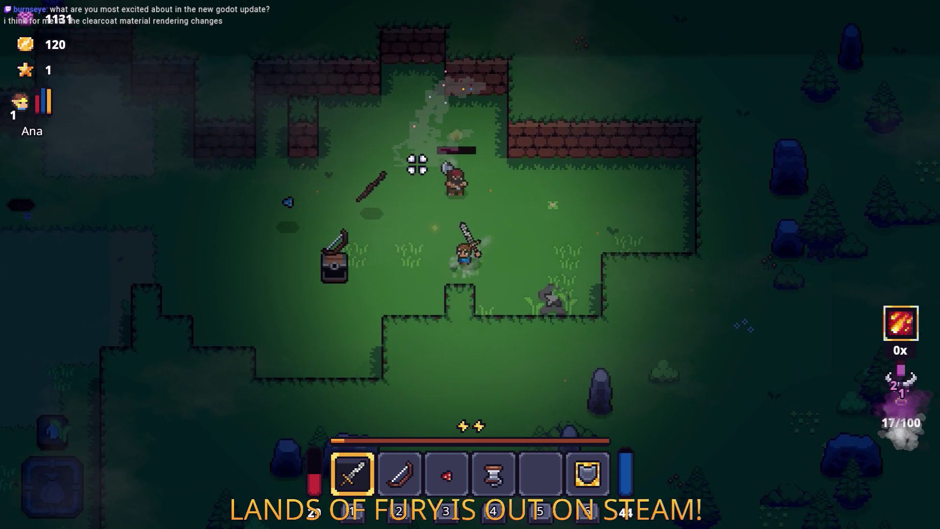
{"action": "key", "text": "d"}
{"action": "key", "text": "space"}
{"action": "key", "text": "s"}
{"action": "key", "text": "a"}
{"action": "left_click", "coordinate": [478, 212]}
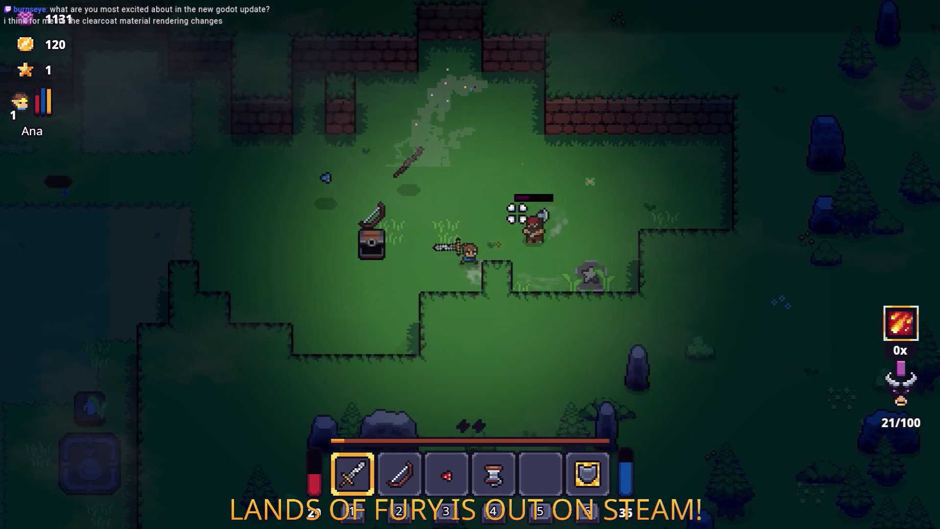
{"action": "key", "text": "w"}
{"action": "key", "text": "a"}
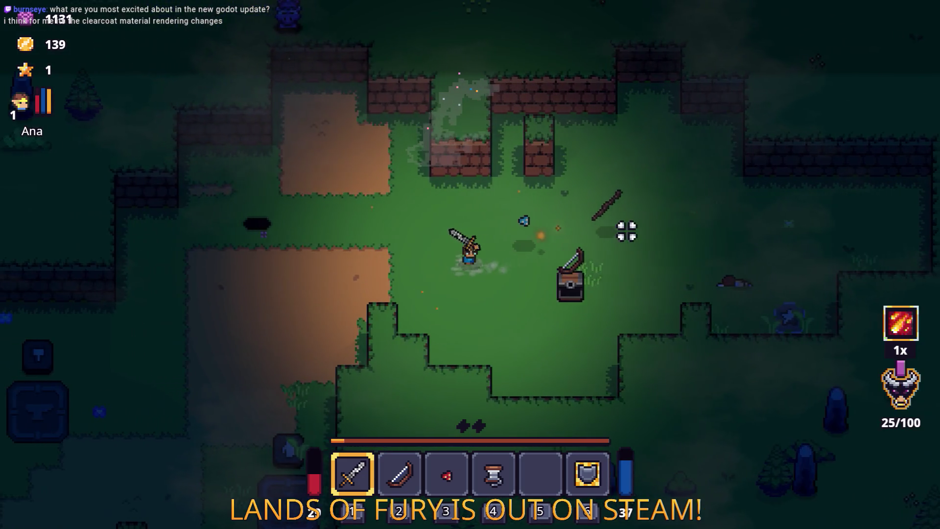
{"action": "key", "text": "w"}
{"action": "key", "text": "d"}
Walk down the dirt path, dashing down-right to watch the smoke trail.
{"action": "key", "text": "s"}
{"action": "key", "text": "a"}
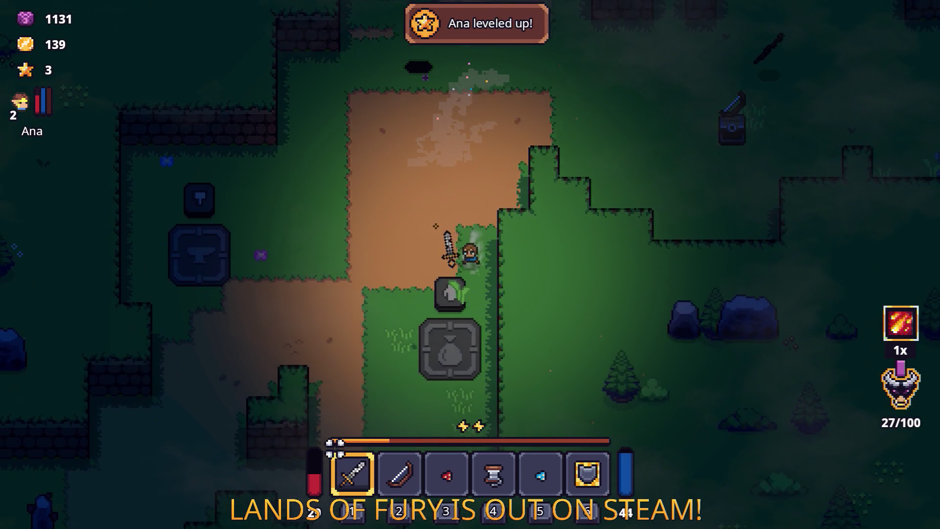
{"action": "key", "text": "s"}
{"action": "key", "text": "d"}
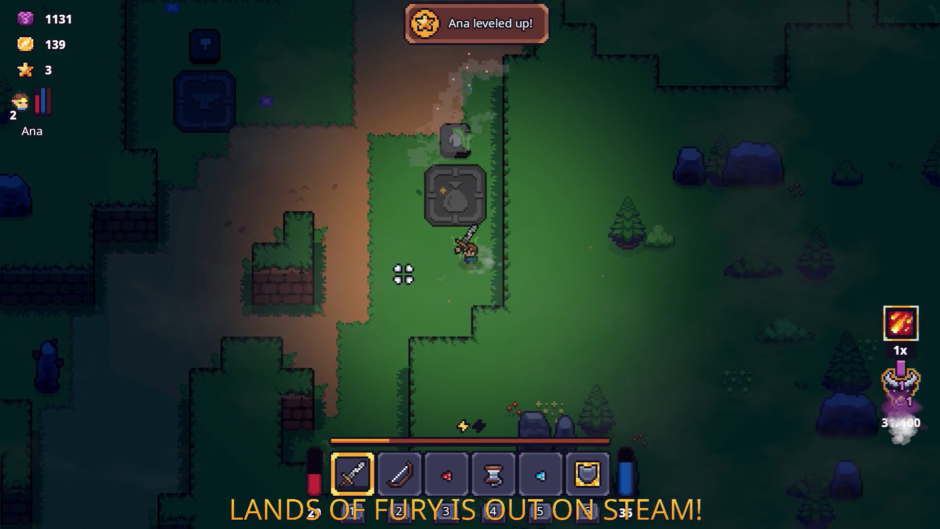
{"action": "key", "text": "w"}
{"action": "key", "text": "a"}
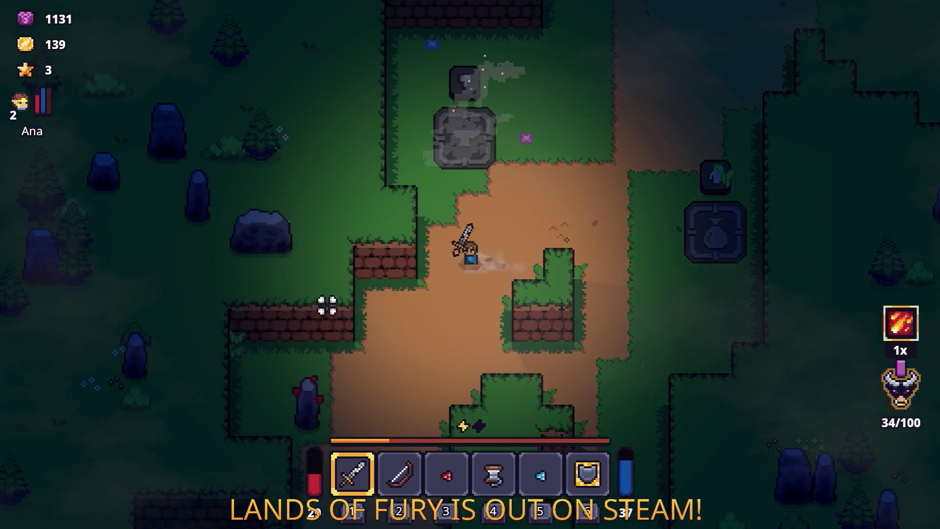
{"action": "key", "text": "s"}
{"action": "key", "text": "s"}
{"action": "key", "text": "a"}
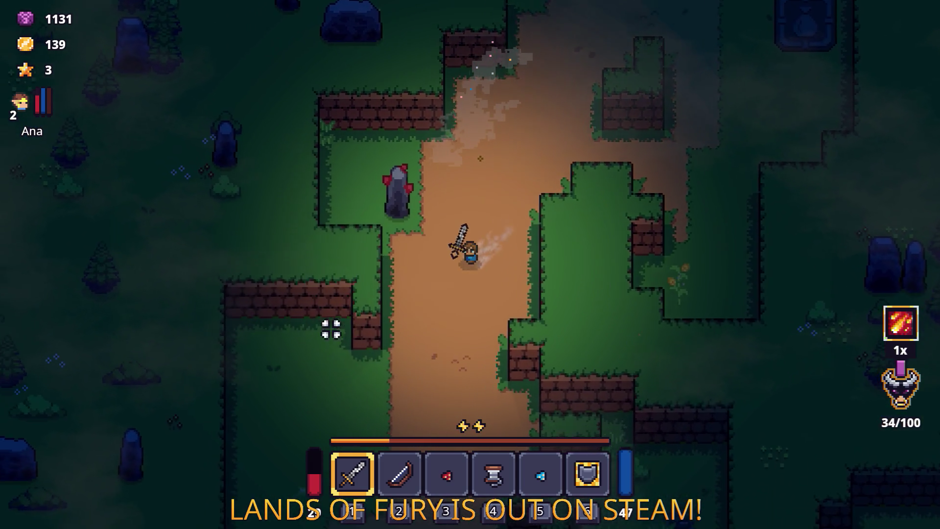
{"action": "key", "text": "s"}
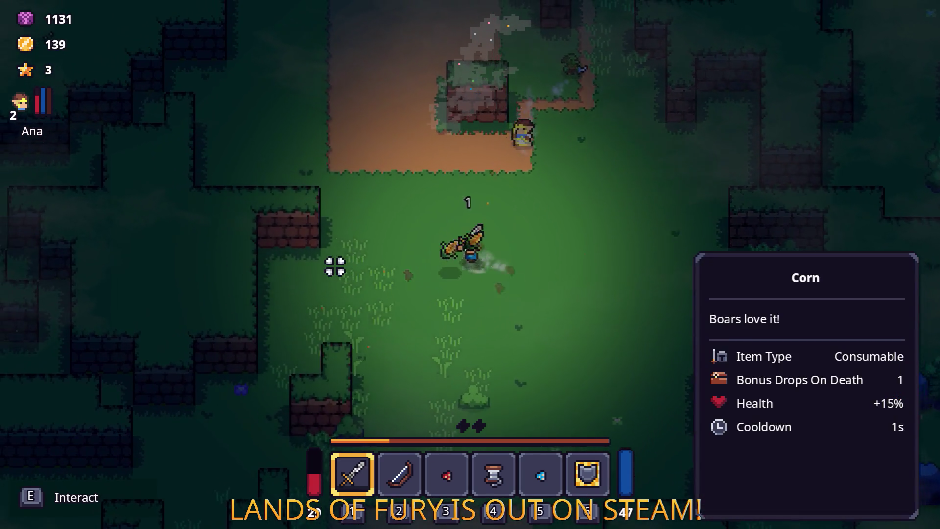
{"action": "key", "text": "d"}
{"action": "key", "text": "space"}
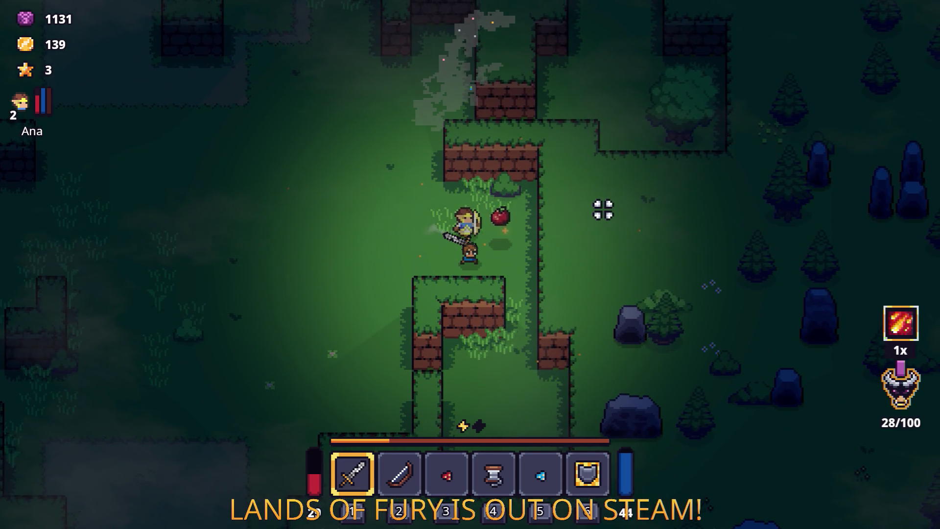
Chop the tree with the sword and attack with the fire ability.
{"action": "key", "text": "w"}
{"action": "key", "text": "d"}
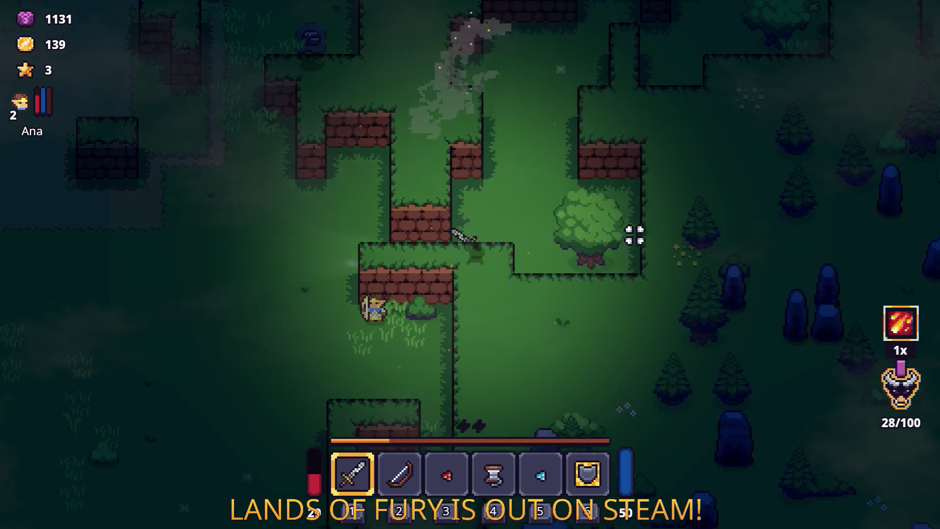
{"action": "key", "text": "d"}
{"action": "left_click", "coordinate": [655, 245]}
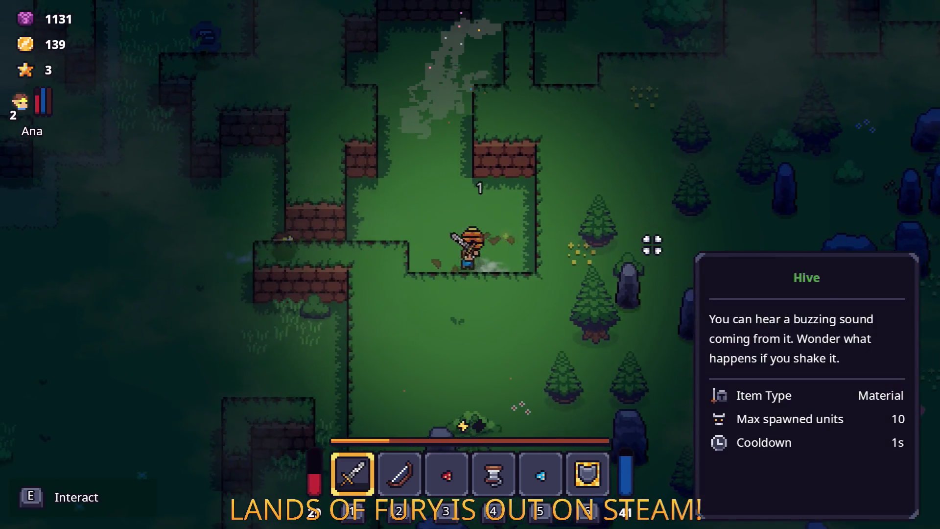
{"action": "key", "text": "a"}
{"action": "key", "text": "a"}
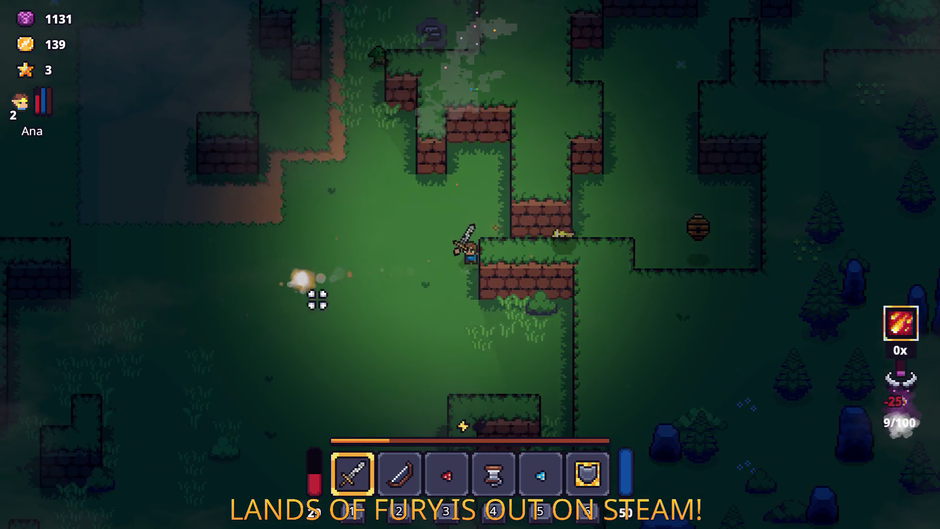
{"action": "left_click", "coordinate": [586, 376]}
{"action": "key", "text": "a"}
{"action": "key", "text": "s"}
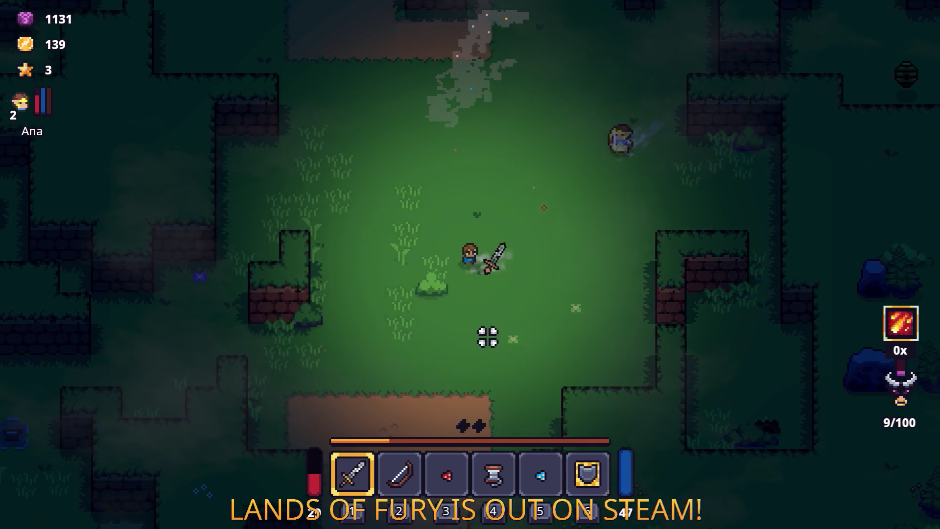
{"action": "key", "text": "a"}
{"action": "key", "text": "s"}
{"action": "left_click", "coordinate": [397, 323]}
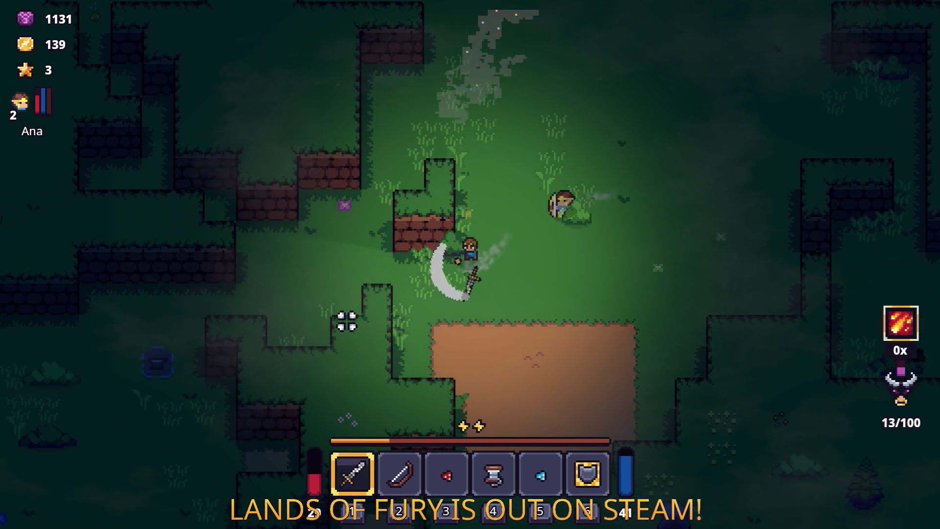
{"action": "key", "text": "a"}
{"action": "left_click", "coordinate": [317, 317]}
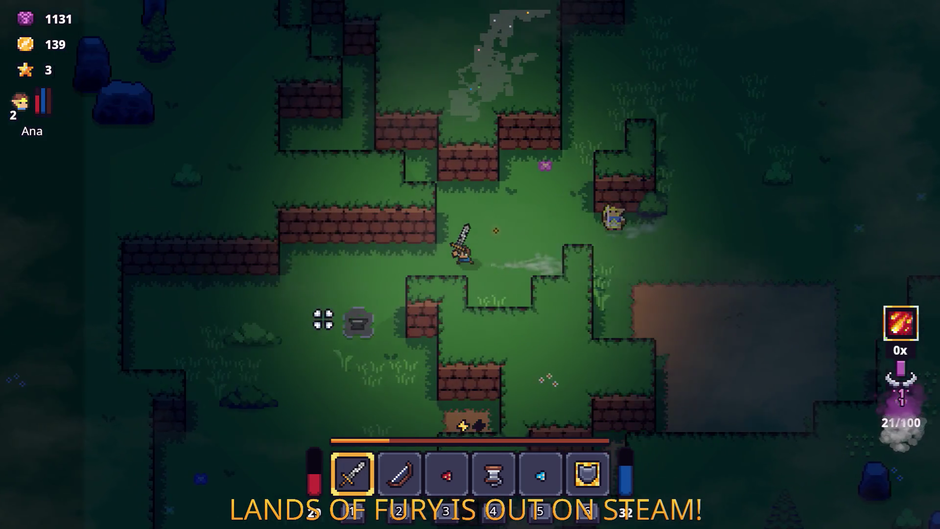
Quit the game to desktop, relaunch Godot, and open the LandsOfFury-4.1.1 project.
{"action": "key", "text": "Escape"}
{"action": "left_click", "coordinate": [531, 465]}
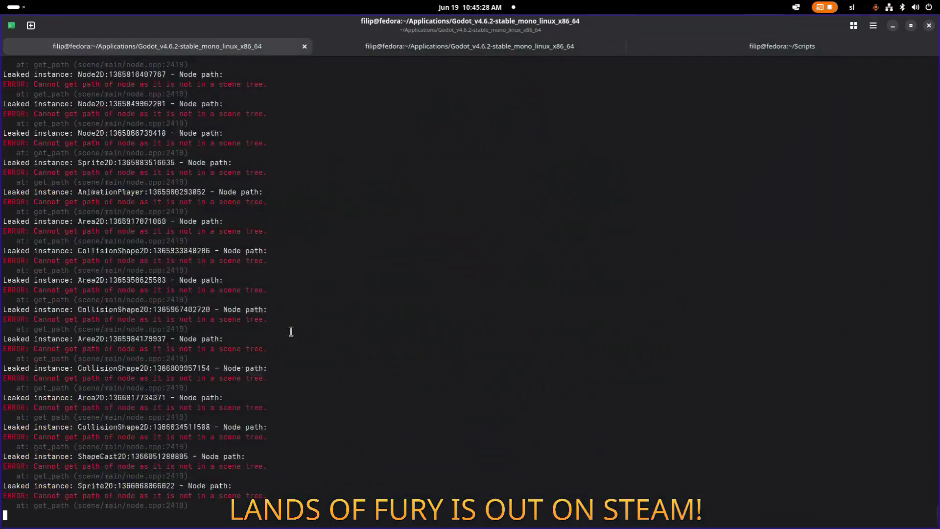
{"action": "key", "text": "ctrl+c"}
{"action": "key", "text": "Up"}
{"action": "key", "text": "Return"}
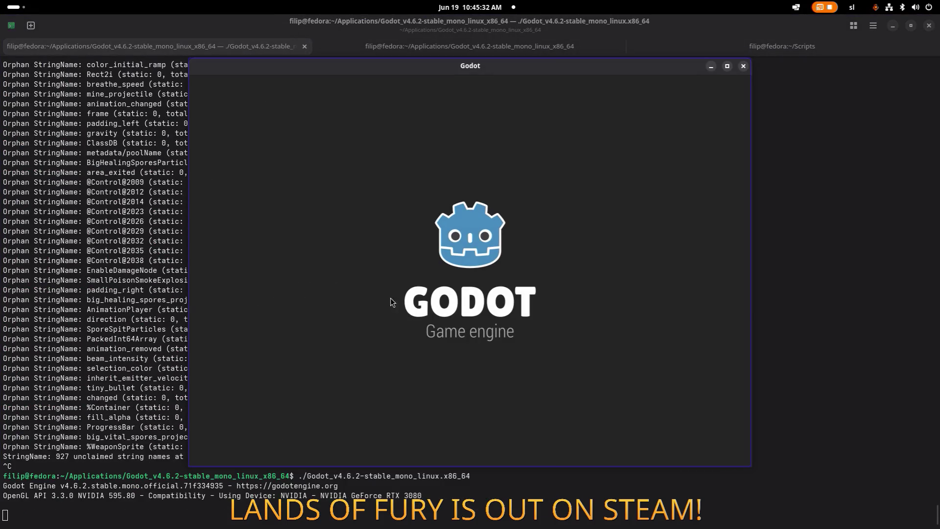
{"action": "double_click", "coordinate": [381, 134]}
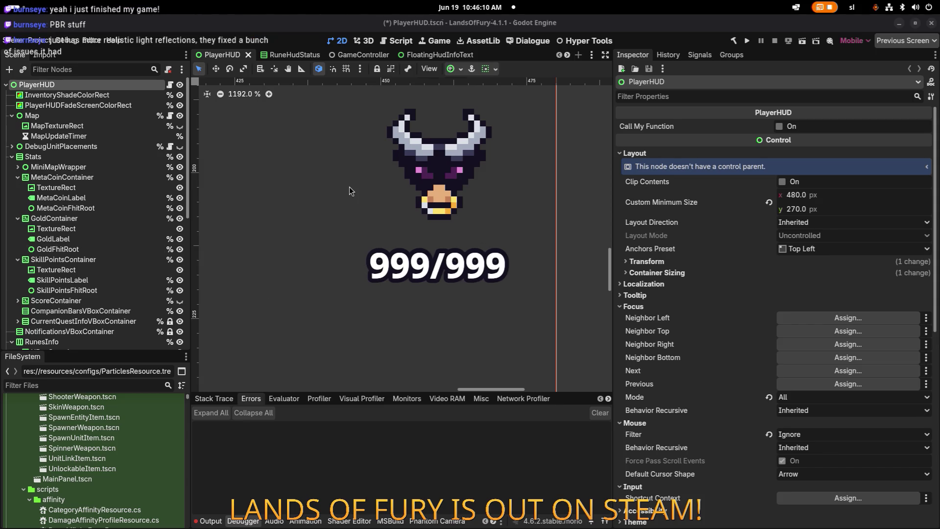
Filter the FileSystem files by 'fury' and open FuryFullSmokeParticles.tscn from scenes/particles.
{"action": "scroll", "coordinate": [448, 224], "scroll_direction": "down", "scroll_amount": 5}
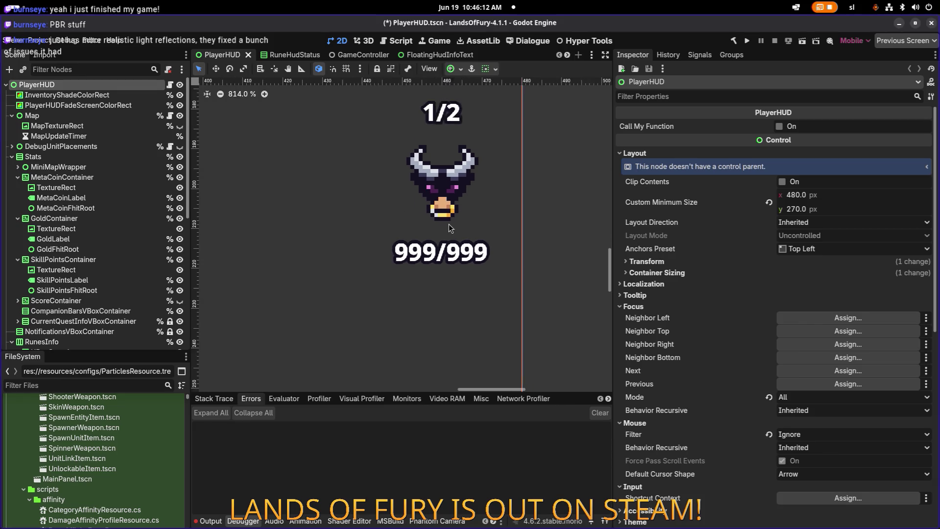
{"action": "left_click", "coordinate": [65, 385]}
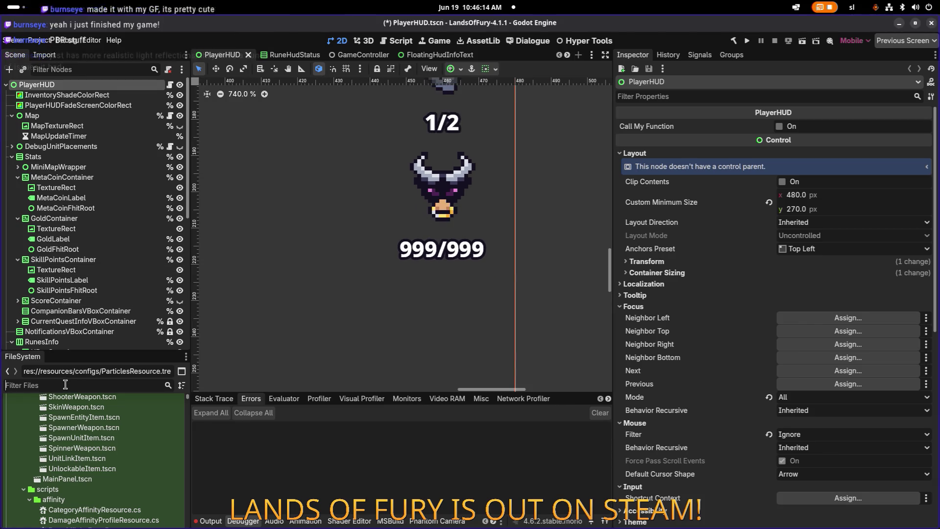
{"action": "type", "text": "fury"}
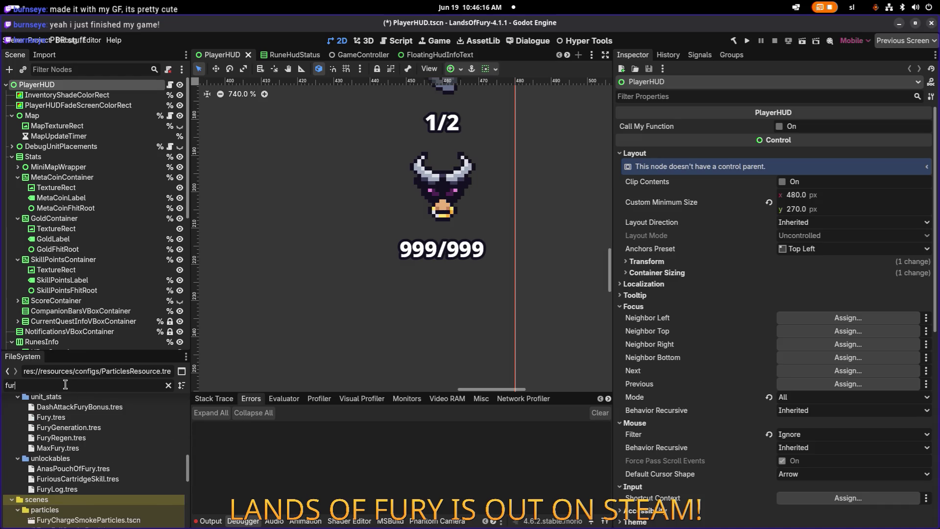
{"action": "left_click", "coordinate": [123, 479]}
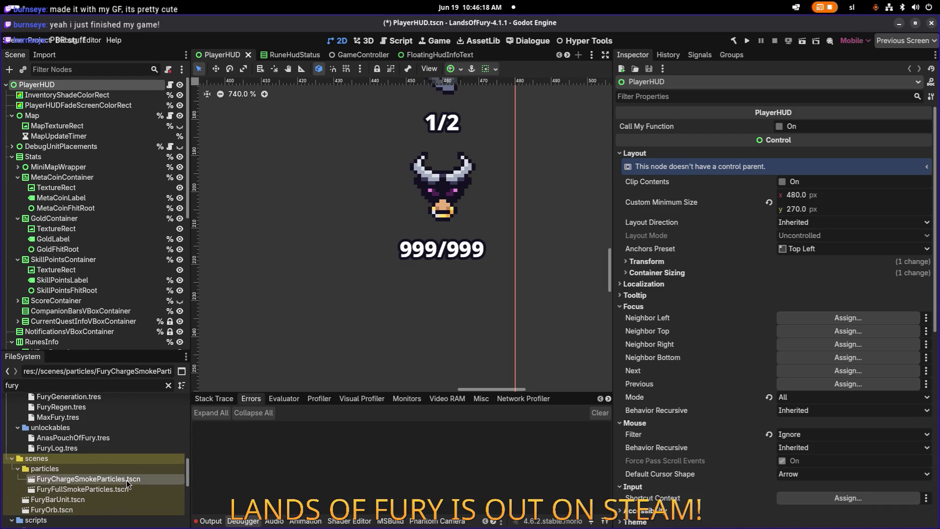
{"action": "double_click", "coordinate": [128, 489]}
Open FuryChargeSmokeParticles.tscn, compare its two emitters, and fire a smoke burst from GPUParticles2D2.
{"action": "double_click", "coordinate": [129, 478]}
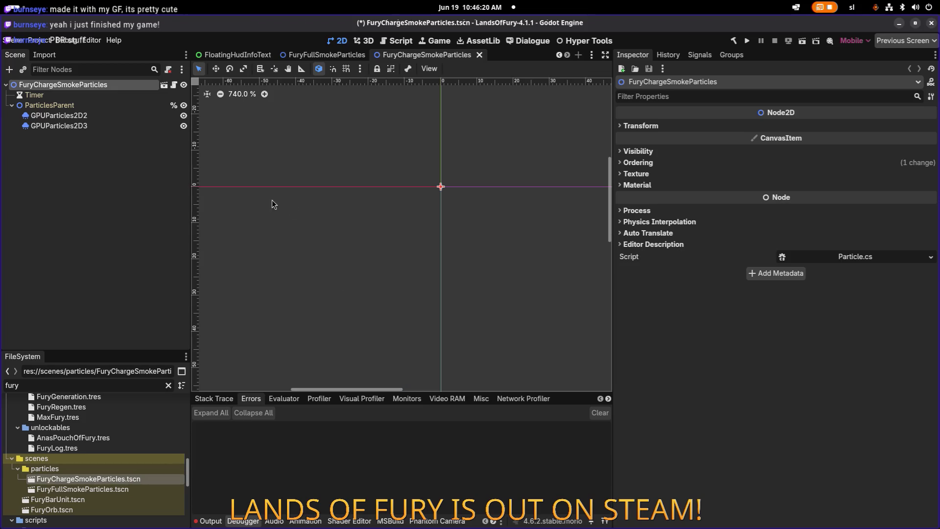
{"action": "scroll", "coordinate": [437, 184], "scroll_direction": "up", "scroll_amount": 3}
{"action": "scroll", "coordinate": [437, 185], "scroll_direction": "up", "scroll_amount": 3}
{"action": "left_click", "coordinate": [123, 117]}
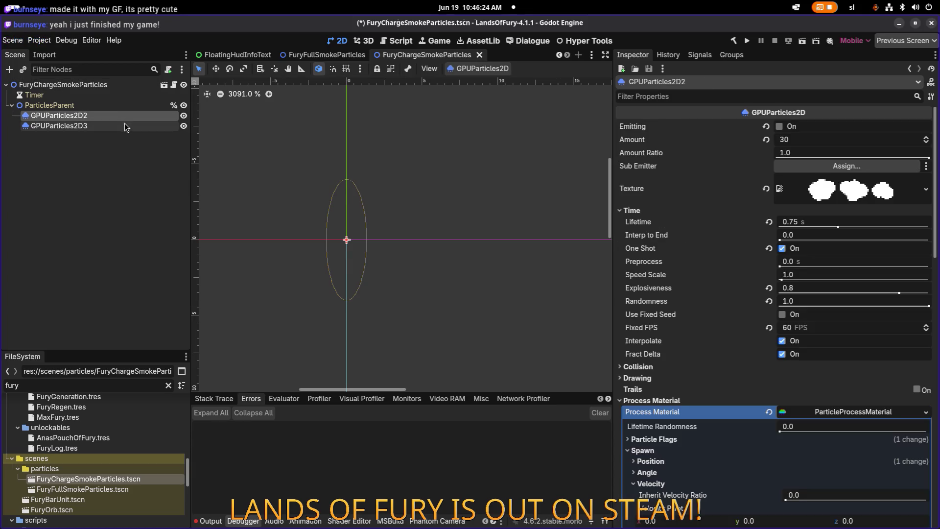
{"action": "left_click", "coordinate": [123, 126]}
{"action": "left_click", "coordinate": [152, 116]}
{"action": "left_click", "coordinate": [149, 124]}
{"action": "left_click", "coordinate": [147, 116]}
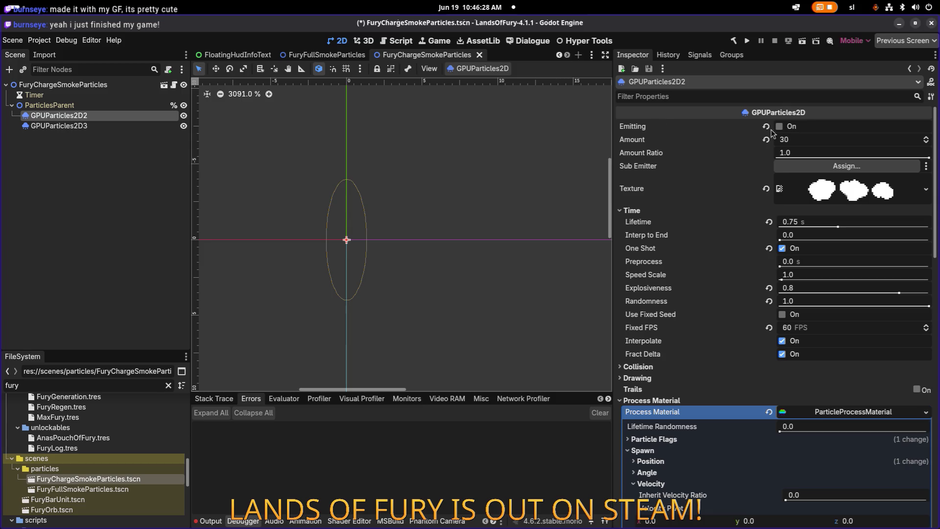
{"action": "left_click", "coordinate": [784, 127]}
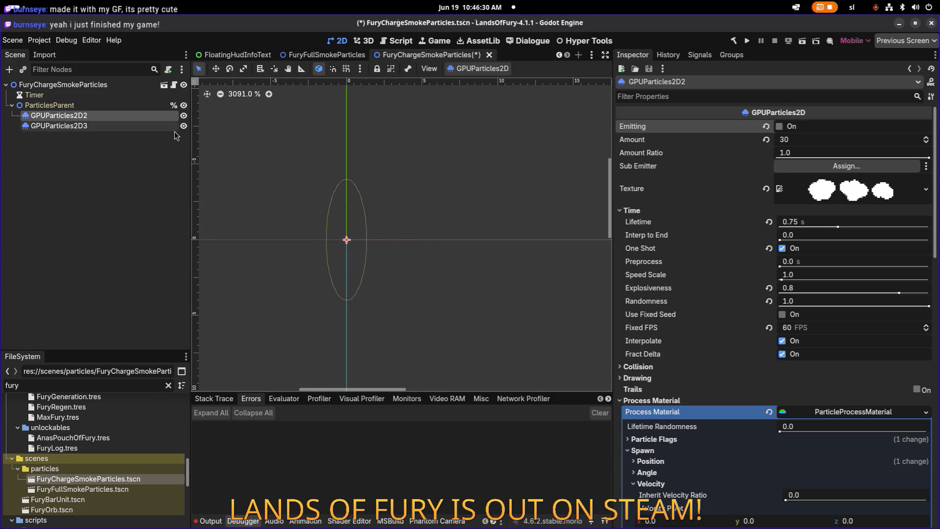
Fire a smoke burst from GPUParticles2D3, then compare both emitters and show its process material.
{"action": "left_click", "coordinate": [172, 126]}
{"action": "left_click", "coordinate": [783, 127]}
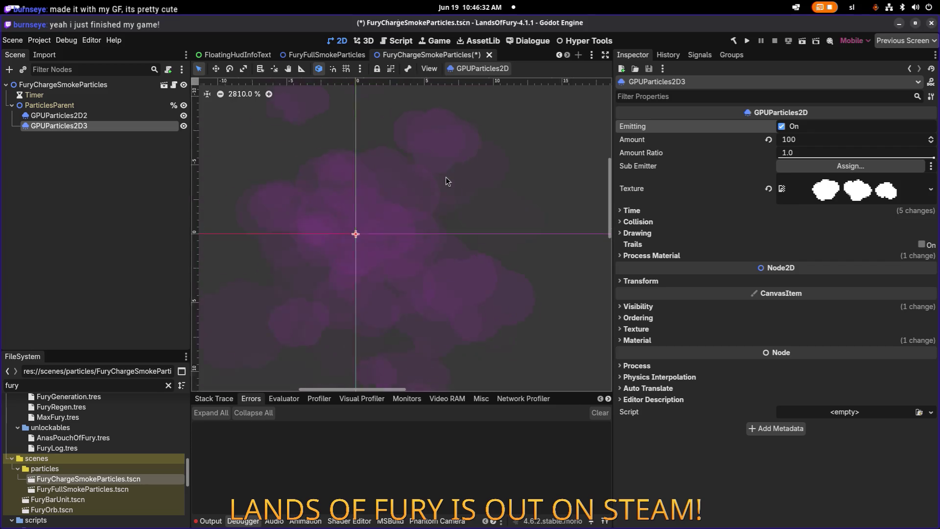
{"action": "scroll", "coordinate": [446, 177], "scroll_direction": "down", "scroll_amount": 5}
{"action": "scroll", "coordinate": [456, 179], "scroll_direction": "down", "scroll_amount": 3}
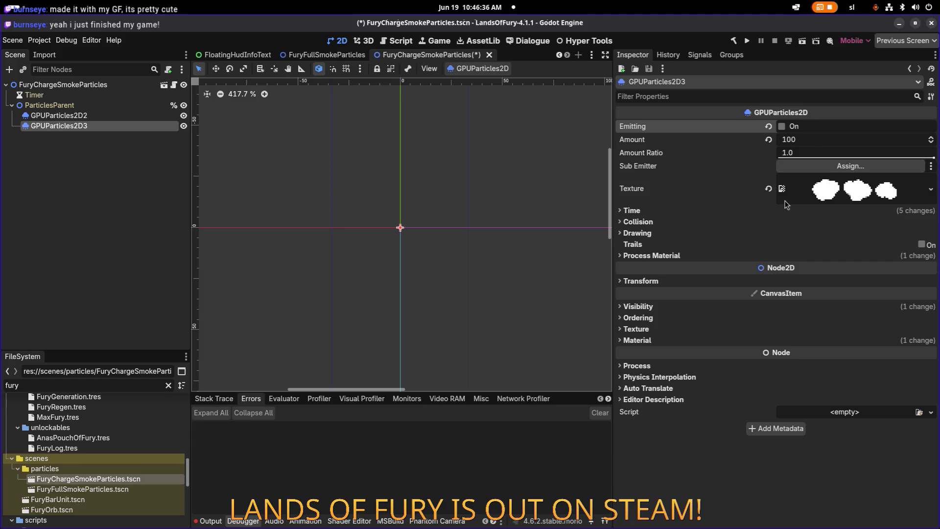
{"action": "left_click", "coordinate": [59, 116]}
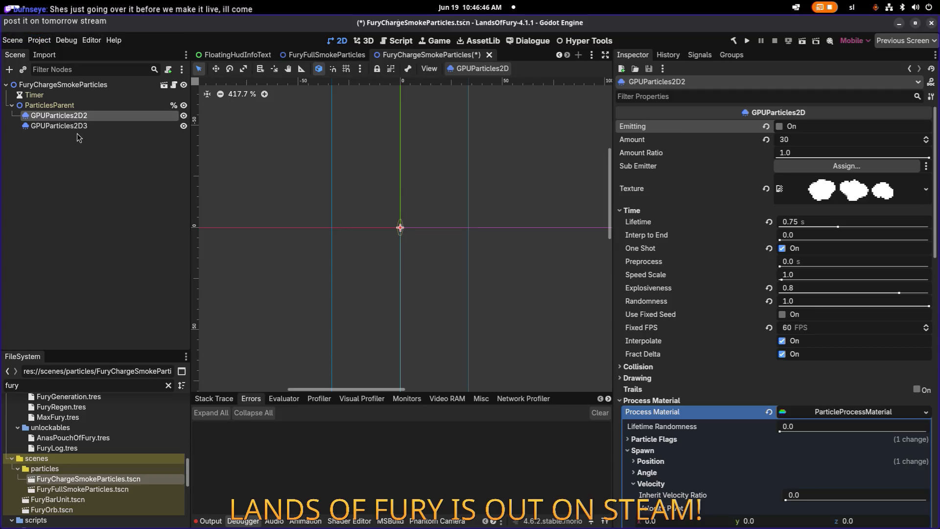
{"action": "left_click", "coordinate": [79, 134]}
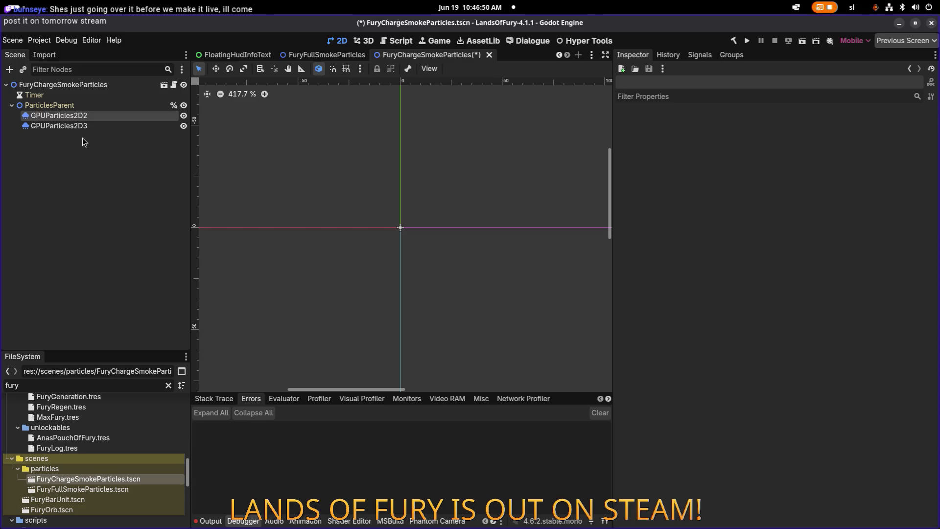
{"action": "left_click", "coordinate": [86, 126]}
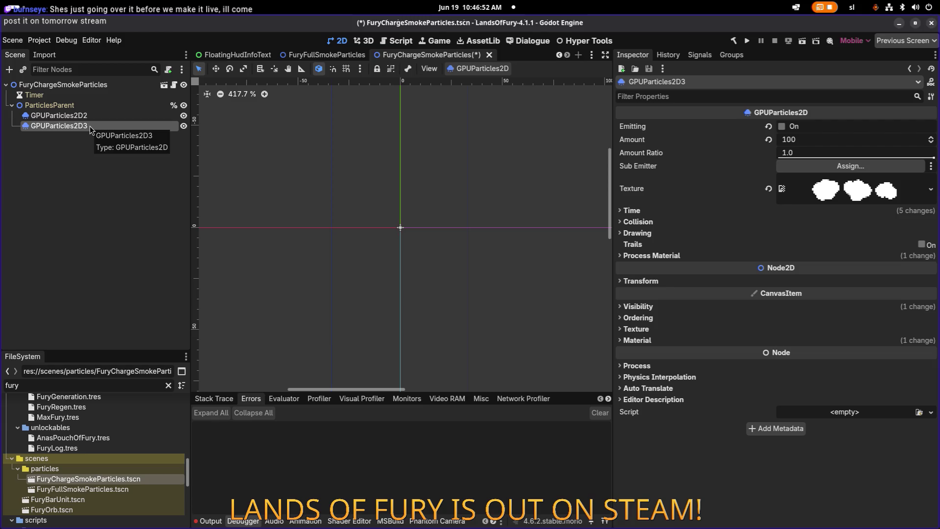
{"action": "left_click", "coordinate": [91, 116]}
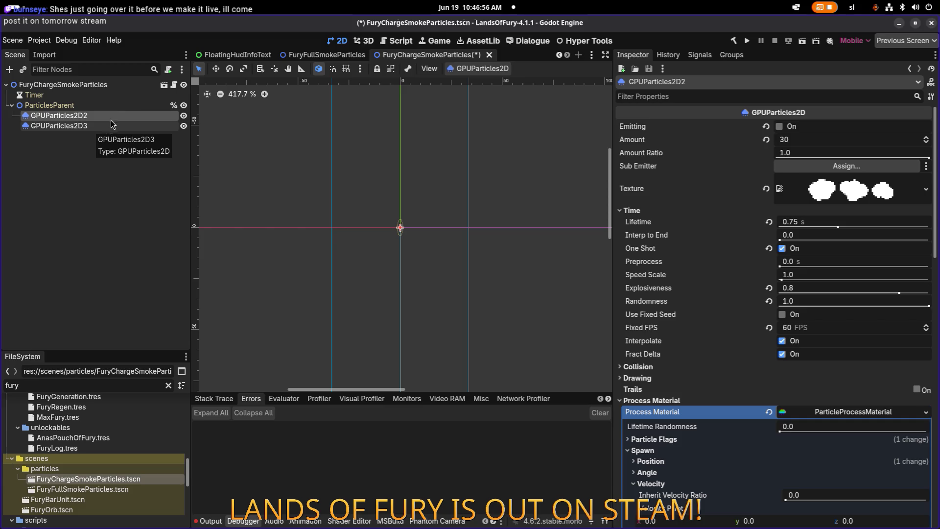
{"action": "left_click", "coordinate": [108, 126]}
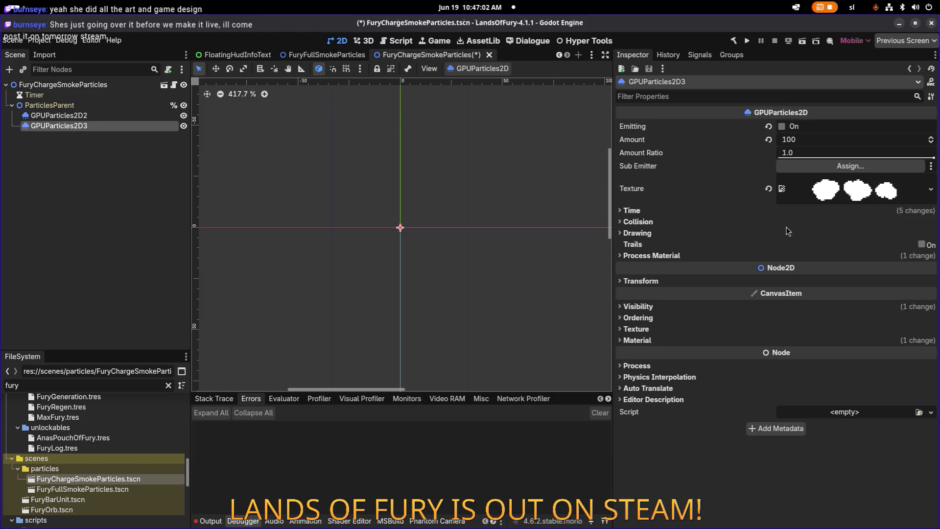
{"action": "left_click", "coordinate": [710, 256]}
Set GPUParticles2D3's particle amount to 30 and turn on Emitting to preview.
{"action": "left_click", "coordinate": [830, 271]}
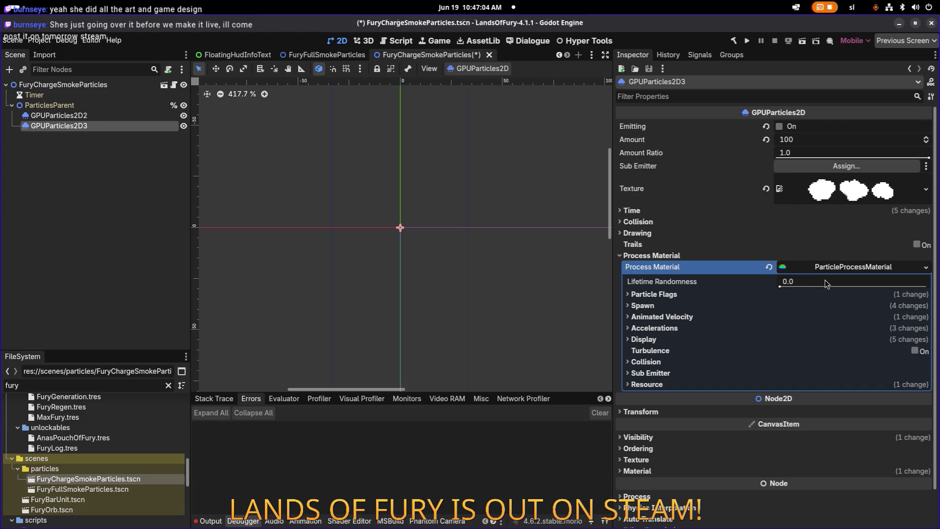
{"action": "left_click", "coordinate": [714, 297]}
{"action": "left_click", "coordinate": [714, 296]}
{"action": "left_click", "coordinate": [698, 339]}
{"action": "left_click", "coordinate": [697, 340]}
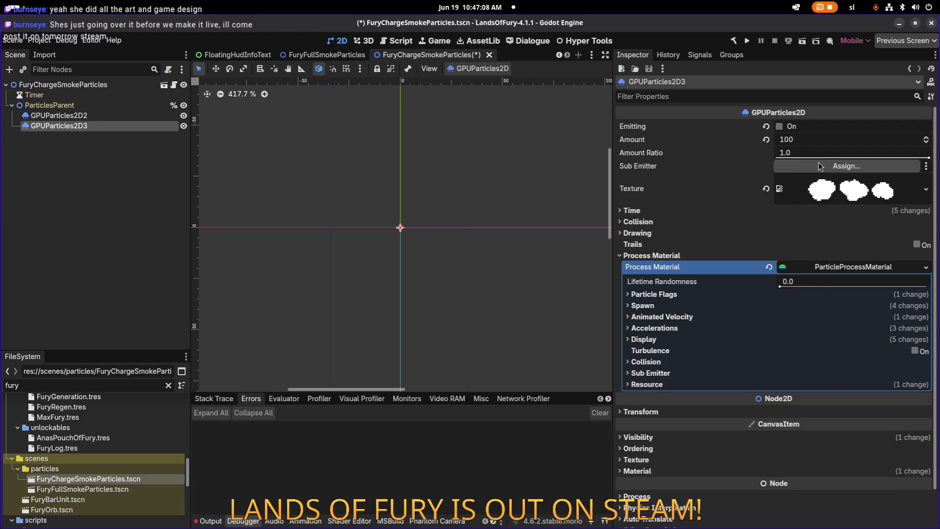
{"action": "left_click", "coordinate": [826, 143]}
{"action": "type", "text": "30"}
{"action": "key", "text": "Return"}
{"action": "left_click", "coordinate": [780, 126]}
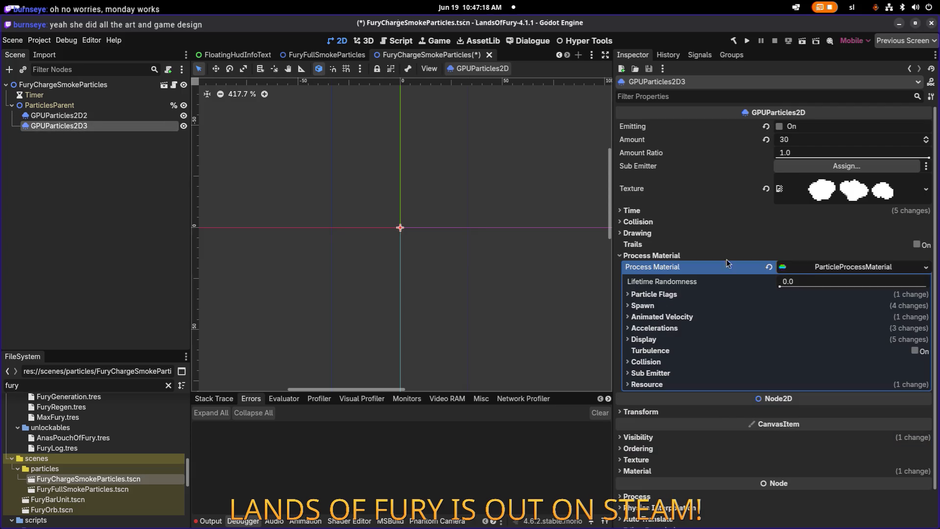
Reset GPUParticles2D3's Visibility Modulate colour to white.
{"action": "left_click", "coordinate": [695, 475]}
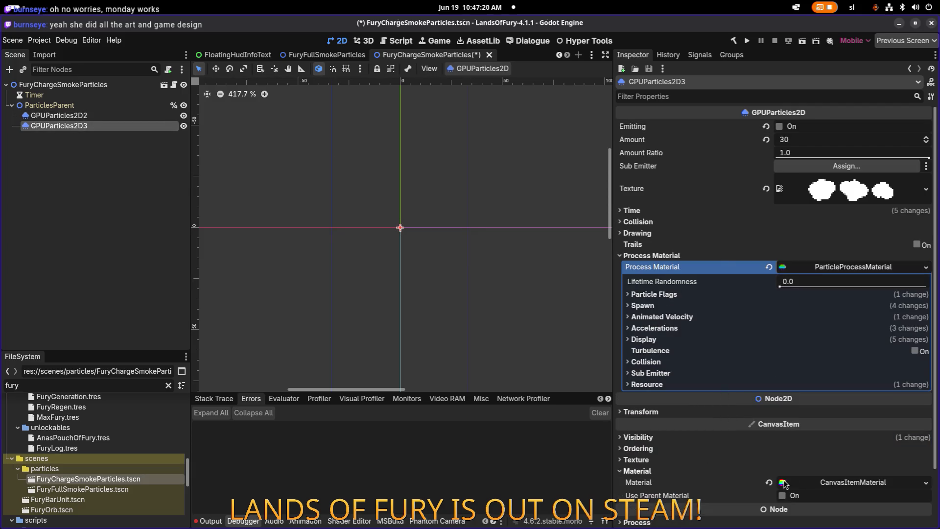
{"action": "left_click", "coordinate": [813, 484]}
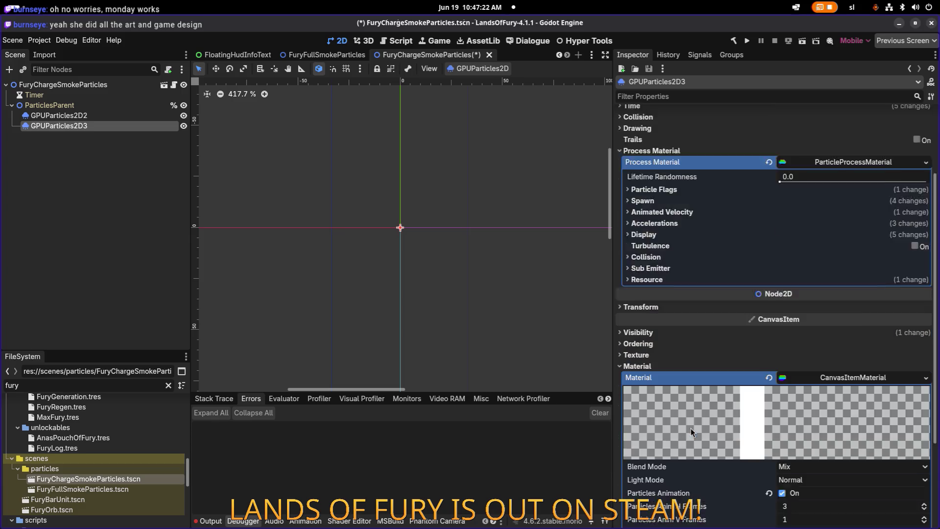
{"action": "scroll", "coordinate": [804, 362], "scroll_direction": "down", "scroll_amount": 2}
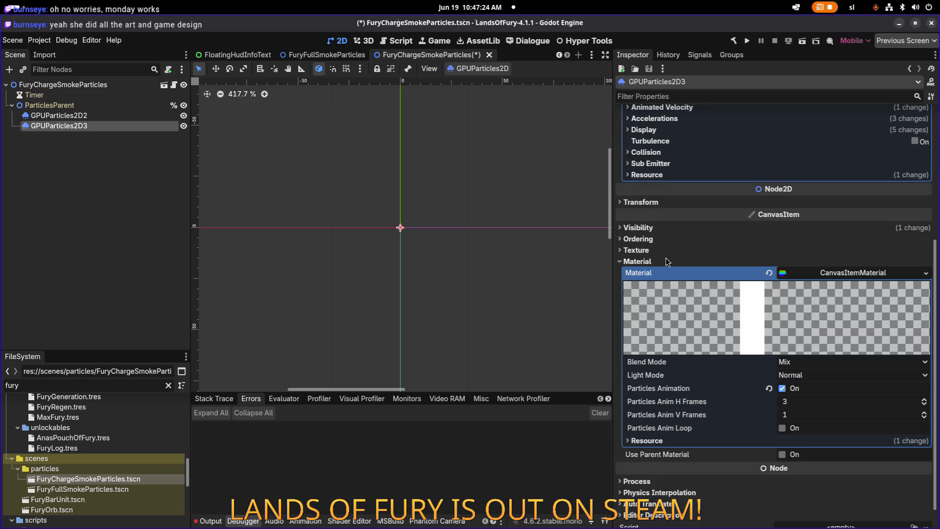
{"action": "left_click", "coordinate": [817, 275]}
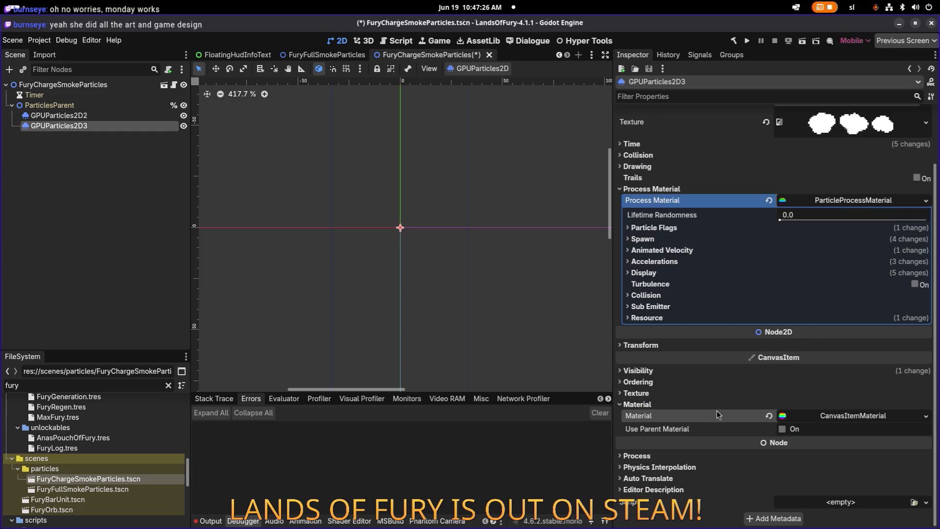
{"action": "left_click", "coordinate": [715, 371]}
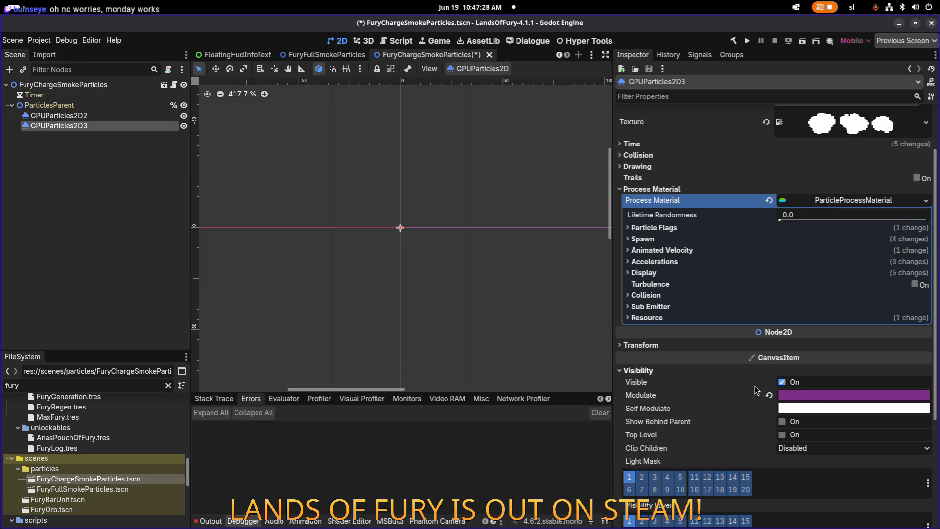
{"action": "left_click", "coordinate": [770, 396]}
Narrow the process material's Display scale range to 0.01–0.02 and fire a preview burst.
{"action": "scroll", "coordinate": [369, 227], "scroll_direction": "down", "scroll_amount": 4}
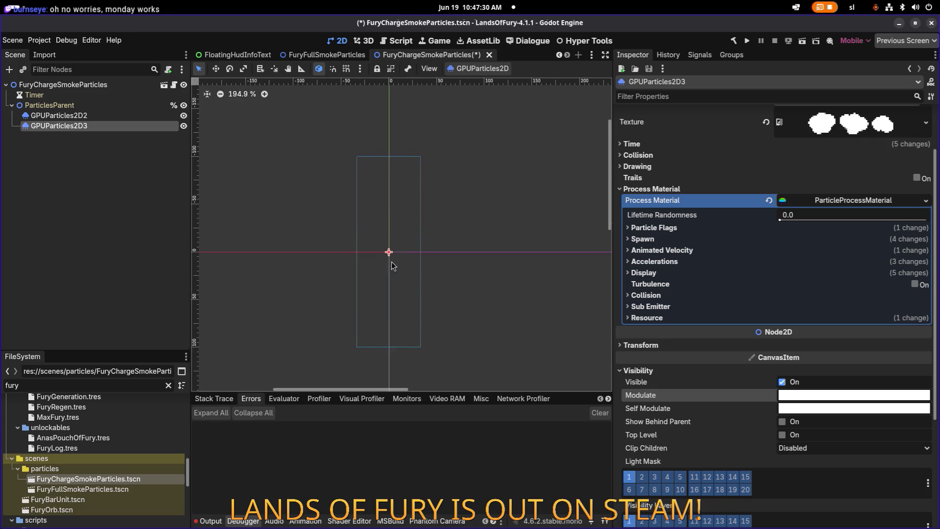
{"action": "left_click", "coordinate": [675, 273]}
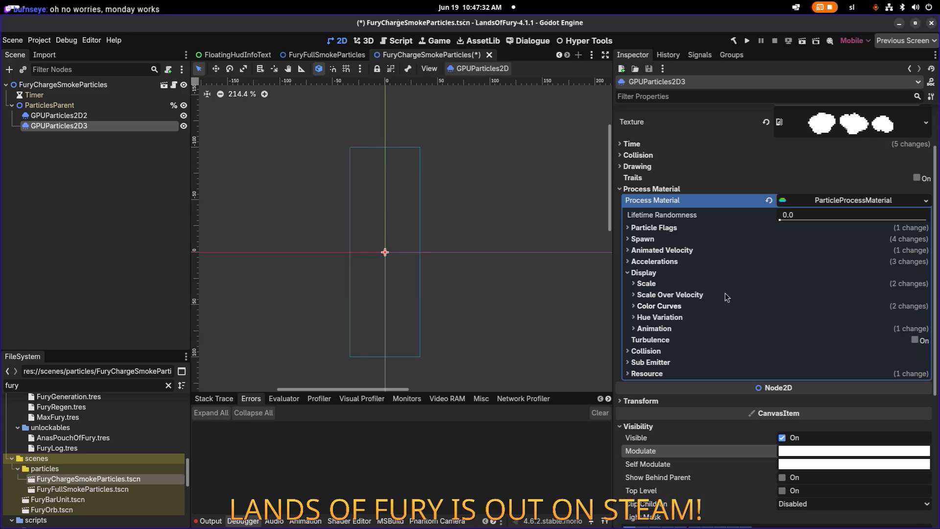
{"action": "left_click", "coordinate": [698, 284]}
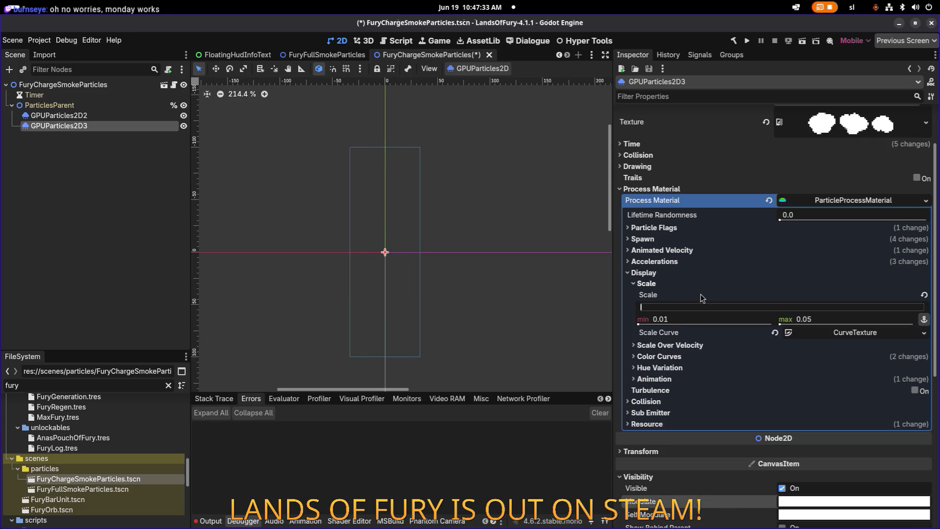
{"action": "left_click", "coordinate": [684, 356]}
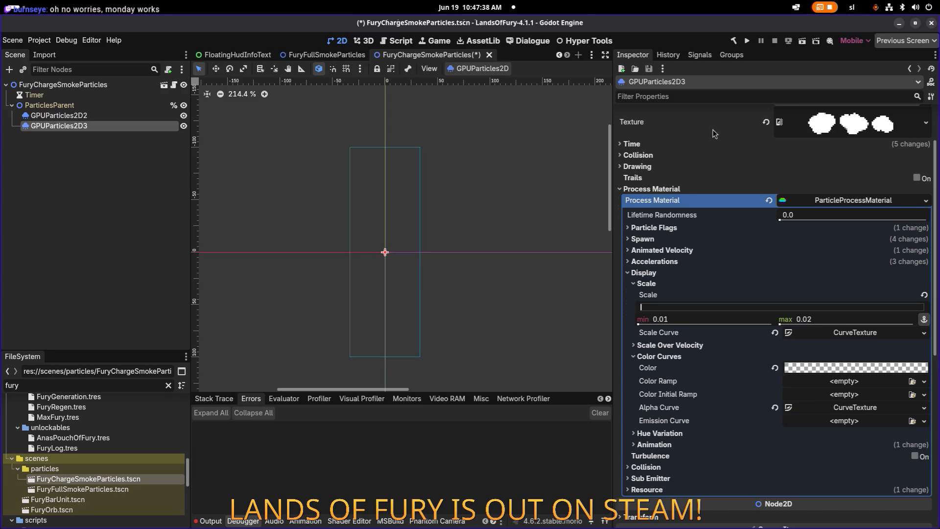
{"action": "scroll", "coordinate": [714, 134], "scroll_direction": "up", "scroll_amount": 3}
{"action": "left_click", "coordinate": [780, 126]}
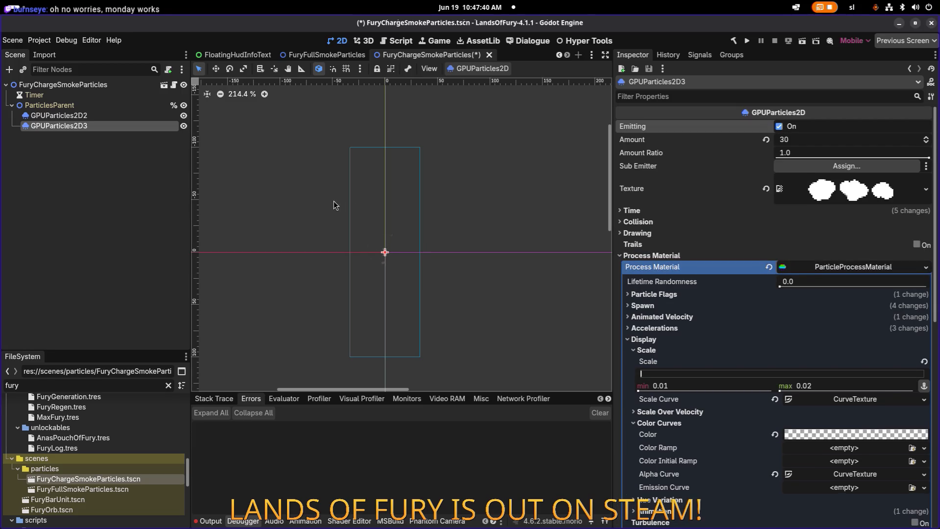
Select both GPUParticles2D2 and GPUParticles2D3 and emit a joint smoke burst.
{"action": "left_click", "coordinate": [138, 117], "text": "ctrl"}
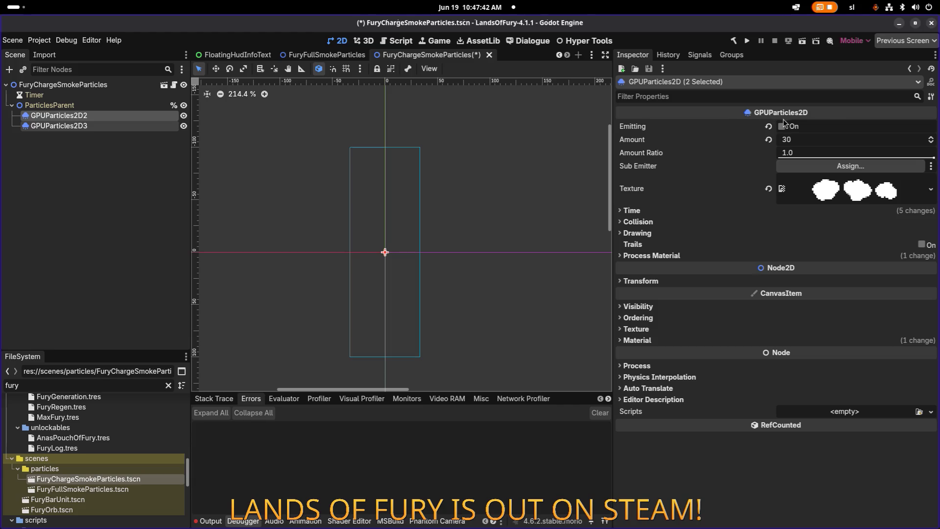
{"action": "left_click", "coordinate": [783, 127]}
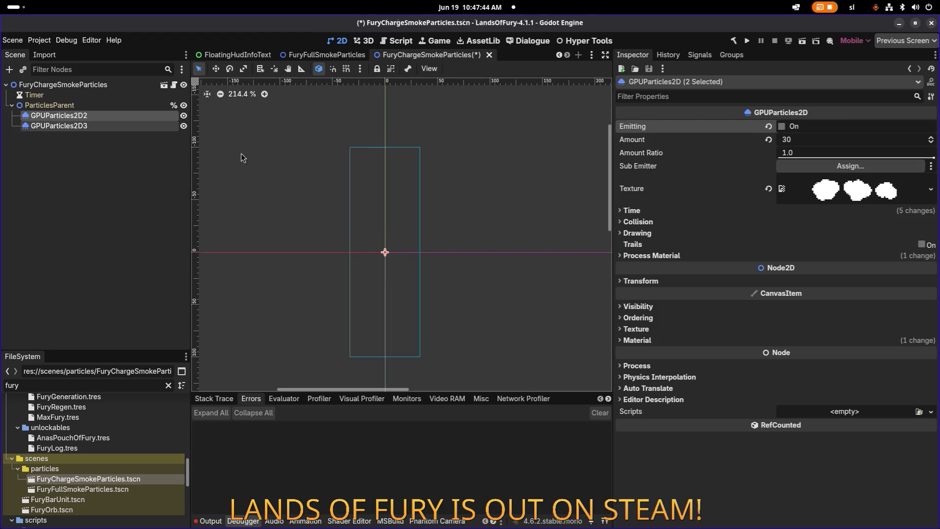
{"action": "left_click", "coordinate": [127, 125]}
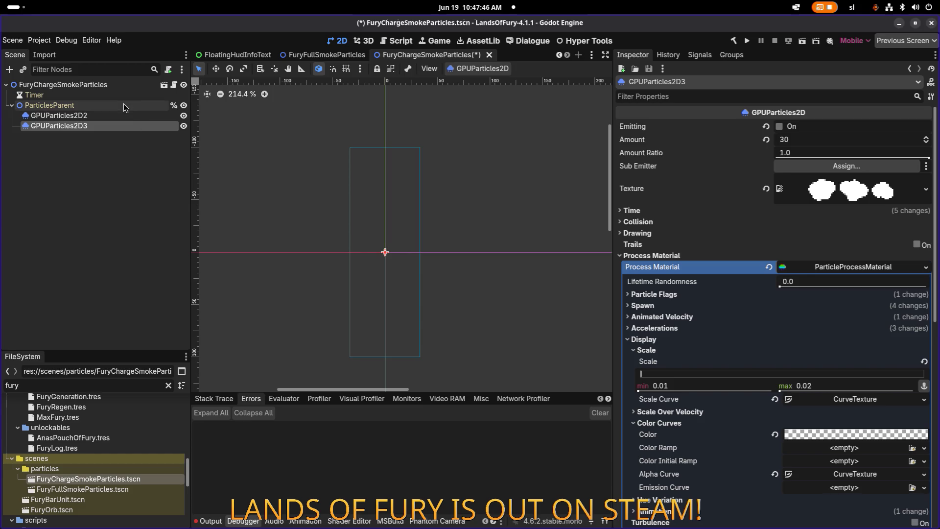
{"action": "left_click", "coordinate": [147, 118], "text": "ctrl"}
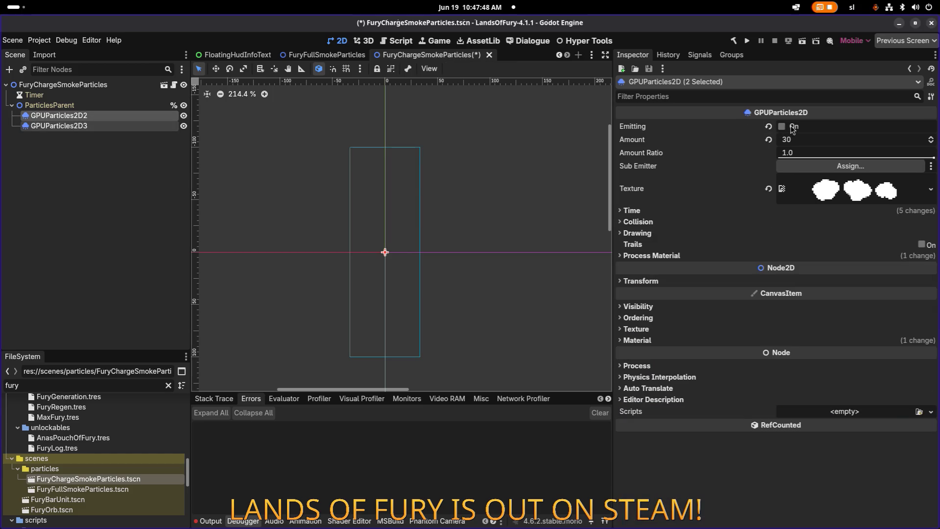
{"action": "left_click", "coordinate": [782, 127]}
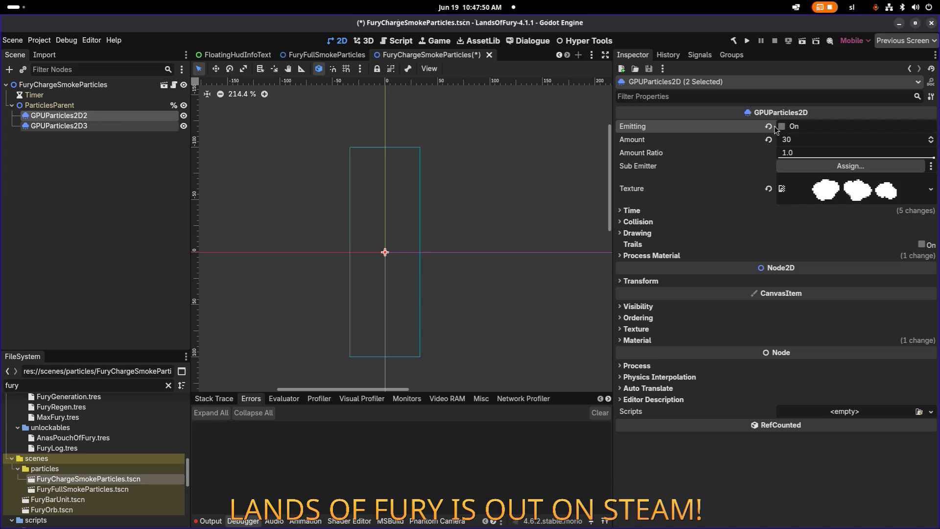
Compare the Time settings of GPUParticles2D2 and GPUParticles2D3.
{"action": "left_click", "coordinate": [129, 113]}
{"action": "left_click", "coordinate": [138, 104]}
{"action": "left_click", "coordinate": [134, 117]}
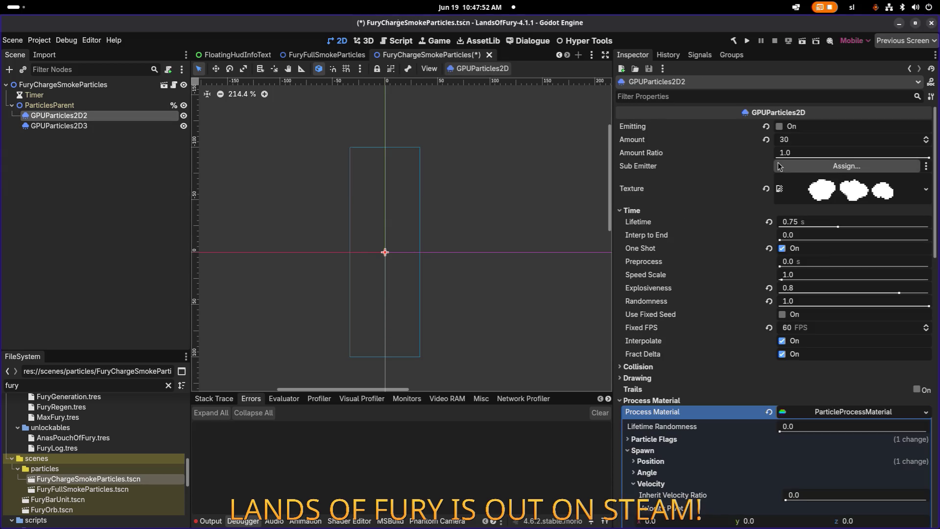
{"action": "left_click", "coordinate": [71, 127]}
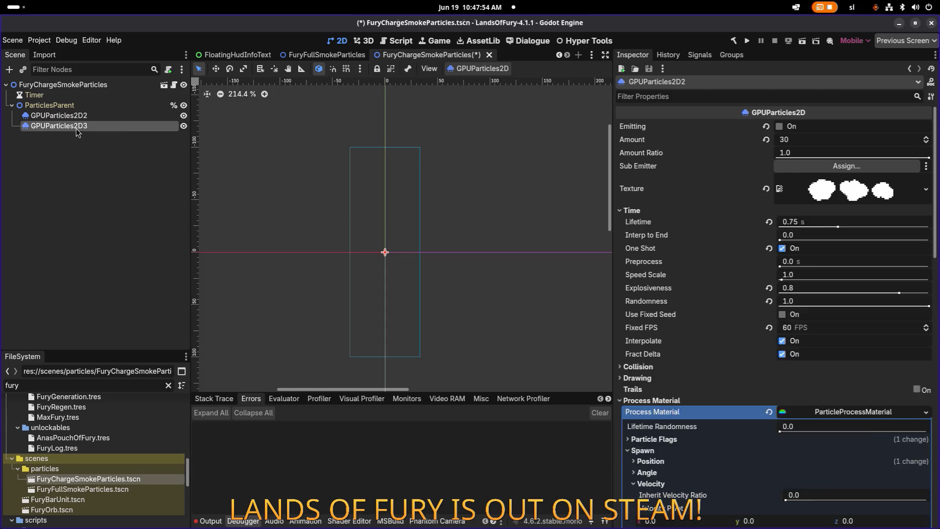
{"action": "left_click", "coordinate": [676, 212]}
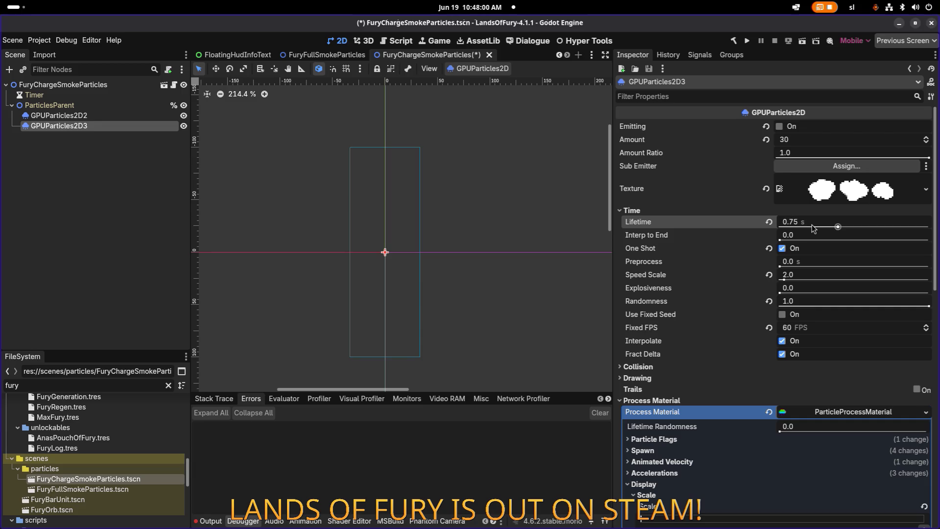
Reselect both emitters and replay the joint smoke burst several times.
{"action": "left_click", "coordinate": [58, 115], "text": "ctrl"}
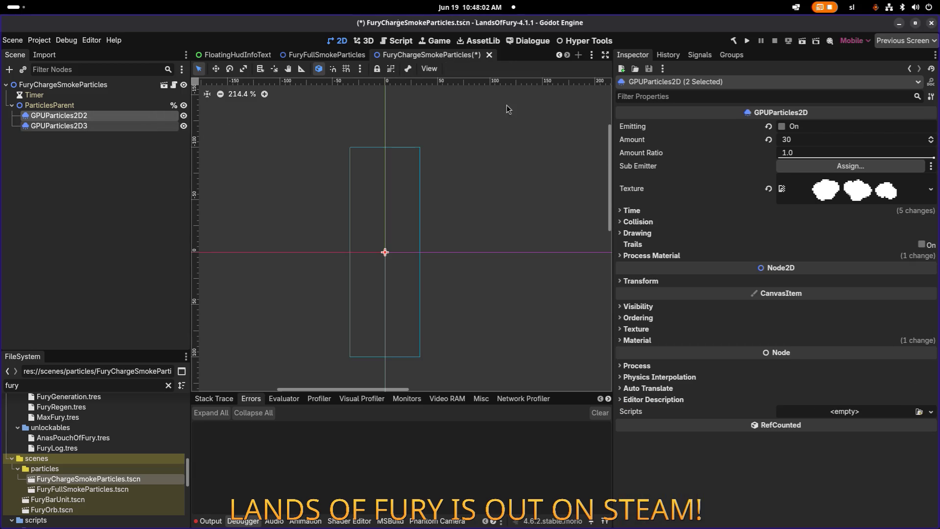
{"action": "left_click", "coordinate": [782, 127]}
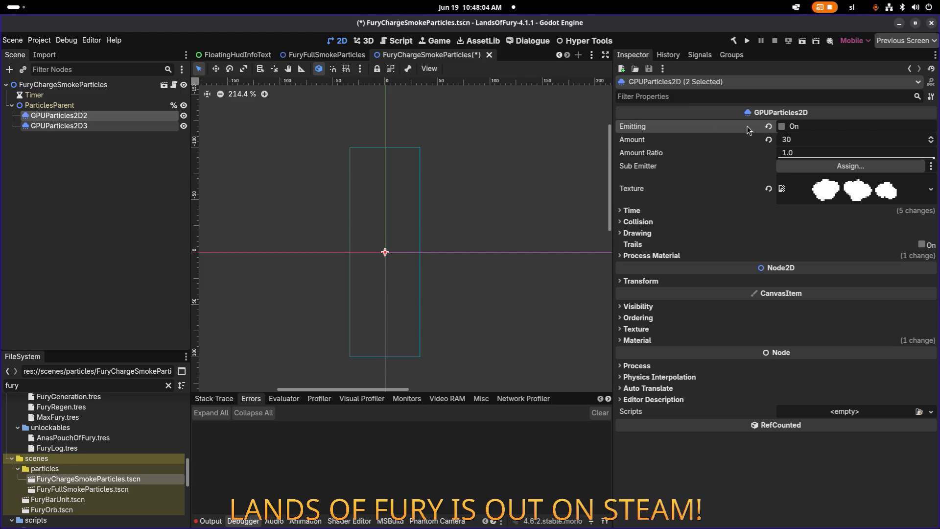
{"action": "scroll", "coordinate": [337, 178], "scroll_direction": "up", "scroll_amount": 5}
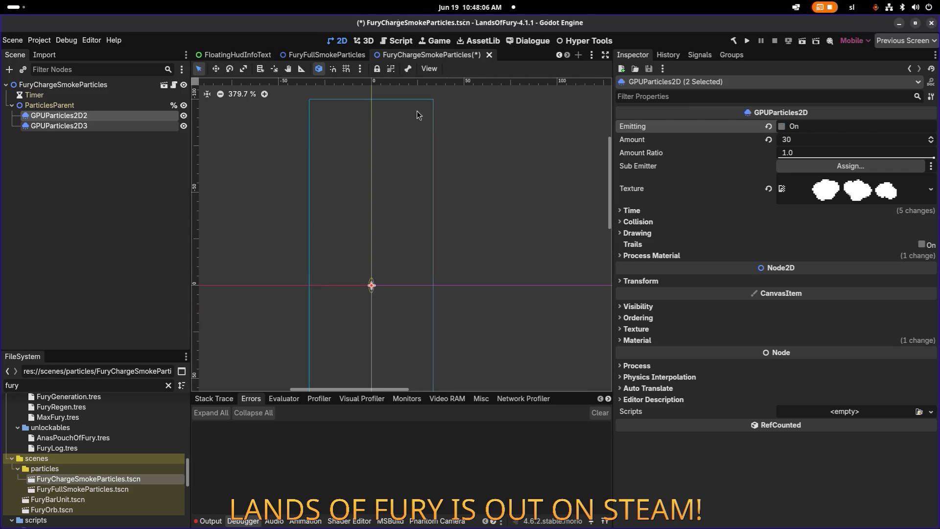
{"action": "left_click", "coordinate": [782, 126]}
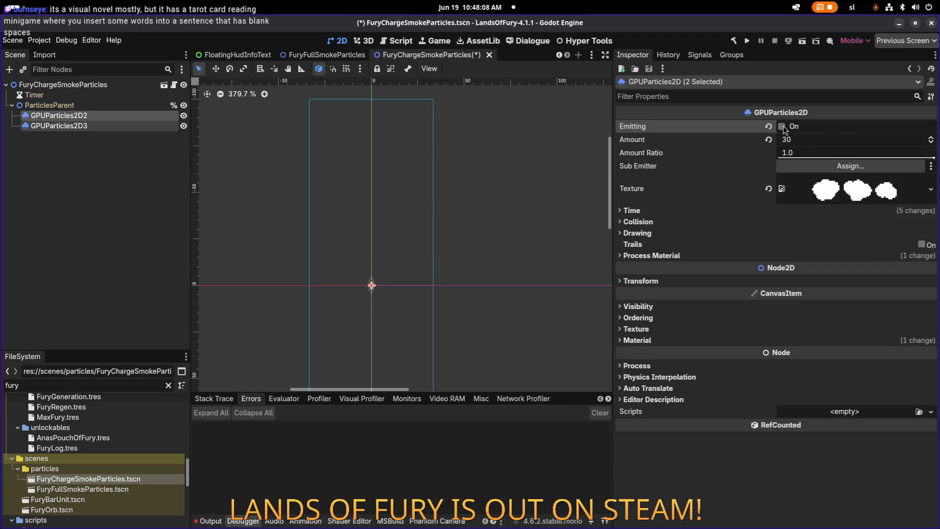
{"action": "left_click", "coordinate": [783, 127]}
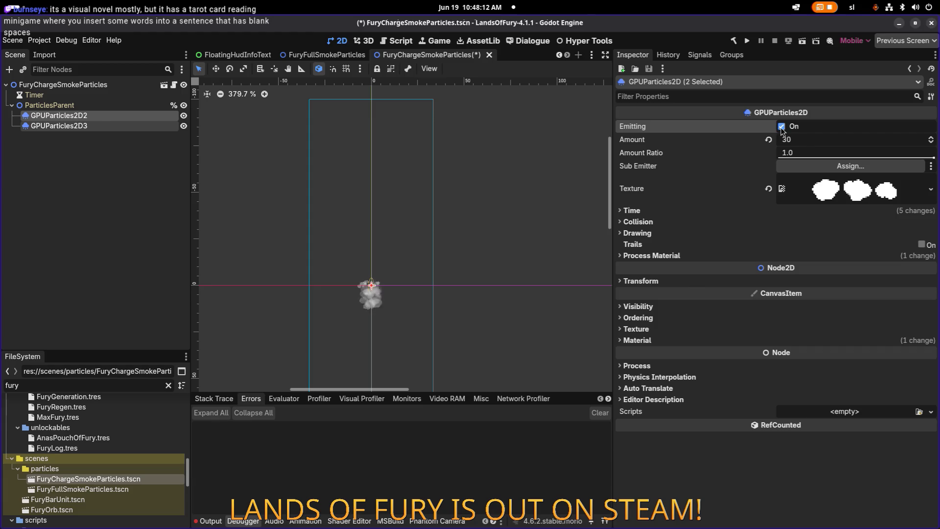
{"action": "left_click", "coordinate": [782, 126]}
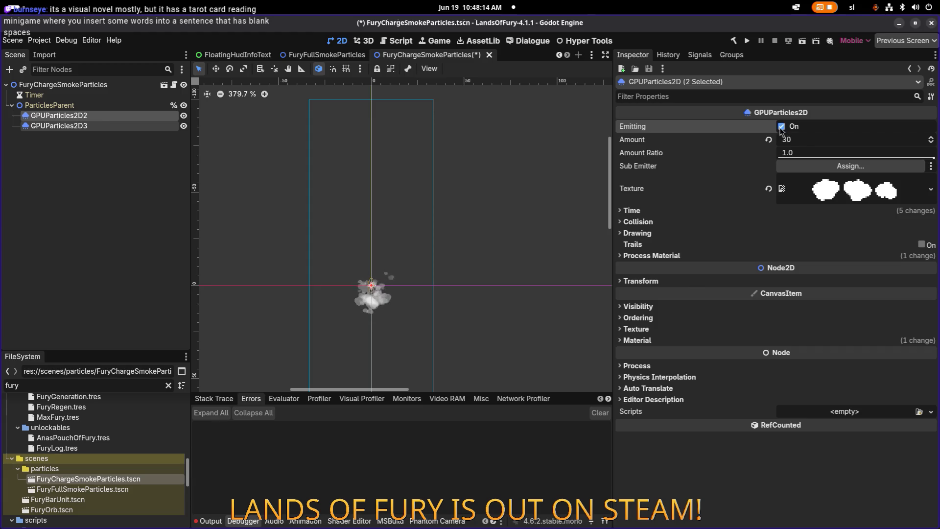
{"action": "left_click", "coordinate": [74, 97]}
Save the FuryChargeSmokeParticles scene and run the project to test the smoke.
{"action": "key", "text": "ctrl+s"}
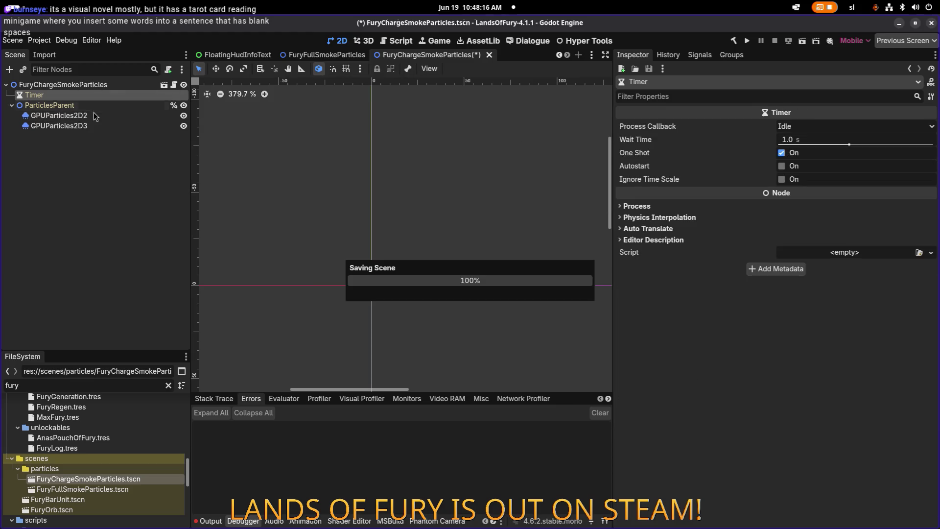
{"action": "left_click", "coordinate": [96, 117]}
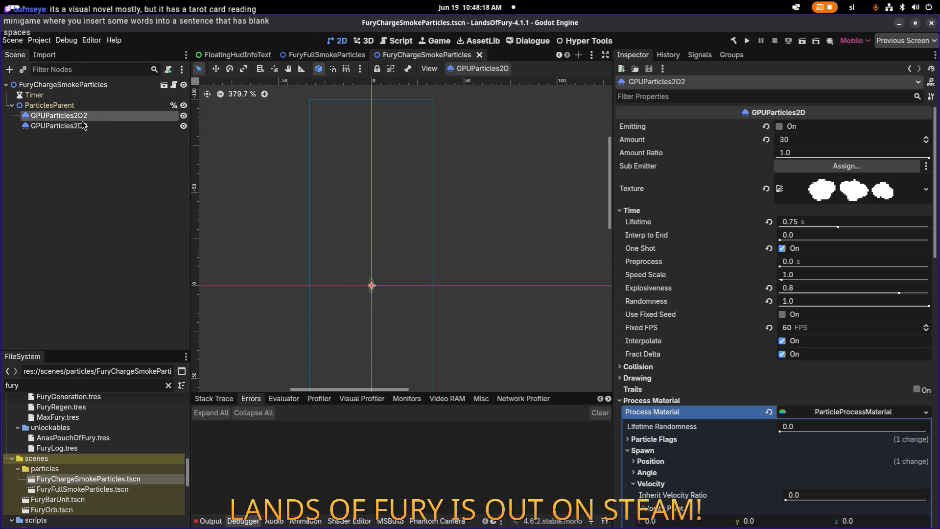
{"action": "left_click", "coordinate": [105, 126]}
{"action": "left_click", "coordinate": [111, 116]}
{"action": "left_click", "coordinate": [111, 118], "text": "ctrl"}
{"action": "left_click", "coordinate": [112, 117]}
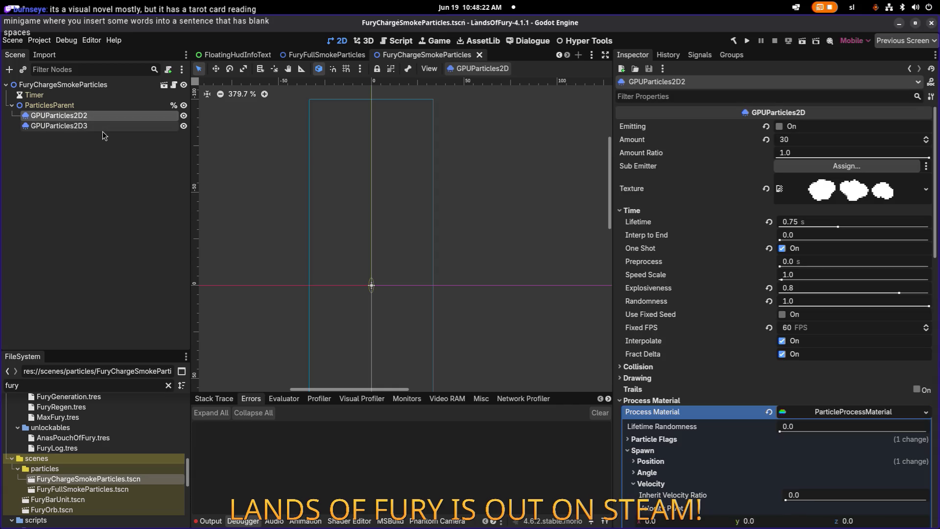
{"action": "left_click", "coordinate": [112, 127]}
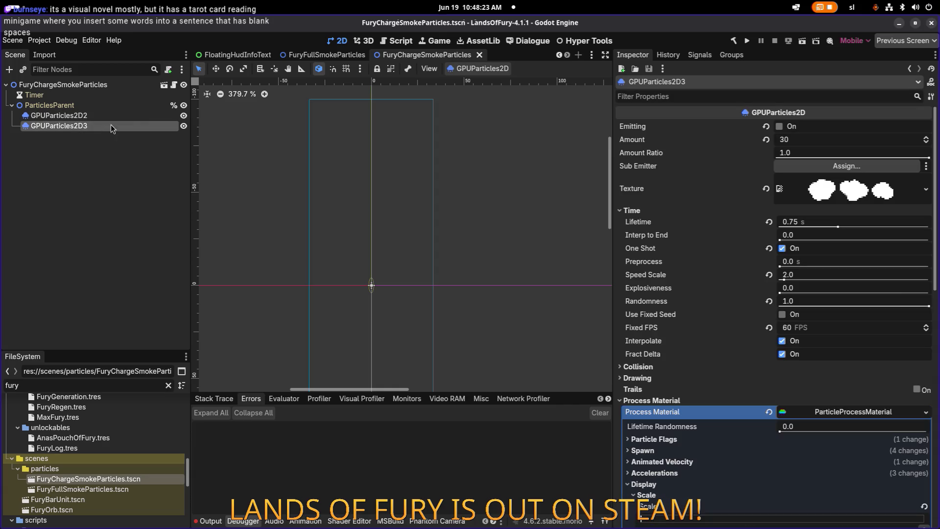
{"action": "left_click", "coordinate": [749, 43]}
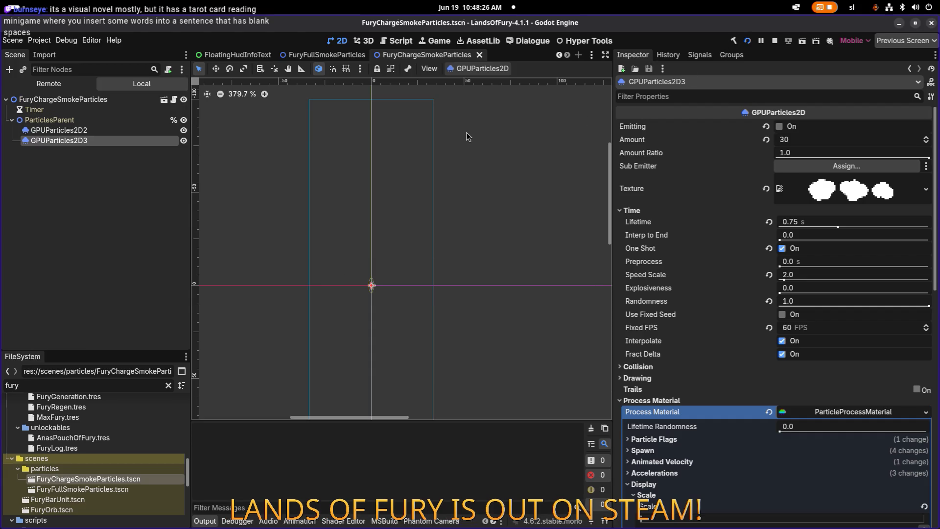
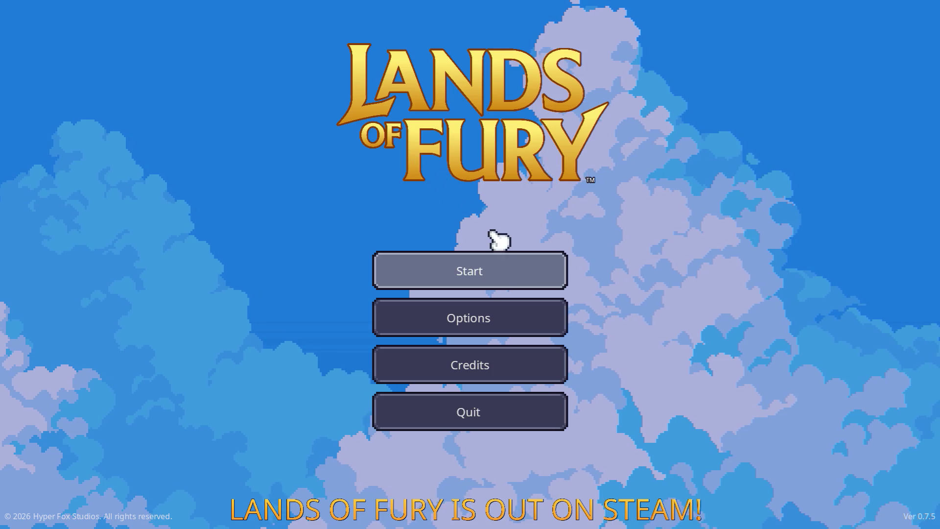
Load the first saved profile, walk to the Glade's purple portal and enter Elderglade Forest.
{"action": "left_click", "coordinate": [490, 268]}
{"action": "left_click", "coordinate": [473, 264]}
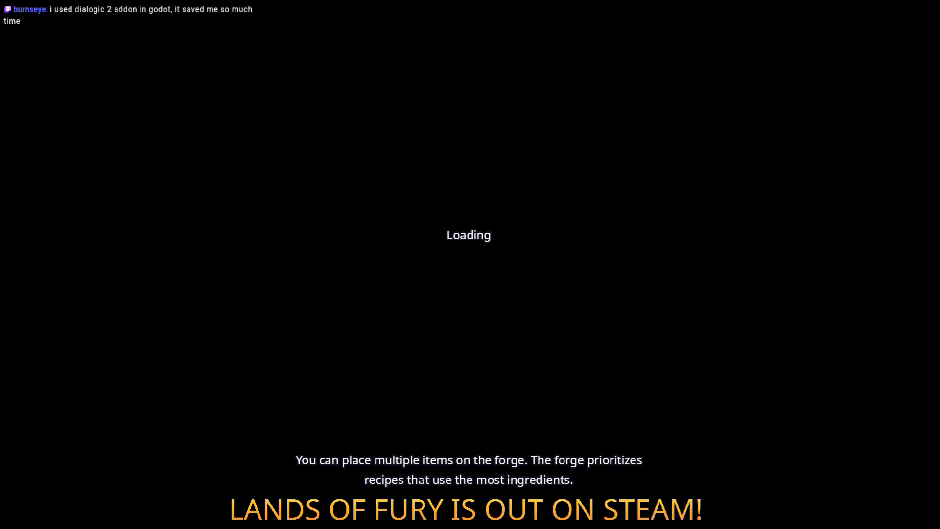
{"action": "key", "text": "w+a"}
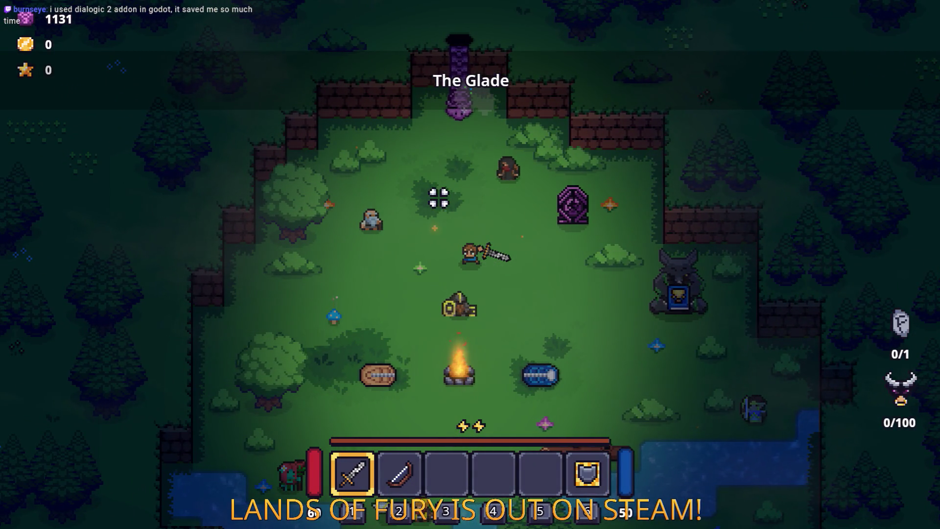
{"action": "key", "text": "w"}
{"action": "key", "text": "w"}
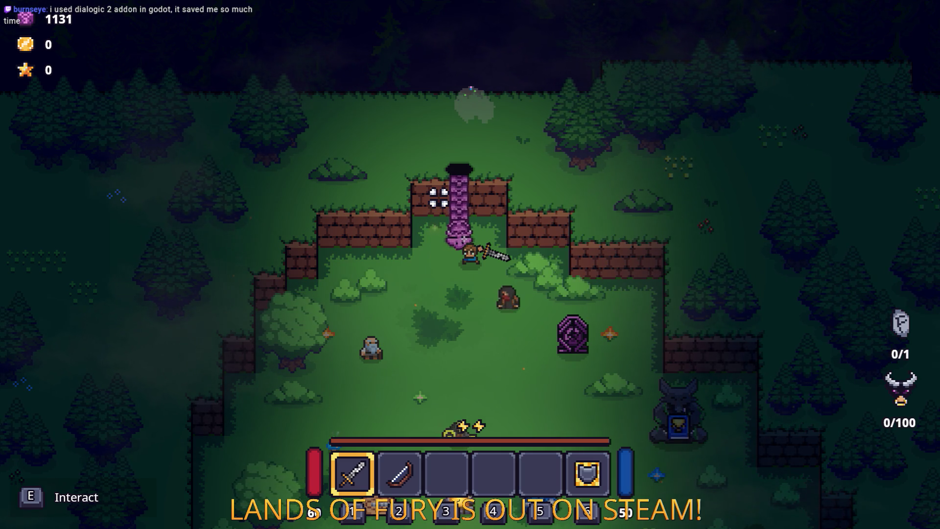
{"action": "key", "text": "e"}
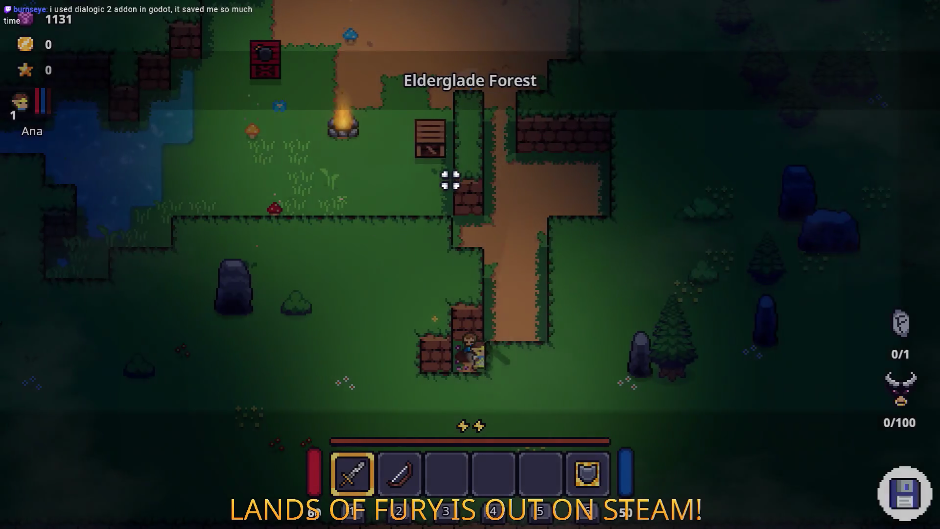
Walk past the campfire toward the pond and kill the enemies there.
{"action": "key", "text": "w"}
{"action": "key", "text": "a"}
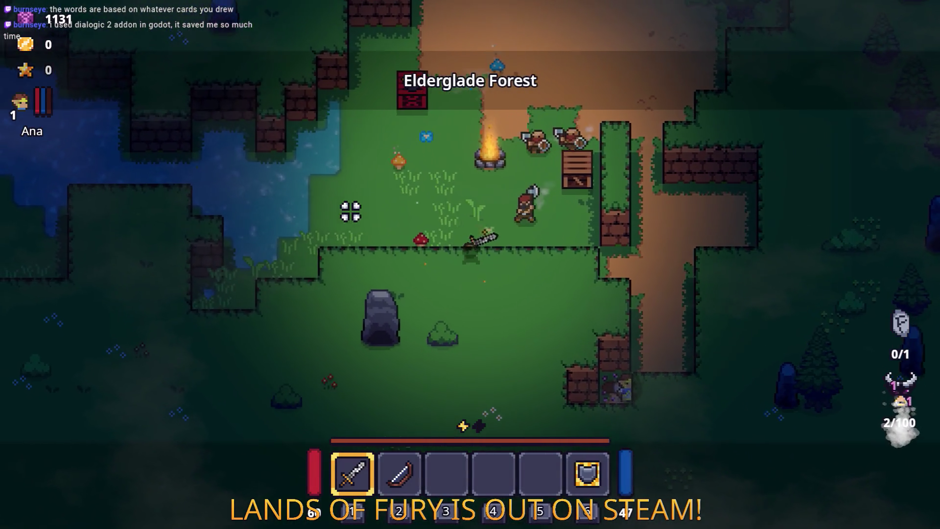
{"action": "key", "text": "a"}
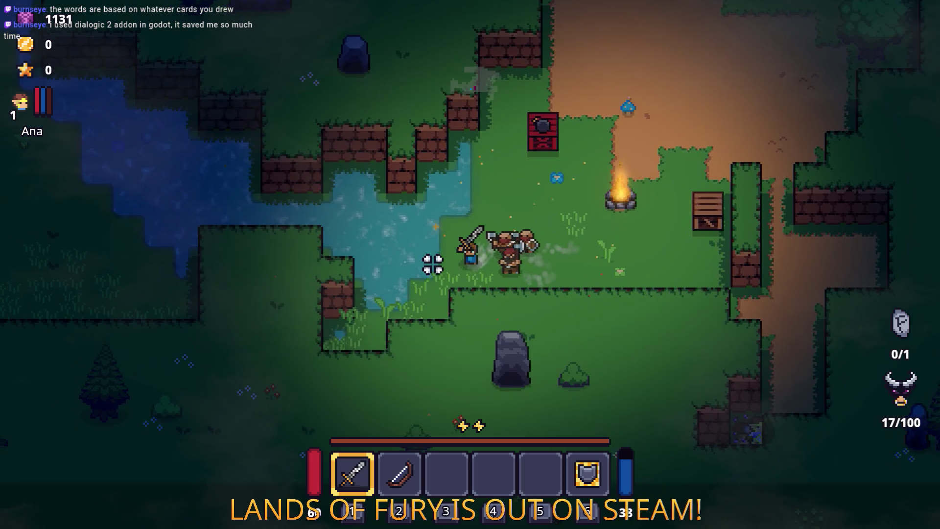
{"action": "left_click", "coordinate": [526, 243]}
{"action": "key", "text": "a"}
{"action": "key", "text": "s"}
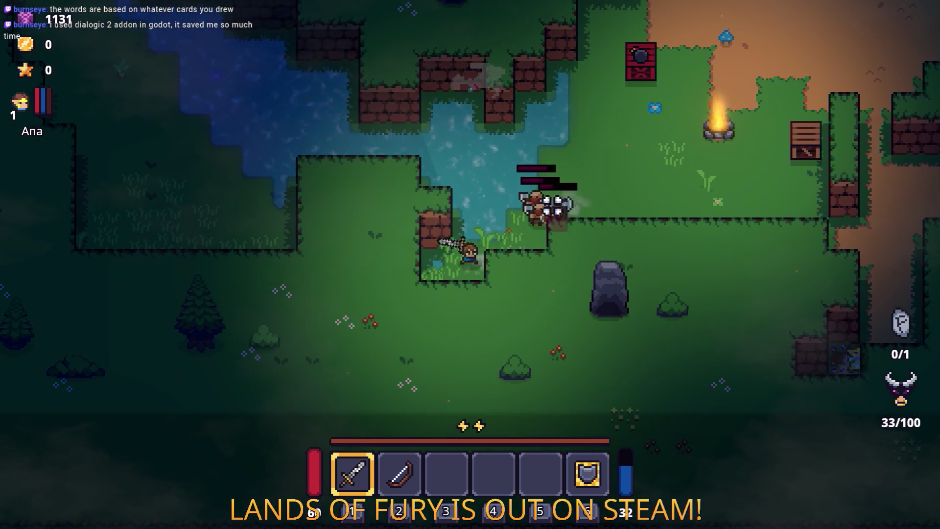
{"action": "left_click", "coordinate": [624, 186]}
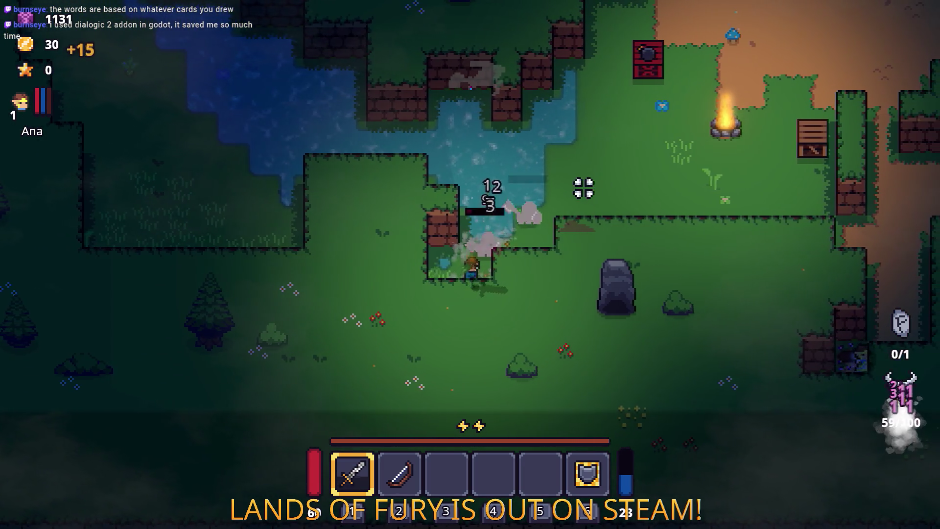
Chop down the large tree for sticks and break the rock for stone.
{"action": "key", "text": "d"}
{"action": "key", "text": "w"}
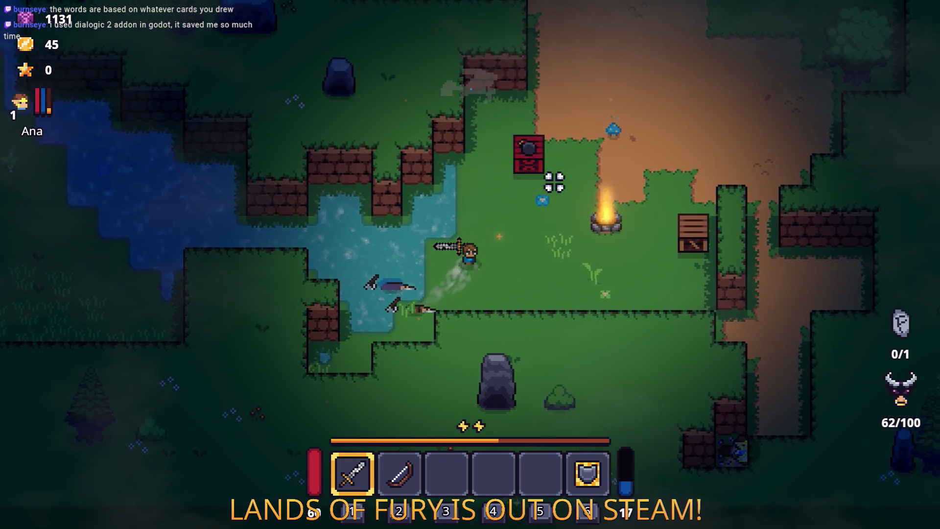
{"action": "key", "text": "d"}
{"action": "key", "text": "w"}
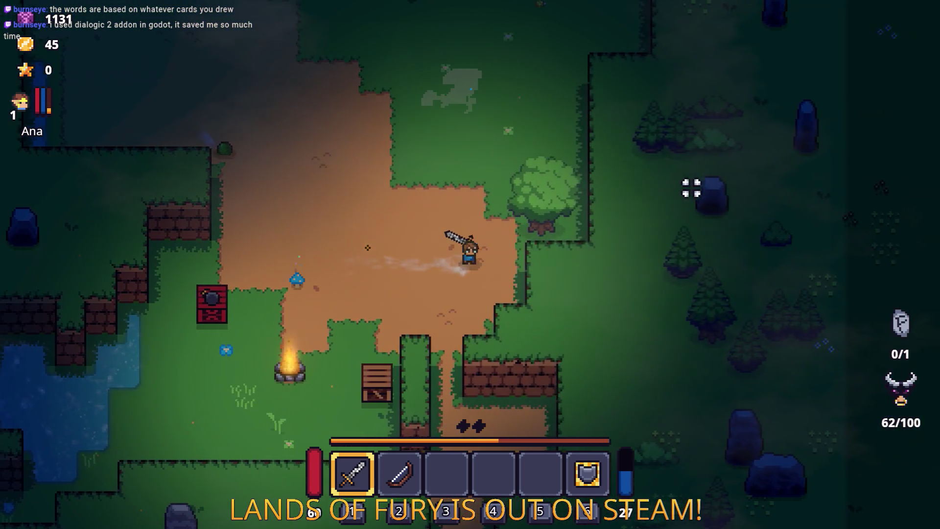
{"action": "left_click", "coordinate": [658, 165]}
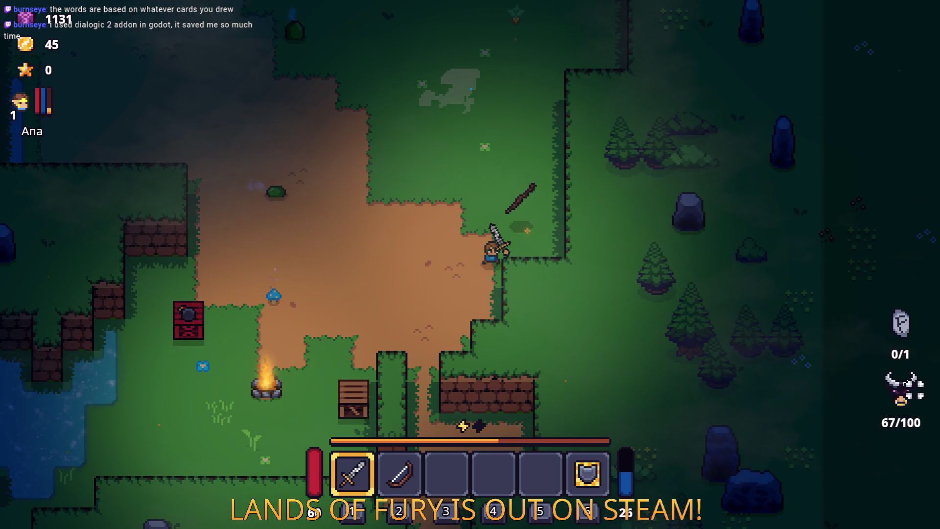
{"action": "key", "text": "w"}
{"action": "key", "text": "a"}
{"action": "left_click", "coordinate": [299, 232]}
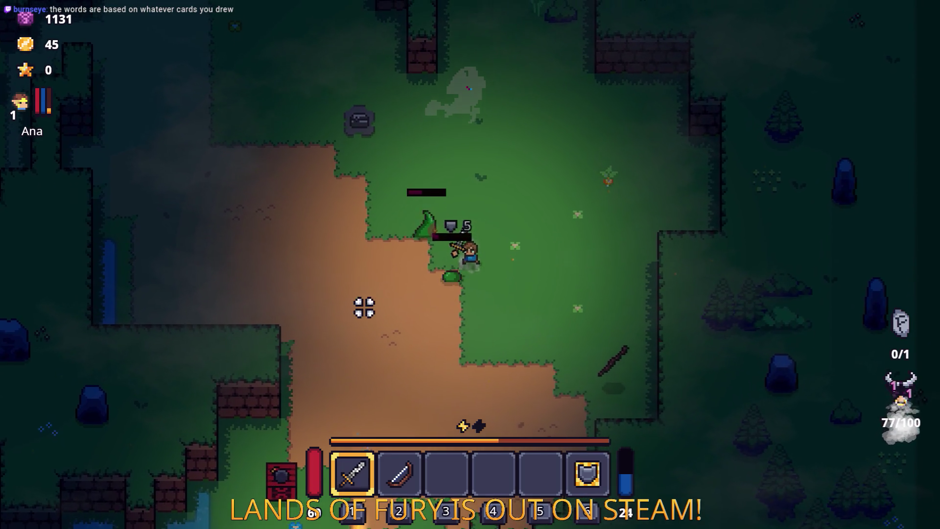
Kill the green slime and continue up through the forest.
{"action": "left_click", "coordinate": [348, 251]}
{"action": "key", "text": "w"}
{"action": "key", "text": "a"}
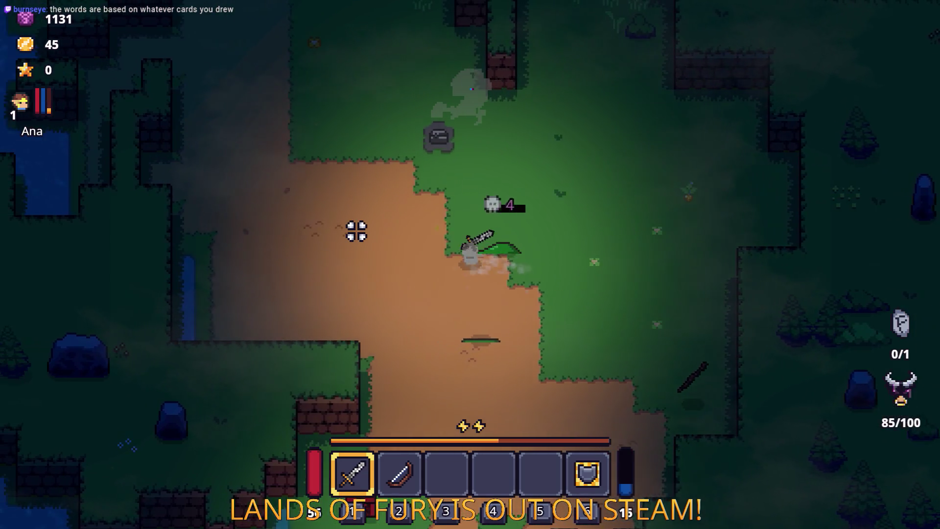
{"action": "left_click", "coordinate": [599, 272]}
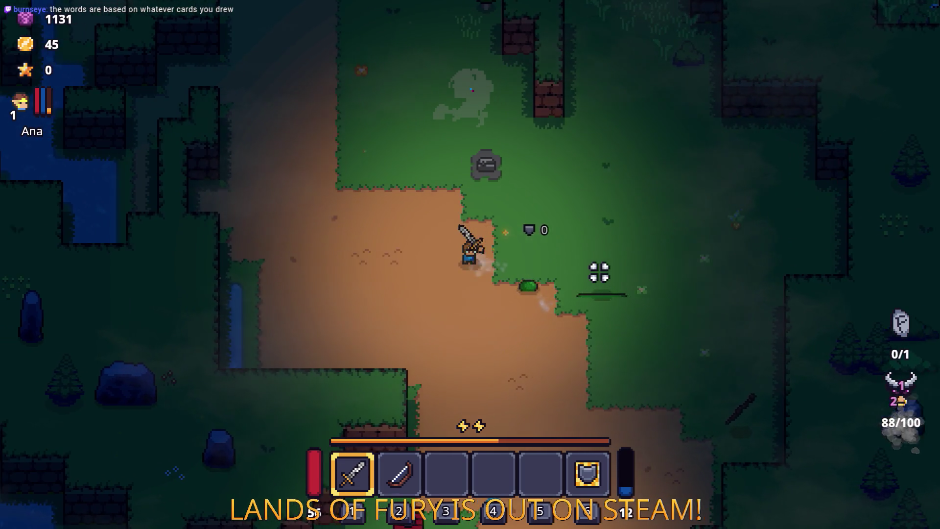
{"action": "key", "text": "a"}
{"action": "key", "text": "w"}
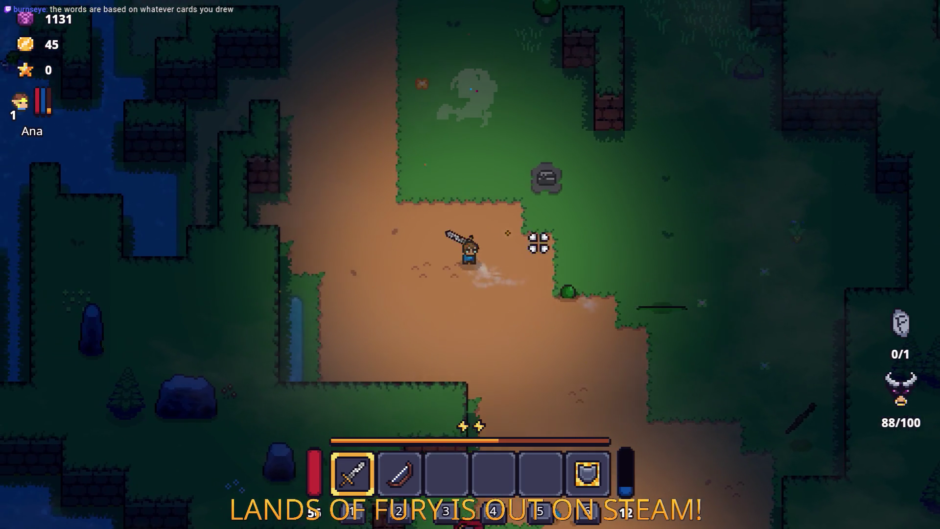
{"action": "key", "text": "d"}
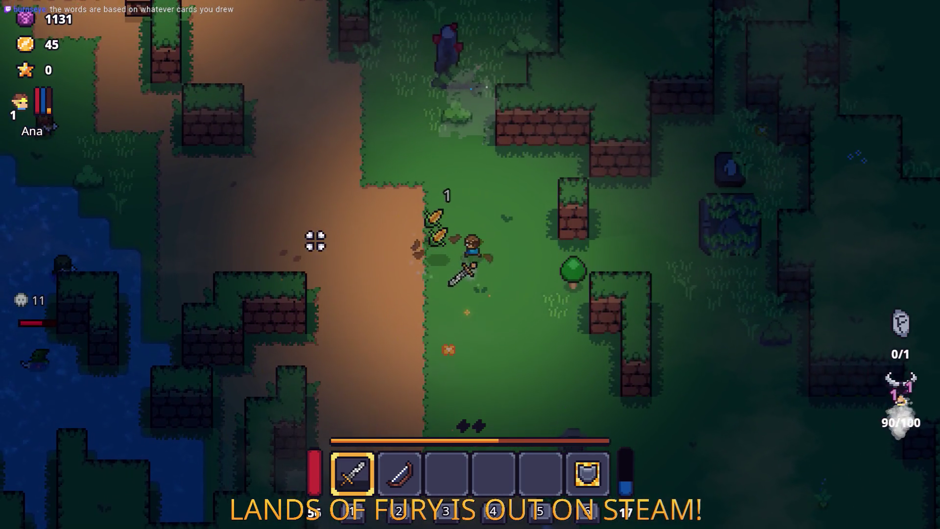
Collect the corn, smash the red-crystal stone and pick up the Dyno Ore drop.
{"action": "key", "text": "w"}
{"action": "key", "text": "a"}
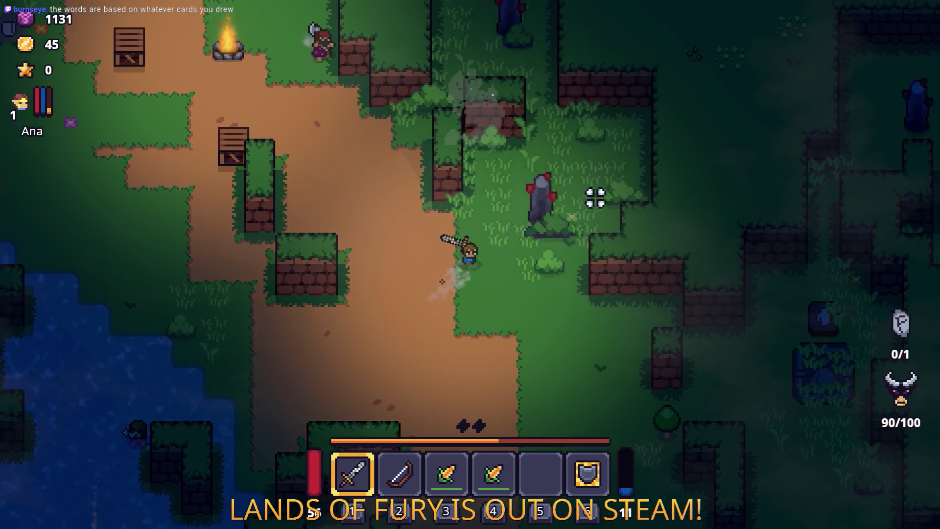
{"action": "key", "text": "w"}
{"action": "key", "text": "d"}
{"action": "left_click", "coordinate": [582, 179]}
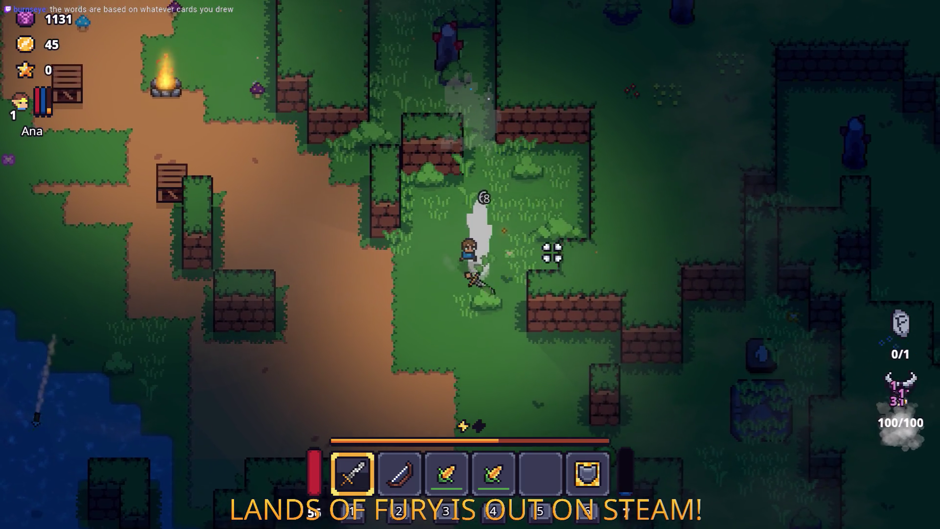
{"action": "key", "text": "d"}
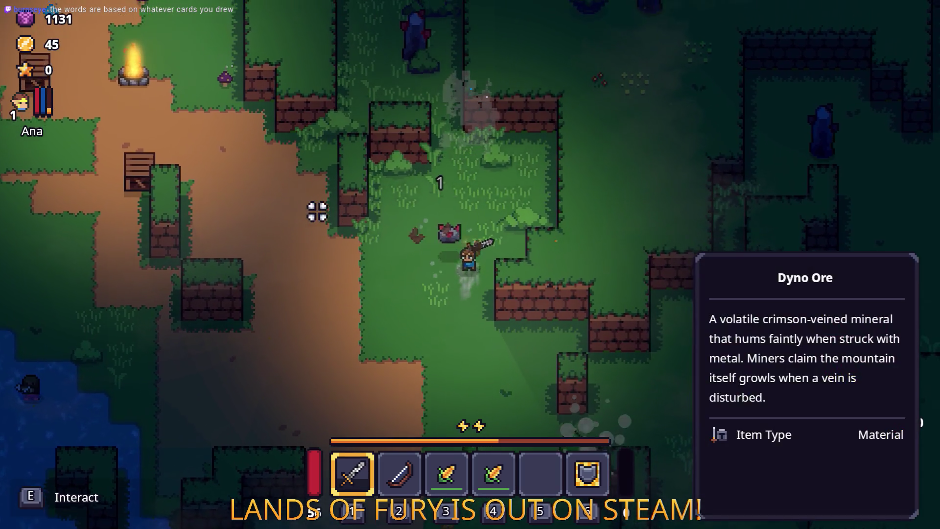
Head back past the campfire and anvil to the left ledge and open the developer console.
{"action": "key", "text": "a"}
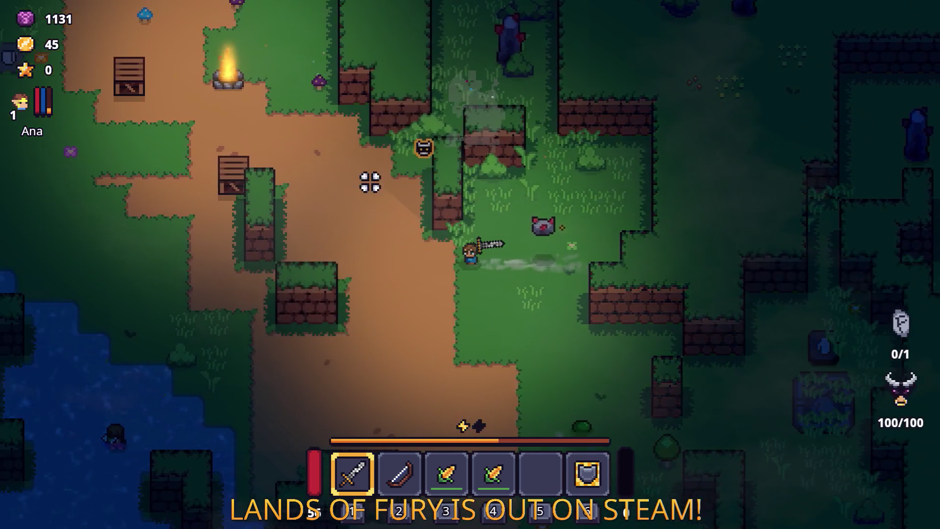
{"action": "key", "text": "w"}
{"action": "key", "text": "a"}
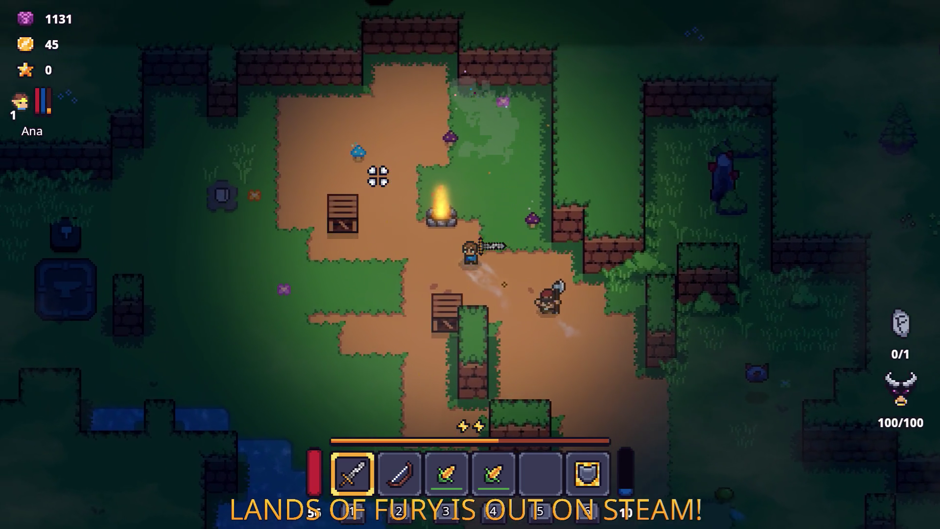
{"action": "key", "text": "a"}
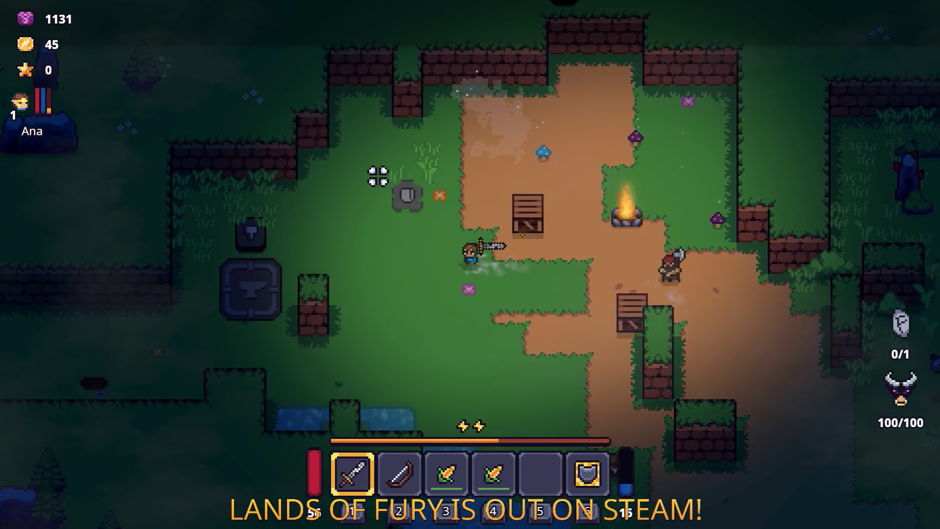
{"action": "key", "text": "a"}
{"action": "key", "text": "s"}
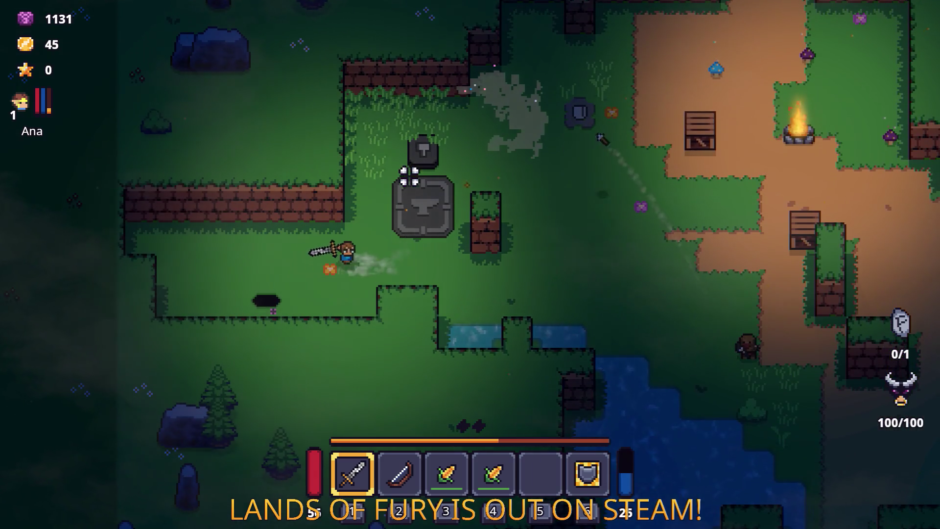
{"action": "key", "text": "grave"}
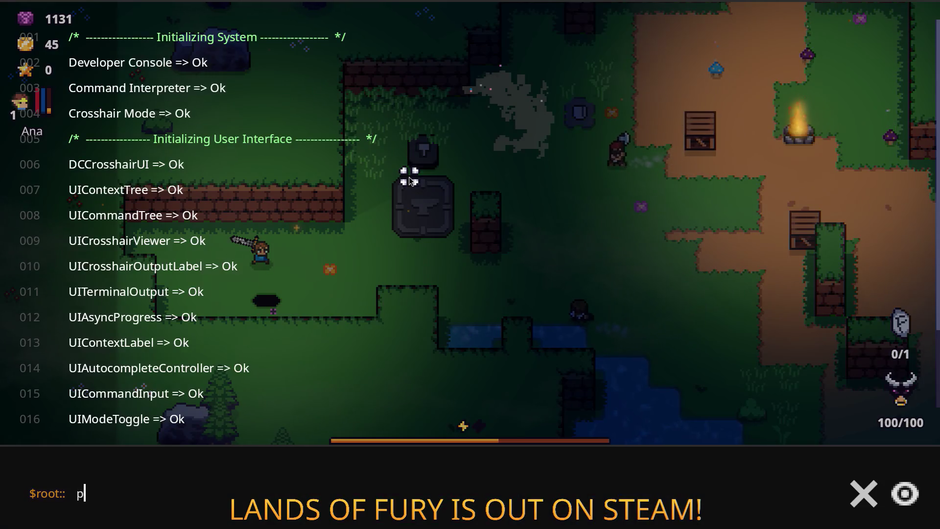
Leave the partial Player.AddItem( command, defeat the axe-wielding enemy and show the minimap.
{"action": "type", "text": "Player.AddItem("}
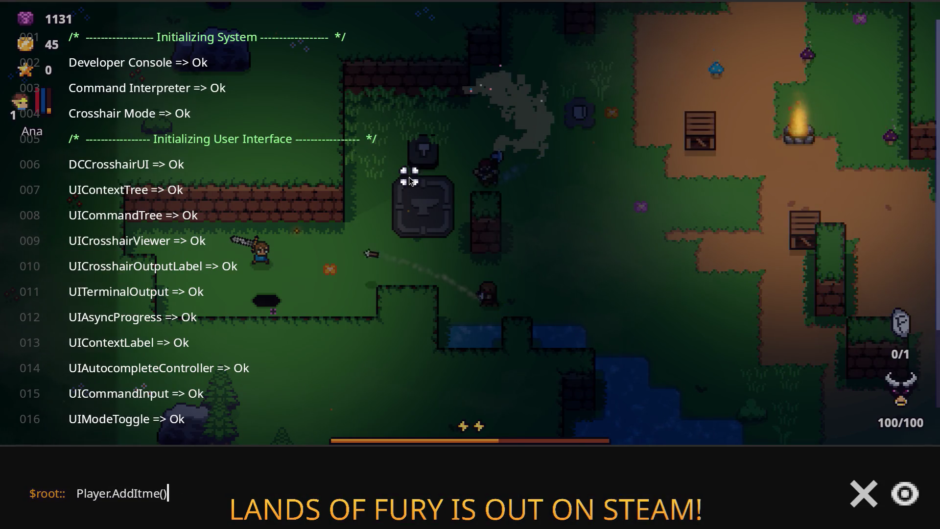
{"action": "key", "text": "grave"}
{"action": "key", "text": "d"}
{"action": "left_click", "coordinate": [556, 212]}
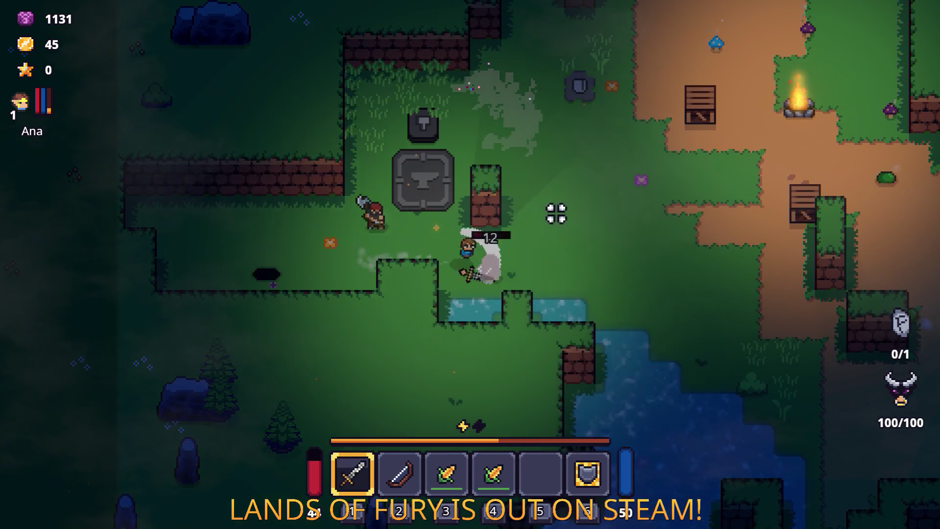
{"action": "key", "text": "a"}
{"action": "left_click", "coordinate": [329, 136]}
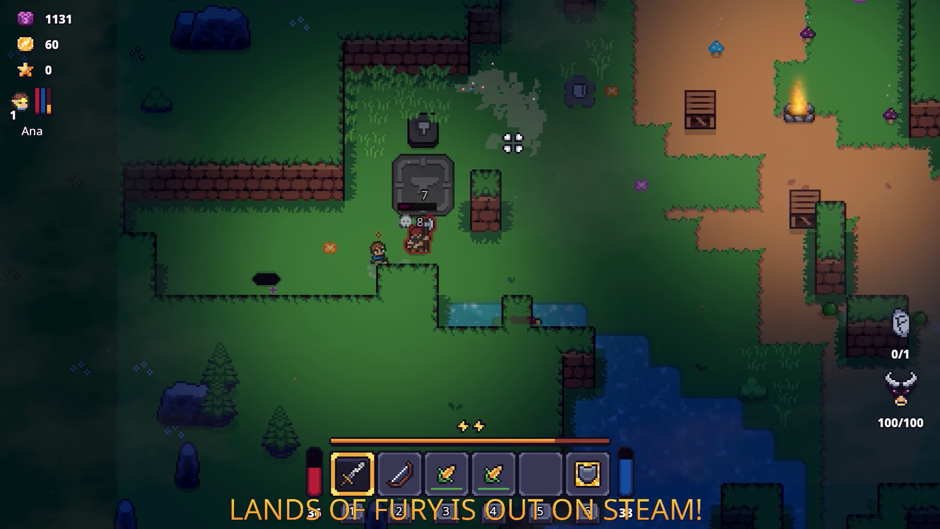
{"action": "left_click", "coordinate": [494, 194]}
{"action": "key", "text": "a"}
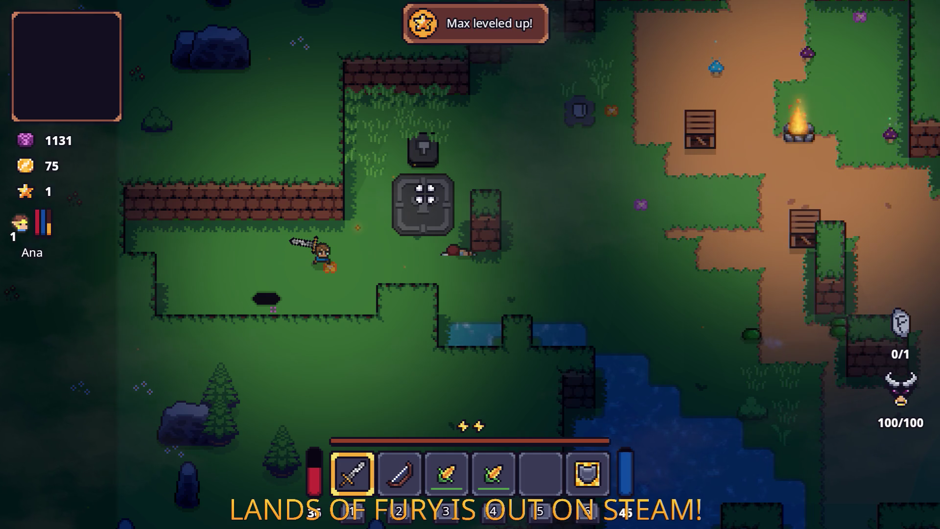
{"action": "key", "text": "m"}
Run the Player.AddItem console command to give the player a fireball rune.
{"action": "key", "text": "grave"}
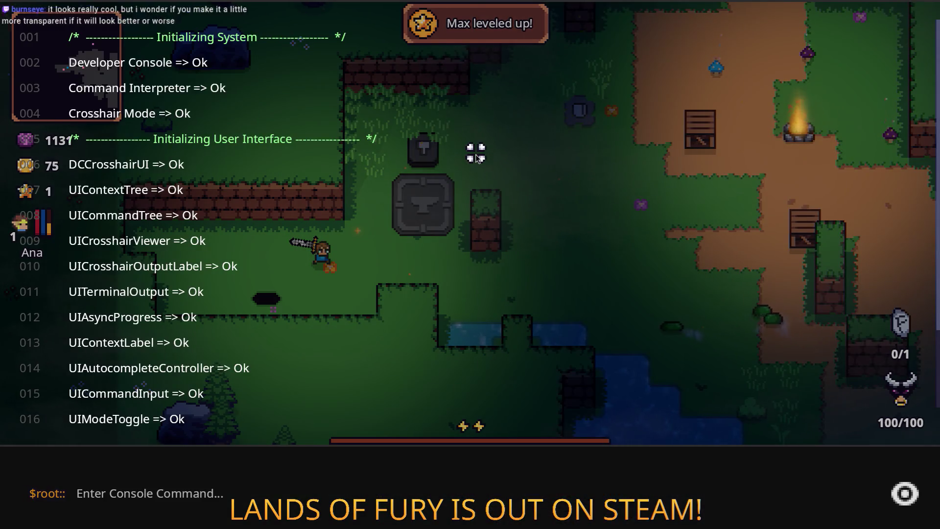
{"action": "type", "text": "Player.AddItem(fireba"}
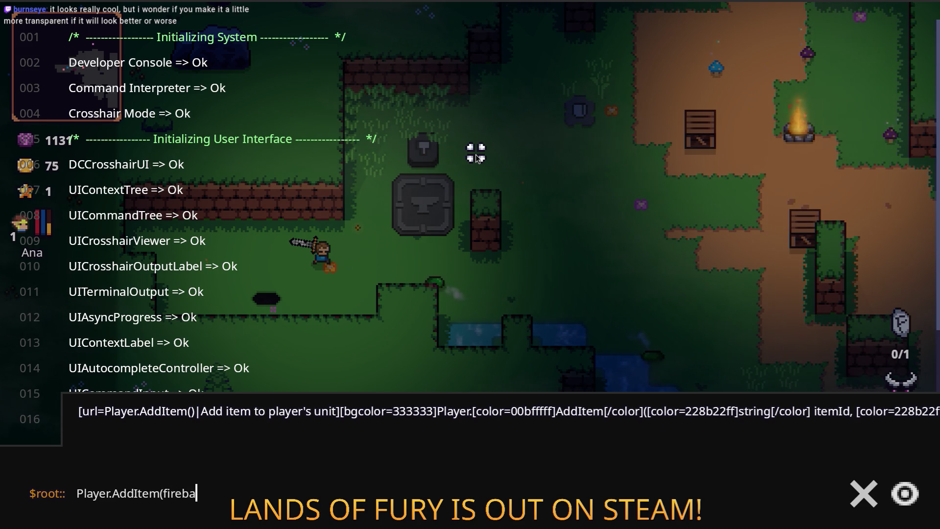
{"action": "type", "text": "e)"}
{"action": "key", "text": "Return"}
{"action": "key", "text": "grave"}
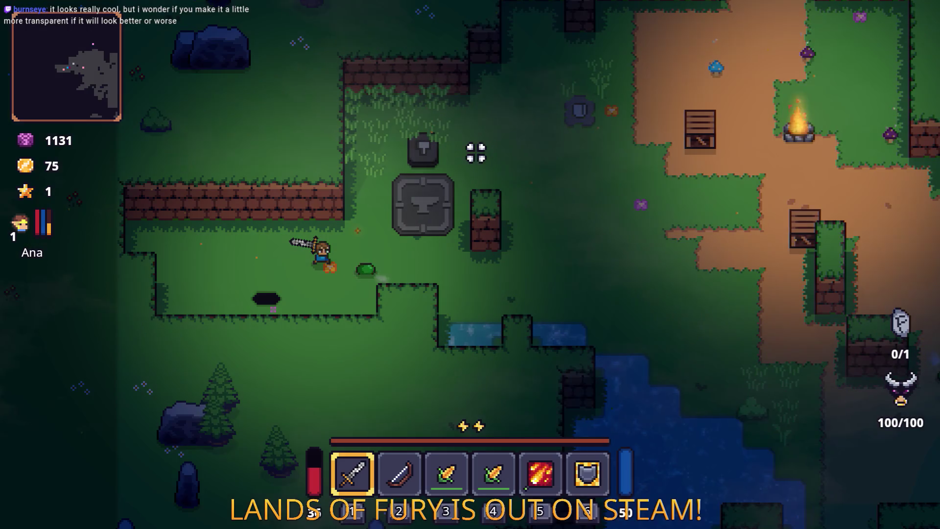
Equip the Fireball Rune in the sword's rune slot from the inventory.
{"action": "key", "text": "i"}
{"action": "key", "text": "r"}
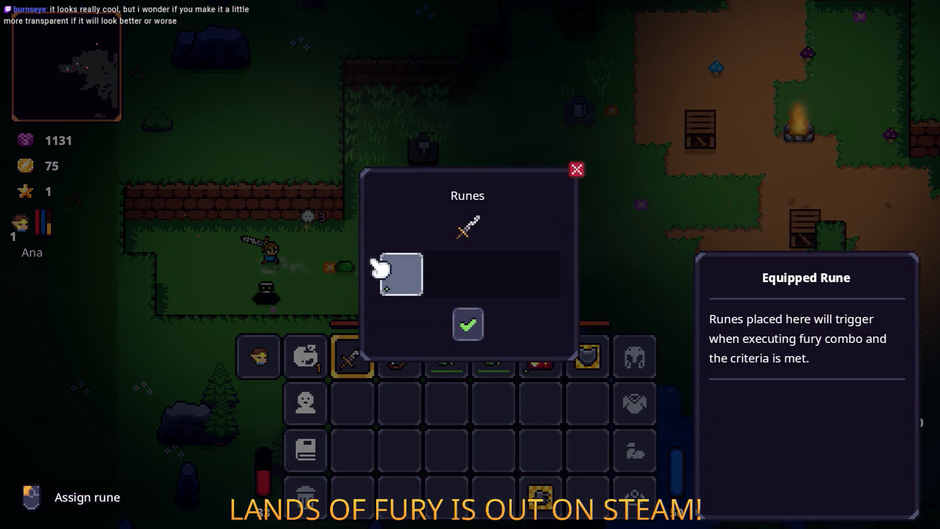
{"action": "left_click", "coordinate": [377, 273]}
{"action": "left_click", "coordinate": [409, 210]}
{"action": "left_click", "coordinate": [468, 324]}
Return to play and walk the hero right past the anvil toward the dirt path.
{"action": "key", "text": "i"}
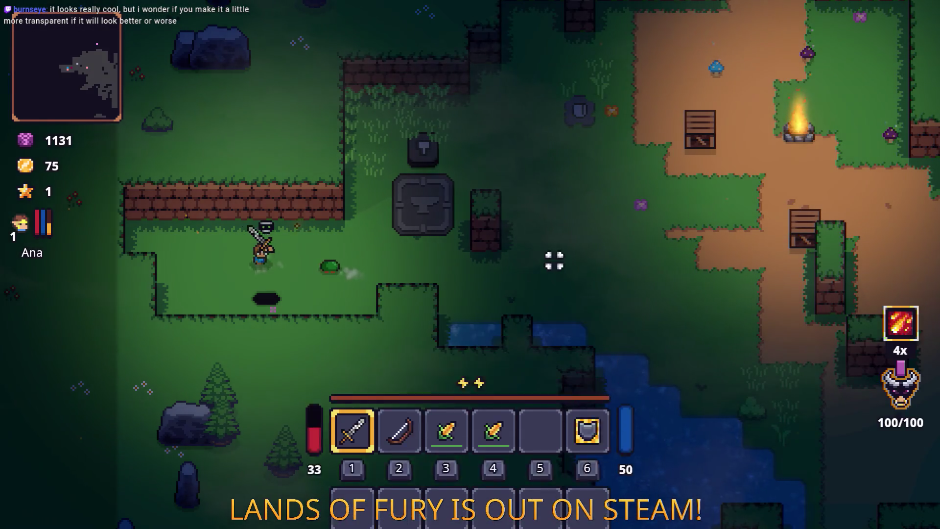
{"action": "left_click", "coordinate": [631, 268]}
{"action": "key", "text": "d"}
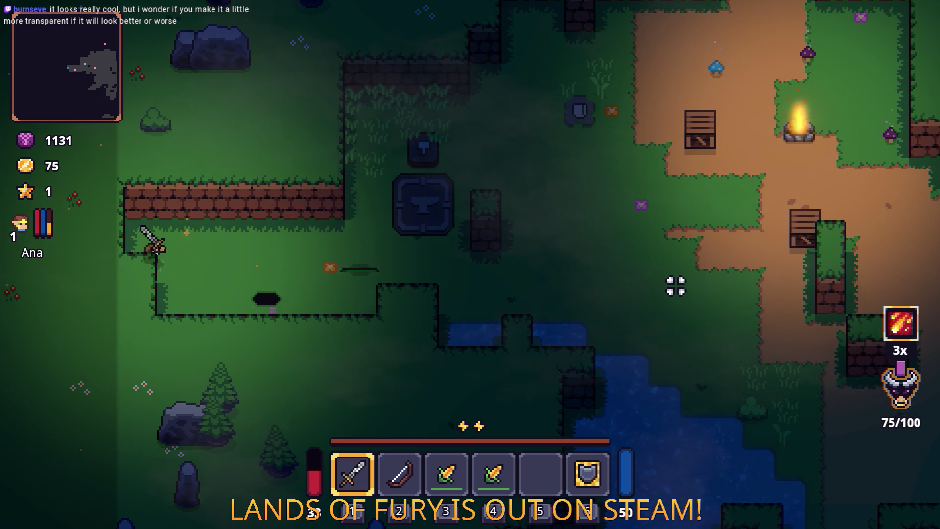
{"action": "key", "text": "d"}
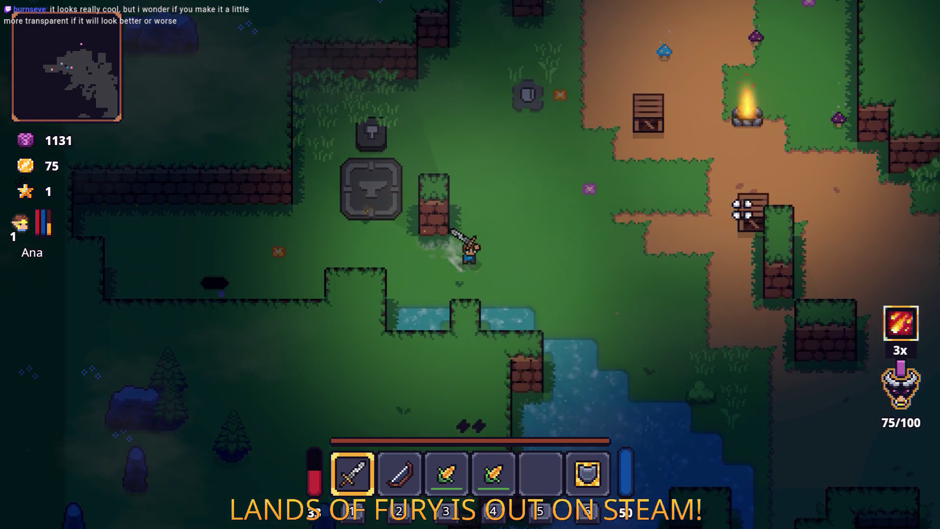
{"action": "key", "text": "d"}
{"action": "key", "text": "s"}
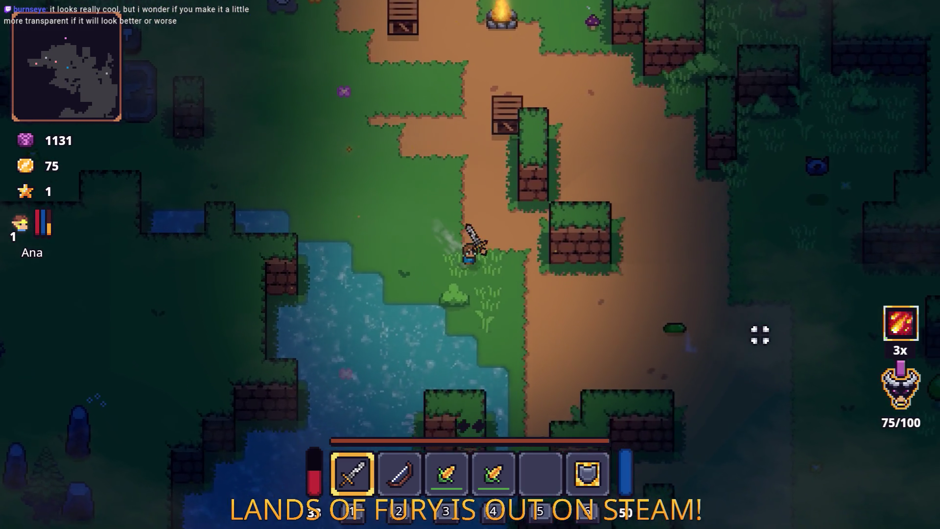
Fire all three fireball rune charges while moving down-right along the dirt path.
{"action": "right_click", "coordinate": [764, 324]}
{"action": "key", "text": "s"}
{"action": "key", "text": "d"}
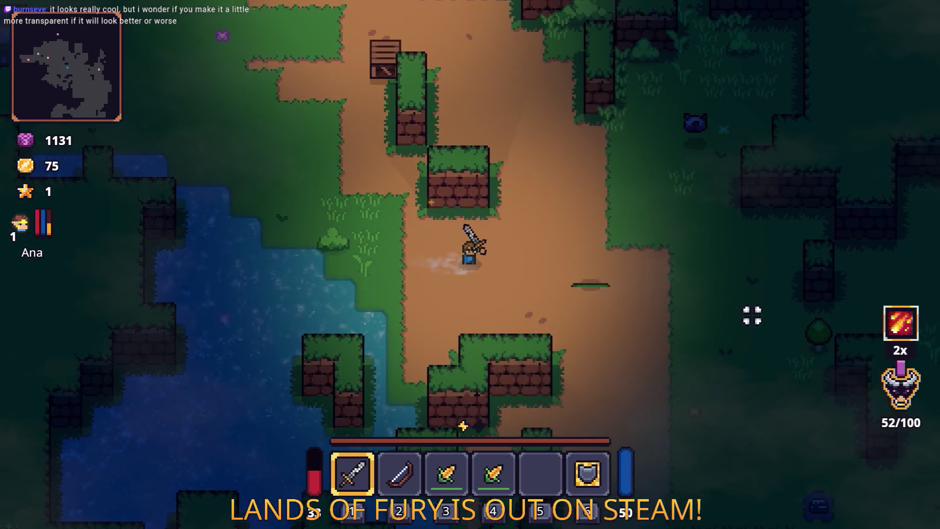
{"action": "key", "text": "d"}
{"action": "key", "text": "s"}
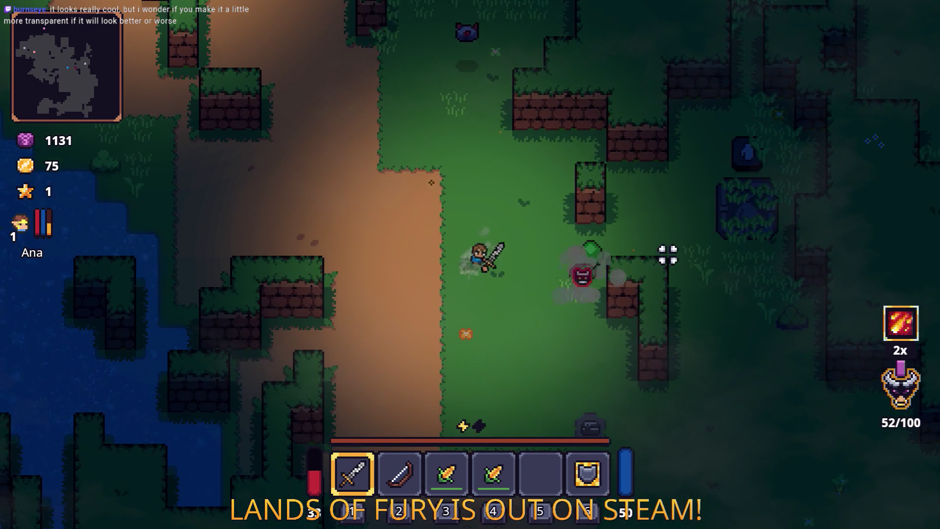
{"action": "right_click", "coordinate": [668, 254]}
{"action": "key", "text": "d"}
{"action": "key", "text": "s"}
{"action": "right_click", "coordinate": [563, 153]}
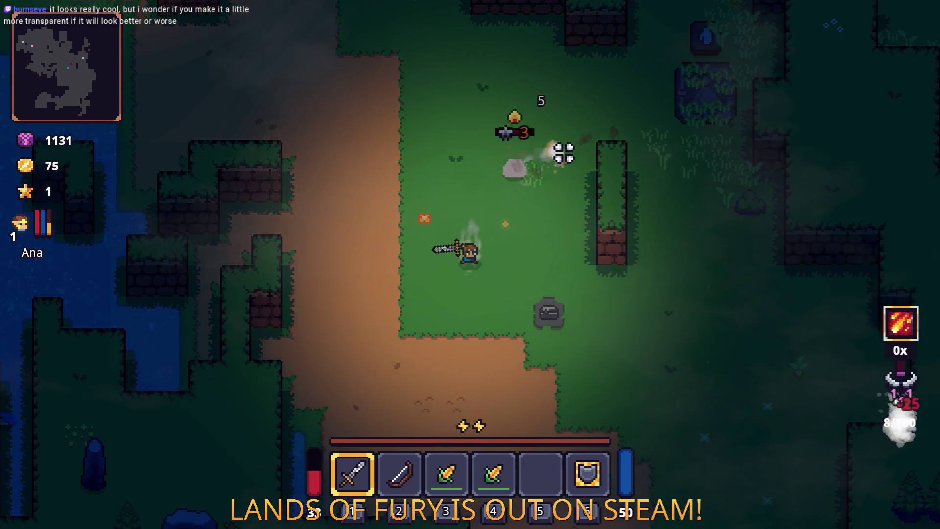
Walk up through the forest, attacking the slime and the gravestone enemy.
{"action": "key", "text": "d"}
{"action": "key", "text": "w"}
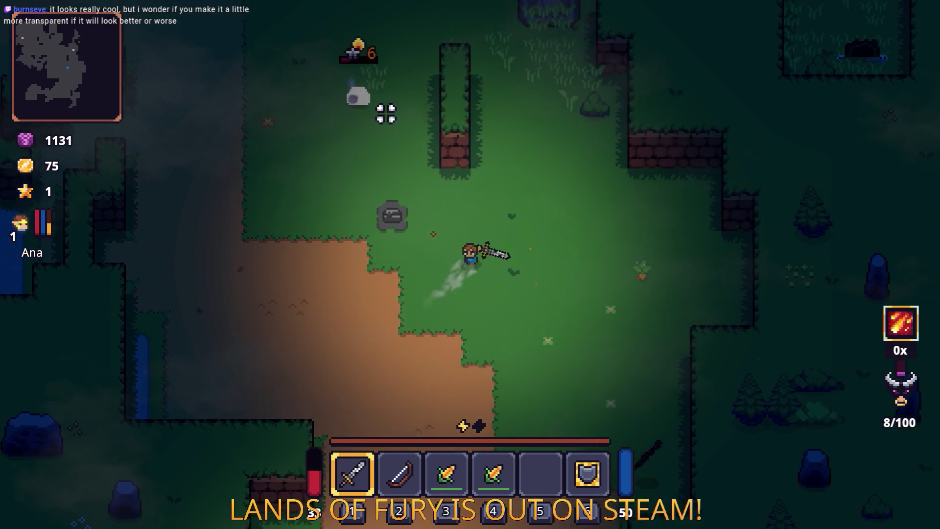
{"action": "key", "text": "w"}
{"action": "left_click", "coordinate": [387, 137]}
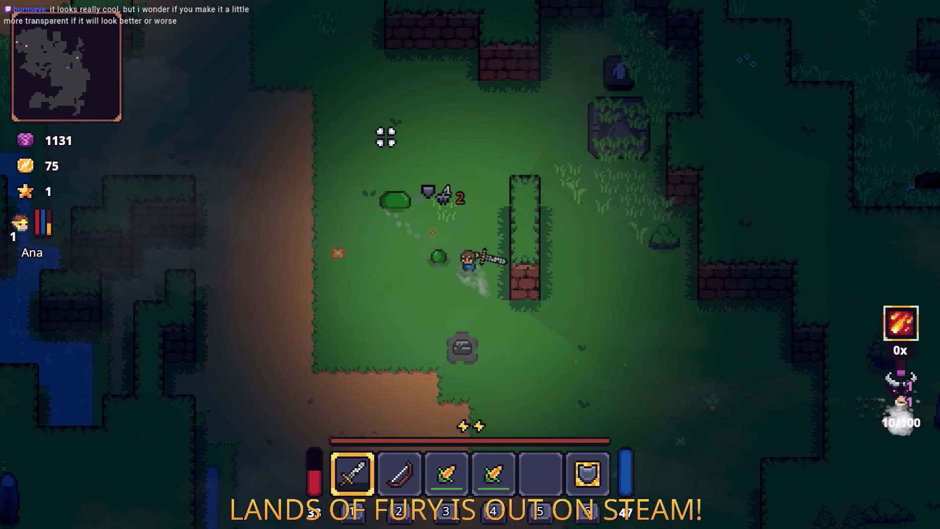
{"action": "key", "text": "w"}
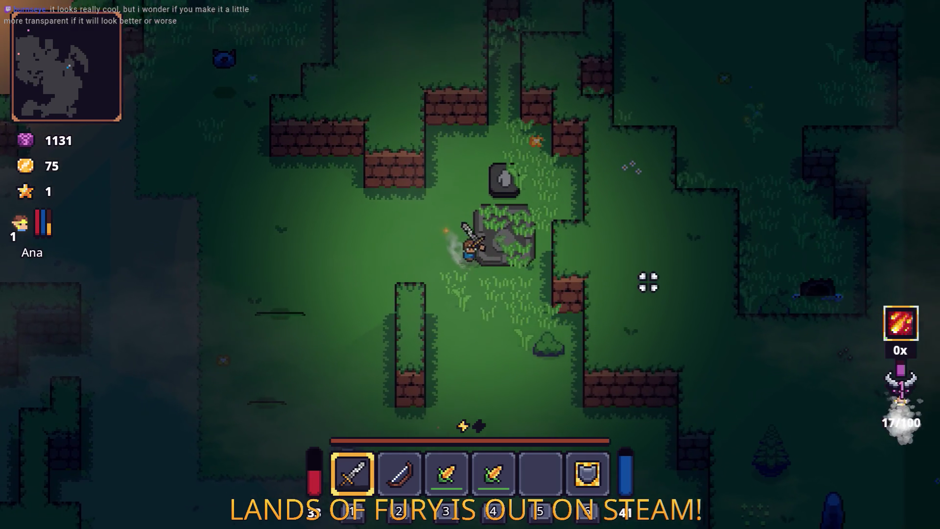
{"action": "key", "text": "w"}
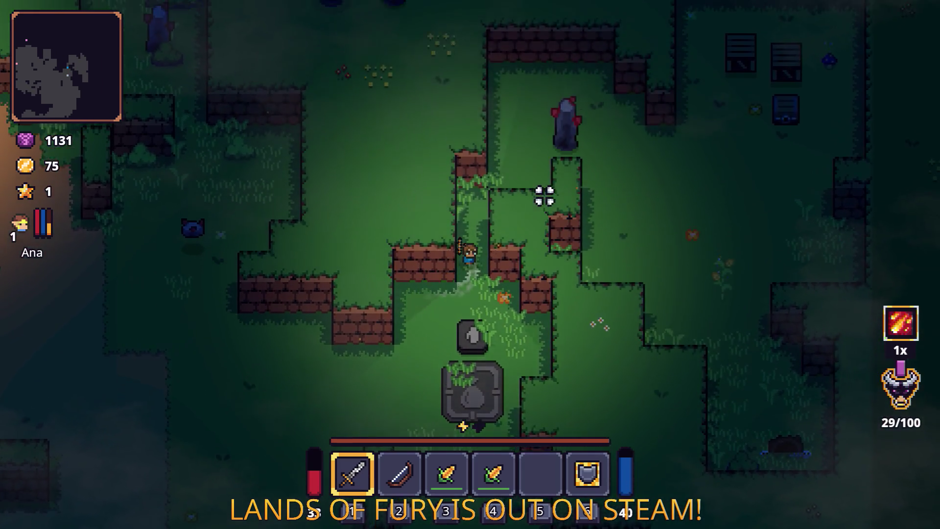
{"action": "left_click", "coordinate": [613, 209]}
{"action": "key", "text": "w"}
{"action": "left_click", "coordinate": [612, 209]}
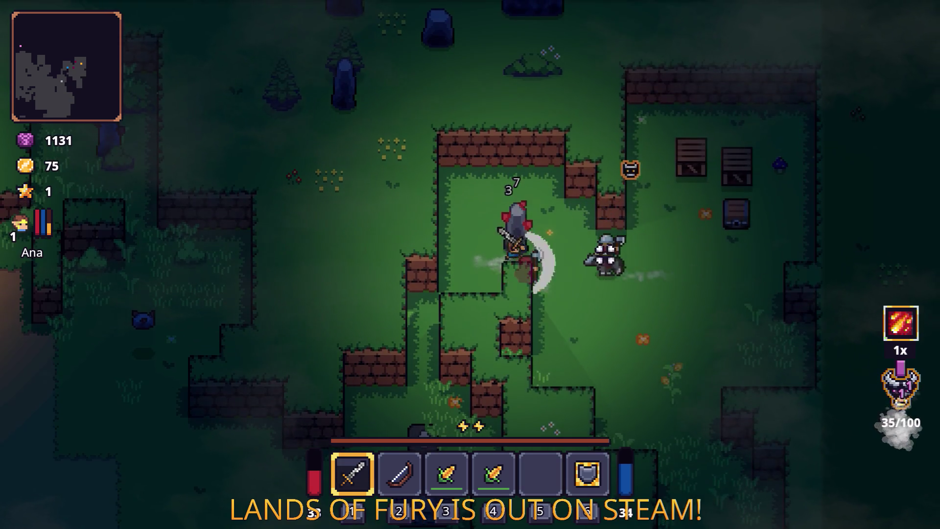
Move into the crate enclosure and collect the coins.
{"action": "key", "text": "s"}
{"action": "key", "text": "w"}
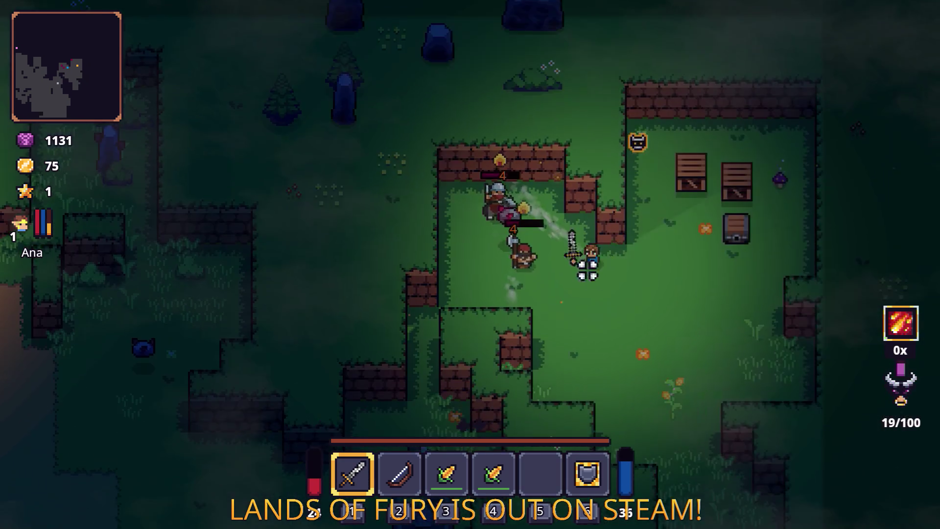
{"action": "key", "text": "d"}
{"action": "key", "text": "s"}
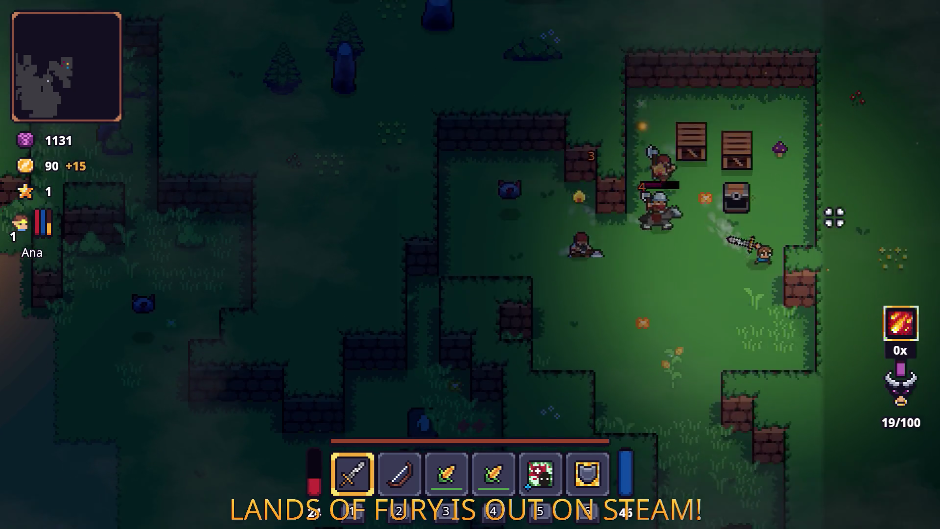
Check the ALMA skill tree and put the Health Blast rune in the sword's slot.
{"action": "key", "text": "Tab"}
{"action": "key", "text": "k"}
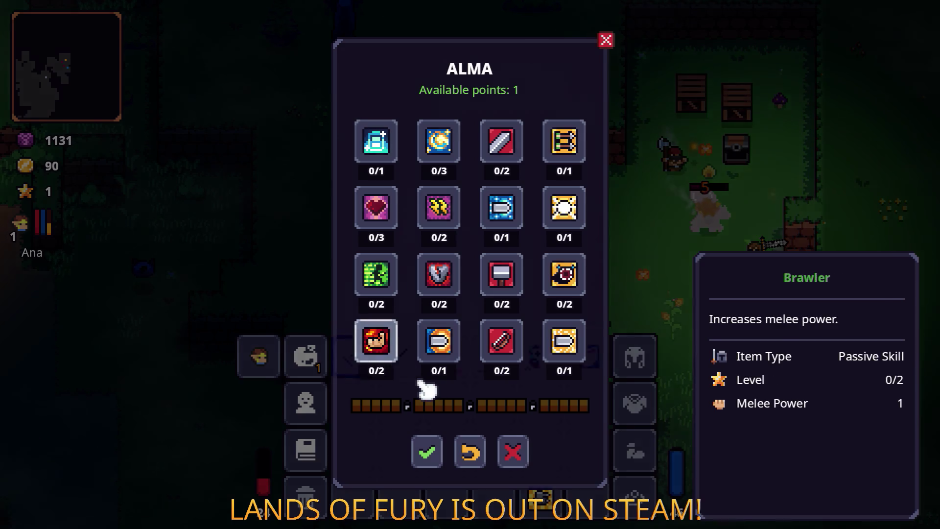
{"action": "key", "text": "k"}
{"action": "right_click", "coordinate": [375, 363]}
{"action": "left_click", "coordinate": [402, 274]}
{"action": "left_click", "coordinate": [445, 210]}
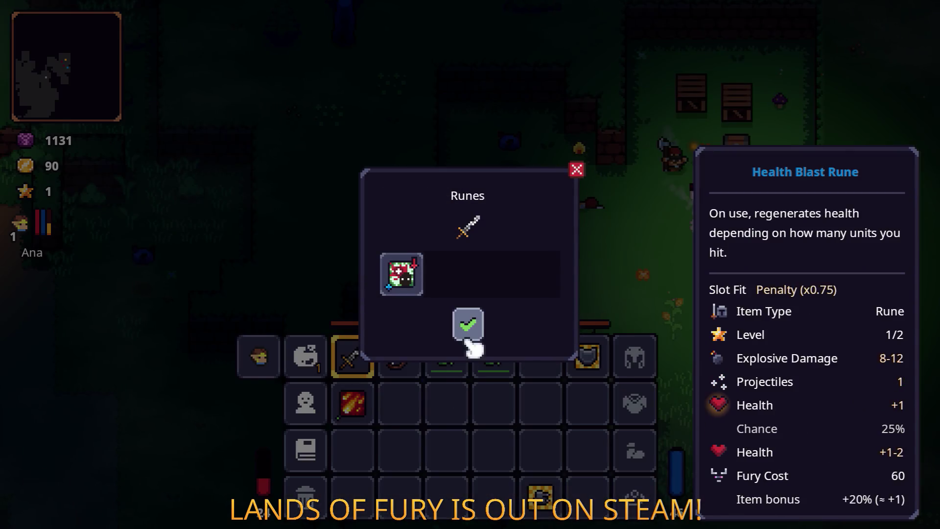
{"action": "left_click", "coordinate": [468, 325]}
{"action": "key", "text": "Tab"}
Move down and fight the nearby enemy and the knight.
{"action": "key", "text": "s"}
{"action": "left_click", "coordinate": [686, 304]}
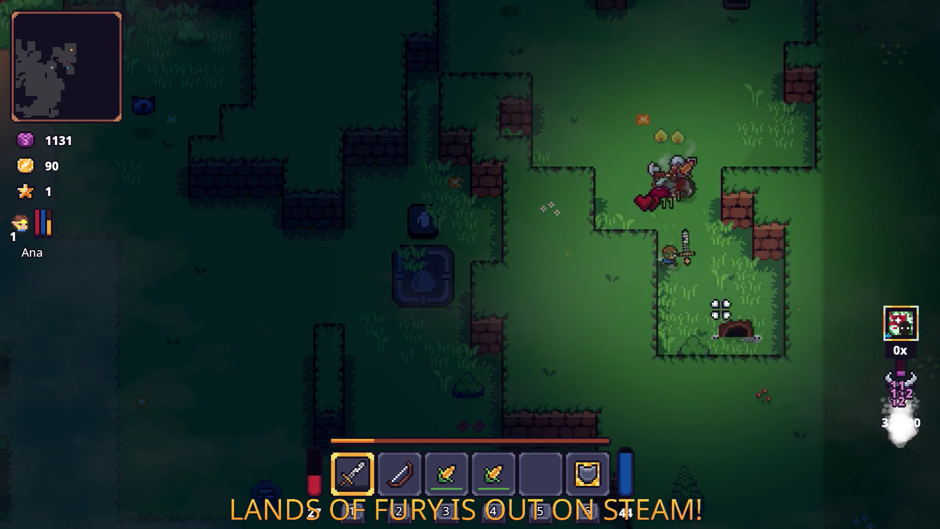
{"action": "left_click", "coordinate": [696, 351]}
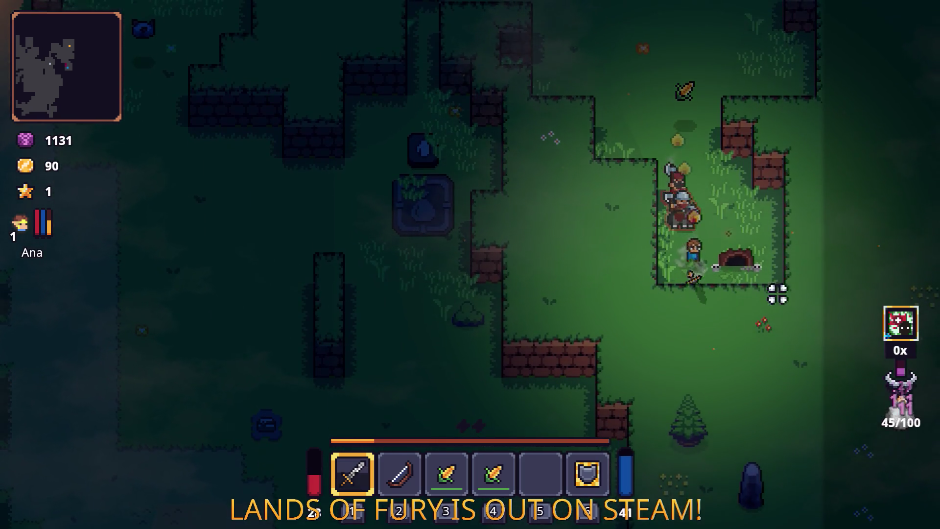
{"action": "left_click", "coordinate": [666, 296]}
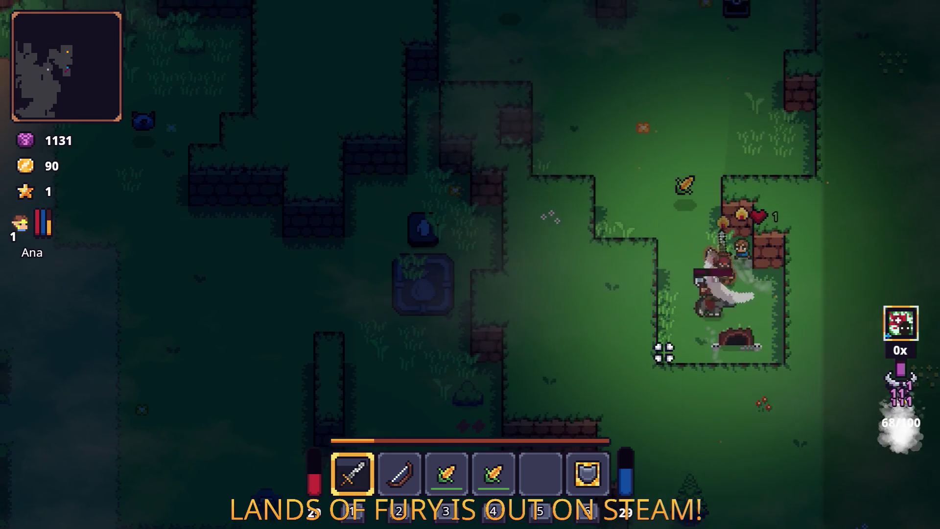
Pick up the potions, then head down-left through the wall gap, fighting toward the cave.
{"action": "key", "text": "w"}
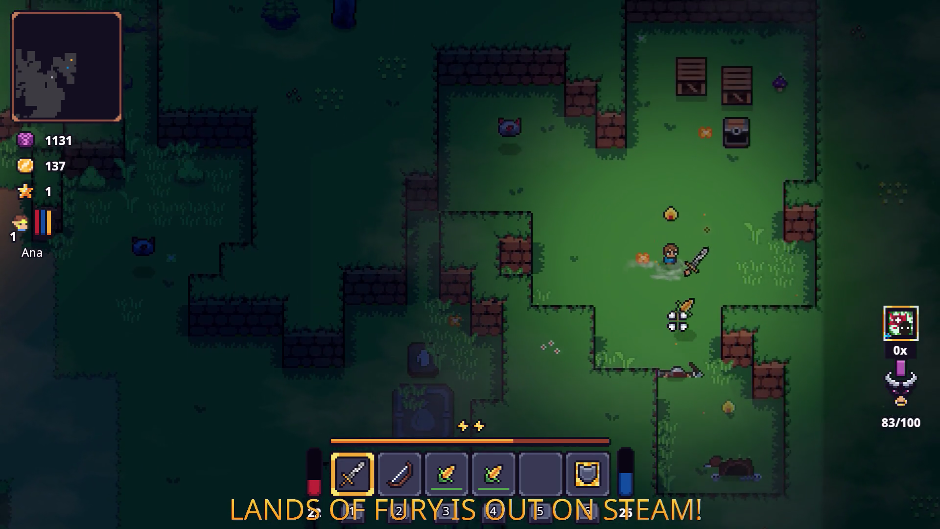
{"action": "key", "text": "w"}
{"action": "key", "text": "d"}
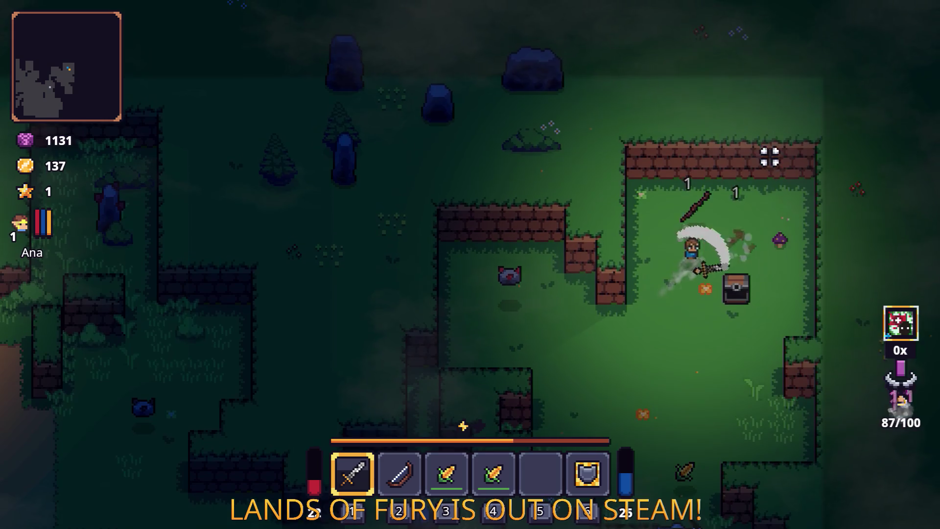
{"action": "key", "text": "w"}
{"action": "key", "text": "a"}
{"action": "left_click", "coordinate": [530, 212]}
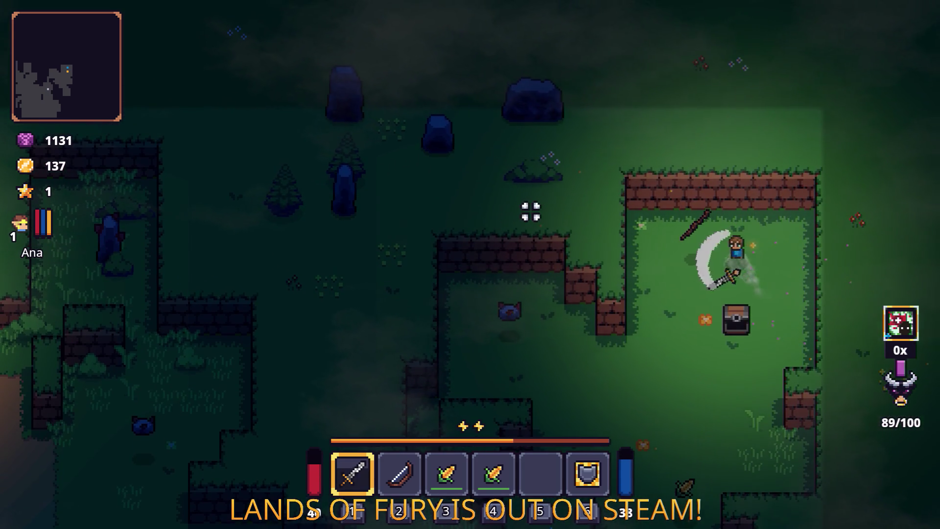
{"action": "key", "text": "a"}
{"action": "key", "text": "s"}
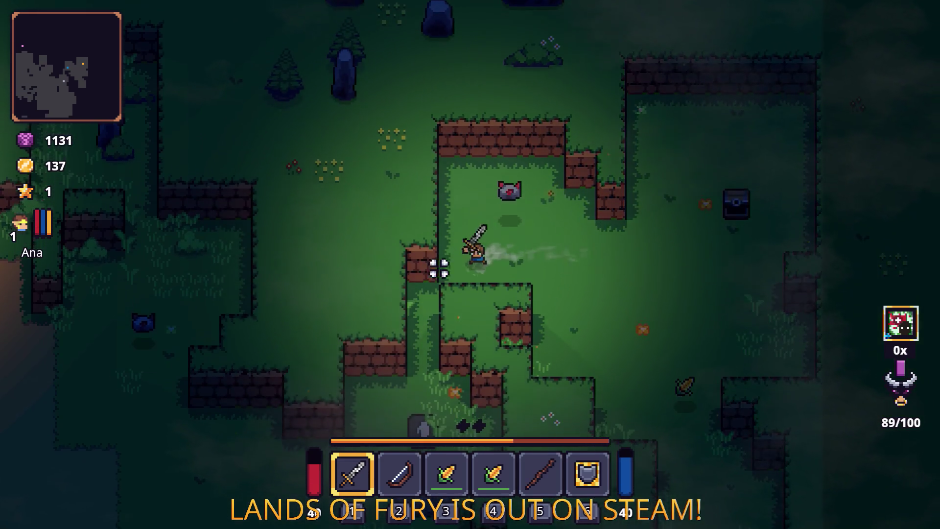
{"action": "key", "text": "s"}
{"action": "left_click", "coordinate": [638, 366]}
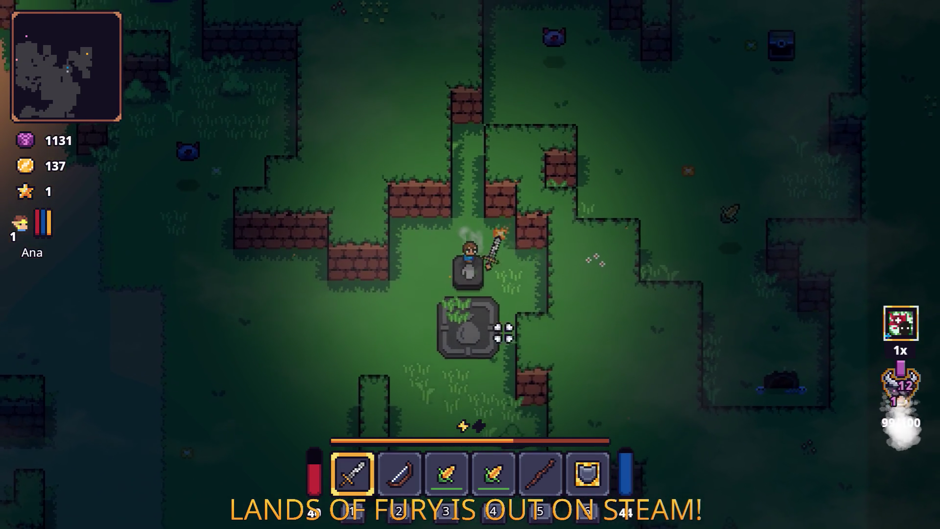
Walk the hero past the statue, pond, campfire and anvil, then enter the Lesser Didra Cavern.
{"action": "key", "text": "a"}
{"action": "key", "text": "w"}
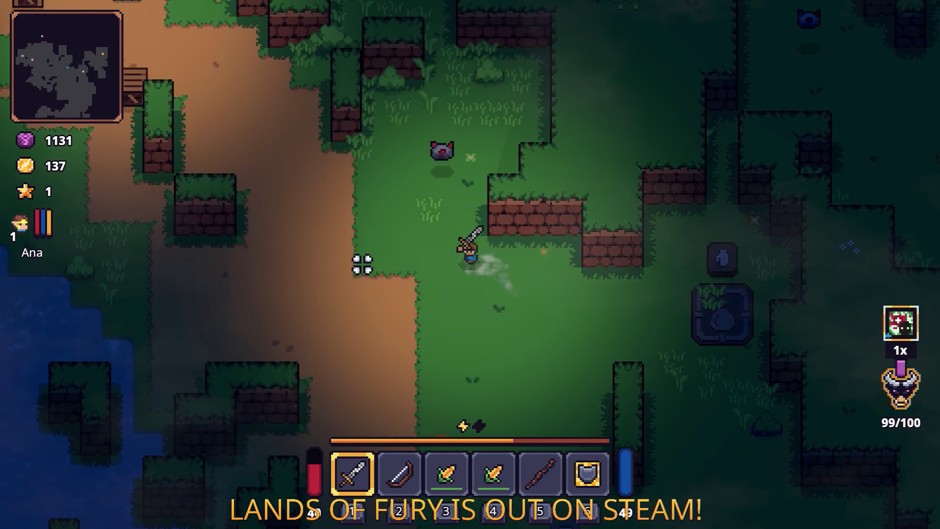
{"action": "key", "text": "s"}
{"action": "key", "text": "a"}
{"action": "key", "text": "w"}
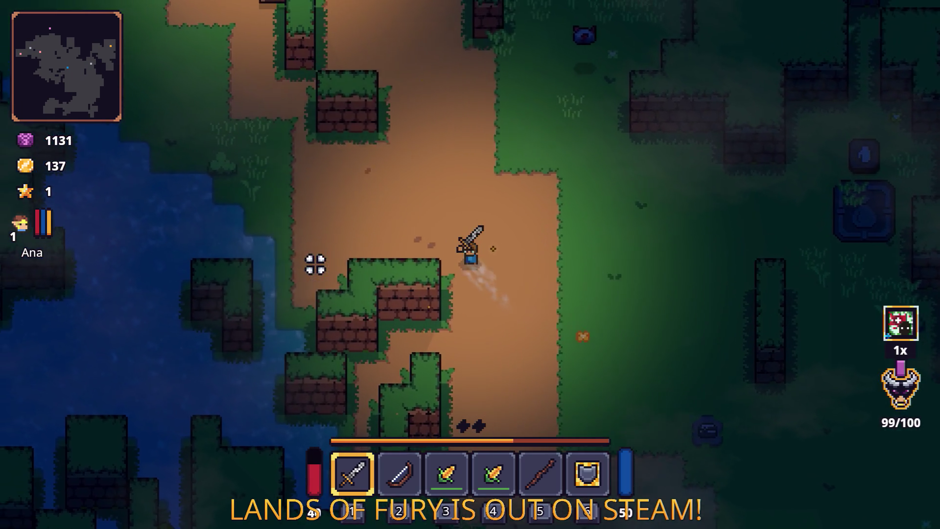
{"action": "key", "text": "a"}
{"action": "key", "text": "w"}
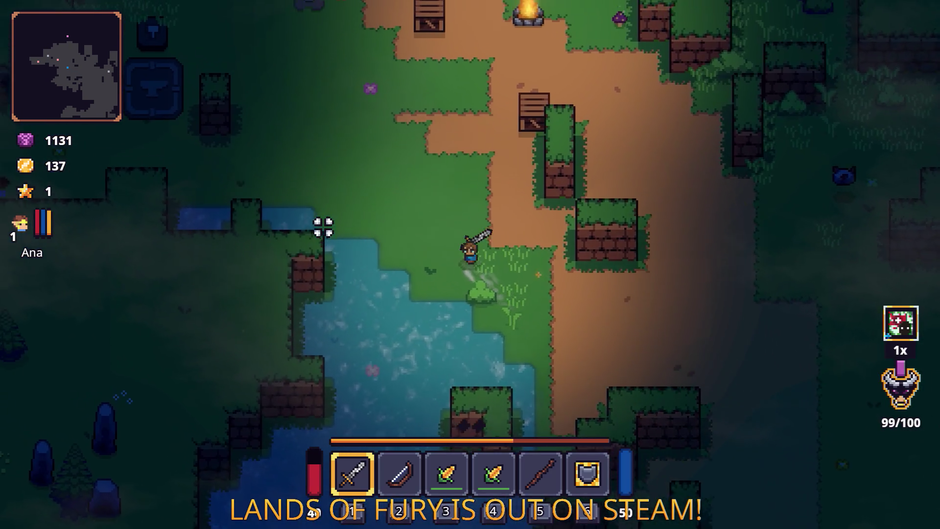
{"action": "key", "text": "a"}
{"action": "key", "text": "w"}
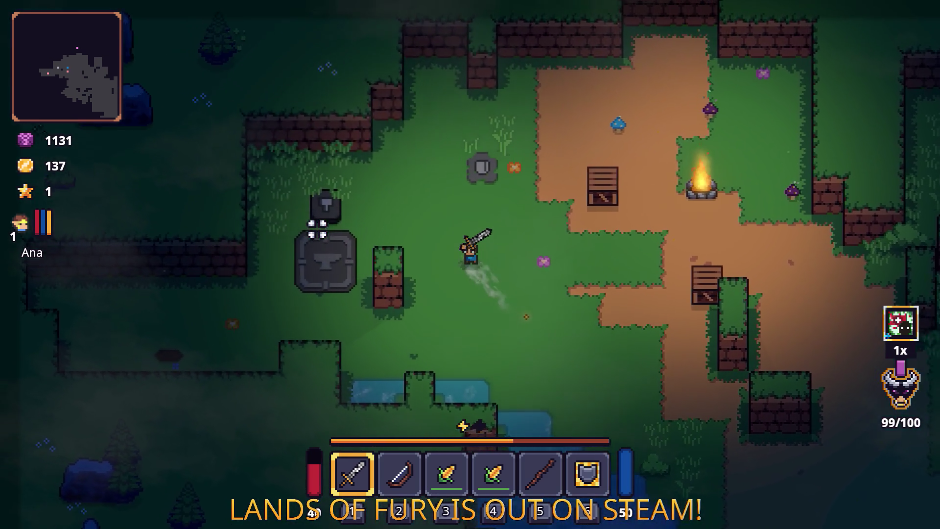
{"action": "key", "text": "a"}
{"action": "key", "text": "s"}
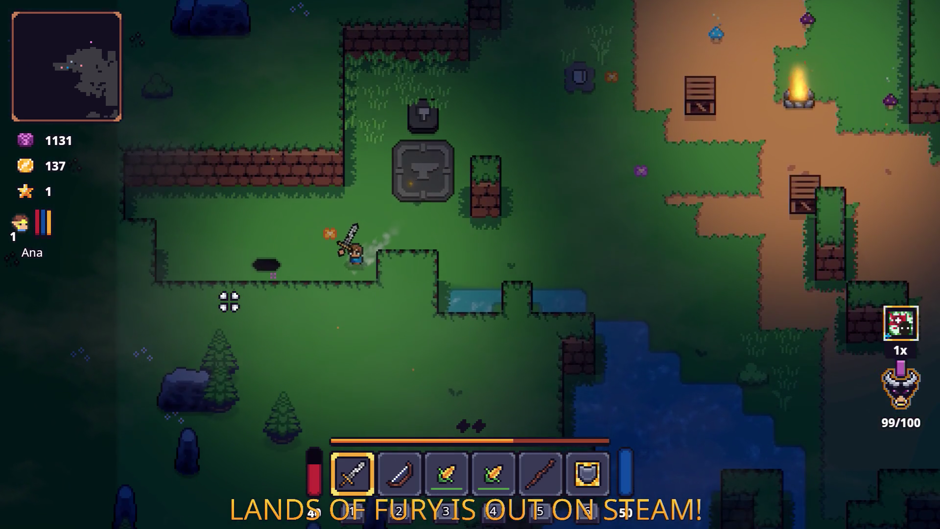
{"action": "key", "text": "e"}
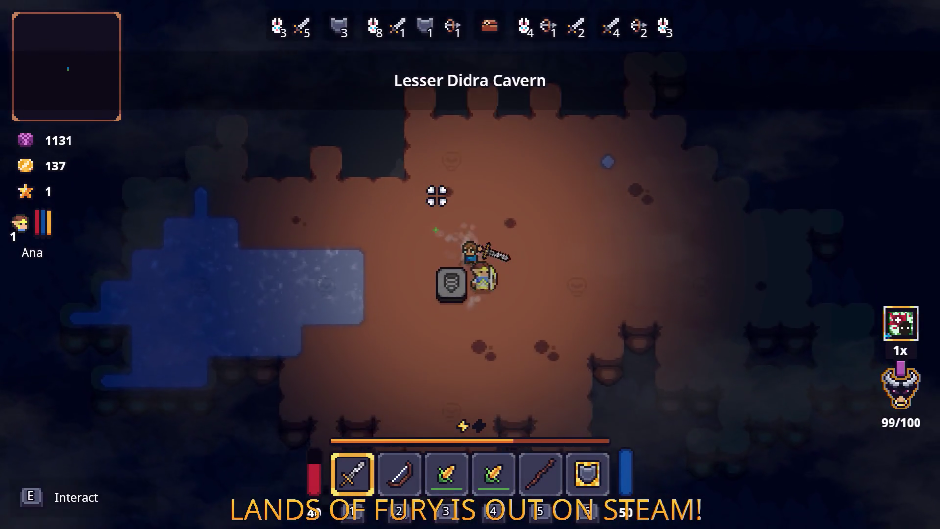
Start the first wave and fight the green slime and the enemy clusters around the cavern.
{"action": "key", "text": "s"}
{"action": "key", "text": "a"}
{"action": "key", "text": "d"}
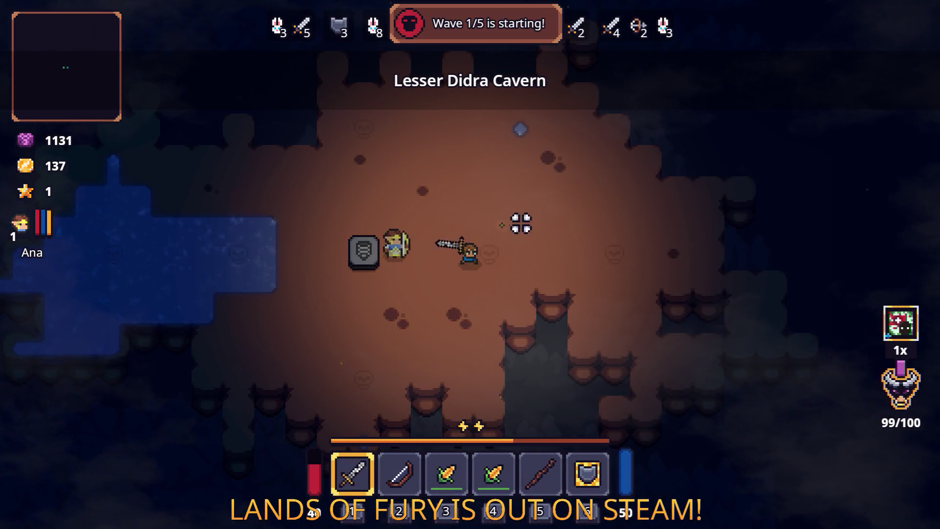
{"action": "key", "text": "w"}
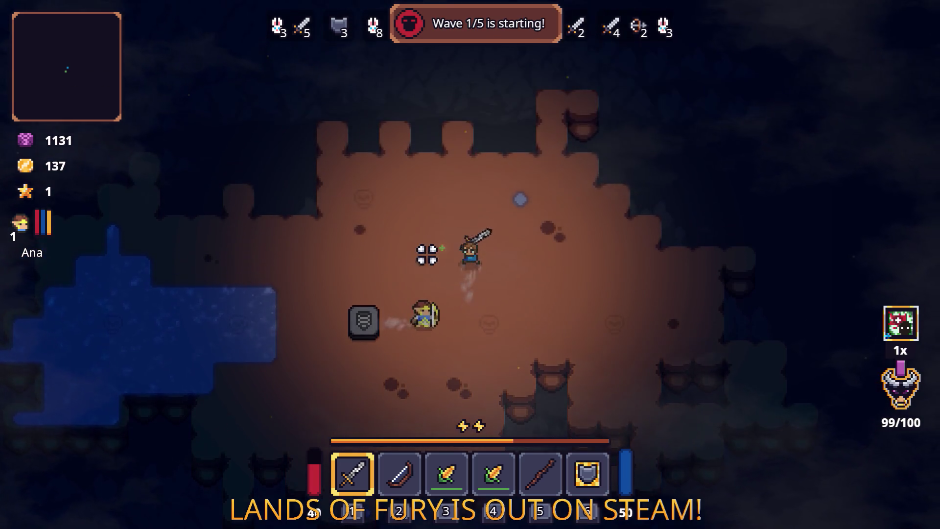
{"action": "key", "text": "a"}
{"action": "key", "text": "d"}
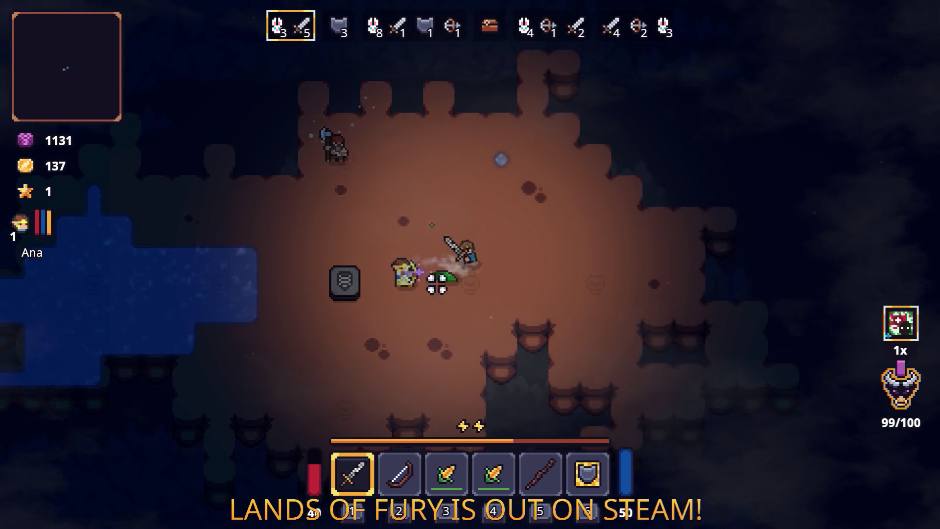
{"action": "key", "text": "w"}
{"action": "key", "text": "a"}
{"action": "key", "text": "s"}
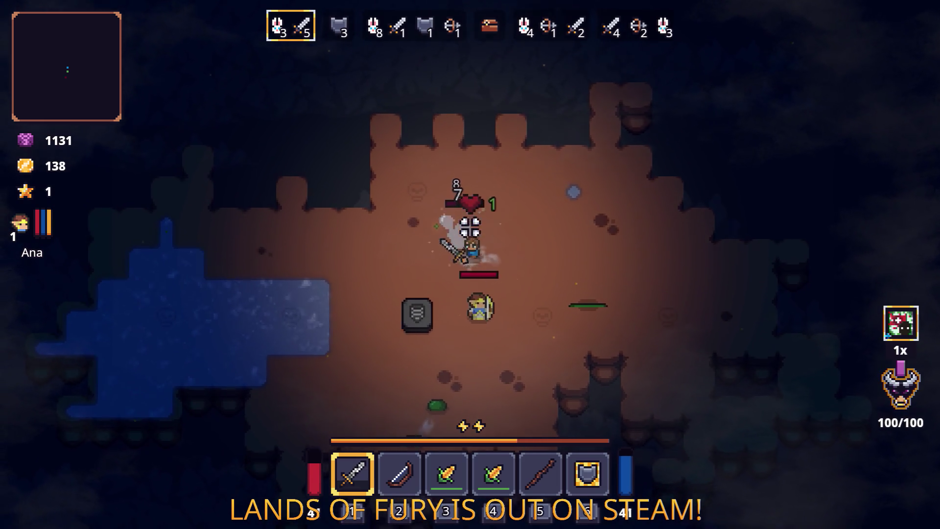
{"action": "key", "text": "s"}
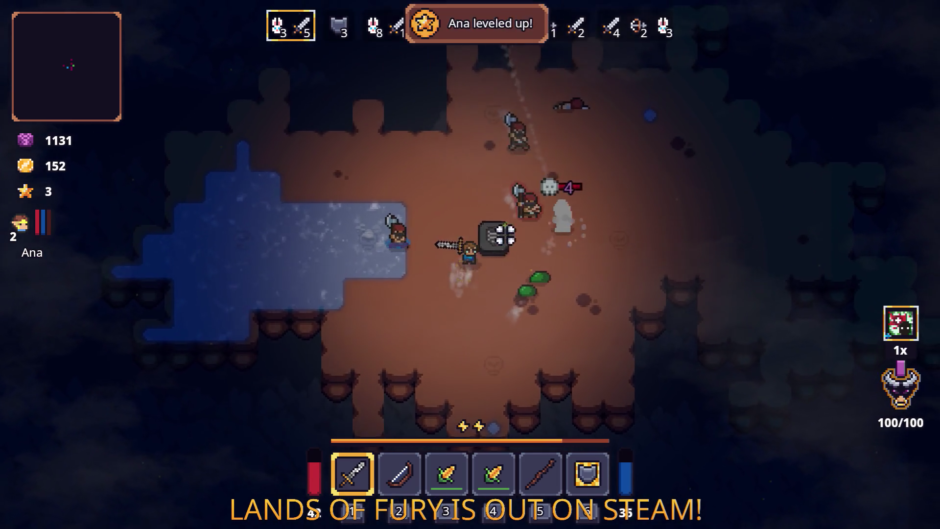
{"action": "key", "text": "d"}
{"action": "key", "text": "w"}
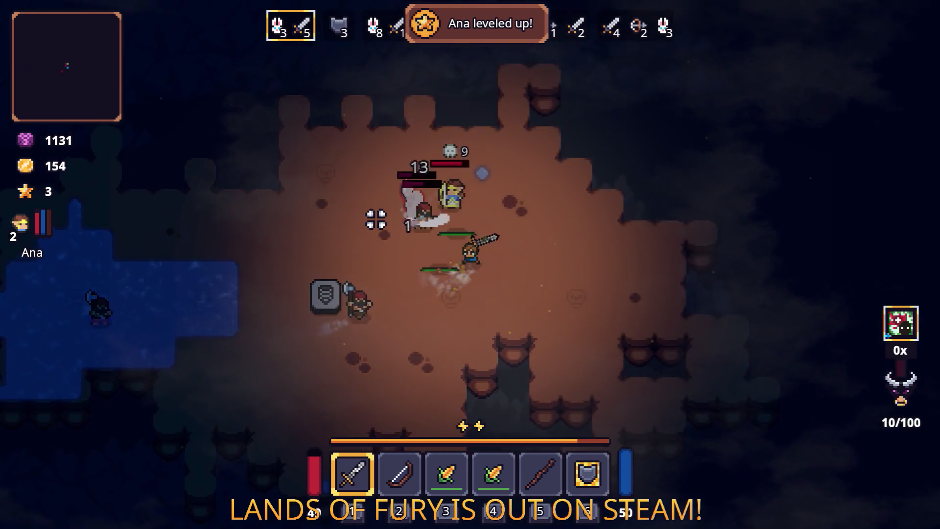
{"action": "key", "text": "w"}
{"action": "key", "text": "a"}
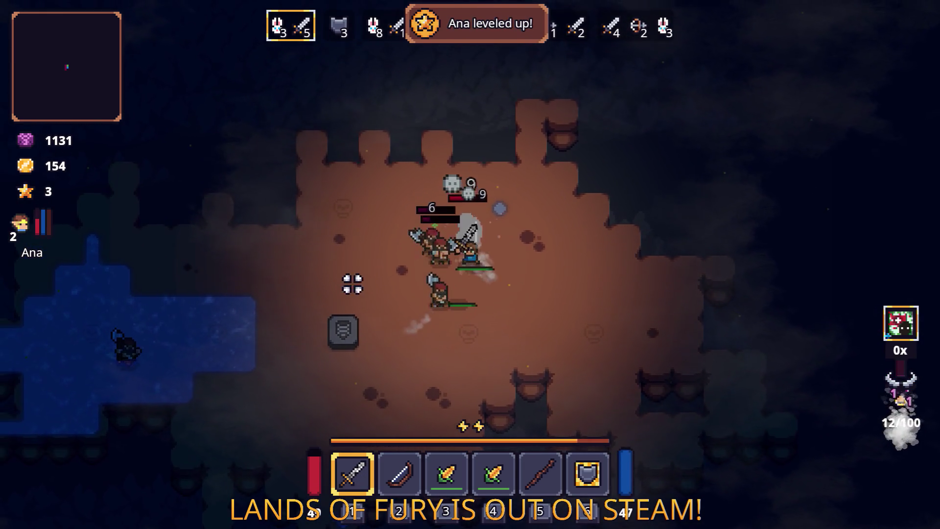
{"action": "key", "text": "s"}
{"action": "key", "text": "a"}
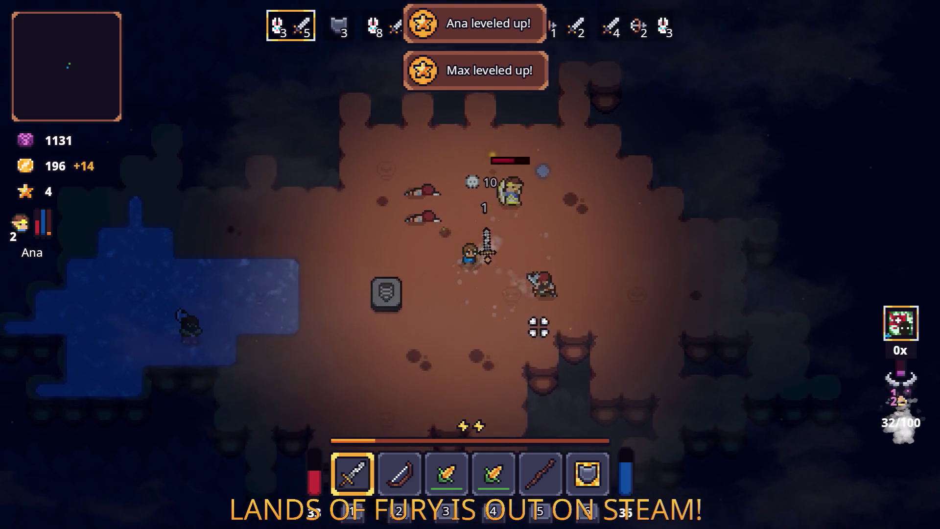
Fight the archer and brute near the water until Wave 3/5 begins with gold at 252.
{"action": "key", "text": "a"}
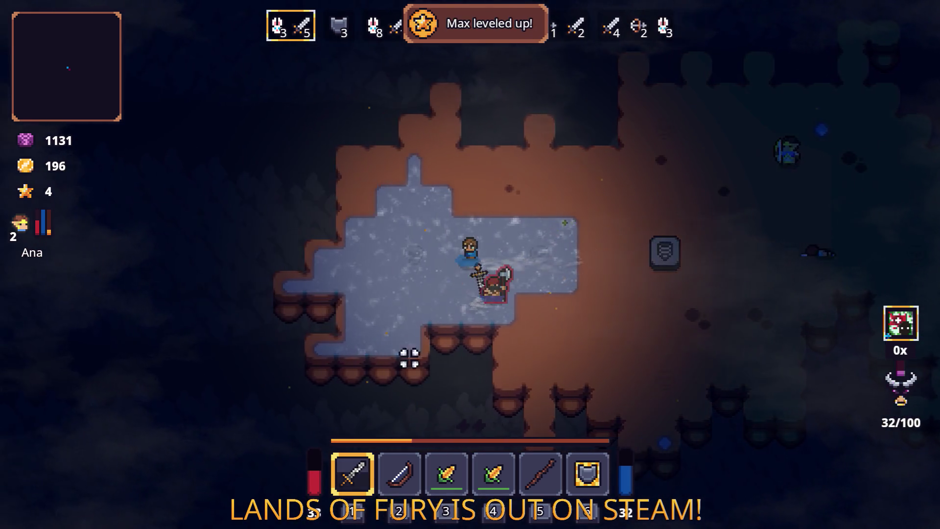
{"action": "key", "text": "d"}
{"action": "key", "text": "s"}
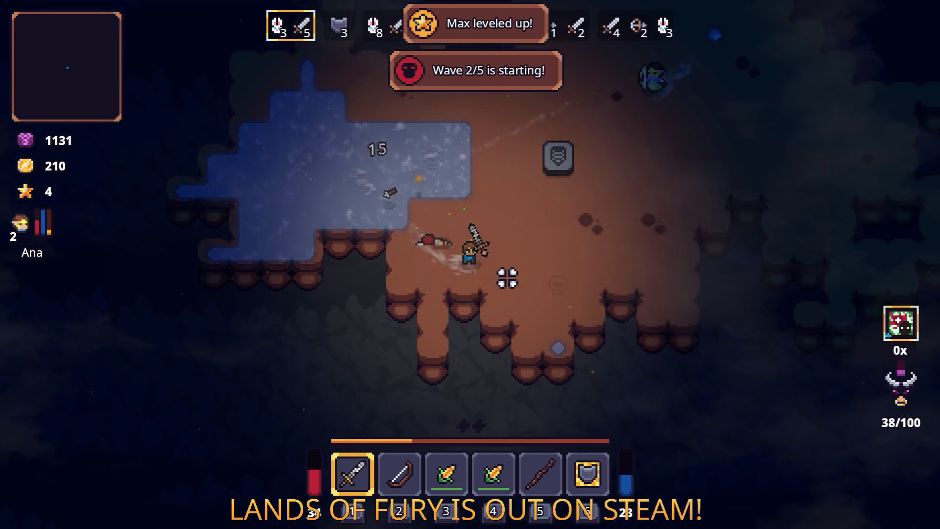
{"action": "key", "text": "w"}
{"action": "key", "text": "d"}
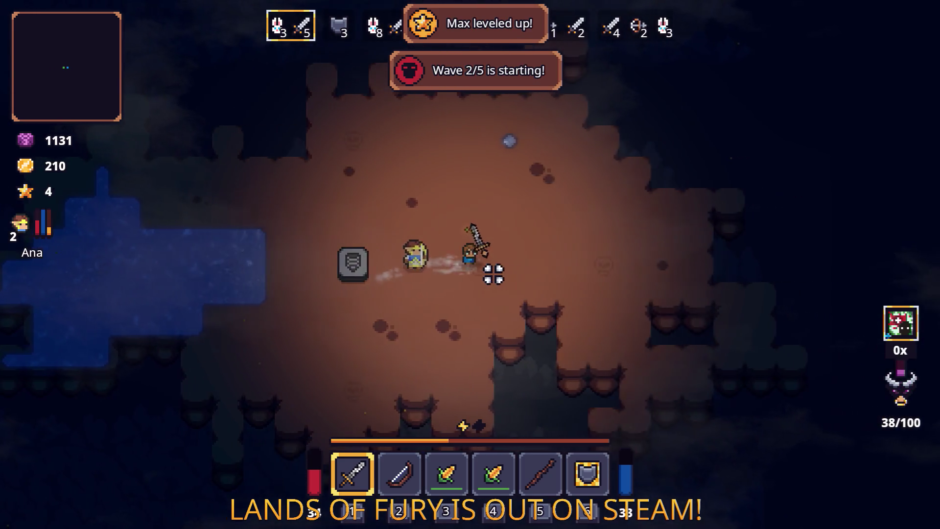
{"action": "key", "text": "w"}
{"action": "key", "text": "a"}
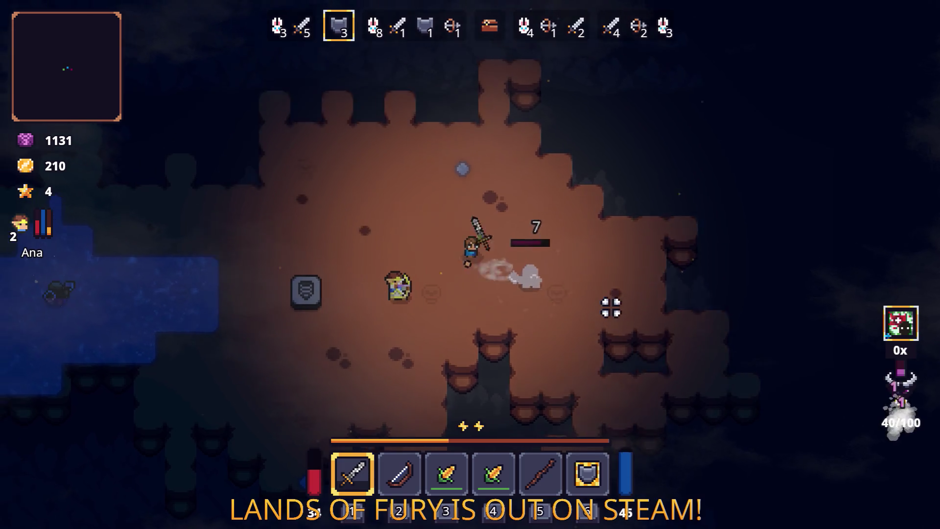
{"action": "key", "text": "a"}
{"action": "key", "text": "d"}
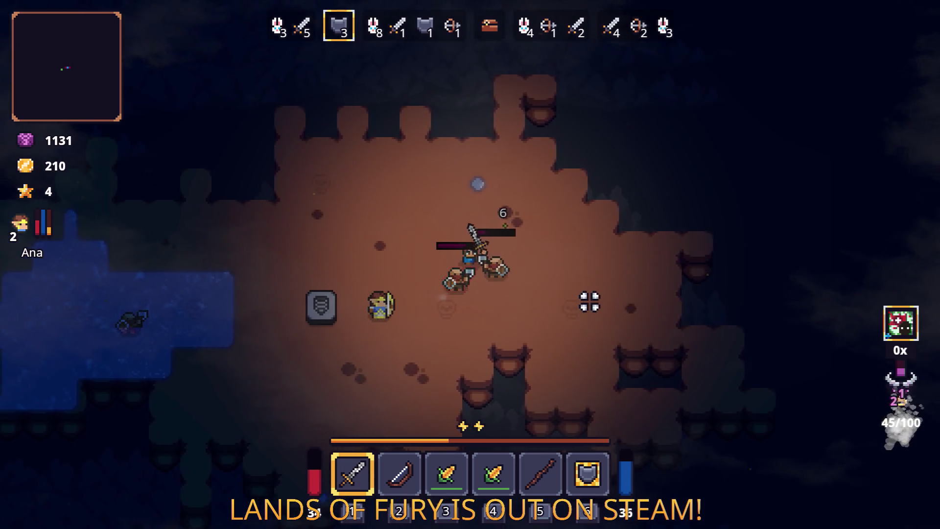
{"action": "key", "text": "w"}
{"action": "key", "text": "s"}
{"action": "key", "text": "a"}
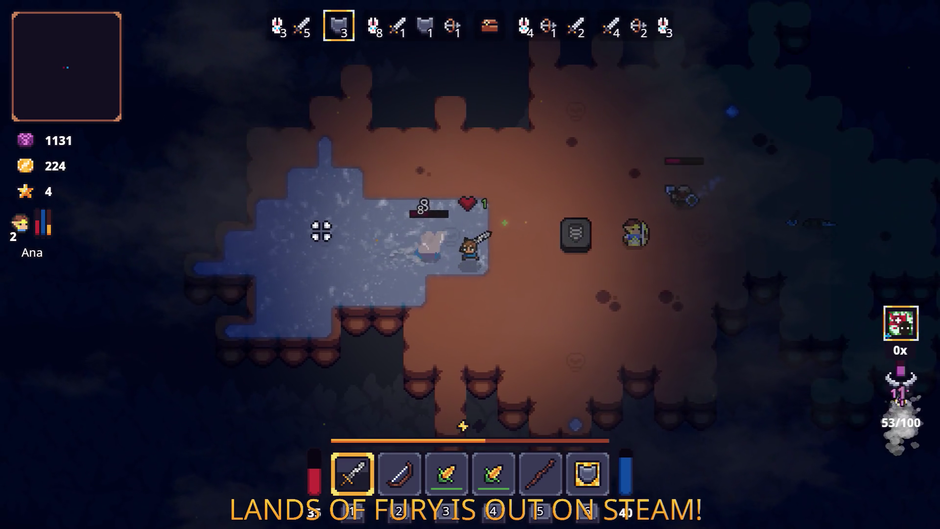
Fight the enemies around the stone block, dashing through and circling it.
{"action": "key", "text": "d"}
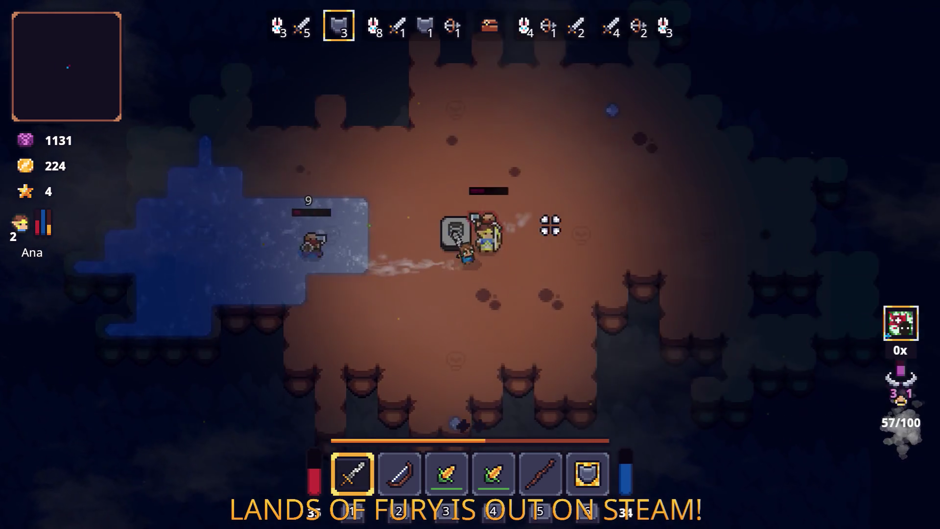
{"action": "key", "text": "a"}
{"action": "key", "text": "d"}
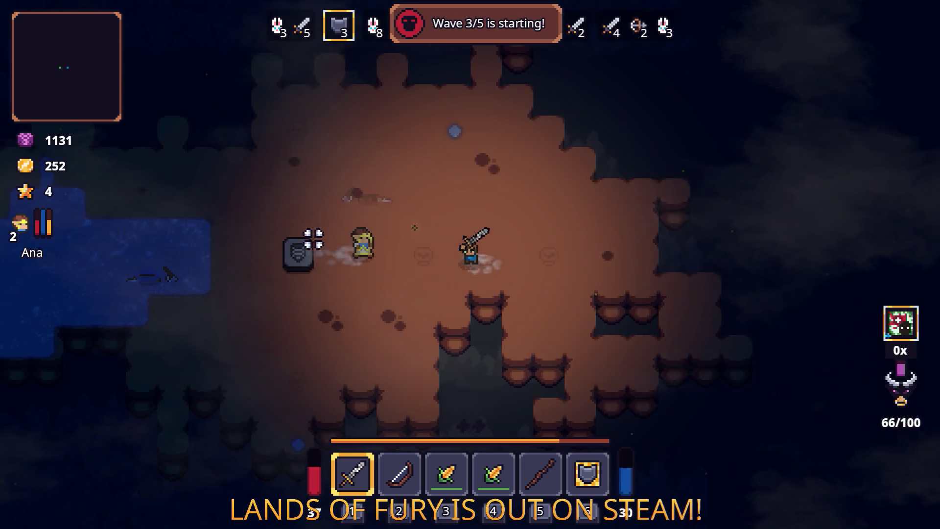
{"action": "key", "text": "a"}
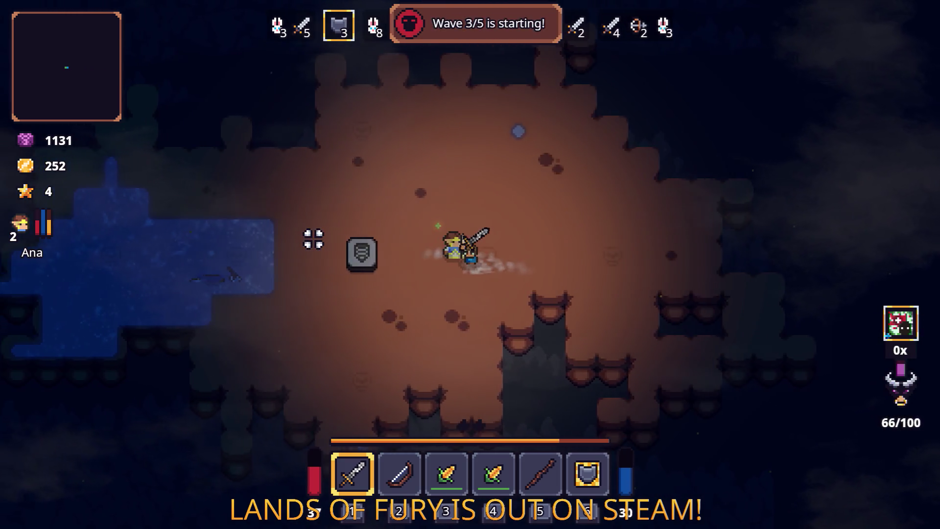
{"action": "key", "text": "w"}
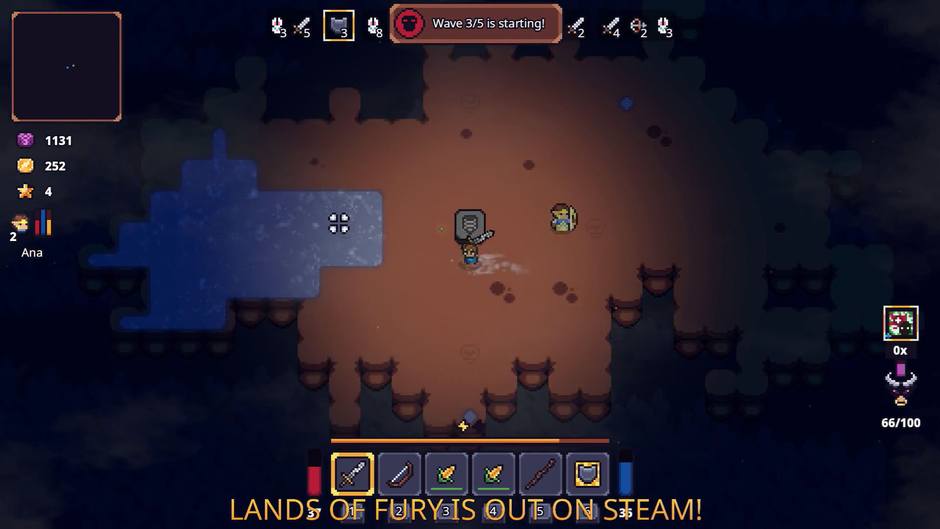
{"action": "key", "text": "a"}
{"action": "key", "text": "w"}
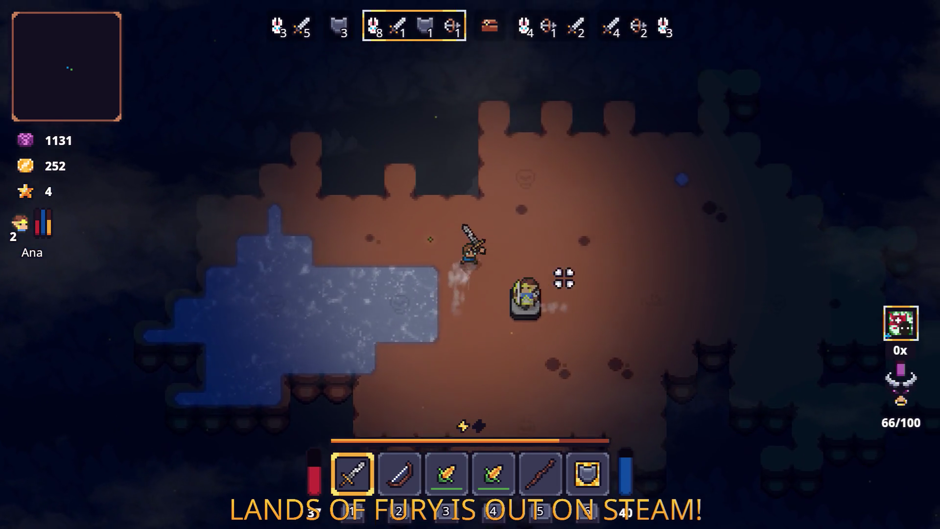
{"action": "key", "text": "d"}
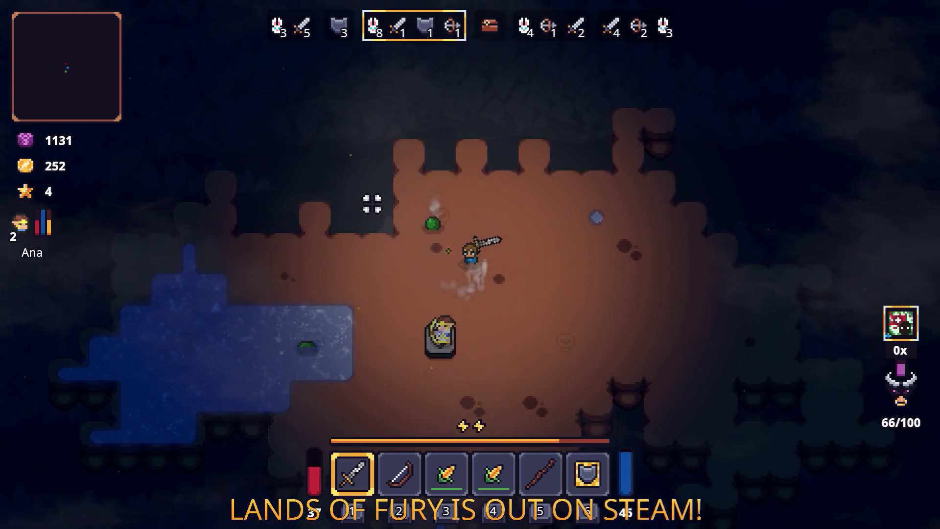
{"action": "key", "text": "a"}
{"action": "key", "text": "s"}
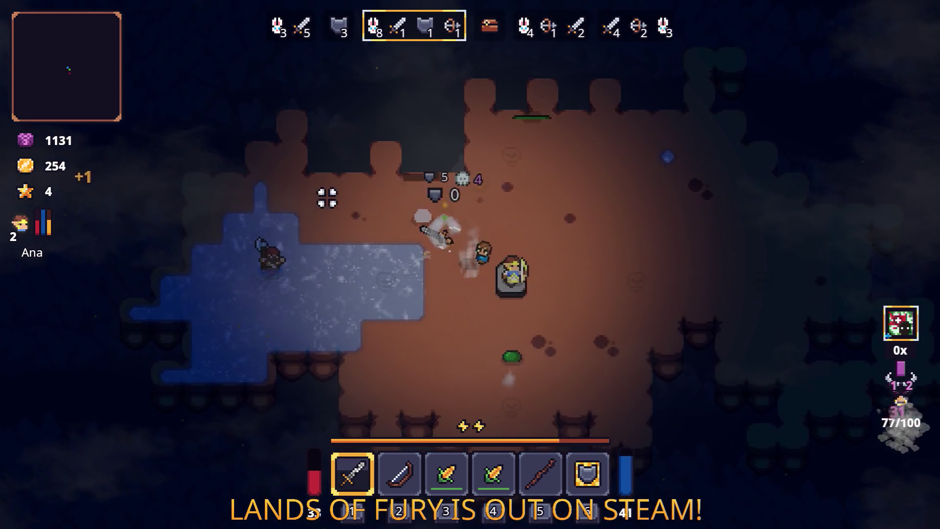
Finish off the remaining enemies near the stone block and ice, bringing gold to 302.
{"action": "key", "text": "s"}
{"action": "key", "text": "d"}
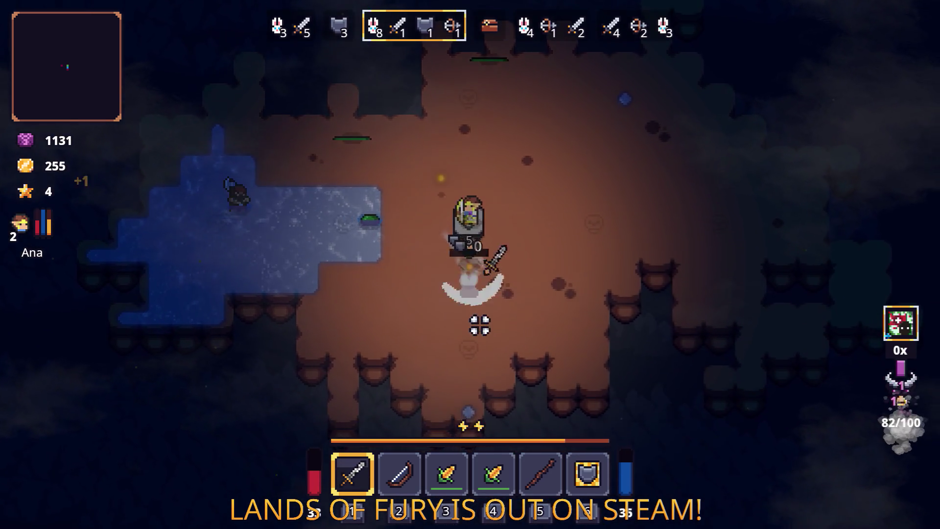
{"action": "key", "text": "a"}
{"action": "key", "text": "w"}
{"action": "key", "text": "w"}
{"action": "key", "text": "d"}
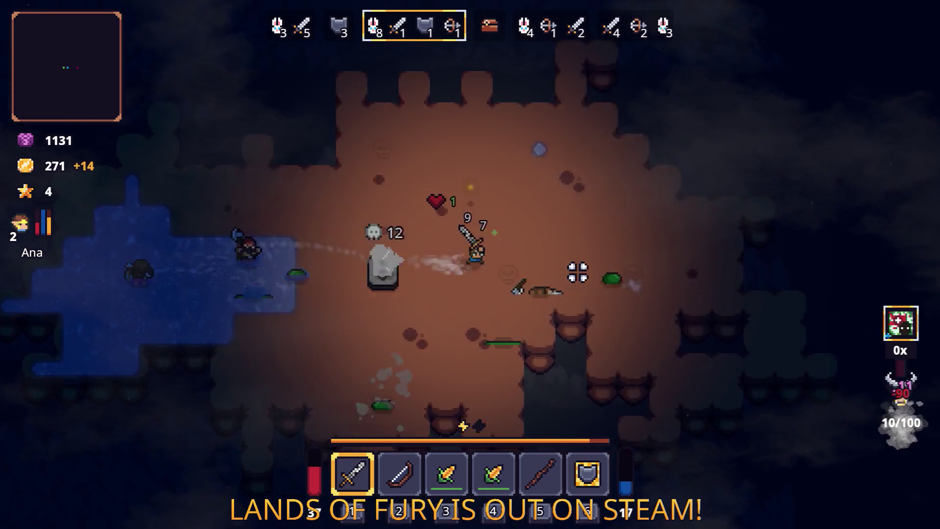
{"action": "key", "text": "d"}
{"action": "key", "text": "a"}
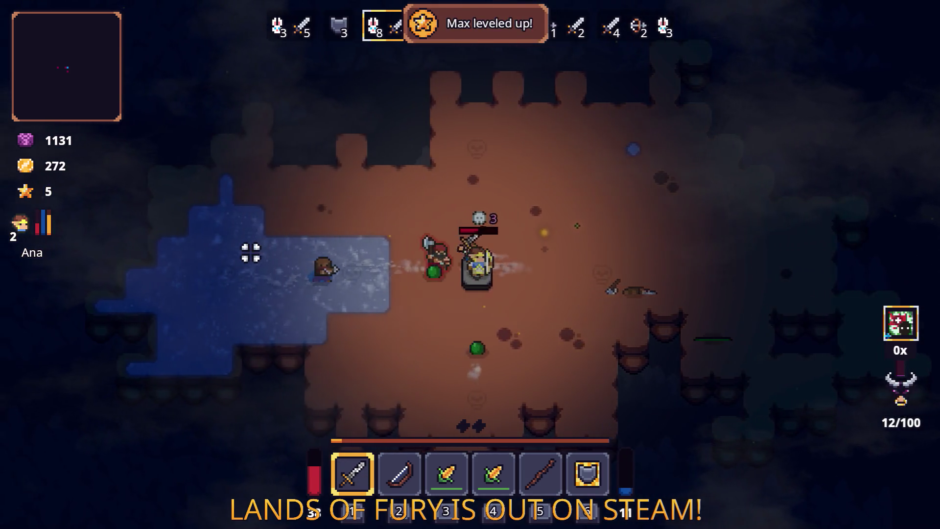
{"action": "key", "text": "a"}
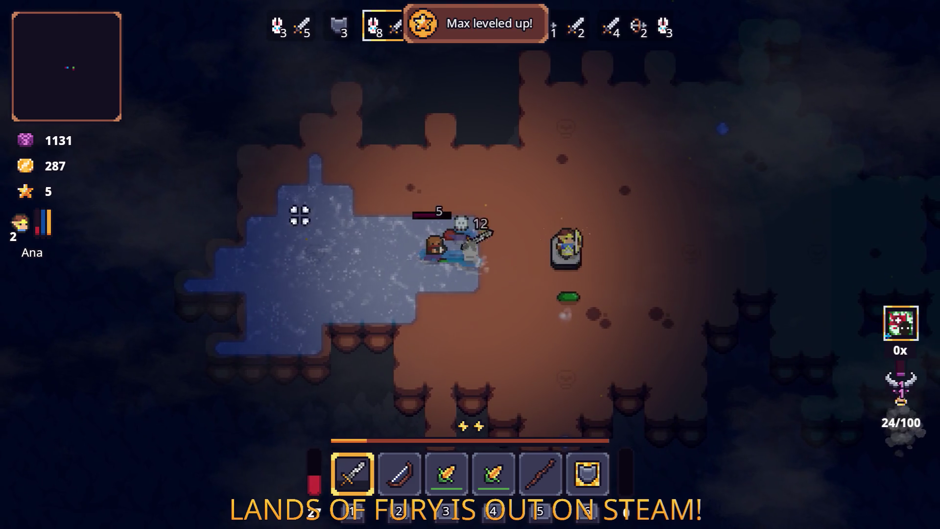
{"action": "key", "text": "d"}
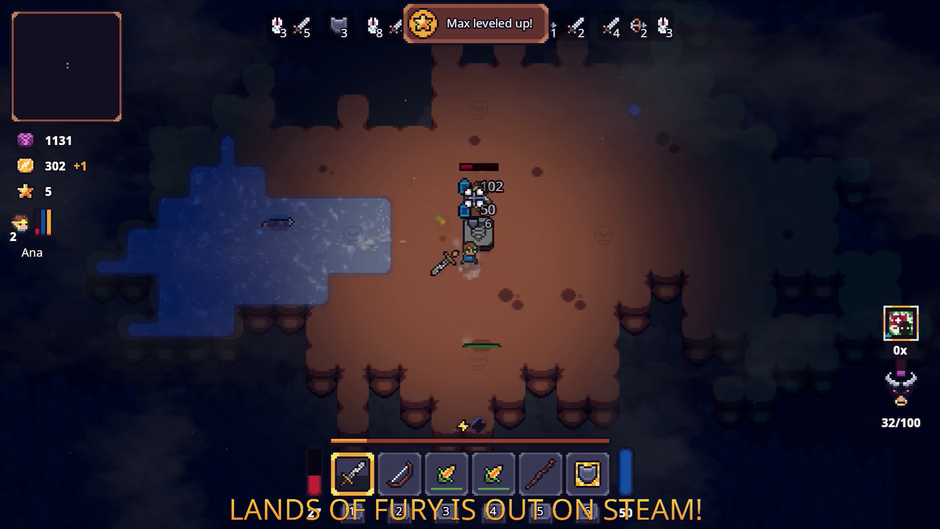
{"action": "key", "text": "w"}
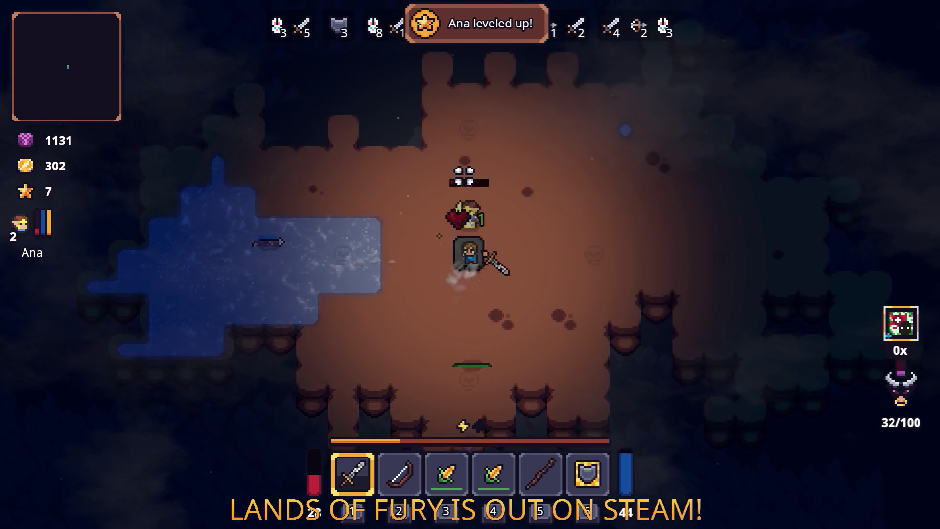
Talk to Snap, leave the shop without trading, and quit the game to the desktop.
{"action": "key", "text": "a"}
{"action": "key", "text": "e"}
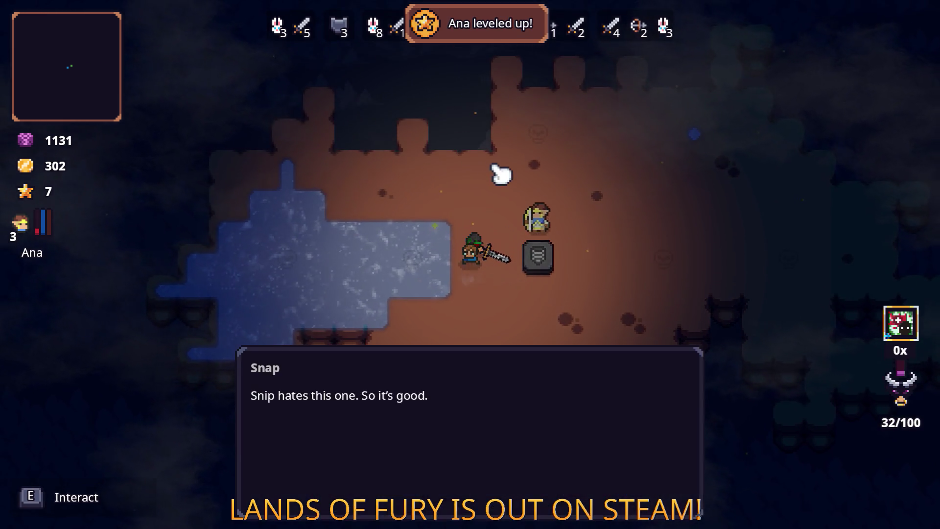
{"action": "key", "text": "e"}
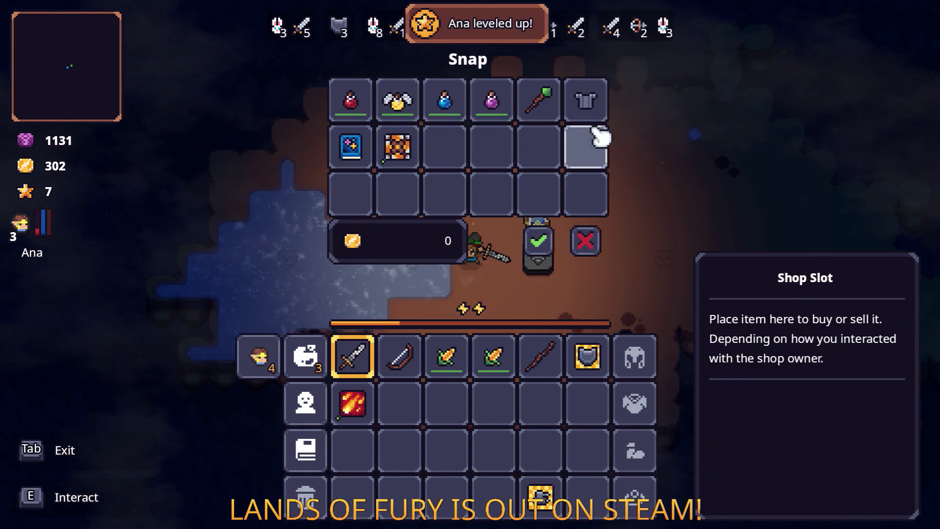
{"action": "left_click", "coordinate": [585, 240]}
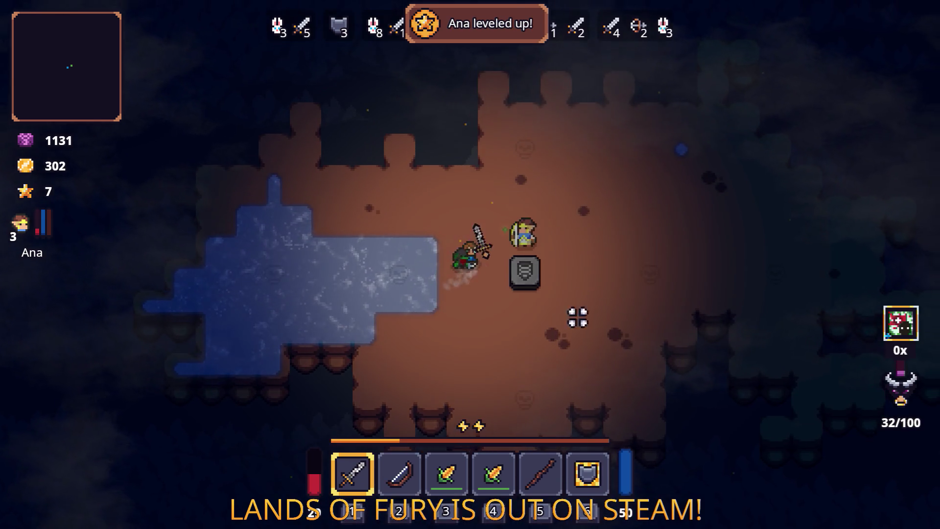
{"action": "key", "text": "Escape"}
{"action": "left_click", "coordinate": [470, 465]}
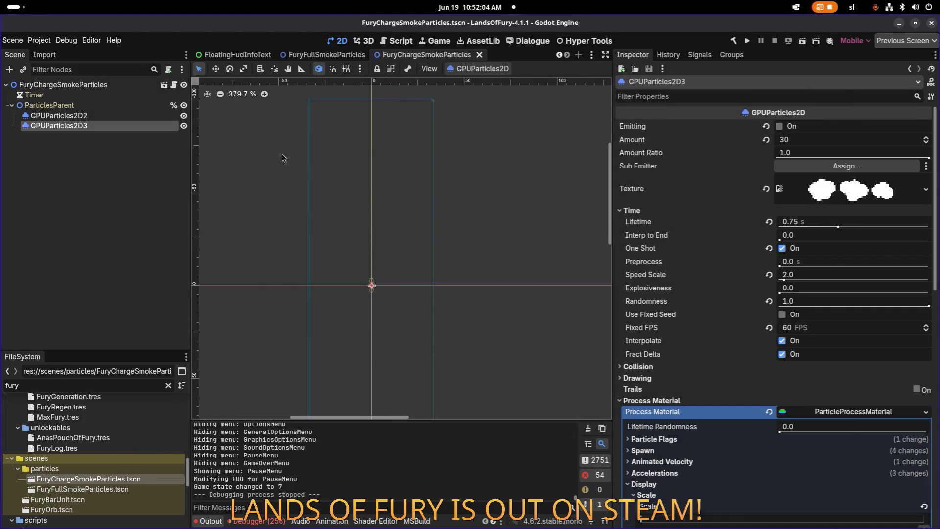
Lower GPUParticles2D2's alpha curve peak to 0.20 at 0.25 and save the scene.
{"action": "left_click", "coordinate": [161, 117], "text": "ctrl"}
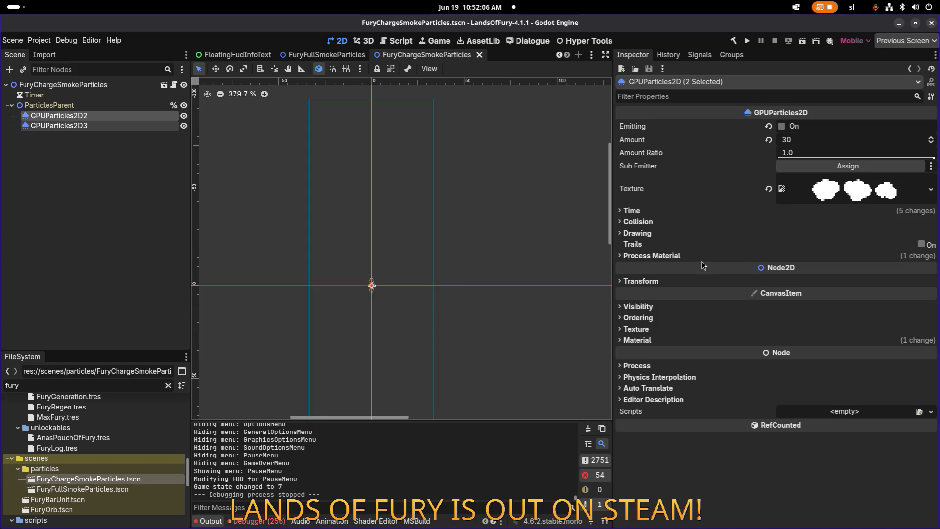
{"action": "left_click", "coordinate": [701, 258]}
{"action": "left_click", "coordinate": [840, 268]}
{"action": "scroll", "coordinate": [840, 274], "scroll_direction": "down", "scroll_amount": 5}
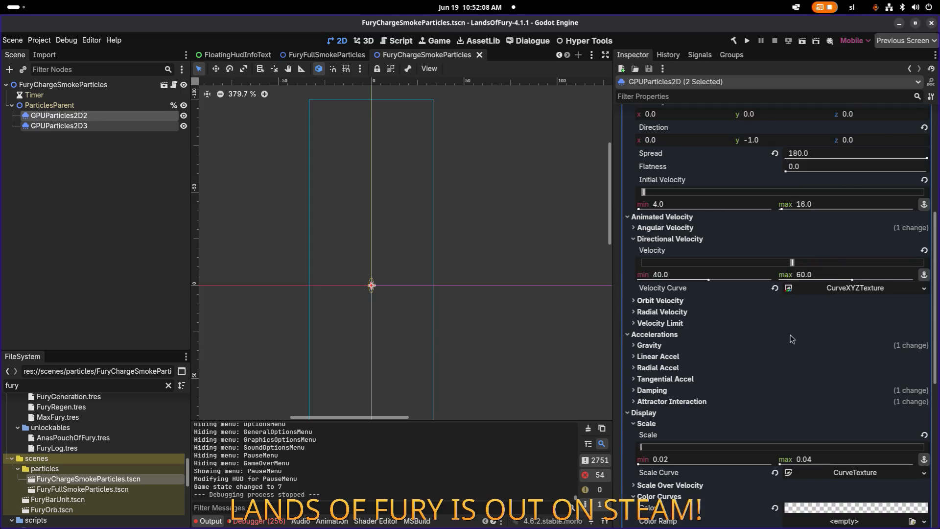
{"action": "scroll", "coordinate": [757, 348], "scroll_direction": "down", "scroll_amount": 5}
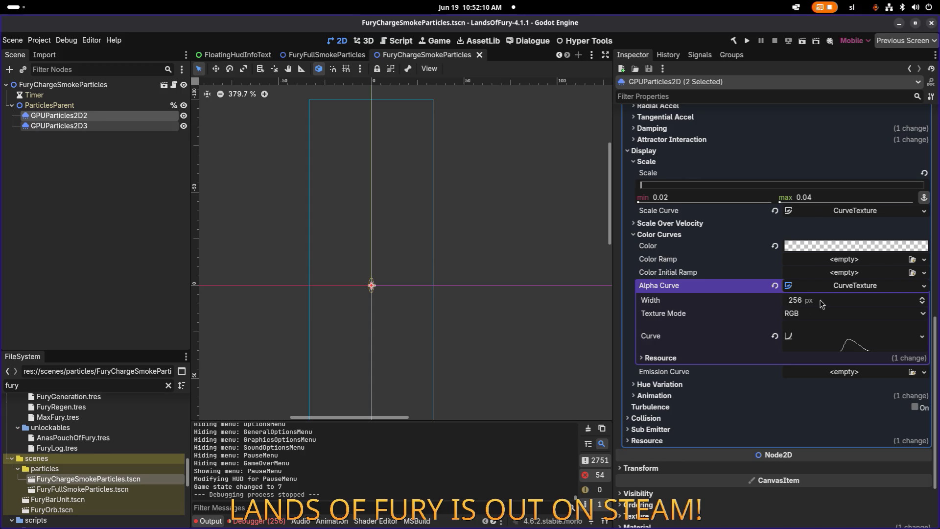
{"action": "left_click", "coordinate": [148, 116]}
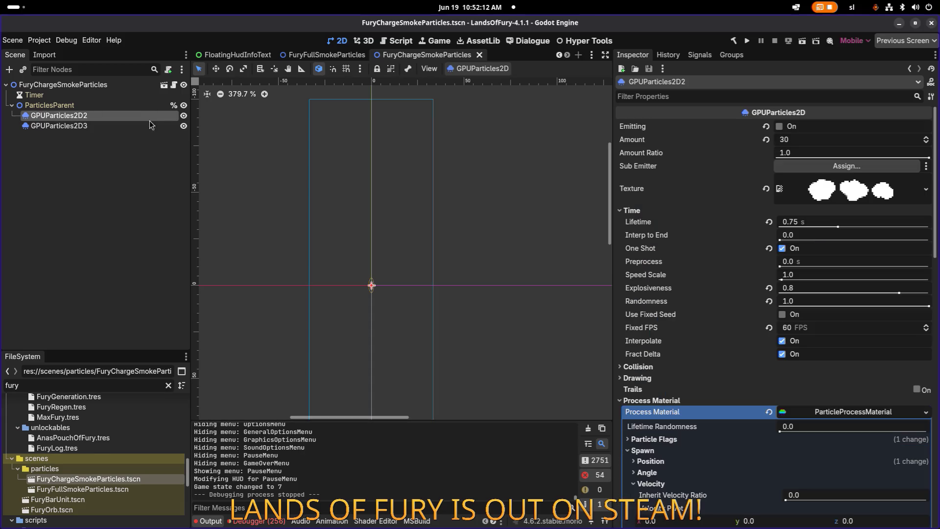
{"action": "scroll", "coordinate": [849, 248], "scroll_direction": "down", "scroll_amount": 10}
{"action": "left_click", "coordinate": [849, 248]}
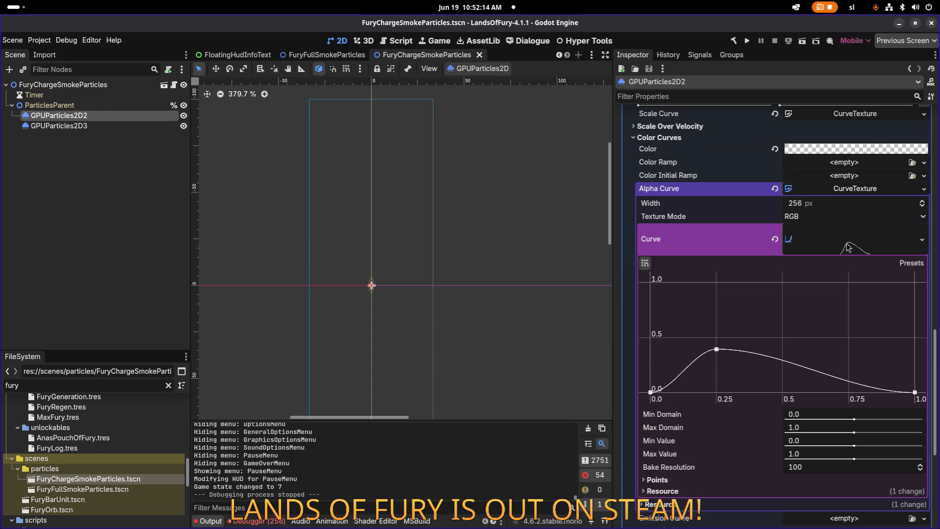
{"action": "left_click_drag", "start_coordinate": [715, 351], "coordinate": [718, 371]}
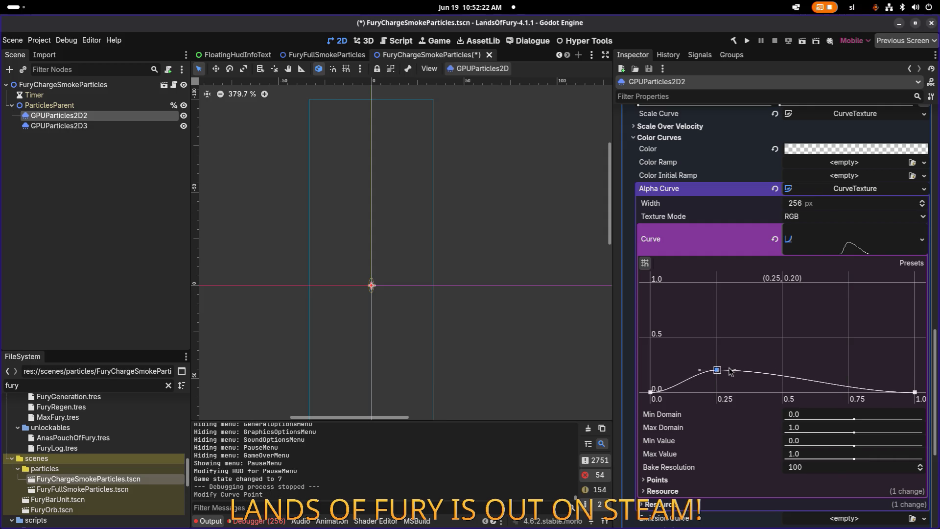
{"action": "key", "text": "ctrl+s"}
Lower GPUParticles2D3's alpha curve peak from 1.0 to about 0.20 and save the scene.
{"action": "left_click", "coordinate": [98, 126]}
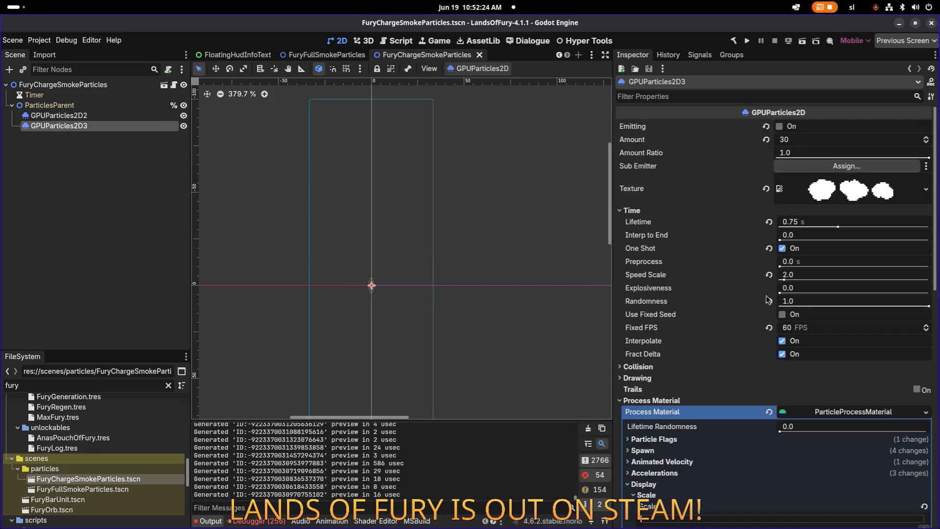
{"action": "left_click", "coordinate": [850, 416]}
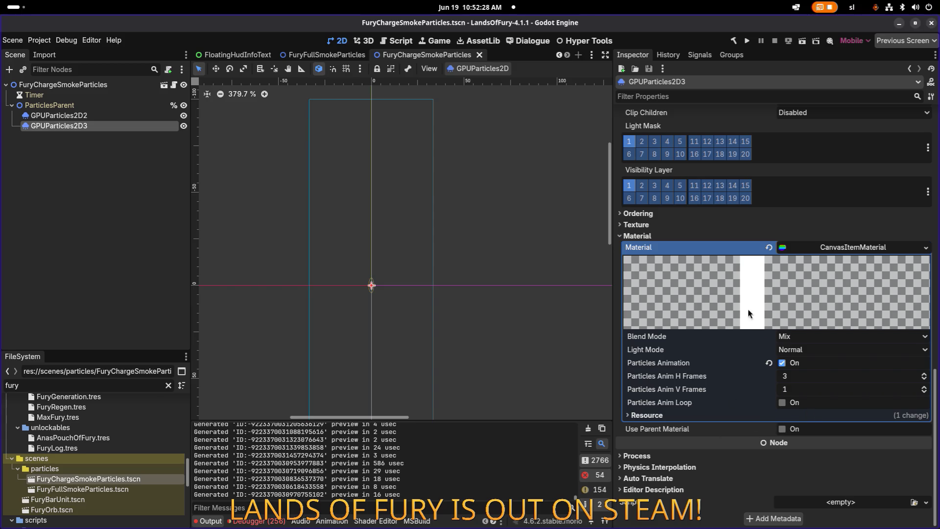
{"action": "scroll", "coordinate": [778, 265], "scroll_direction": "up", "scroll_amount": 6}
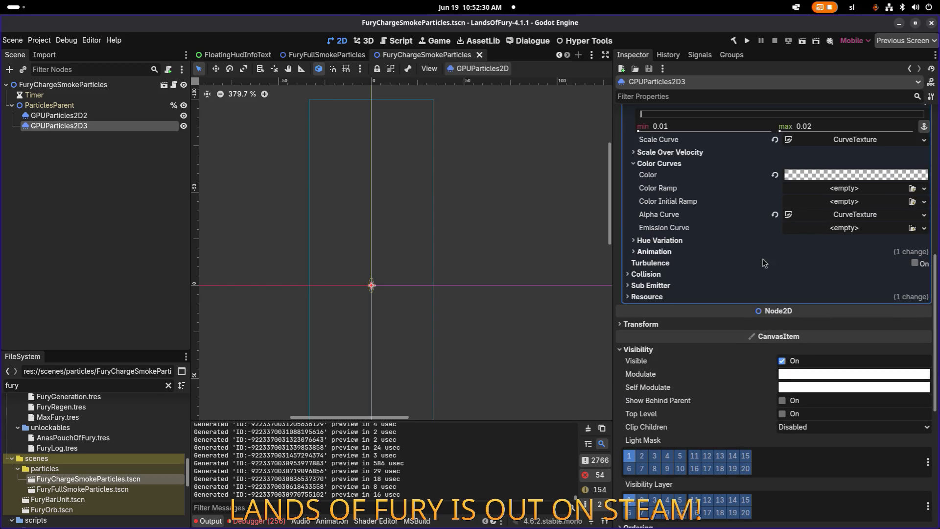
{"action": "scroll", "coordinate": [701, 242], "scroll_direction": "up", "scroll_amount": 1}
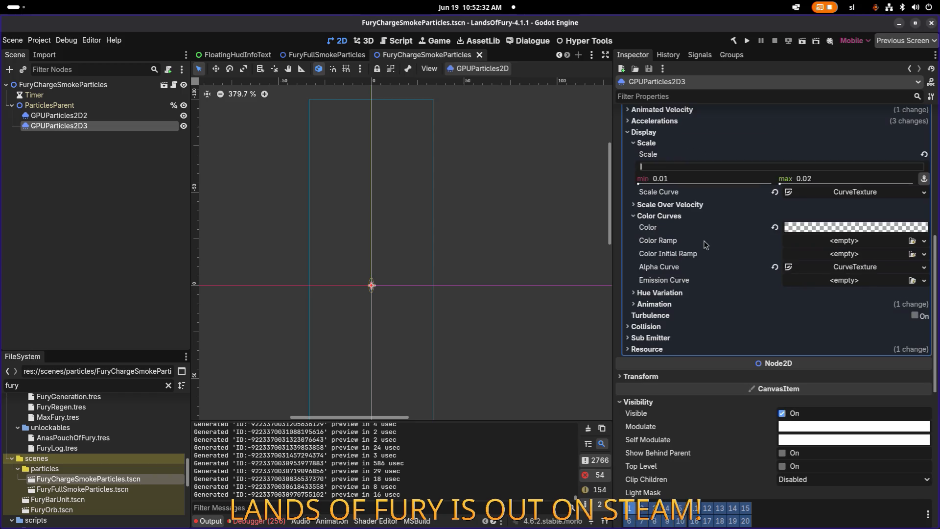
{"action": "left_click", "coordinate": [837, 267]}
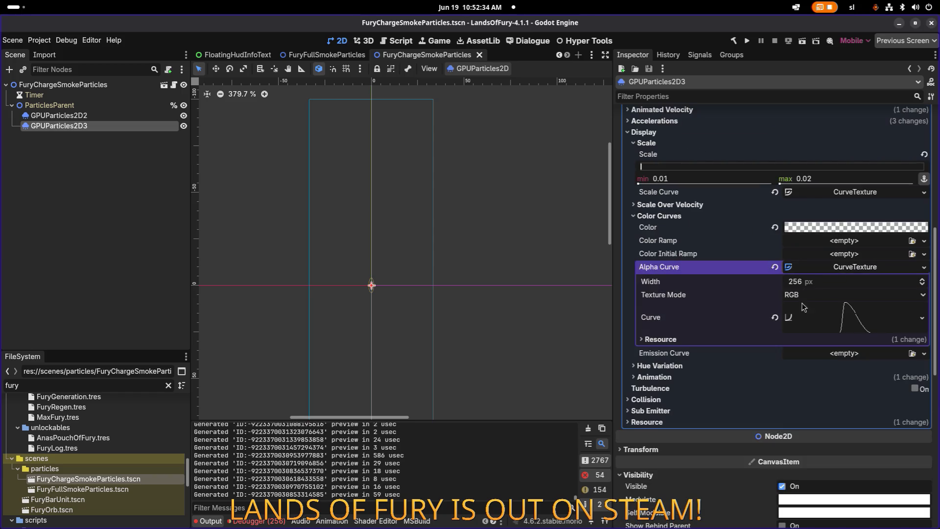
{"action": "left_click", "coordinate": [847, 309]}
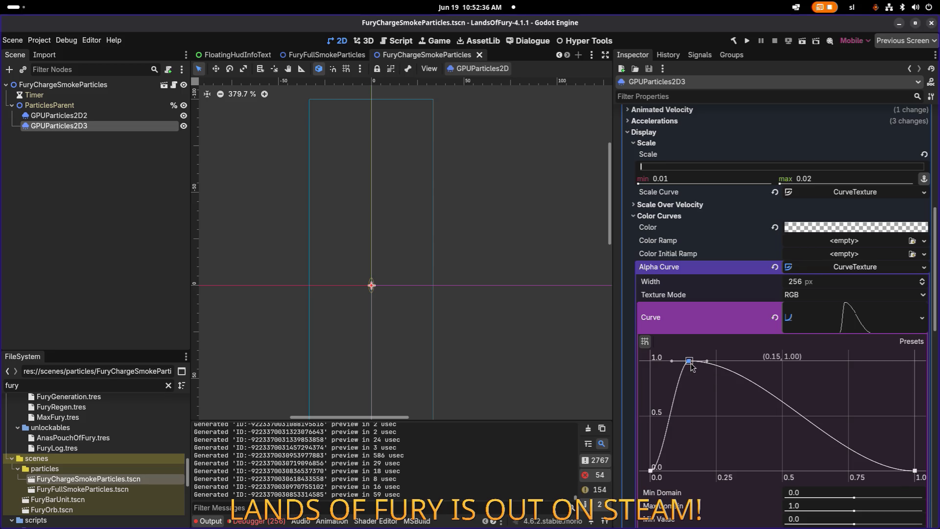
{"action": "left_click_drag", "start_coordinate": [691, 363], "coordinate": [717, 449]}
{"action": "key", "text": "ctrl+s"}
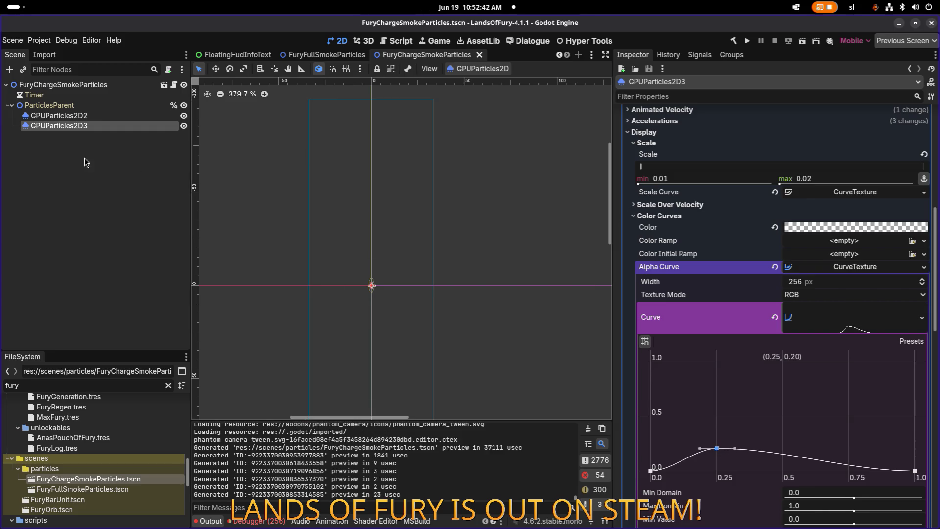
{"action": "left_click", "coordinate": [147, 115], "text": "ctrl"}
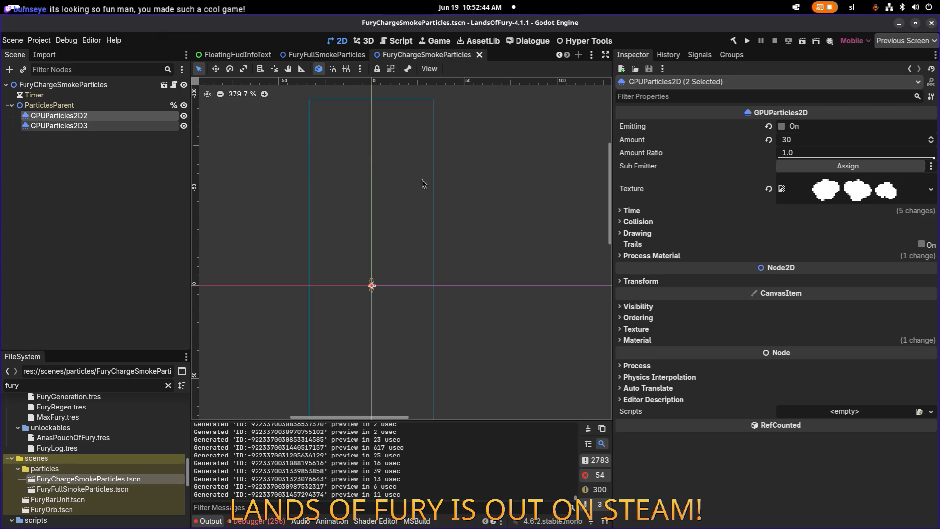
Toggle Emitting on both particle nodes to replay the smoke burst, then save and run the project.
{"action": "left_click", "coordinate": [783, 127]}
{"action": "scroll", "coordinate": [335, 284], "scroll_direction": "up", "scroll_amount": 7}
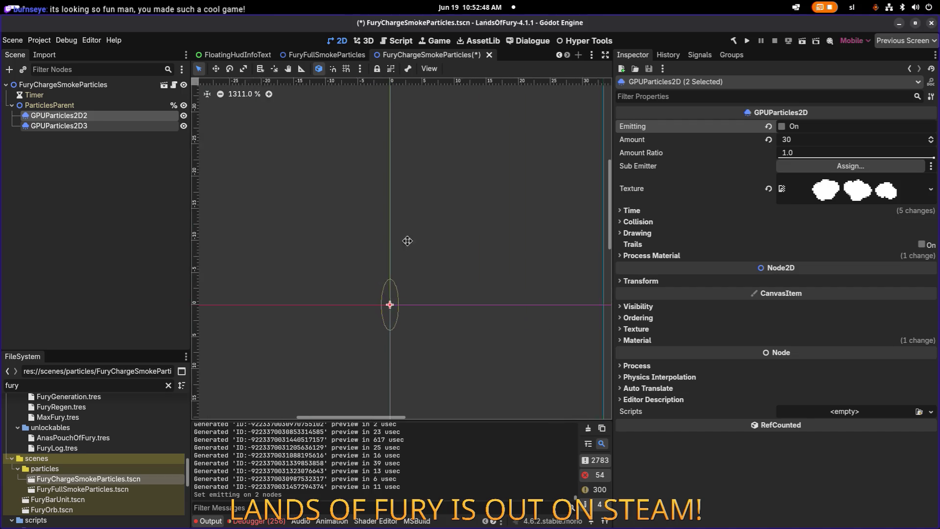
{"action": "left_click", "coordinate": [782, 127]}
{"action": "left_click", "coordinate": [782, 127]}
{"action": "left_click", "coordinate": [781, 126]}
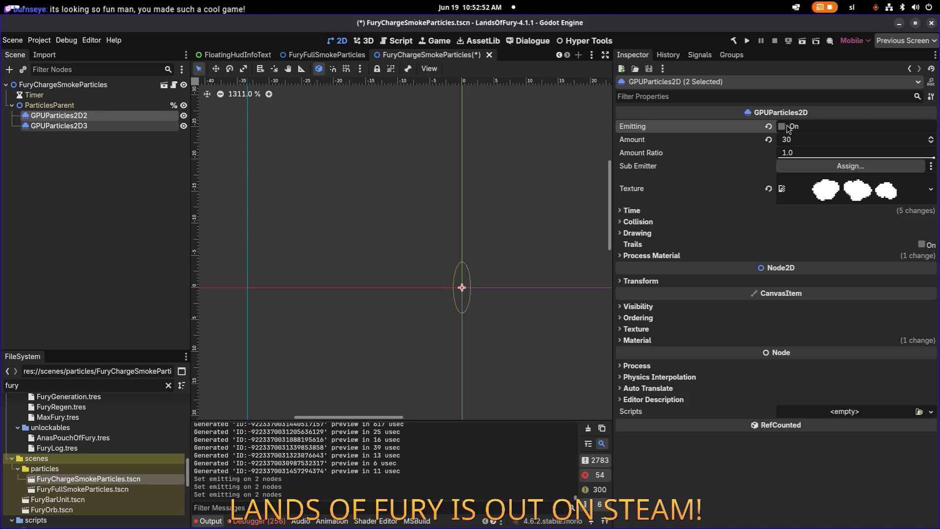
{"action": "left_click", "coordinate": [782, 127]}
{"action": "key", "text": "ctrl+s"}
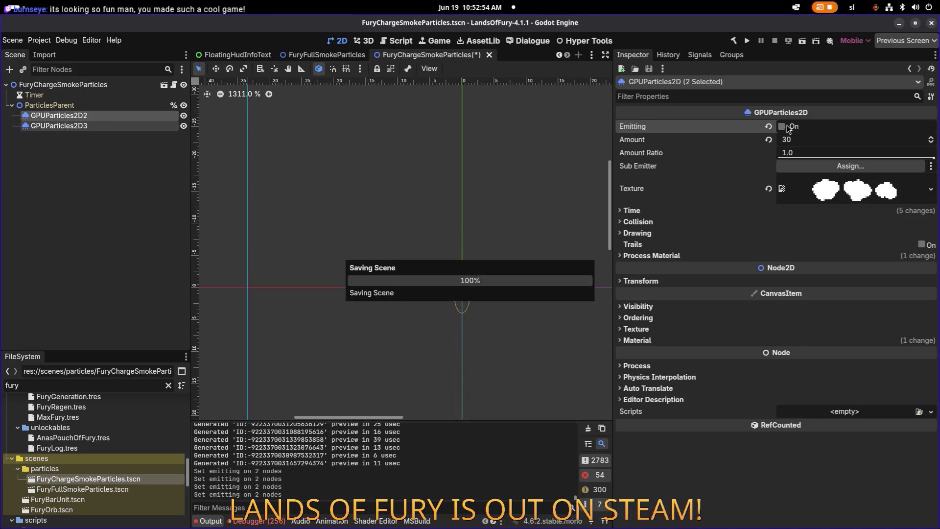
{"action": "left_click", "coordinate": [748, 41]}
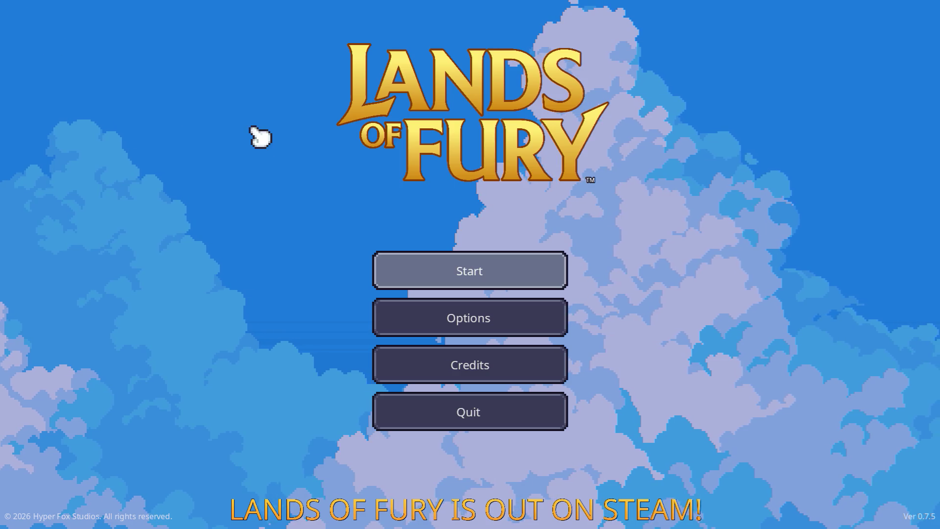
Start the game, travel through the purple pillar, and run north into the walled clearing.
{"action": "key", "text": "Return"}
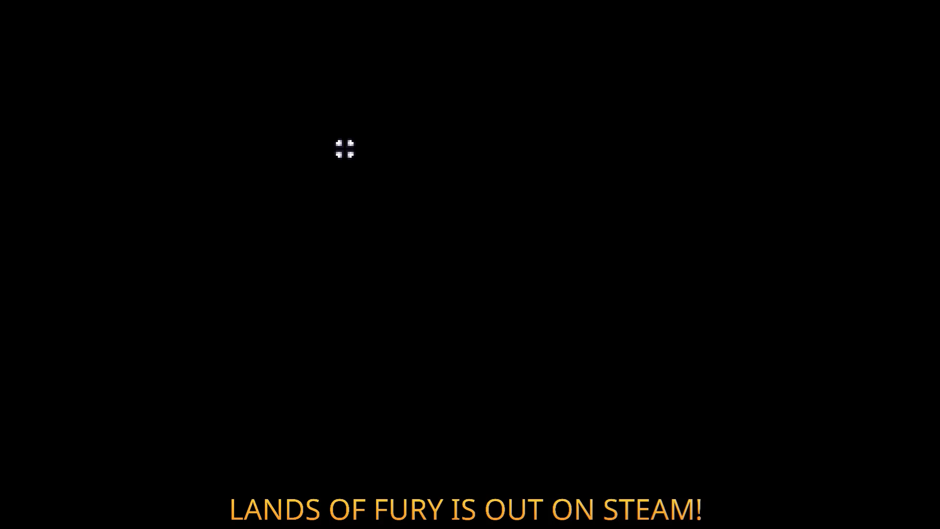
{"action": "key", "text": "w"}
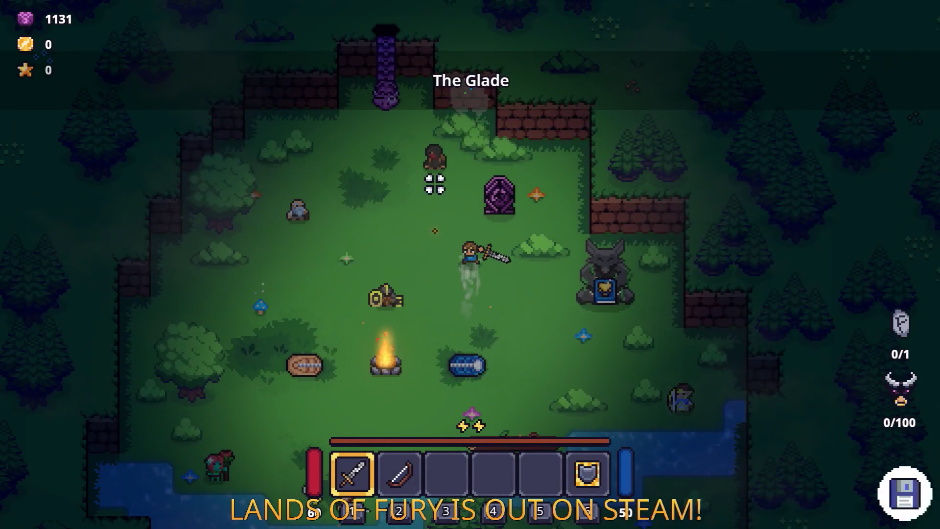
{"action": "key", "text": "w"}
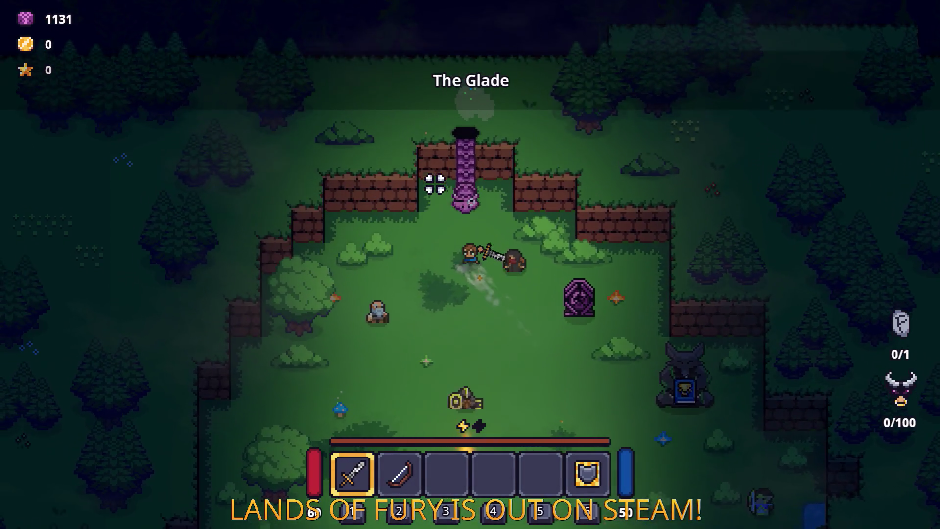
{"action": "key", "text": "e"}
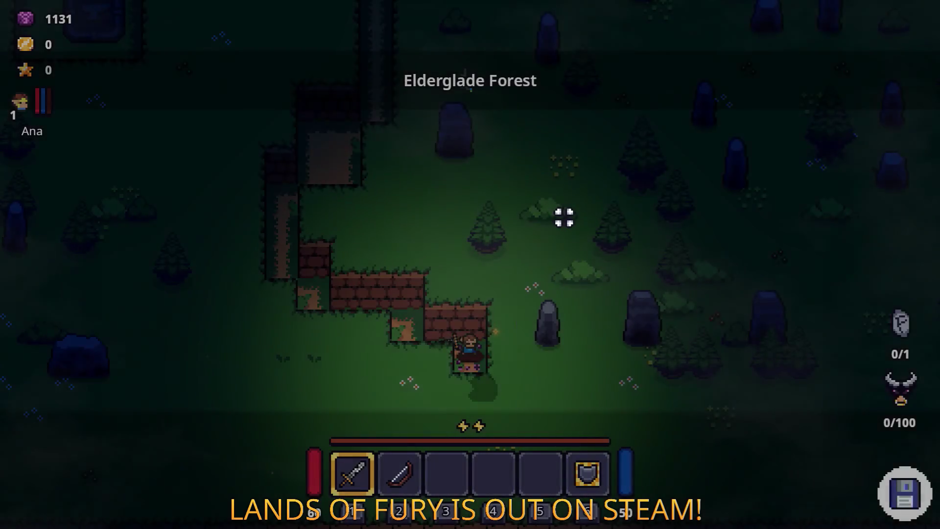
{"action": "key", "text": "w"}
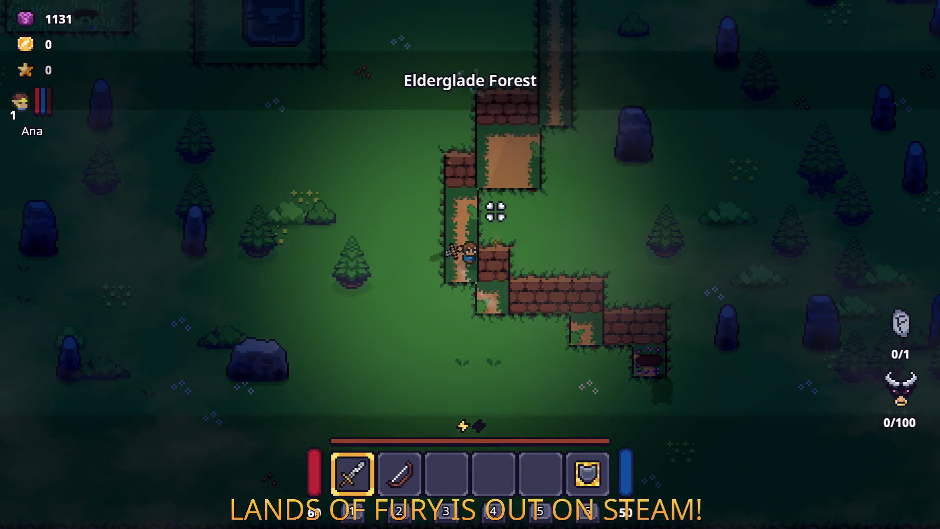
{"action": "key", "text": "w"}
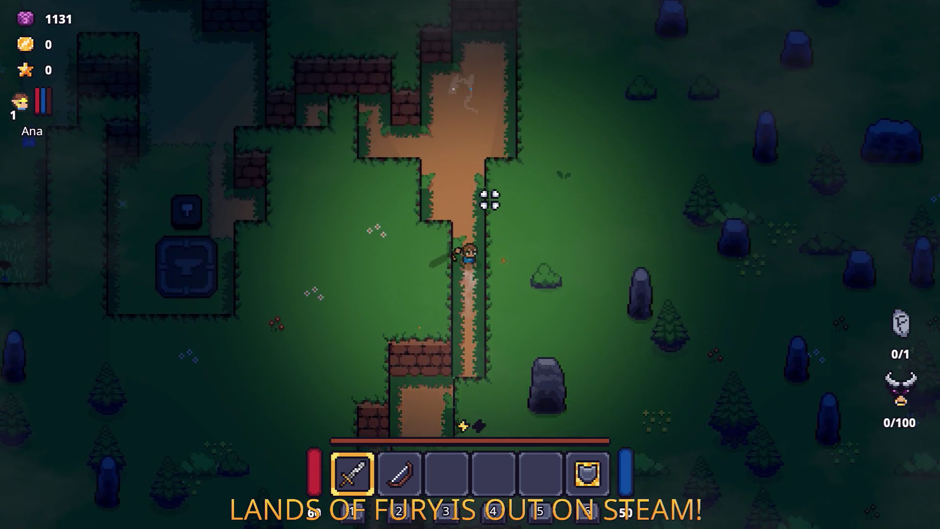
Attack the axe-wielding bandit and pick up the dropped gold and Rope.
{"action": "key", "text": "a"}
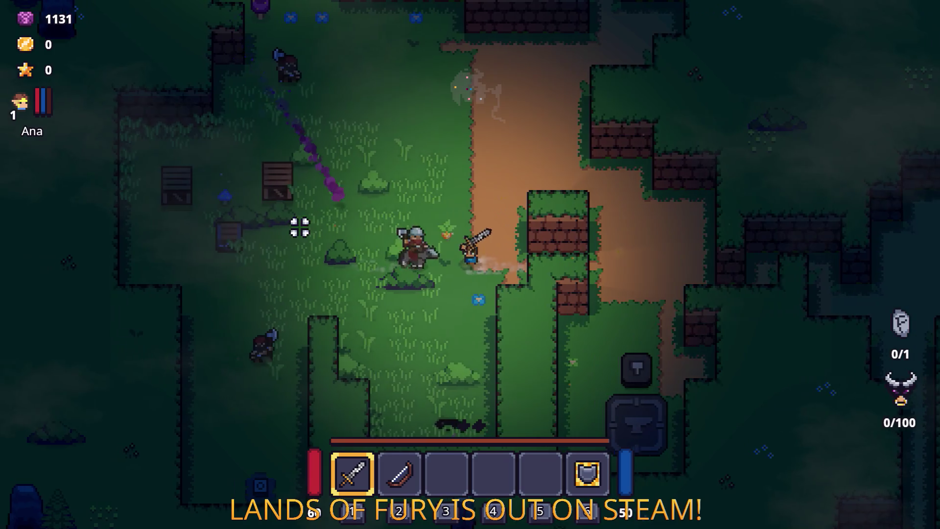
{"action": "key", "text": "a"}
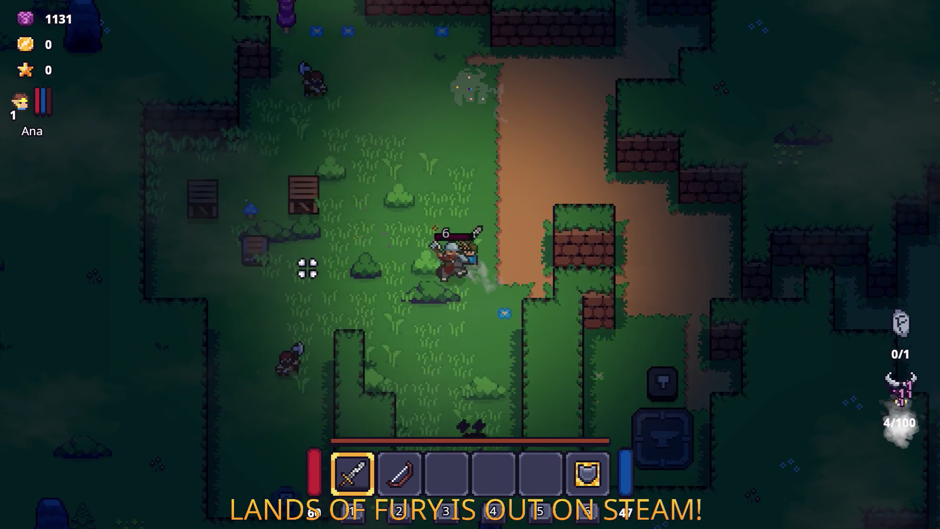
{"action": "left_click", "coordinate": [447, 330]}
{"action": "key", "text": "a"}
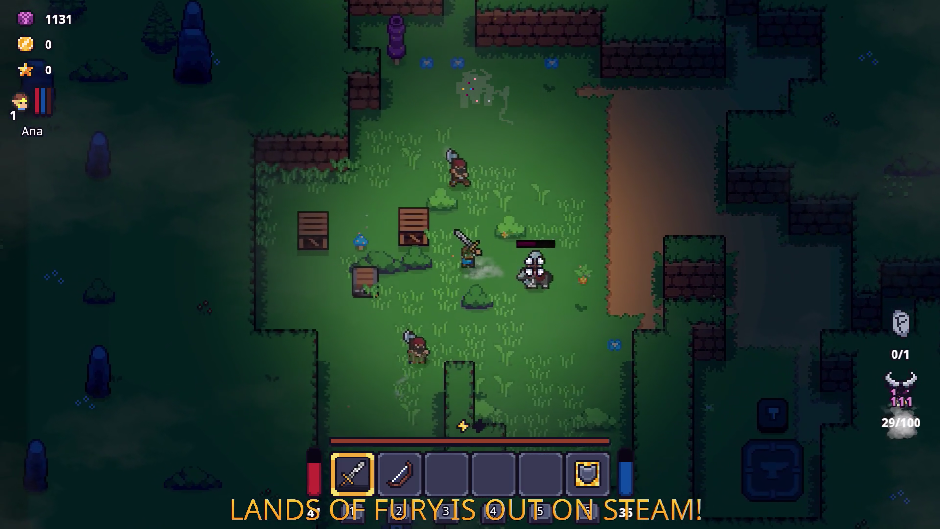
{"action": "left_click", "coordinate": [527, 225]}
{"action": "key", "text": "d"}
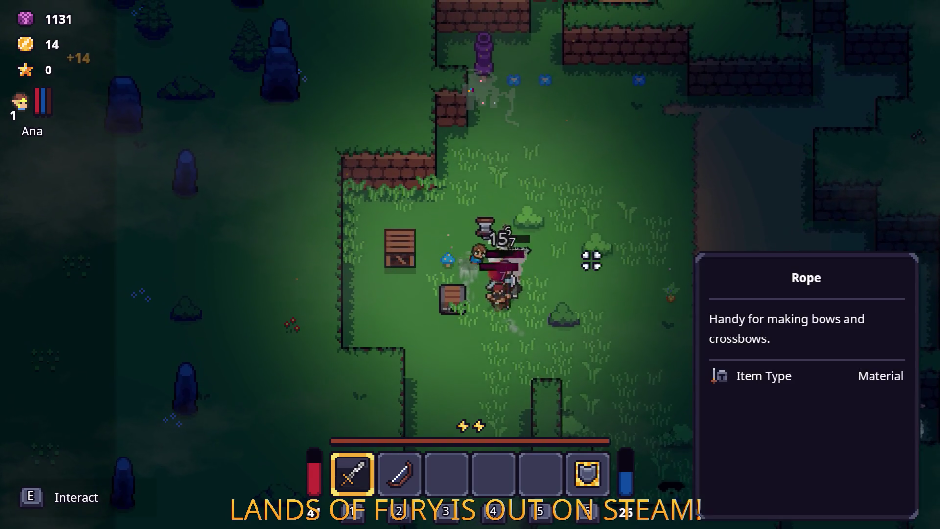
{"action": "key", "text": "w"}
Keep swinging the sword at the pursuing bandits until the last one falls.
{"action": "key", "text": "s"}
{"action": "key", "text": "d"}
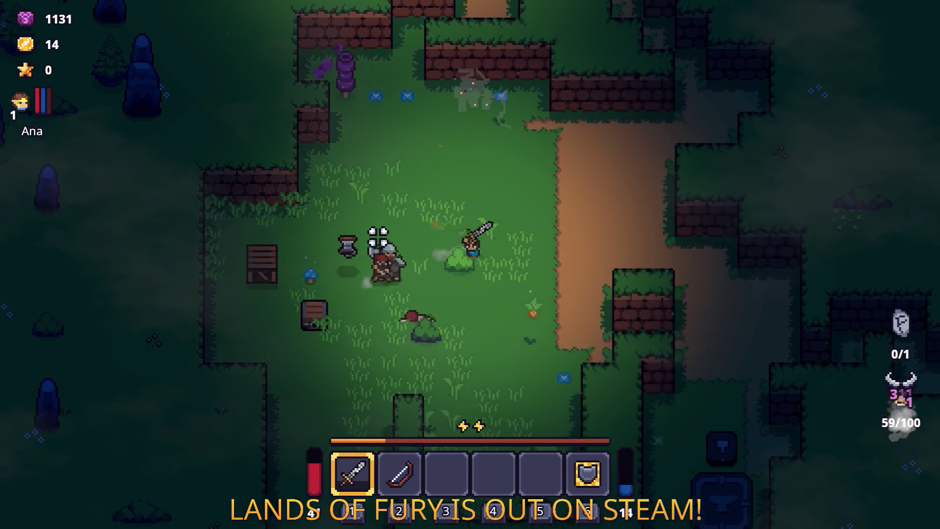
{"action": "left_click", "coordinate": [372, 240]}
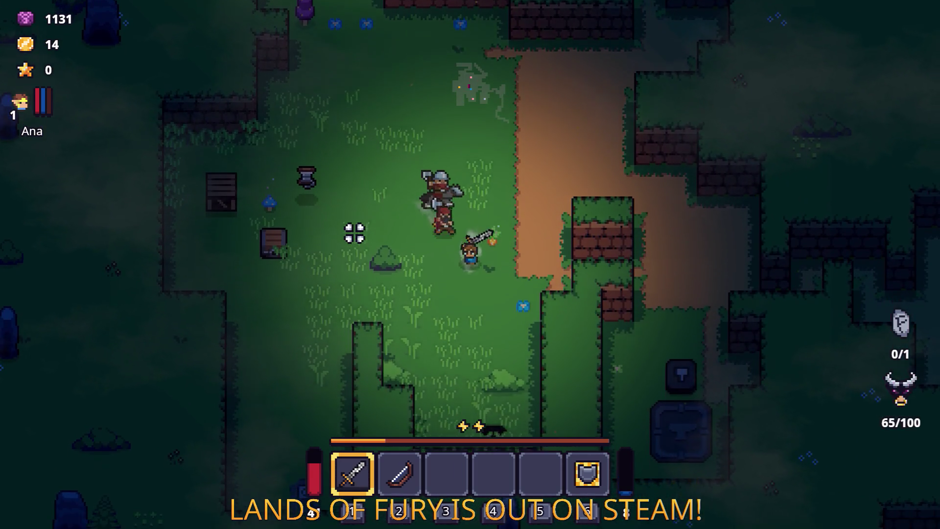
{"action": "key", "text": "s"}
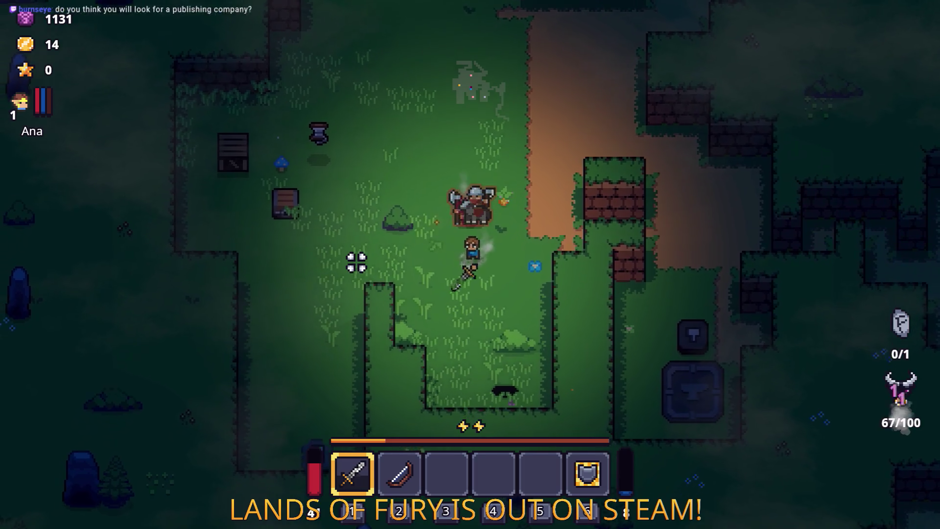
{"action": "key", "text": "a"}
{"action": "left_click", "coordinate": [430, 218]}
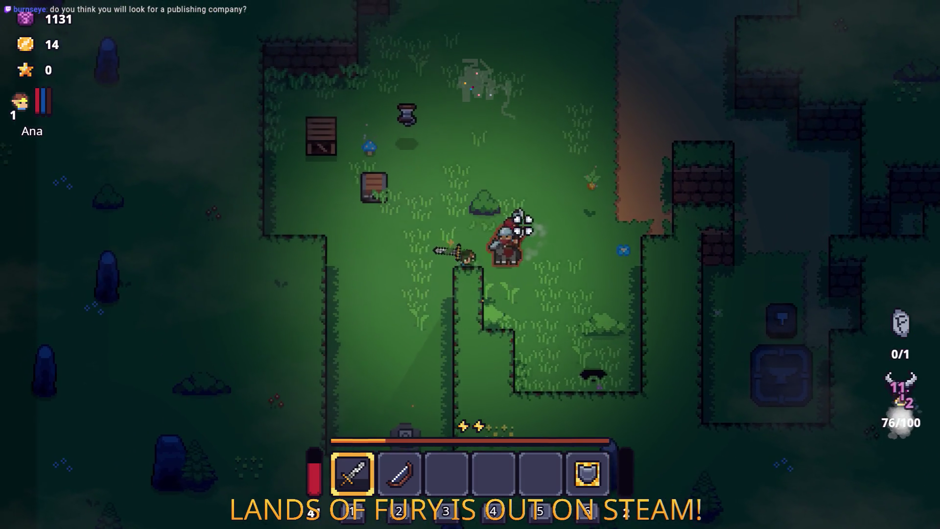
{"action": "key", "text": "a"}
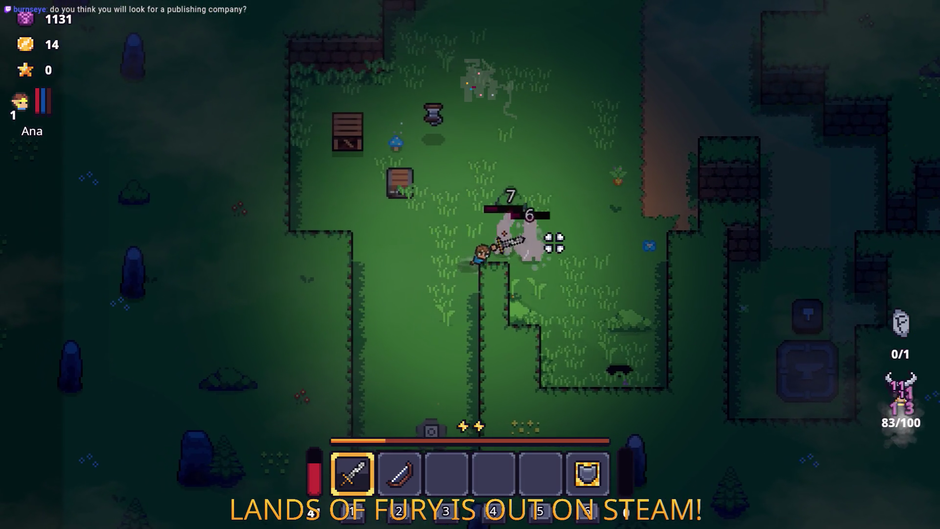
{"action": "key", "text": "w"}
{"action": "left_click", "coordinate": [441, 262]}
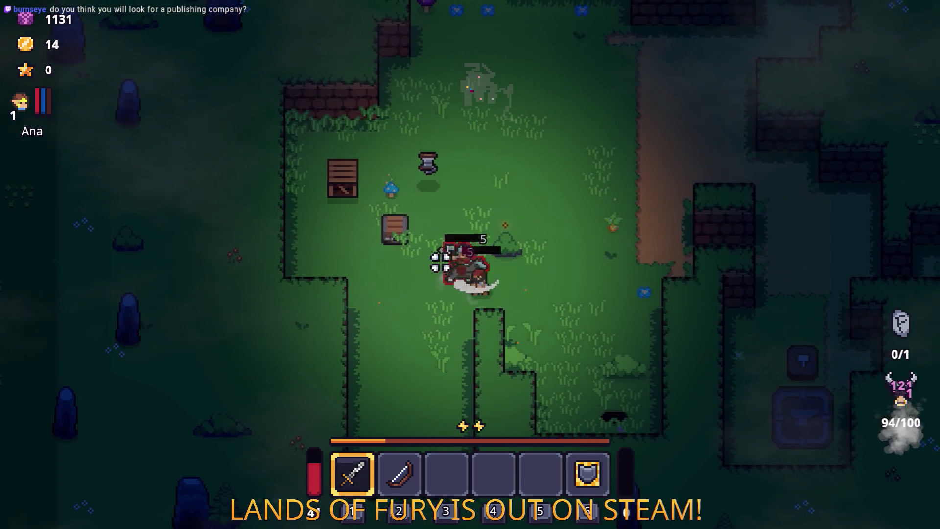
{"action": "key", "text": "w"}
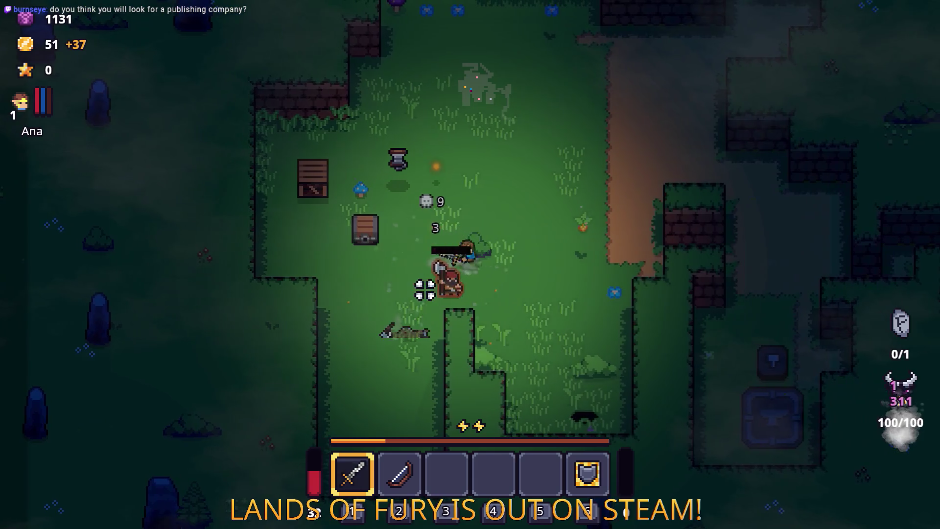
{"action": "left_click", "coordinate": [405, 248]}
Collect the dropped gold and both books, including the Book of Attack Speed, into the hotbar.
{"action": "key", "text": "a"}
{"action": "key", "text": "a"}
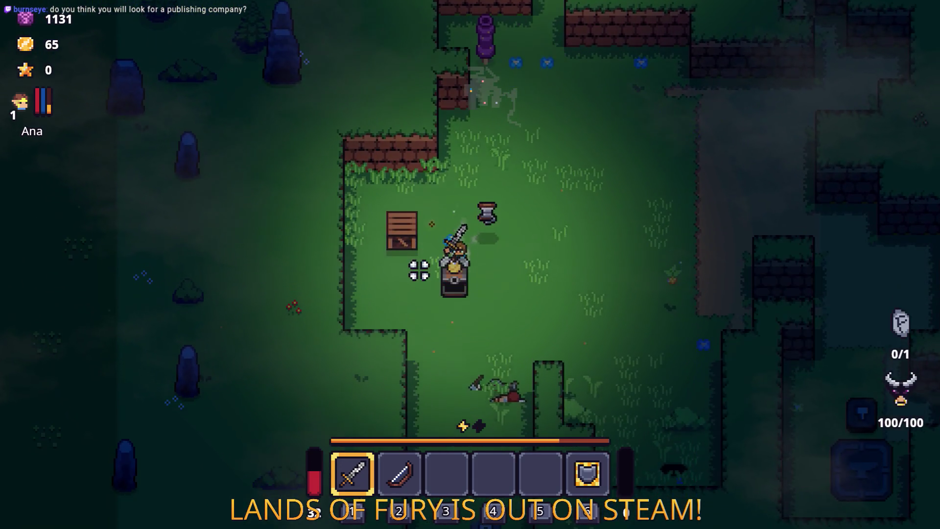
{"action": "left_click", "coordinate": [384, 151]}
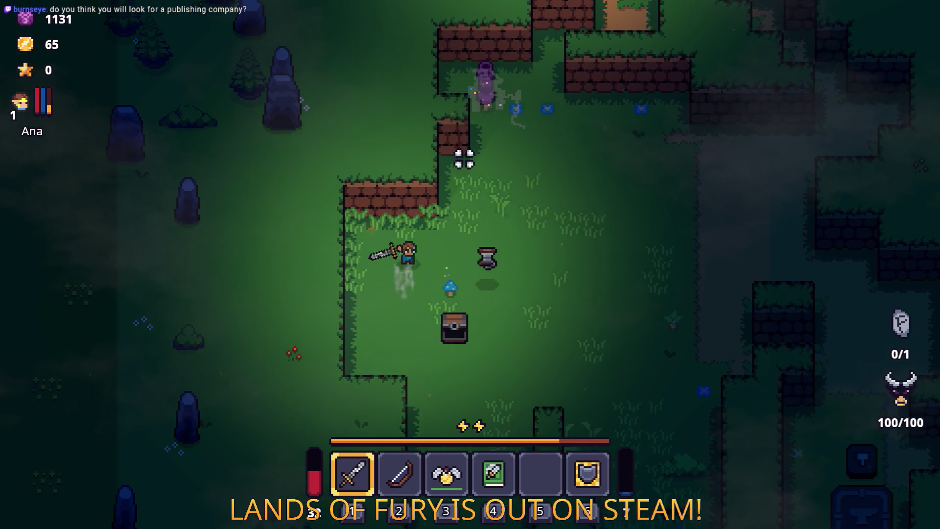
{"action": "key", "text": "w"}
{"action": "key", "text": "d"}
{"action": "key", "text": "s"}
{"action": "key", "text": "d"}
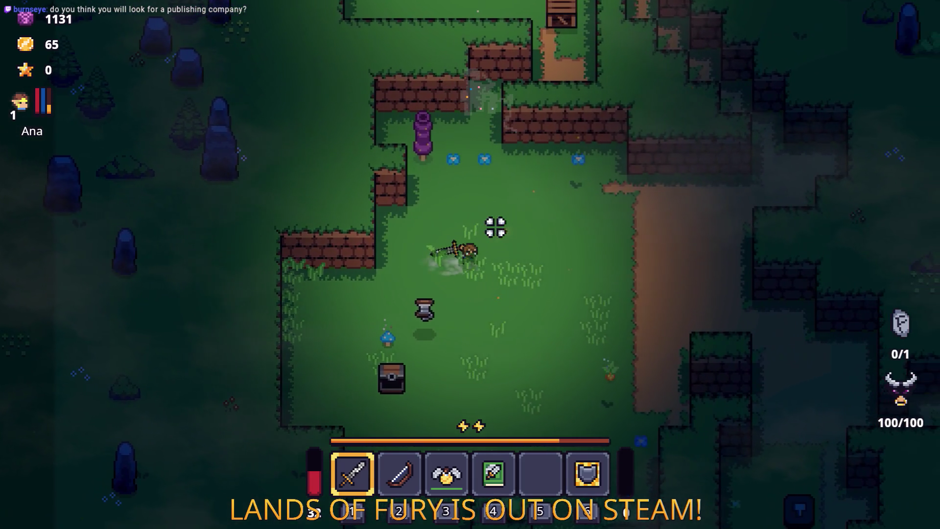
{"action": "key", "text": "i"}
{"action": "key", "text": "i"}
{"action": "key", "text": "s"}
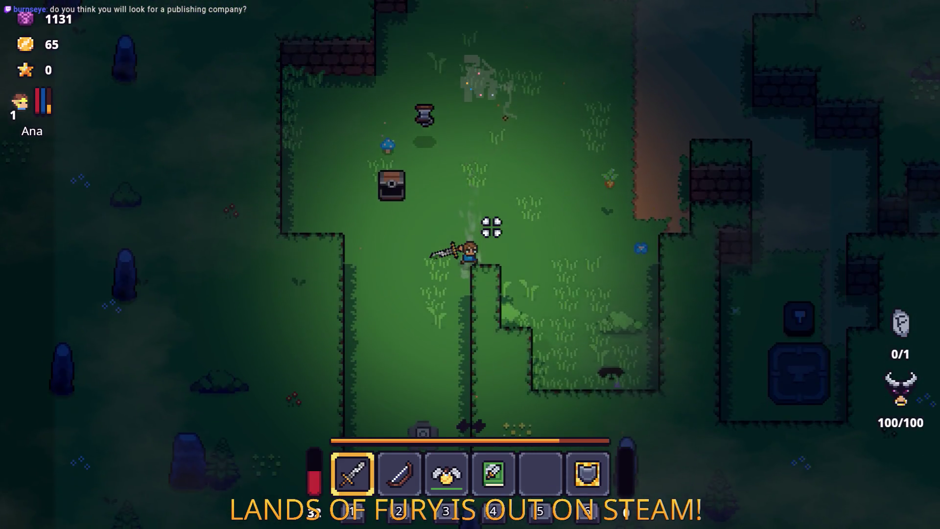
{"action": "key", "text": "grave"}
Run Player.AddItem(fireball_rune,1) in the developer console to add a Fireball Rune.
{"action": "type", "text": "Player.Ad"}
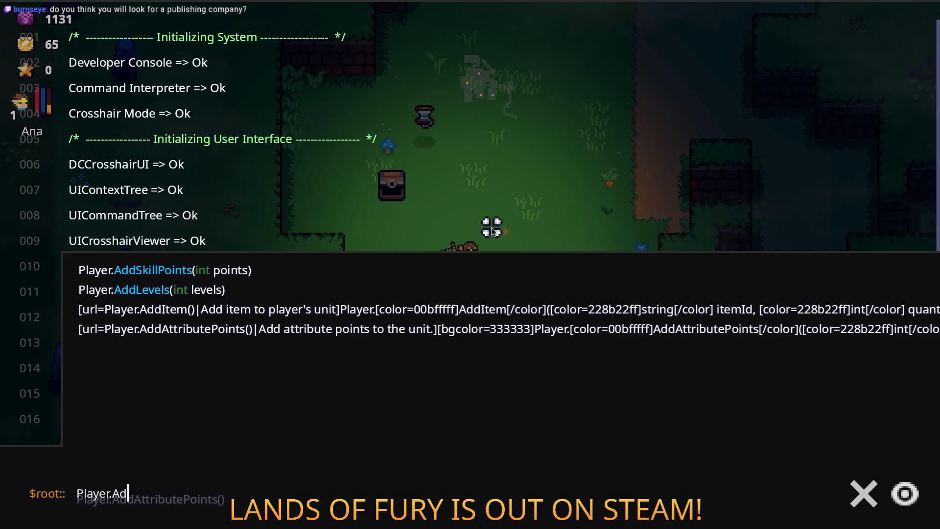
{"action": "type", "text": "dItem(ball"}
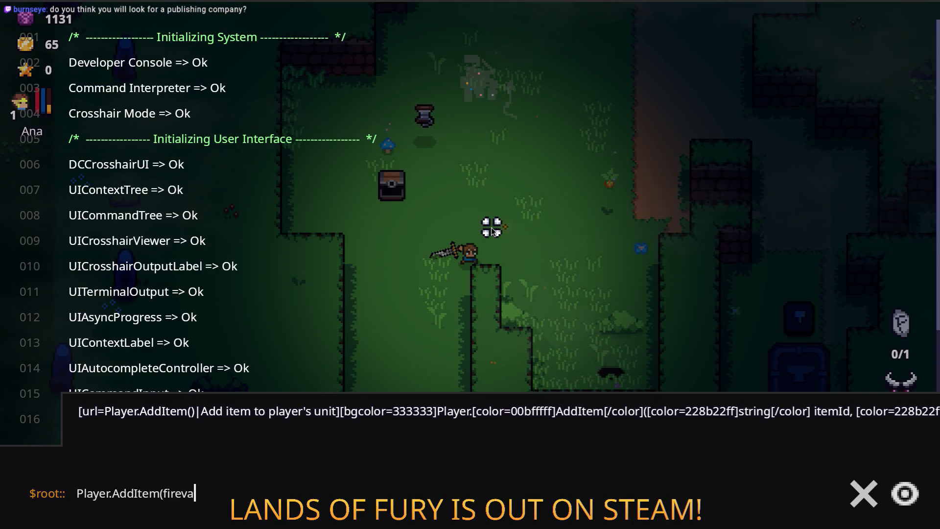
{"action": "type", "text": "_ru"}
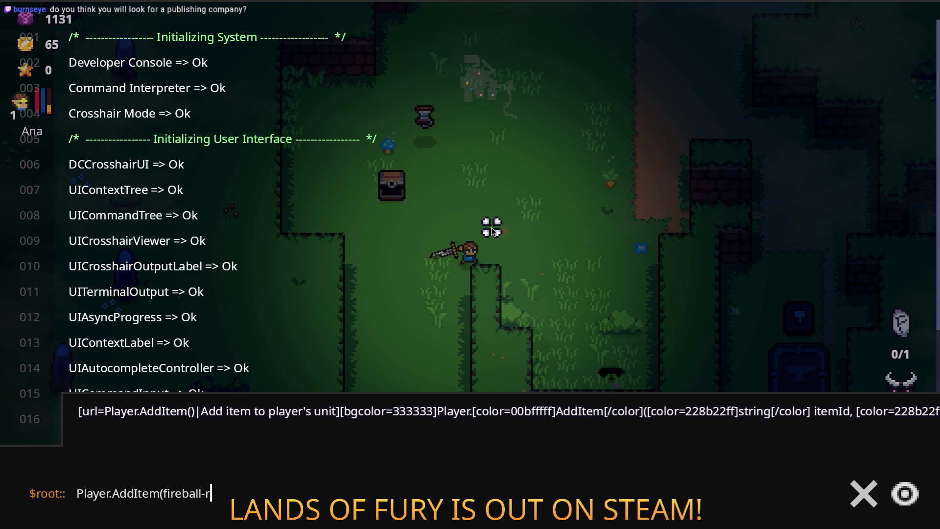
{"action": "key", "text": "BackSpace"}
{"action": "key", "text": "BackSpace"}
{"action": "key", "text": "BackSpace"}
{"action": "type", "text": "_rune"}
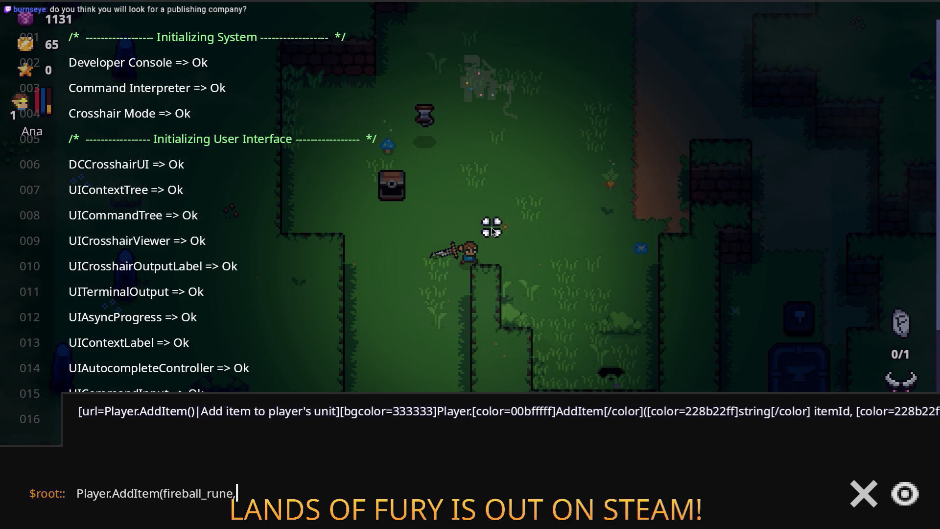
{"action": "type", "text": ",1)"}
{"action": "key", "text": "Return"}
{"action": "key", "text": "Escape"}
Socket the Fireball Rune into the Rusty Sword's rune slot from the inventory.
{"action": "key", "text": "i"}
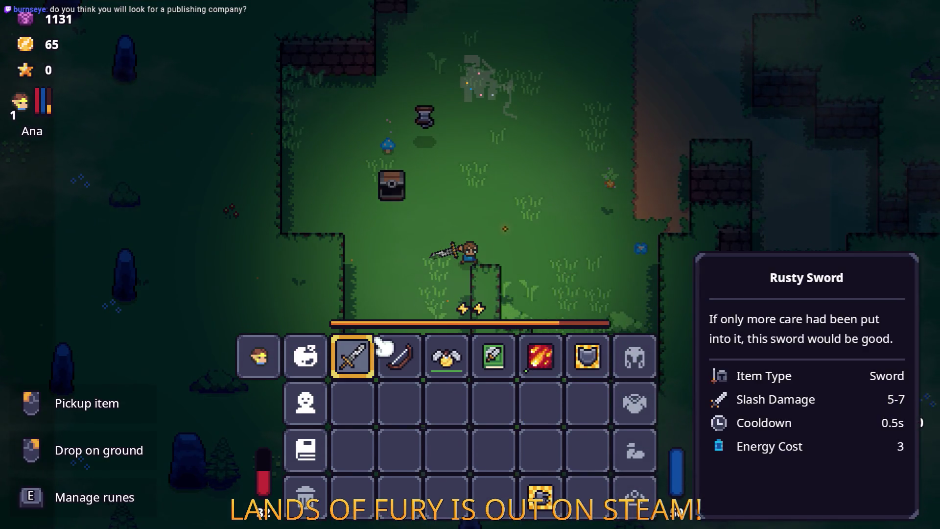
{"action": "right_click", "coordinate": [365, 365]}
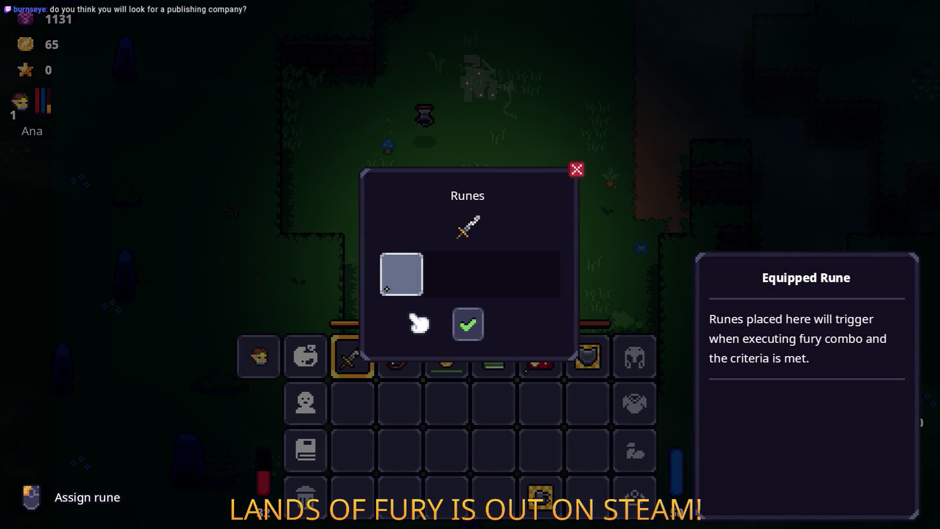
{"action": "left_click", "coordinate": [468, 324]}
{"action": "left_click", "coordinate": [400, 206]}
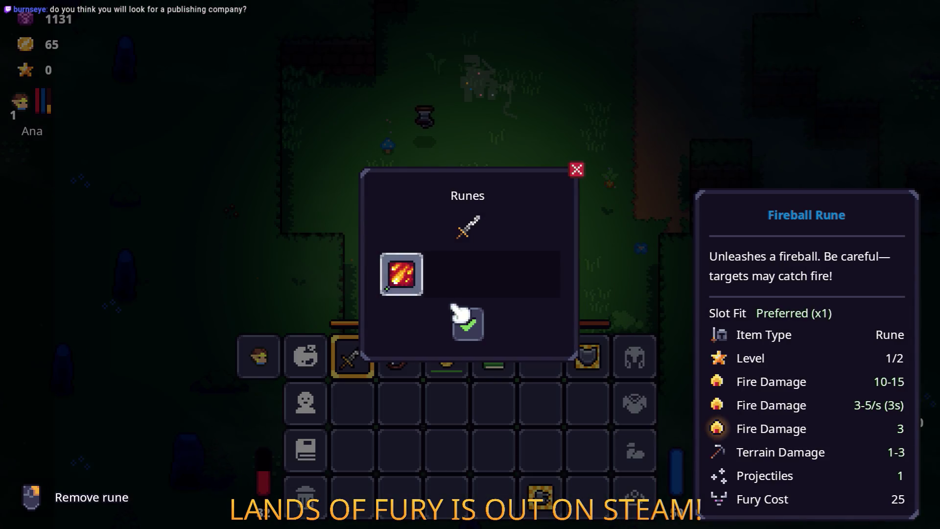
Leave the inventory and test the fireball attack on the purple enemy and the crates.
{"action": "key", "text": "i"}
{"action": "key", "text": "w"}
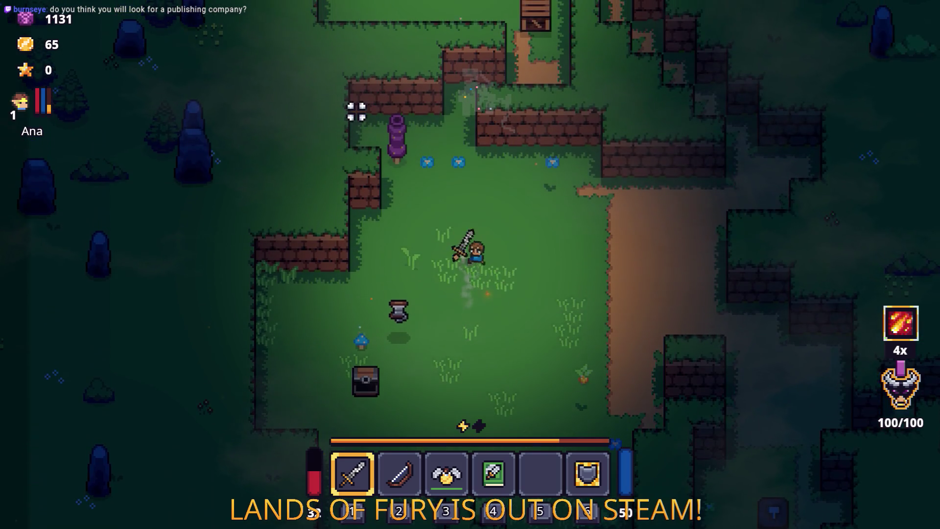
{"action": "left_click", "coordinate": [357, 111]}
{"action": "left_click", "coordinate": [368, 127]}
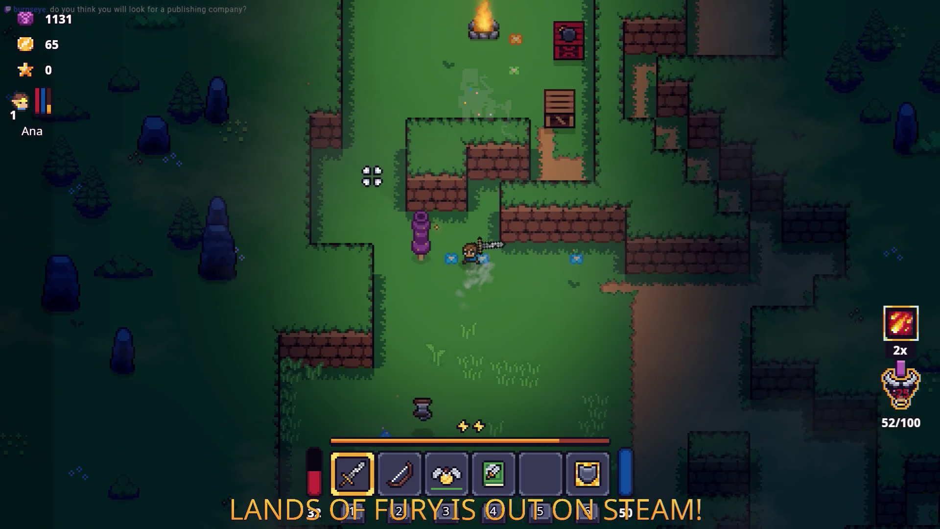
{"action": "key", "text": "a"}
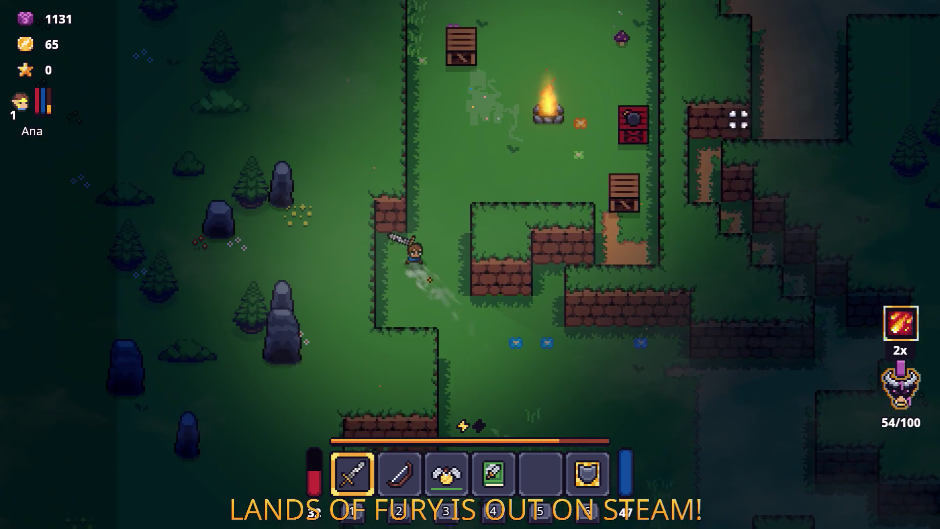
{"action": "key", "text": "w"}
{"action": "key", "text": "d"}
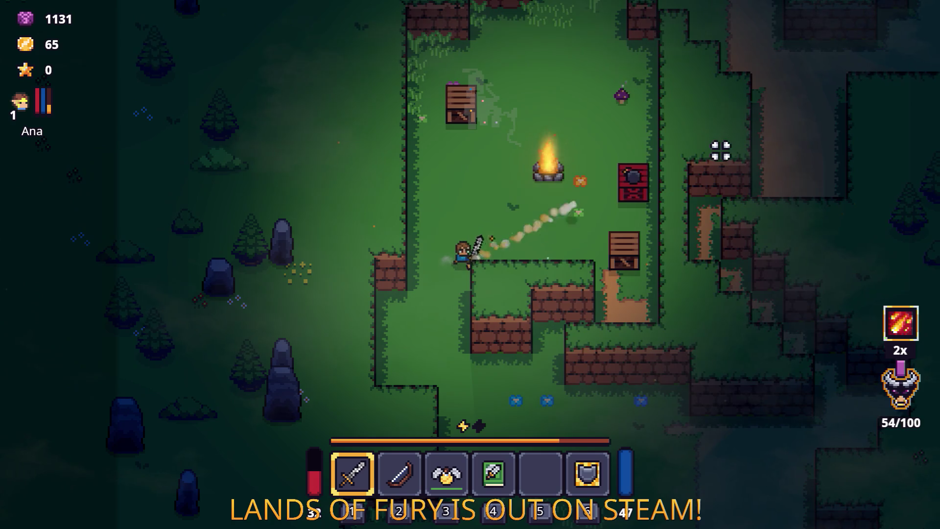
{"action": "left_click", "coordinate": [706, 154]}
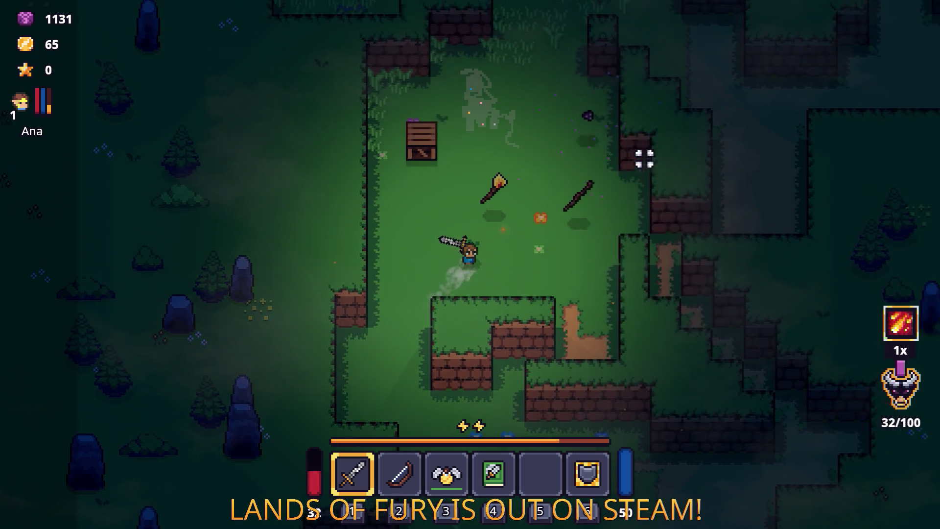
Pick up the wooden stick and attack the enemy to the right.
{"action": "key", "text": "w"}
{"action": "key", "text": "d"}
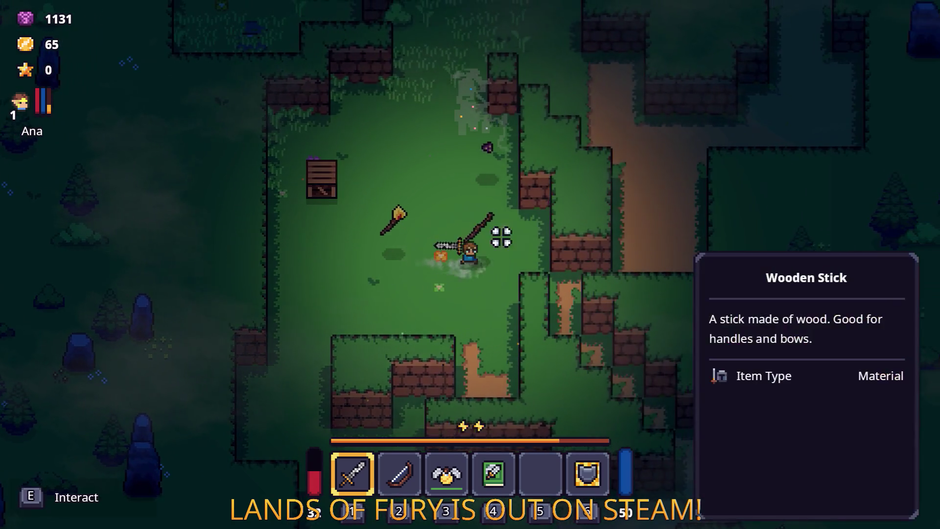
{"action": "key", "text": "e"}
{"action": "left_click", "coordinate": [347, 159]}
{"action": "key", "text": "w"}
{"action": "left_click", "coordinate": [583, 162]}
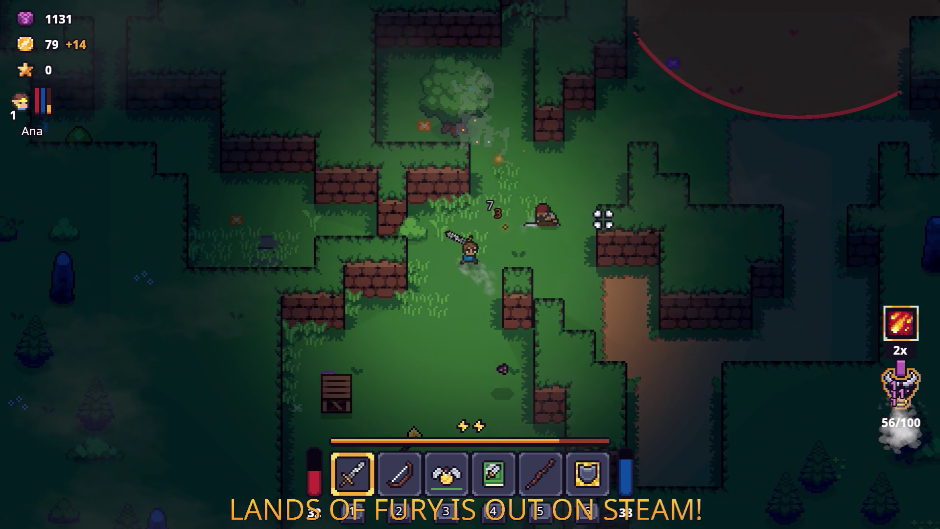
Move west, swinging the sword at enemies and the block beside the hero.
{"action": "key", "text": "w"}
{"action": "key", "text": "a"}
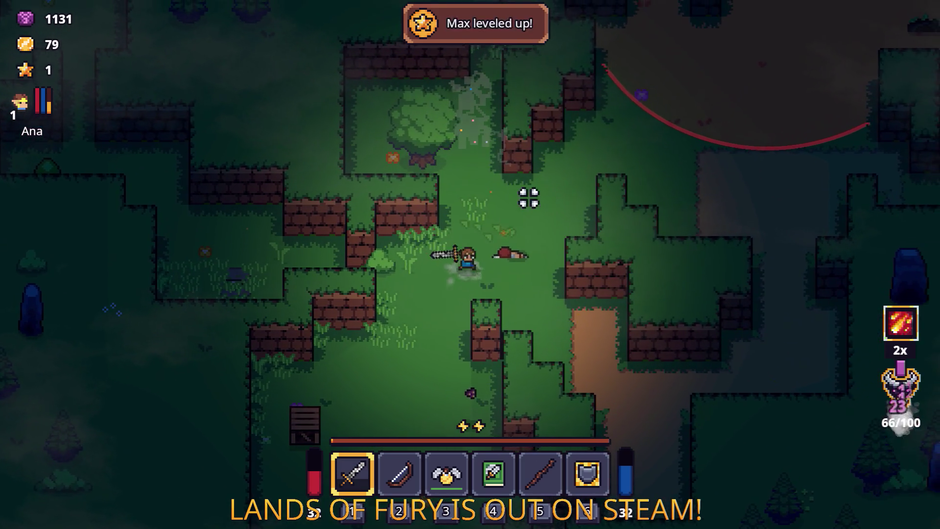
{"action": "left_click", "coordinate": [293, 237]}
{"action": "key", "text": "a"}
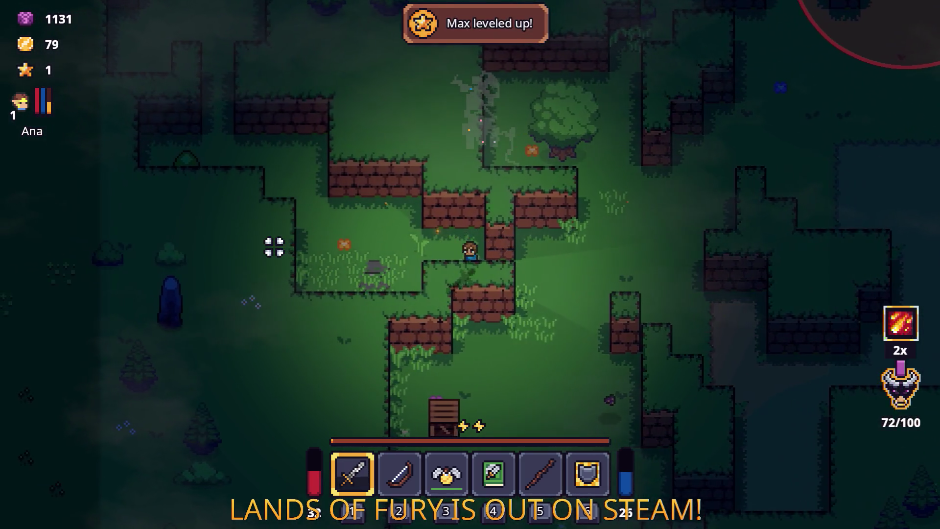
{"action": "left_click", "coordinate": [272, 249]}
{"action": "key", "text": "a"}
{"action": "left_click", "coordinate": [246, 295]}
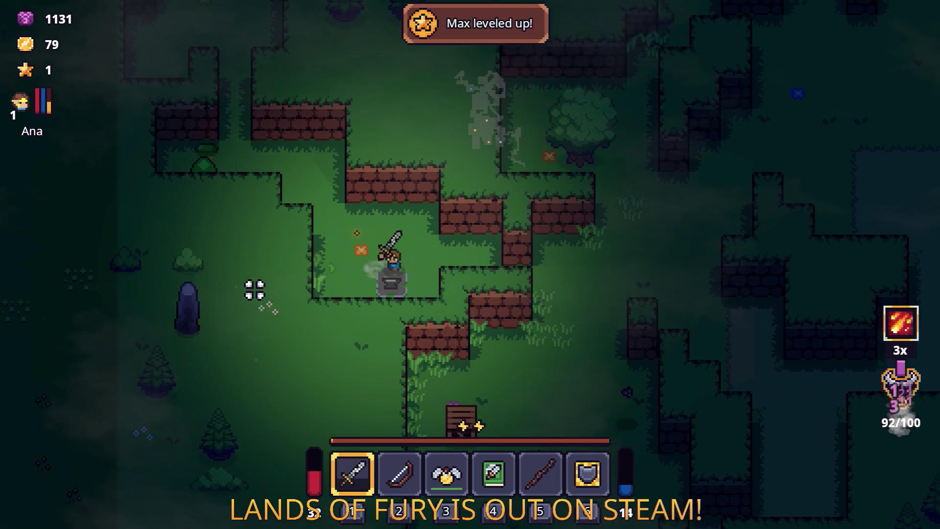
{"action": "key", "text": "d"}
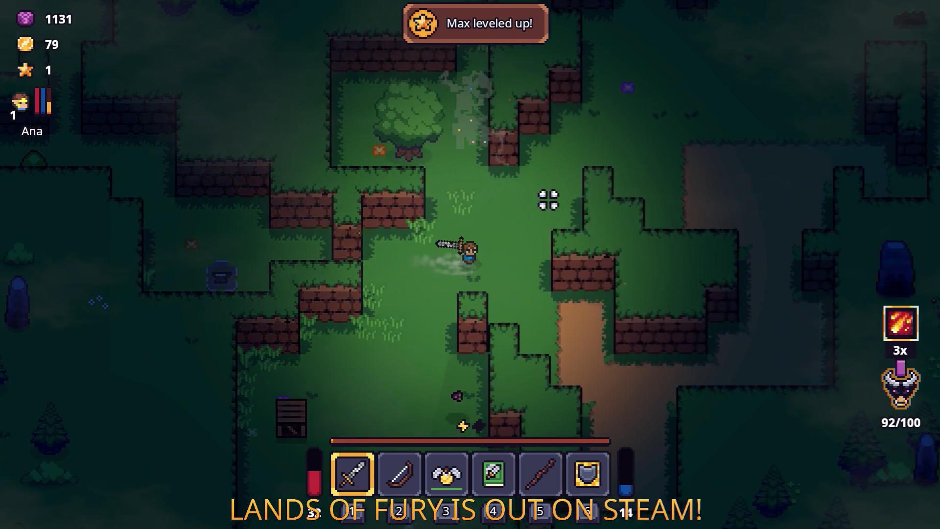
{"action": "key", "text": "d"}
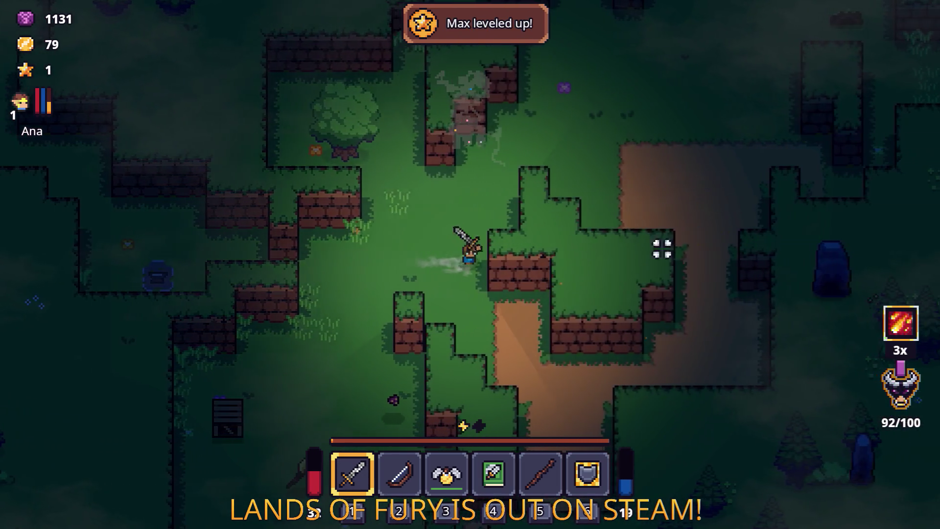
Dash north-east to strike a bandit, then head south to hit the next one.
{"action": "key", "text": "w"}
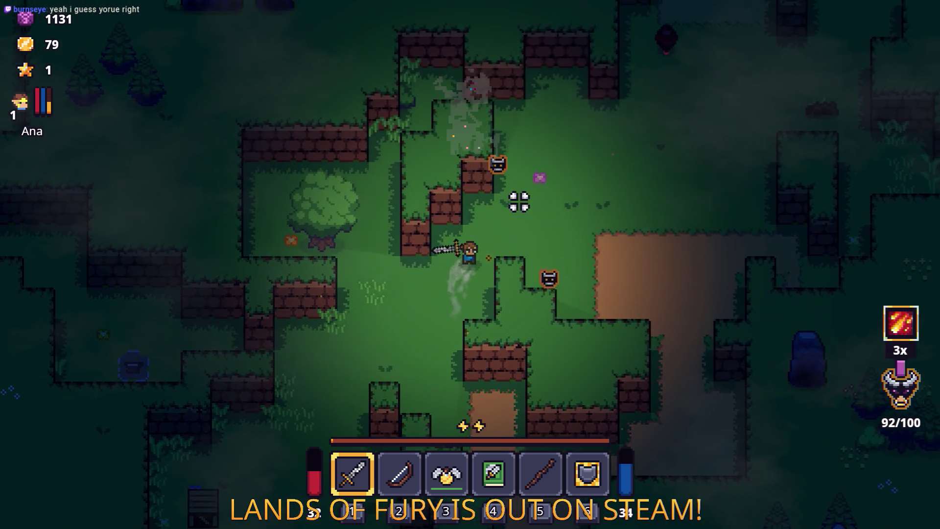
{"action": "key", "text": "w"}
{"action": "key", "text": "d"}
{"action": "key", "text": "space"}
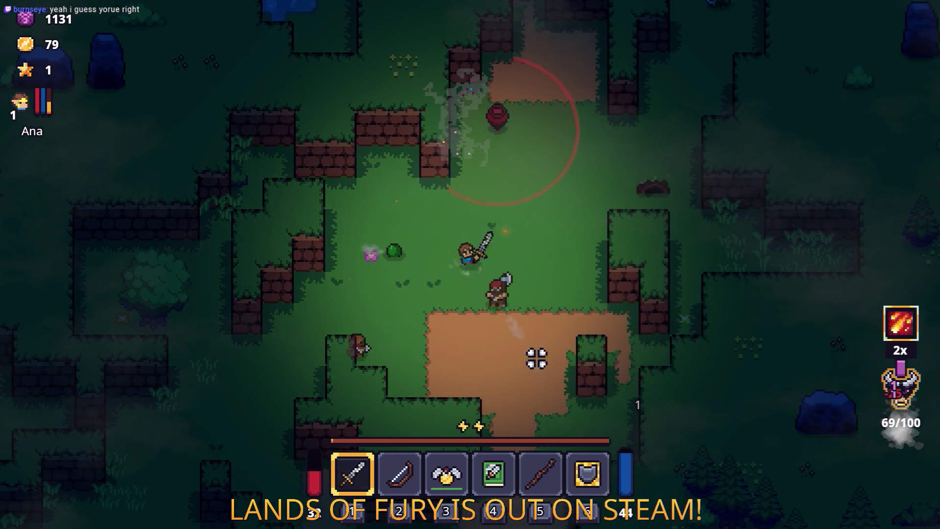
{"action": "key", "text": "d"}
{"action": "left_click", "coordinate": [439, 322]}
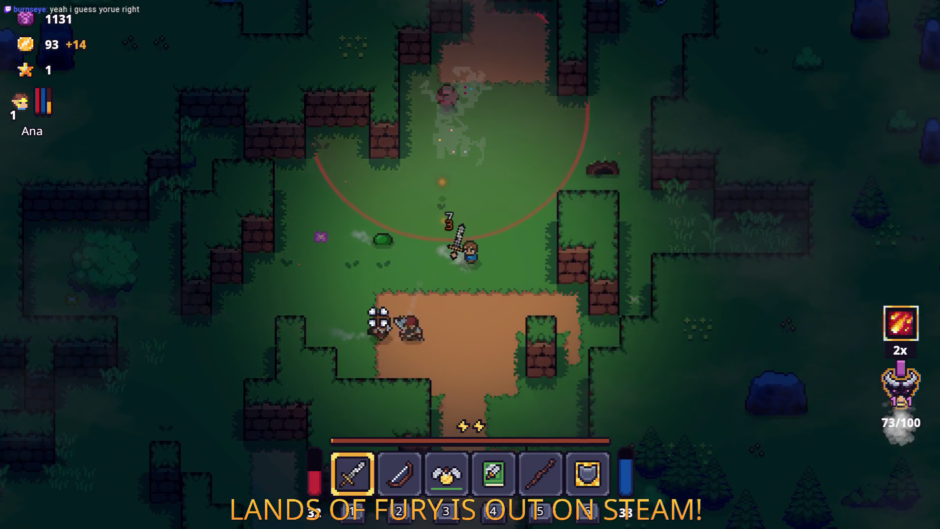
{"action": "key", "text": "s"}
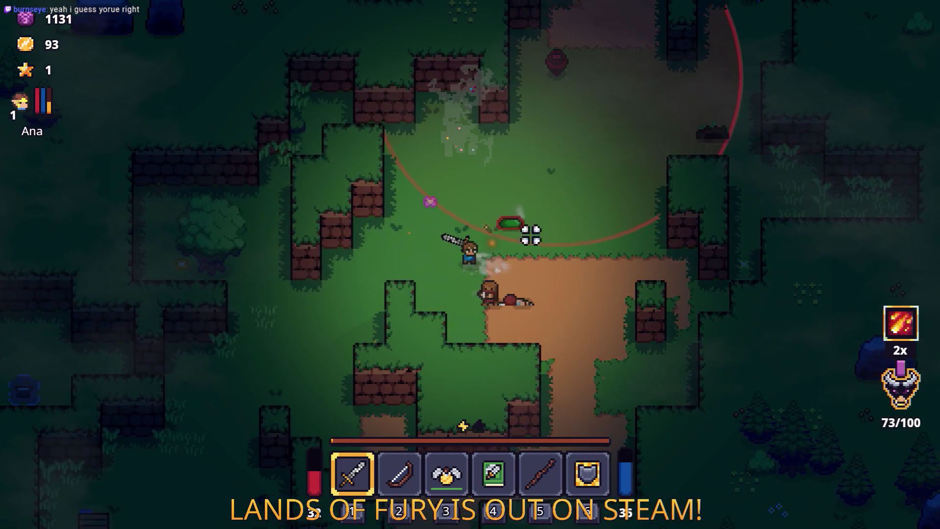
{"action": "key", "text": "s"}
{"action": "left_click", "coordinate": [438, 204]}
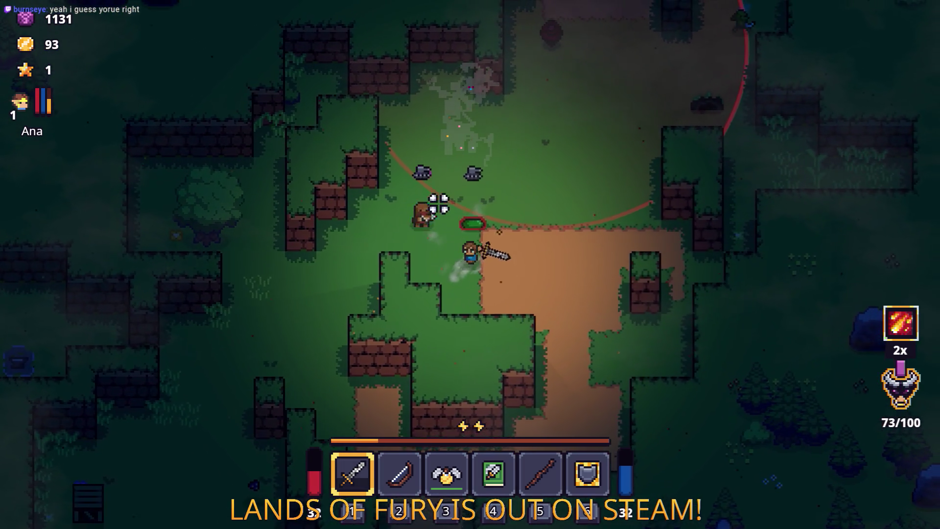
Fight the bandit group, dashing away and returning to strike again.
{"action": "key", "text": "w"}
{"action": "key", "text": "d"}
{"action": "left_click", "coordinate": [411, 239]}
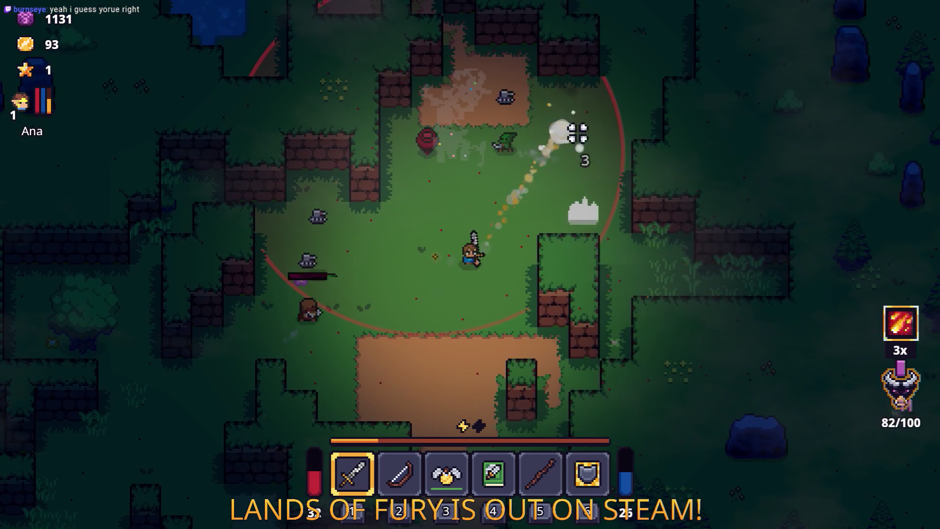
{"action": "key", "text": "space"}
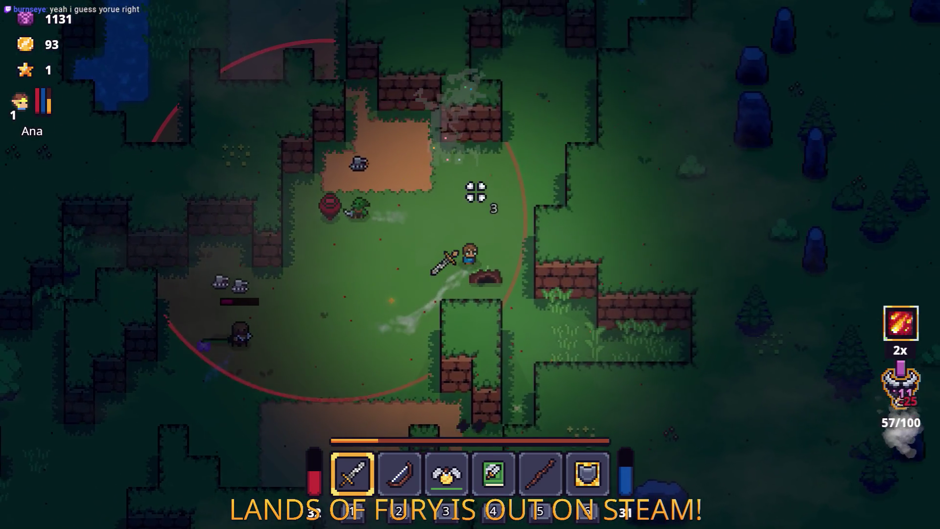
{"action": "key", "text": "a"}
{"action": "key", "text": "s"}
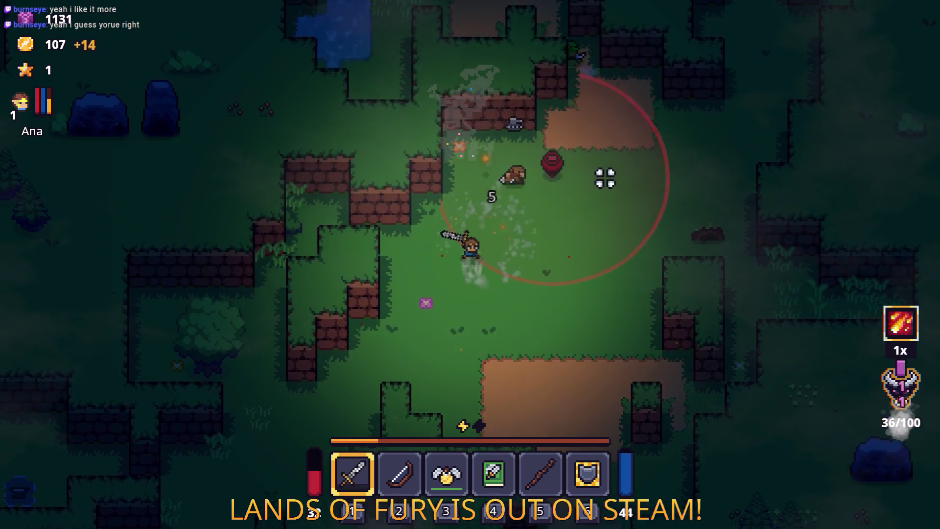
{"action": "key", "text": "w"}
{"action": "key", "text": "d"}
{"action": "left_click", "coordinate": [348, 176]}
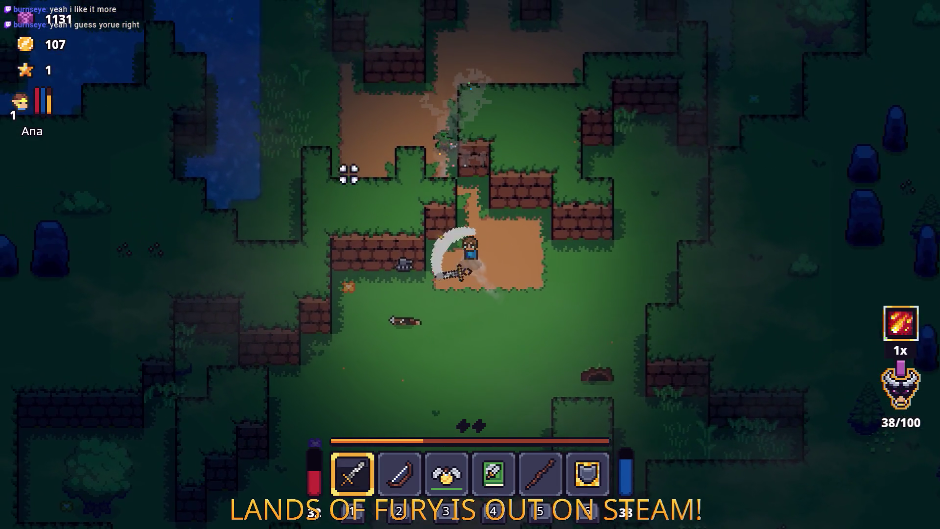
Slash once more, then travel north-east through the forest into the campfire clearing.
{"action": "key", "text": "w"}
{"action": "key", "text": "a"}
{"action": "left_click", "coordinate": [529, 131]}
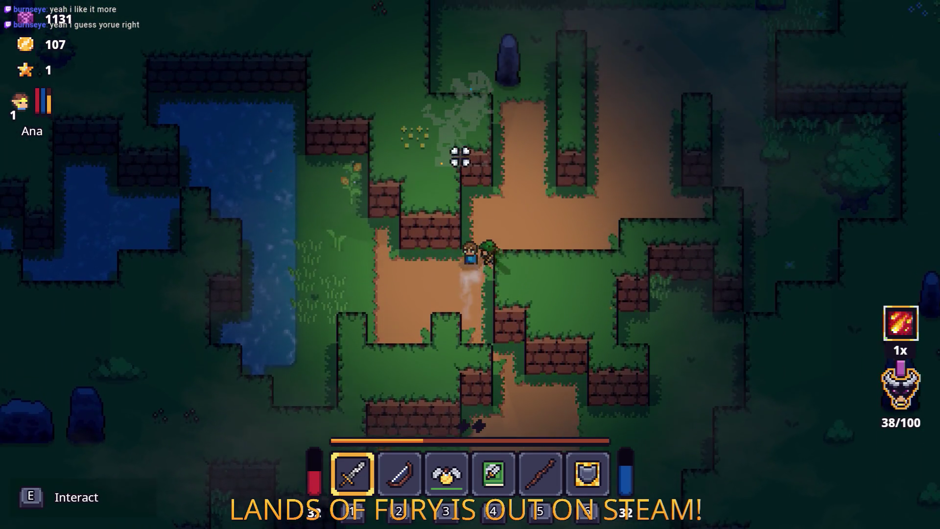
{"action": "key", "text": "w"}
{"action": "key", "text": "d"}
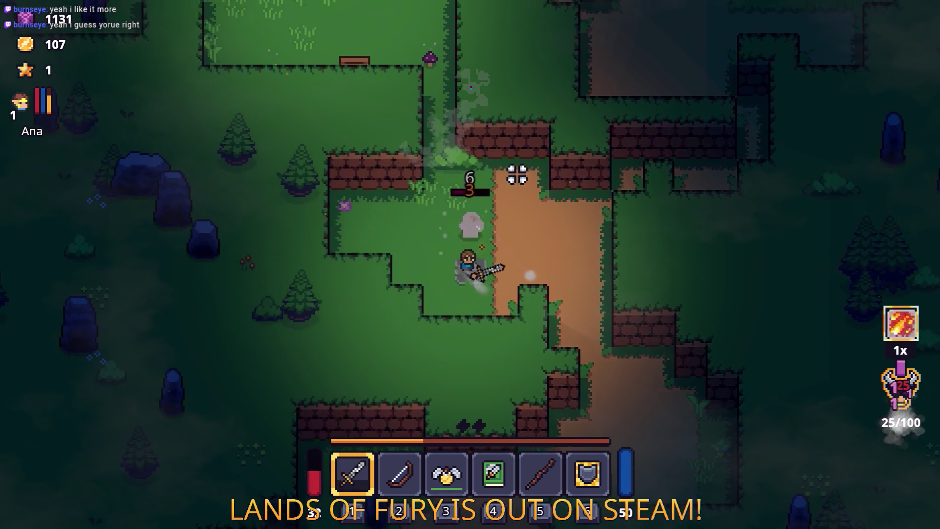
{"action": "key", "text": "w"}
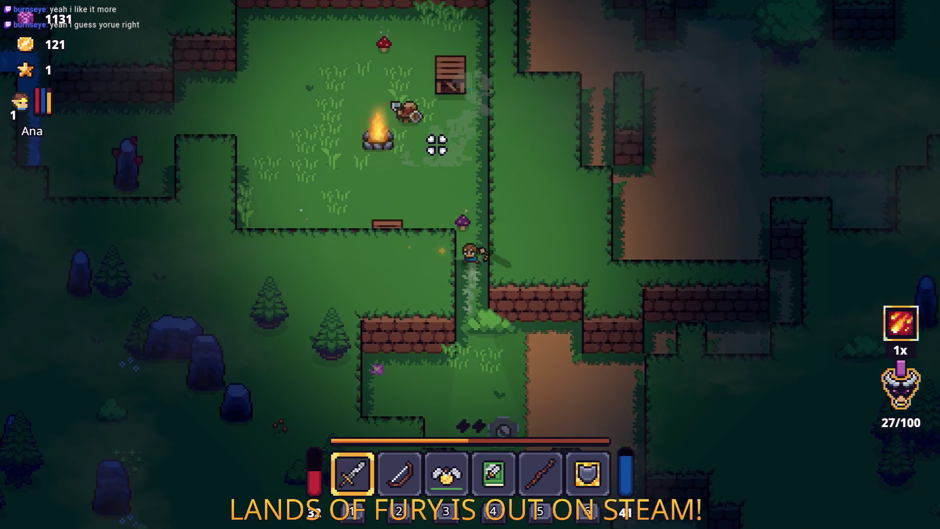
Attack the enemies by the campfire and finish off the wounded one.
{"action": "key", "text": "a"}
{"action": "left_click", "coordinate": [333, 262]}
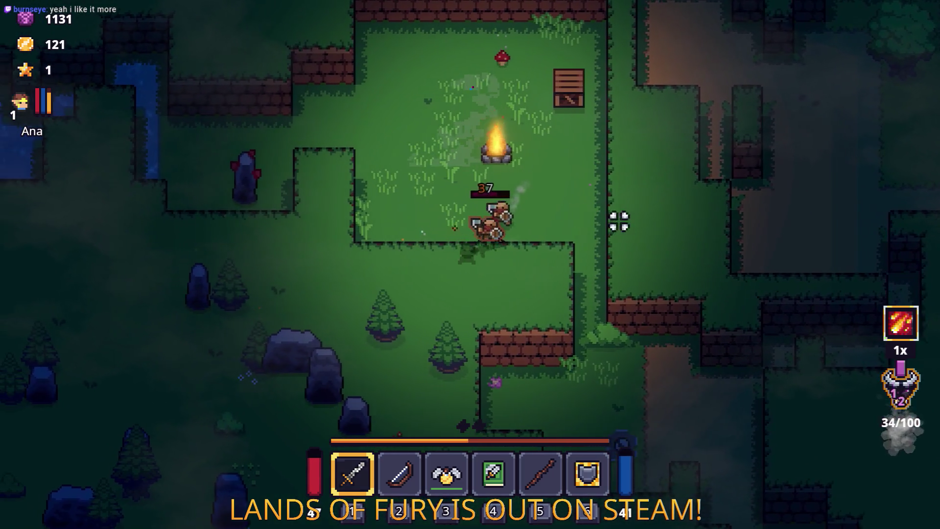
{"action": "key", "text": "w"}
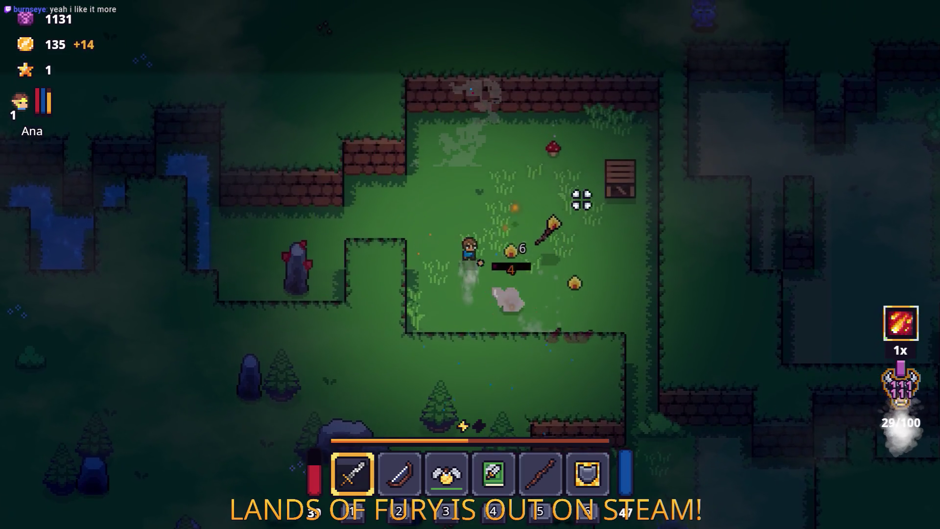
{"action": "key", "text": "w"}
{"action": "left_click", "coordinate": [538, 196]}
{"action": "key", "text": "d"}
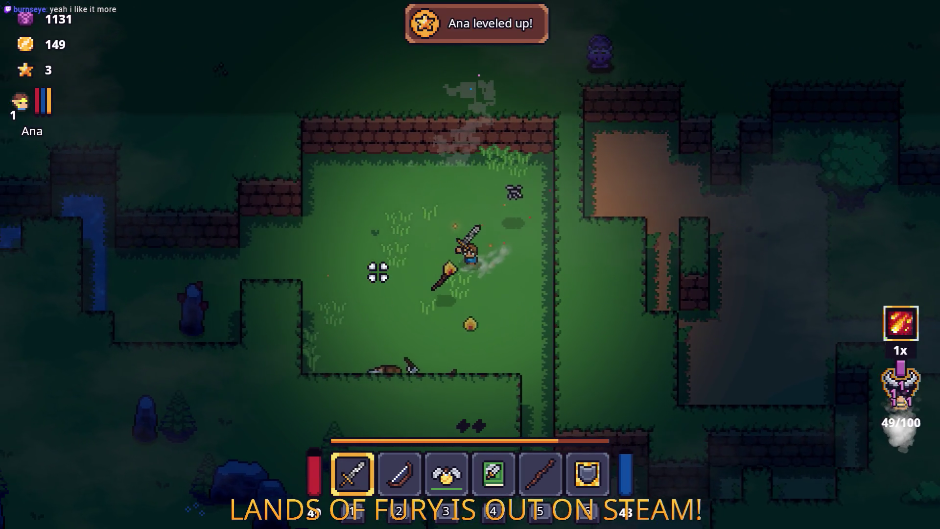
Cross the clearing past the burning stick and dropped materials, then head south.
{"action": "key", "text": "a"}
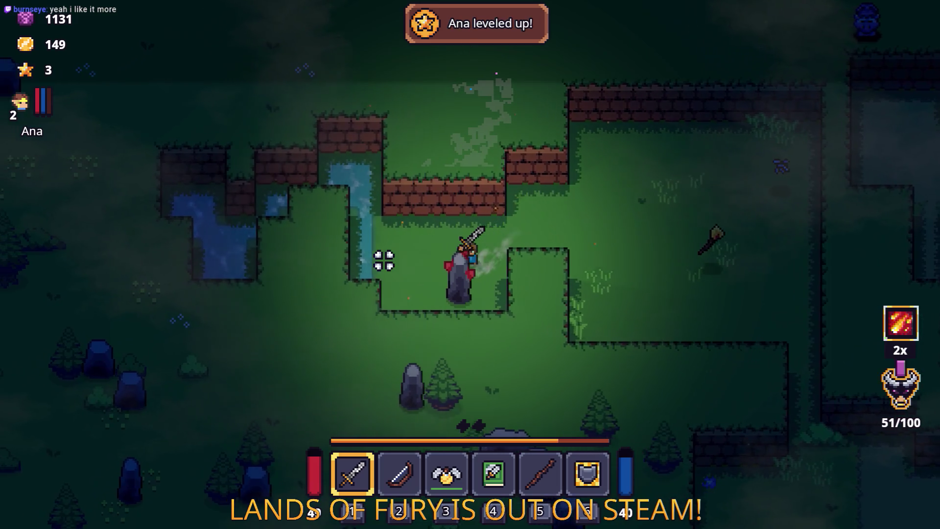
{"action": "key", "text": "d"}
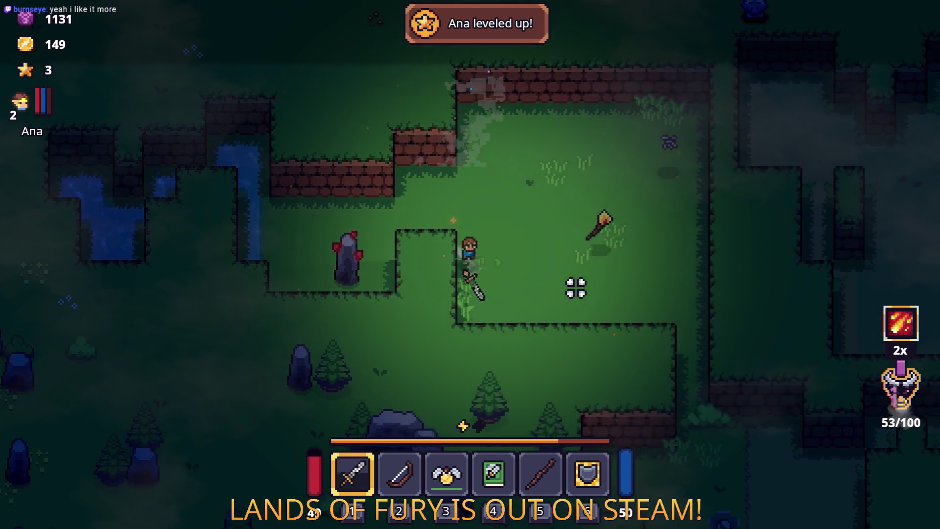
{"action": "key", "text": "d"}
{"action": "left_click", "coordinate": [485, 153]}
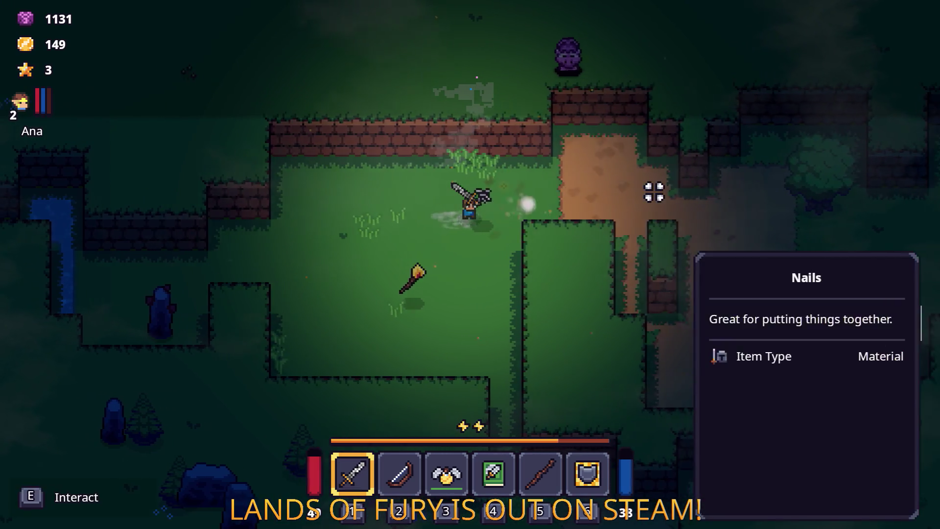
{"action": "key", "text": "d"}
{"action": "left_click", "coordinate": [613, 150]}
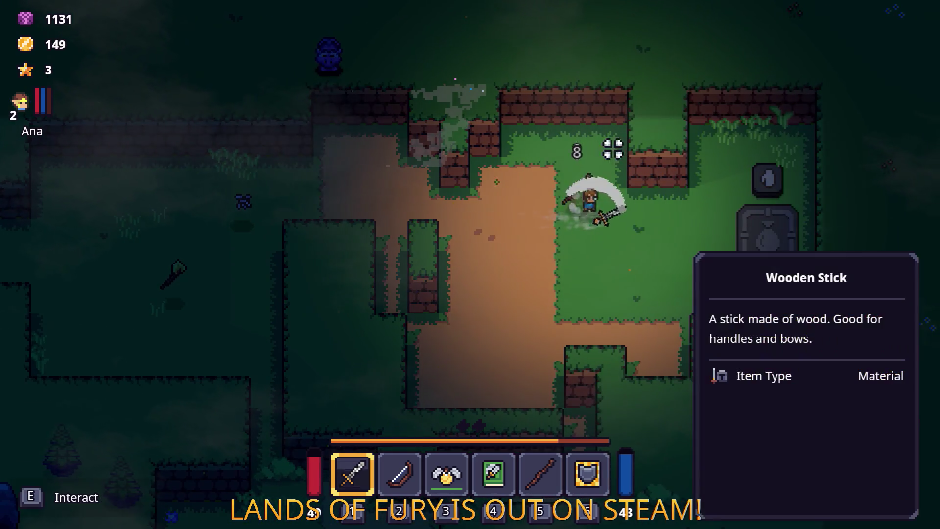
{"action": "key", "text": "s"}
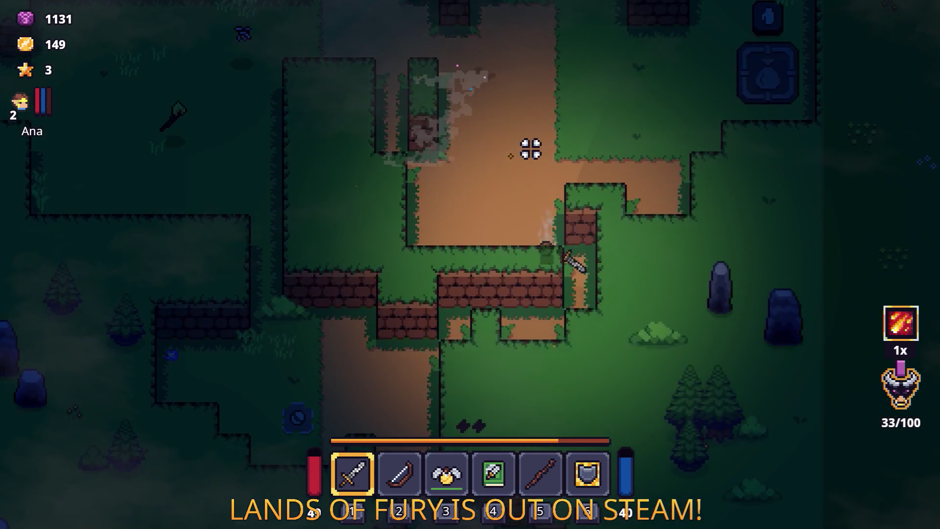
{"action": "key", "text": "s"}
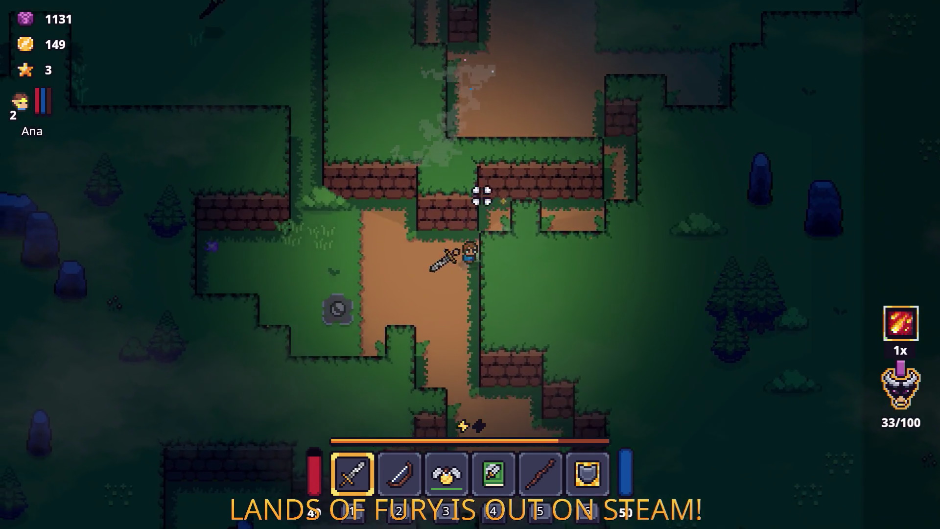
Walk south-west along the path toward the pond.
{"action": "key", "text": "d"}
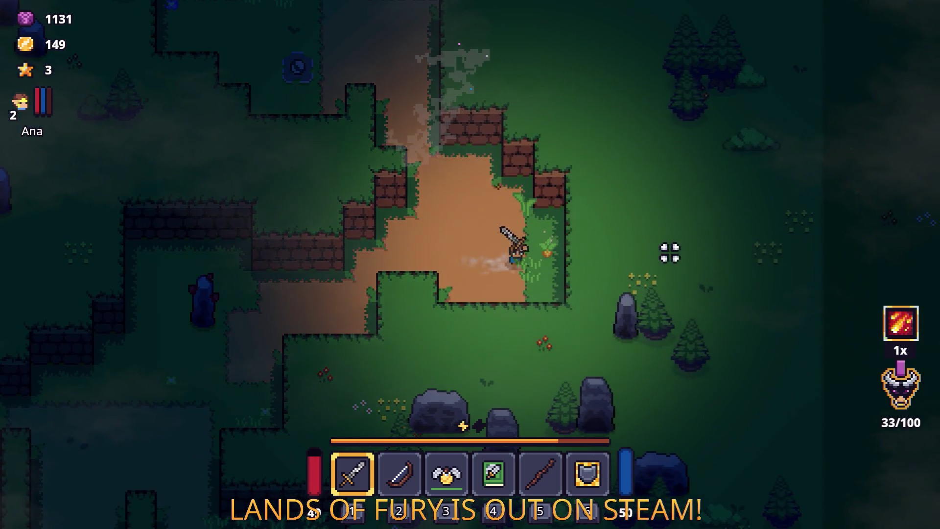
{"action": "key", "text": "a"}
{"action": "key", "text": "s"}
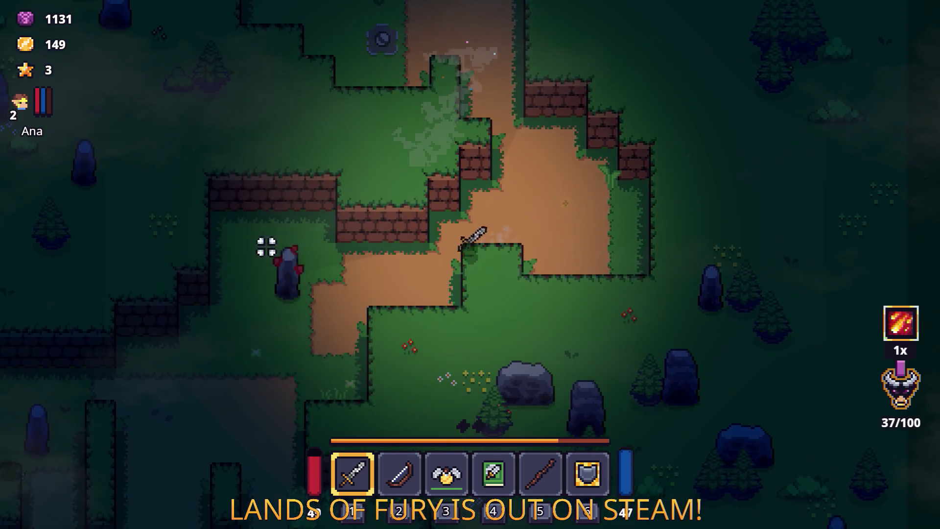
{"action": "key", "text": "a"}
{"action": "key", "text": "s"}
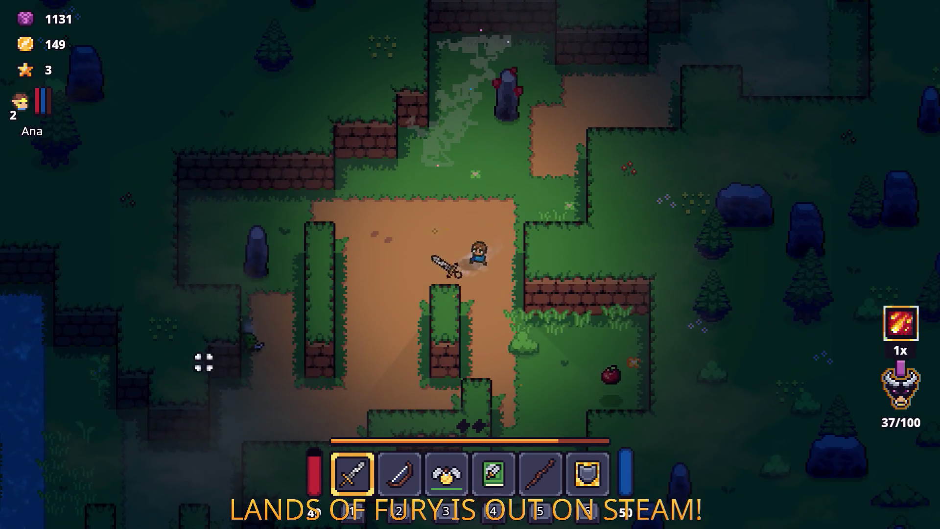
{"action": "key", "text": "a"}
{"action": "key", "text": "s"}
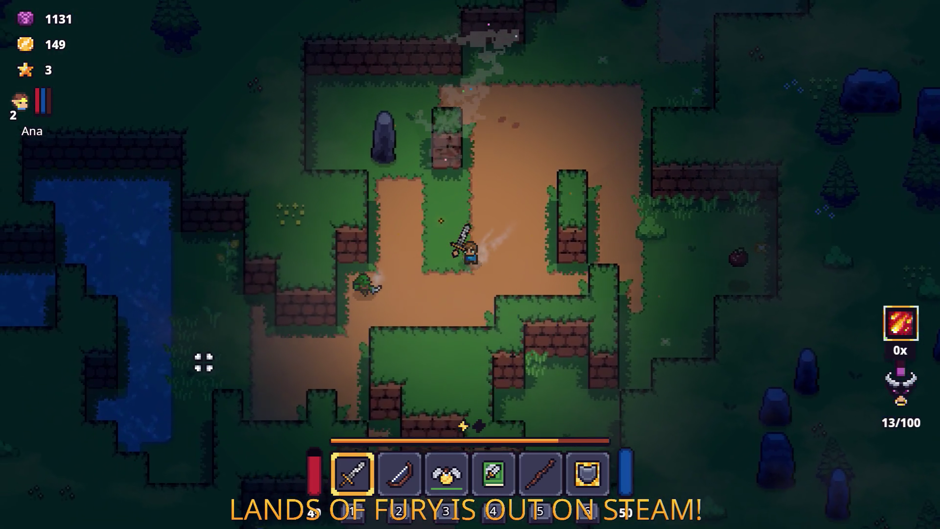
{"action": "key", "text": "a"}
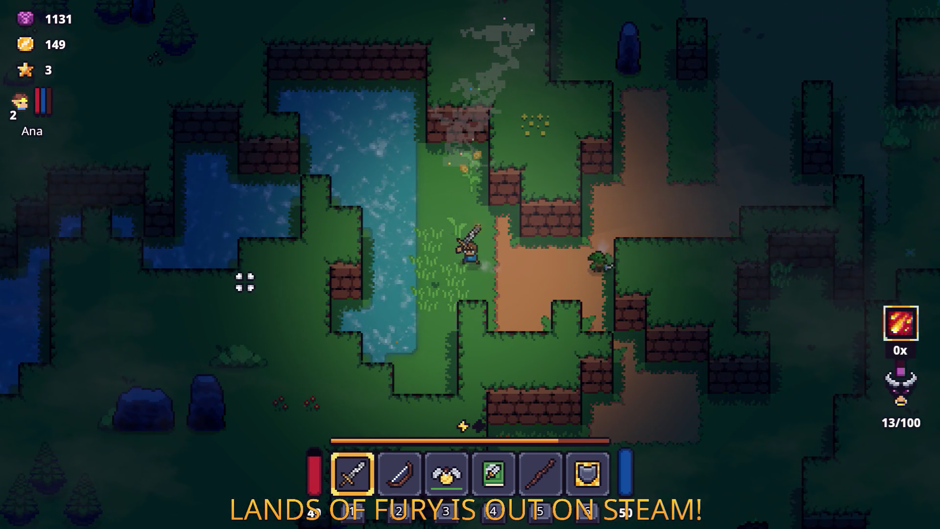
{"action": "key", "text": "w"}
{"action": "key", "text": "w"}
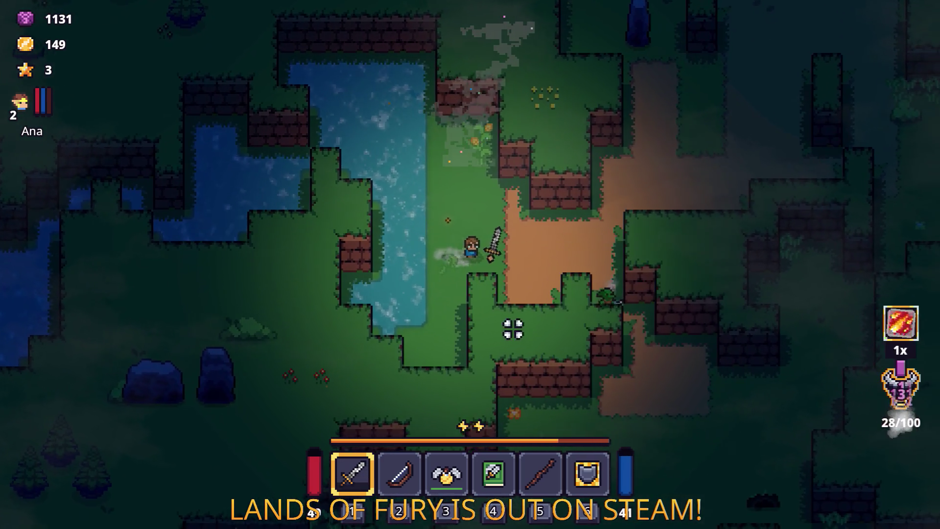
Kill the goblin and cross the pond heading south-west.
{"action": "left_click", "coordinate": [468, 259]}
{"action": "left_click", "coordinate": [567, 297]}
{"action": "key", "text": "a"}
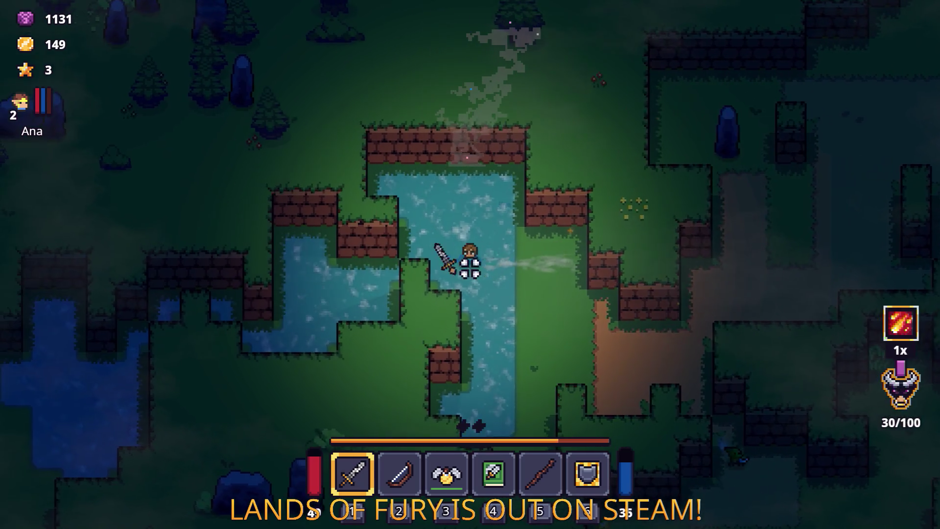
{"action": "key", "text": "a"}
{"action": "key", "text": "s"}
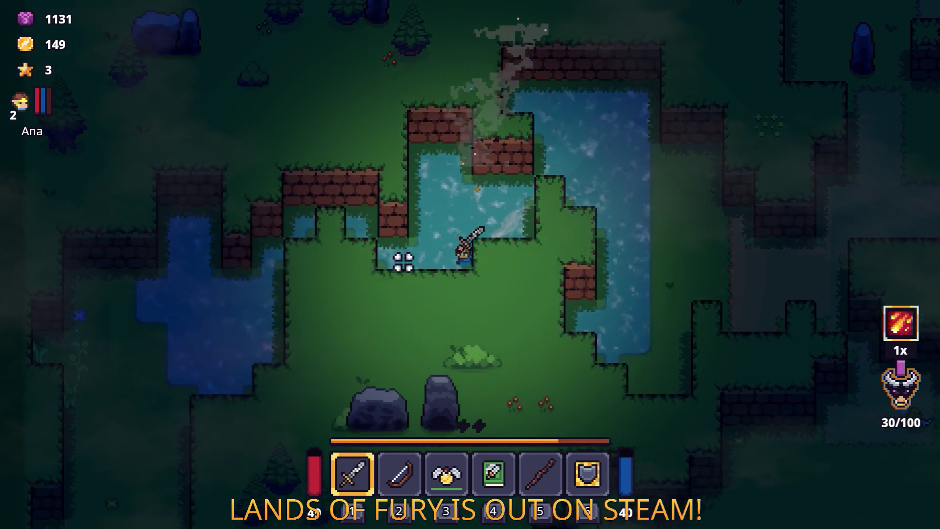
{"action": "key", "text": "a"}
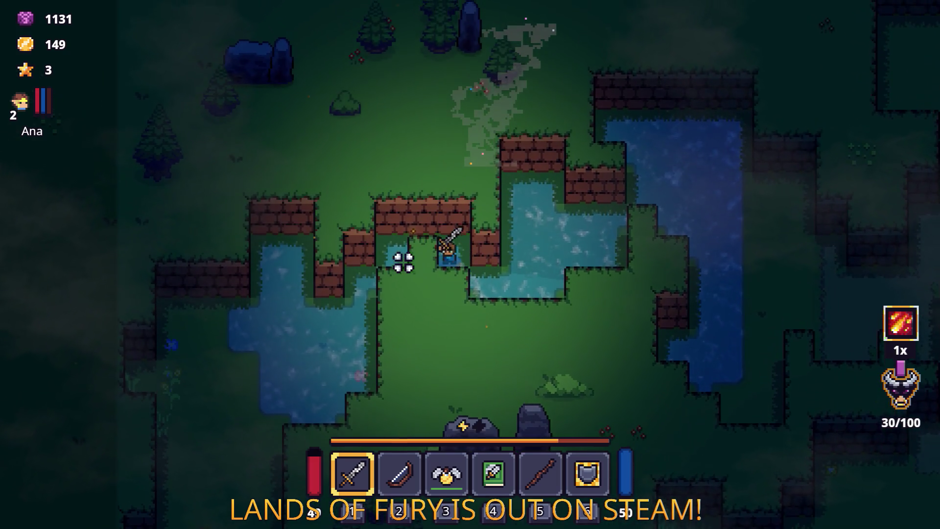
{"action": "key", "text": "a"}
{"action": "key", "text": "s"}
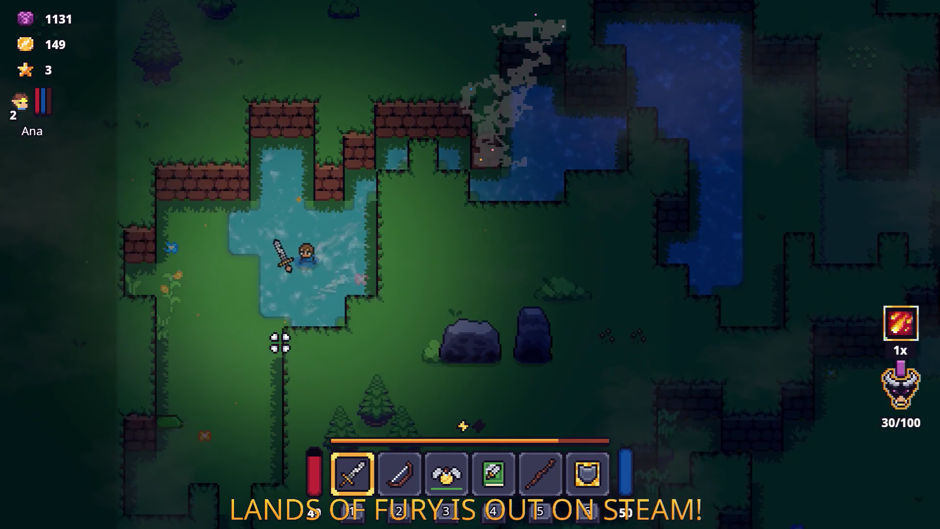
Head south to hit an enemy, dash east along the ledge, and reposition.
{"action": "key", "text": "s"}
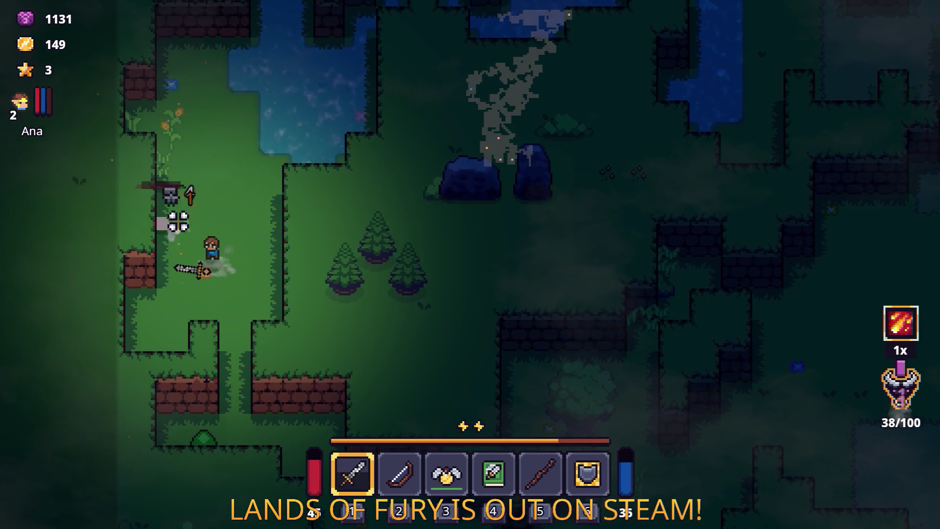
{"action": "key", "text": "s"}
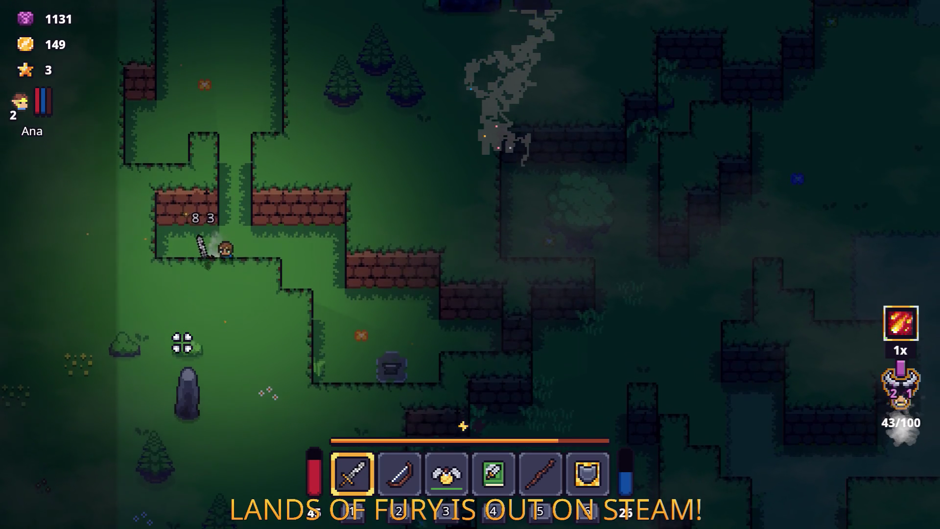
{"action": "key", "text": "d"}
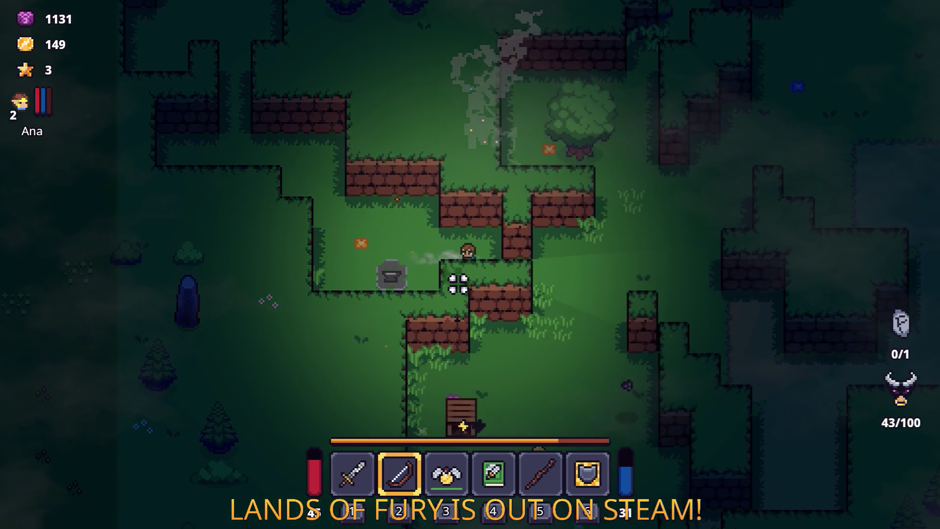
{"action": "key", "text": "s"}
{"action": "key", "text": "1"}
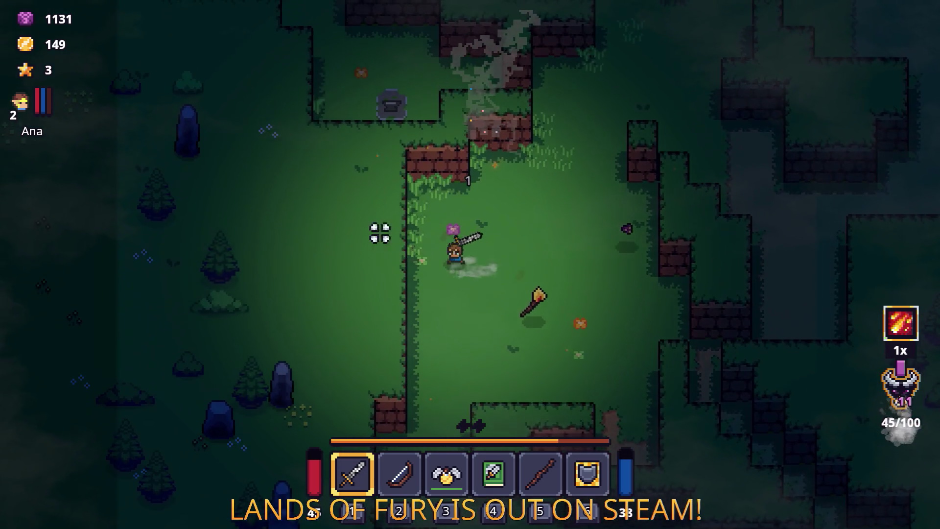
{"action": "key", "text": "w"}
{"action": "key", "text": "a"}
{"action": "key", "text": "d"}
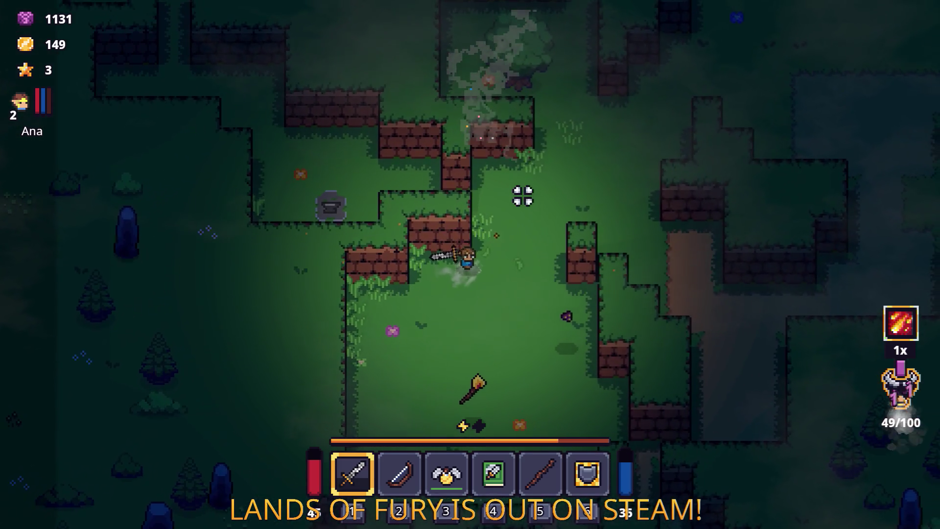
{"action": "key", "text": "w"}
Push north-east, attacking and dashing to finish off the nearby enemies.
{"action": "left_click", "coordinate": [392, 188]}
{"action": "key", "text": "w"}
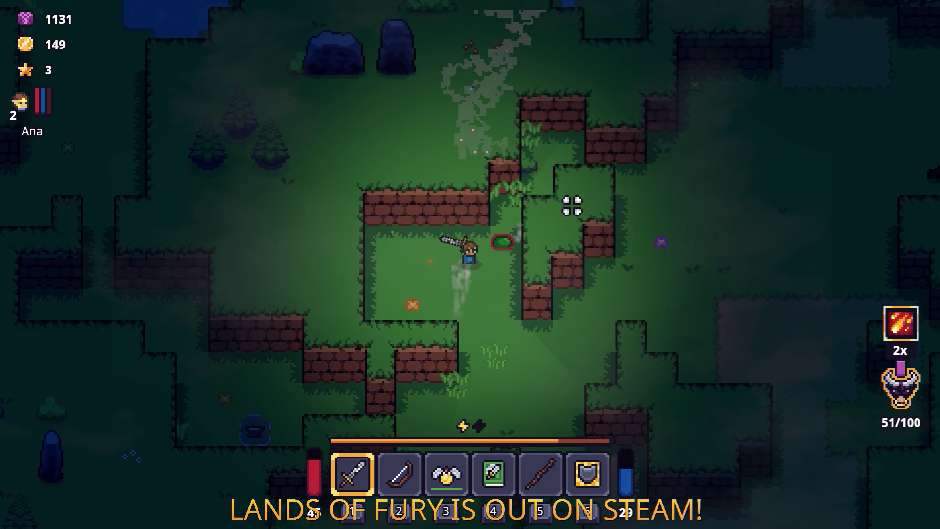
{"action": "key", "text": "d"}
{"action": "key", "text": "w"}
{"action": "left_click", "coordinate": [386, 229]}
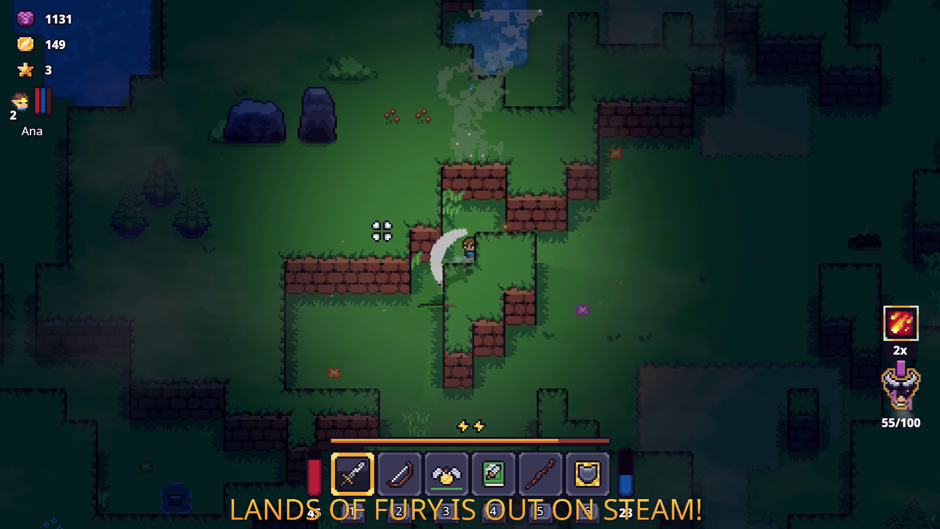
{"action": "key", "text": "d"}
{"action": "key", "text": "space"}
{"action": "key", "text": "d"}
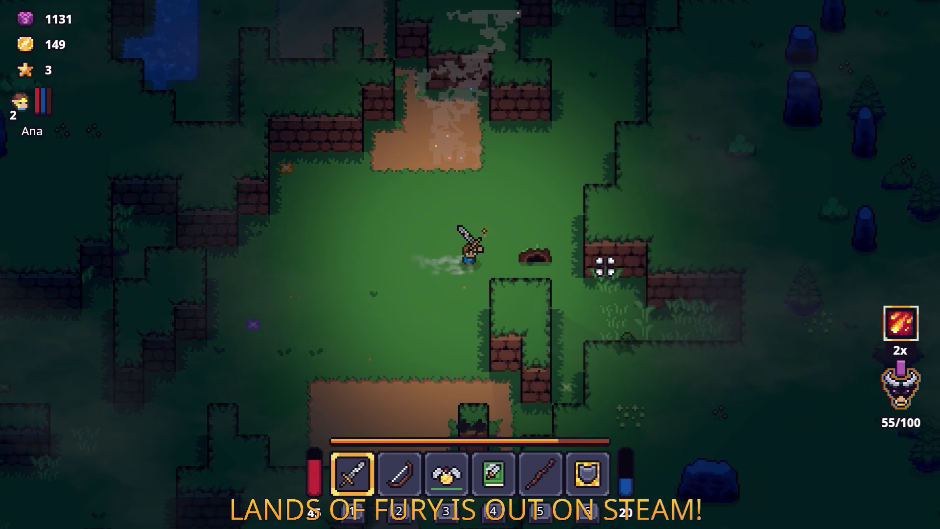
{"action": "key", "text": "w"}
{"action": "key", "text": "d"}
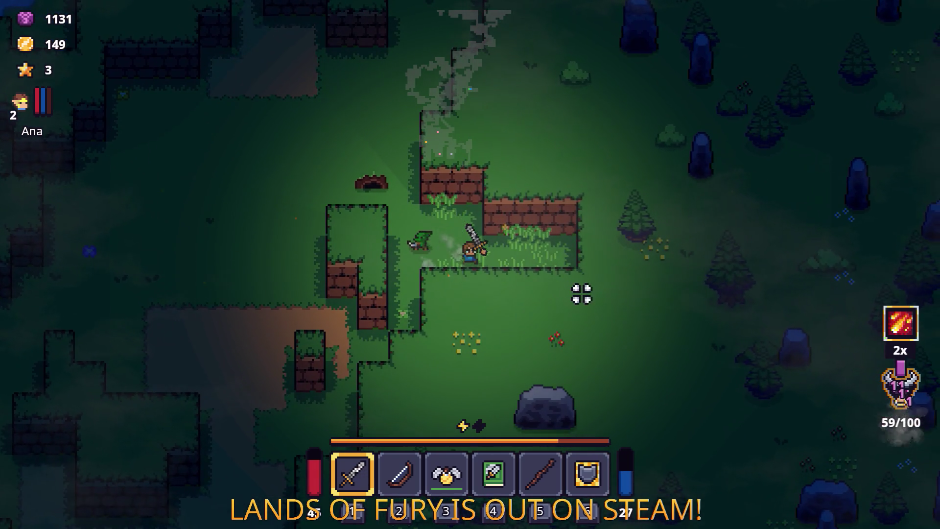
{"action": "left_click", "coordinate": [621, 240]}
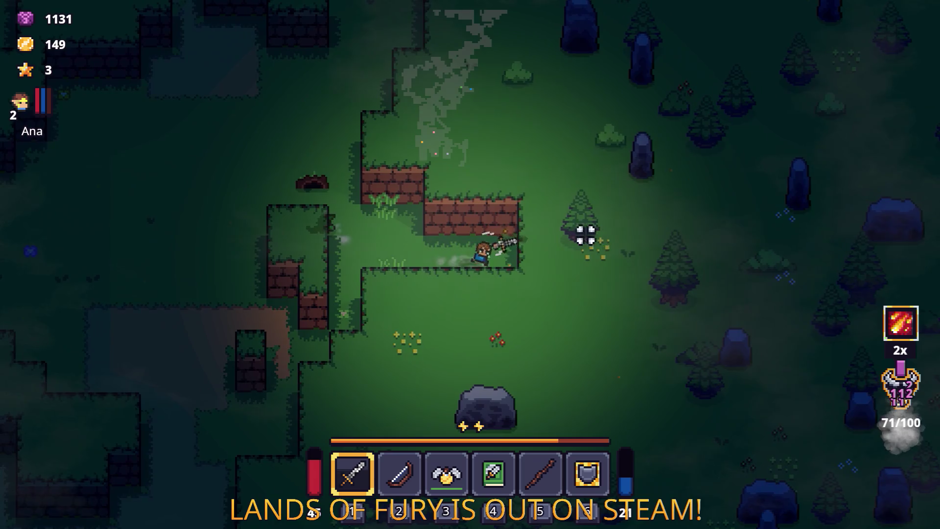
Walk up-left, then pause and quit the game to end the playtest.
{"action": "key", "text": "a"}
{"action": "key", "text": "w"}
{"action": "key", "text": "w"}
{"action": "key", "text": "a"}
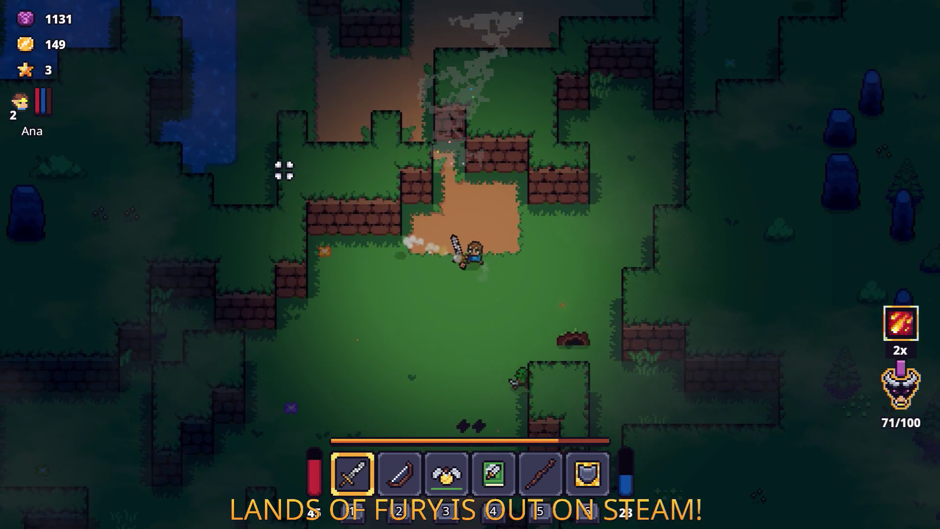
{"action": "key", "text": "w"}
{"action": "key", "text": "a"}
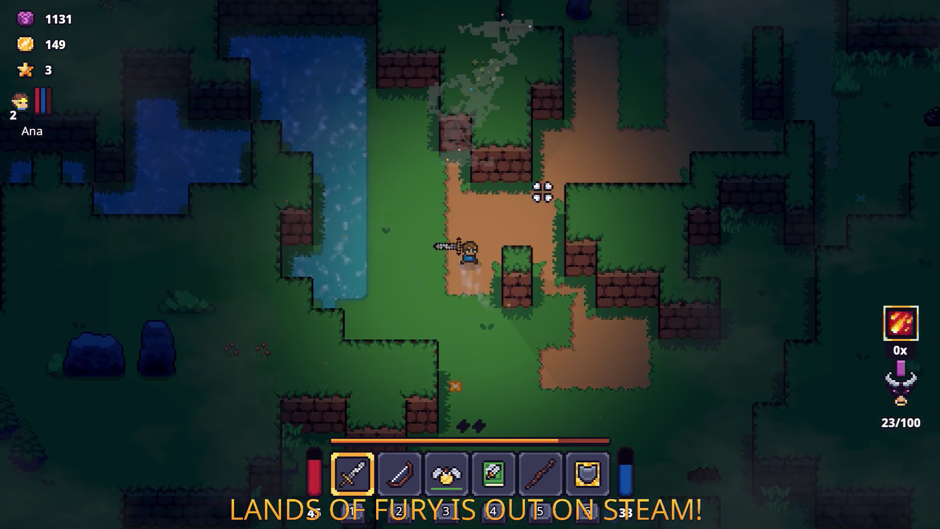
{"action": "key", "text": "Escape"}
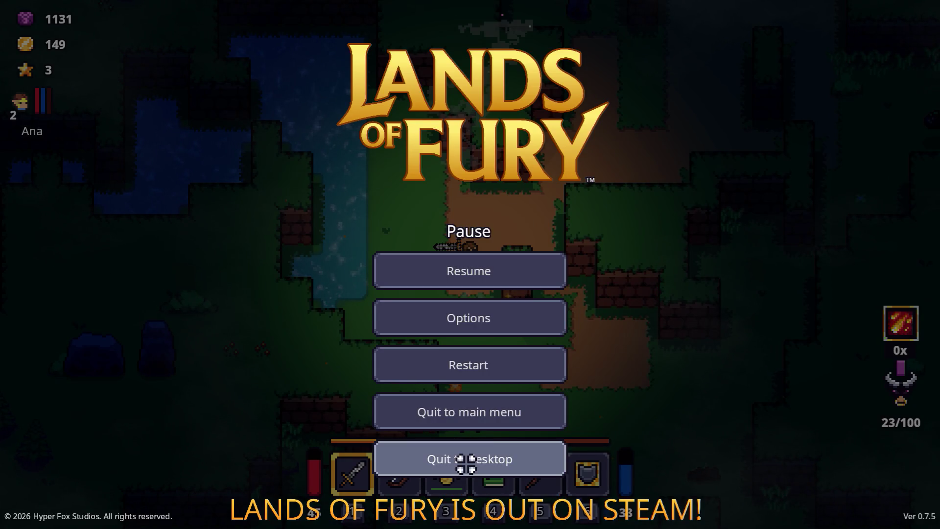
{"action": "left_click", "coordinate": [466, 460]}
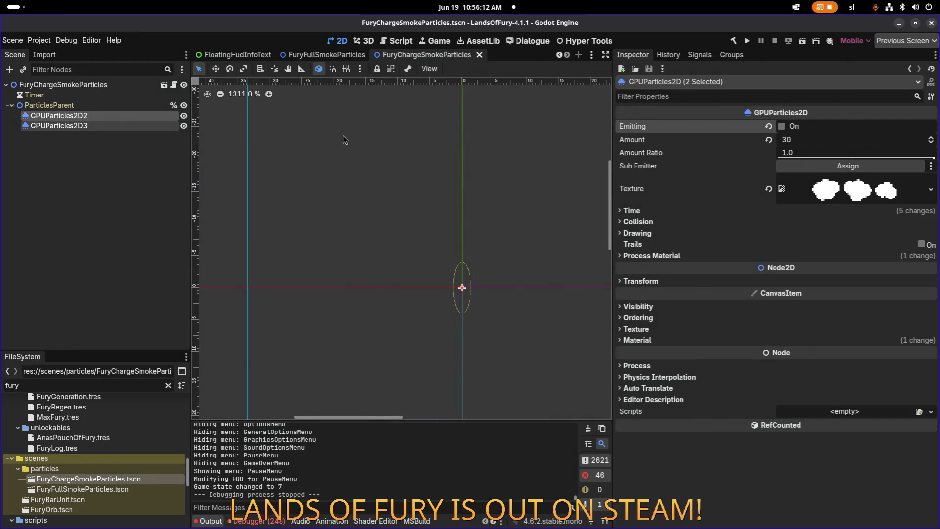
In FuryFullSmokeParticles, select both GPUParticles2D emitters and preview a one-shot smoke burst.
{"action": "left_click", "coordinate": [327, 55]}
{"action": "left_click", "coordinate": [87, 117]}
{"action": "left_click", "coordinate": [103, 126], "text": "shift"}
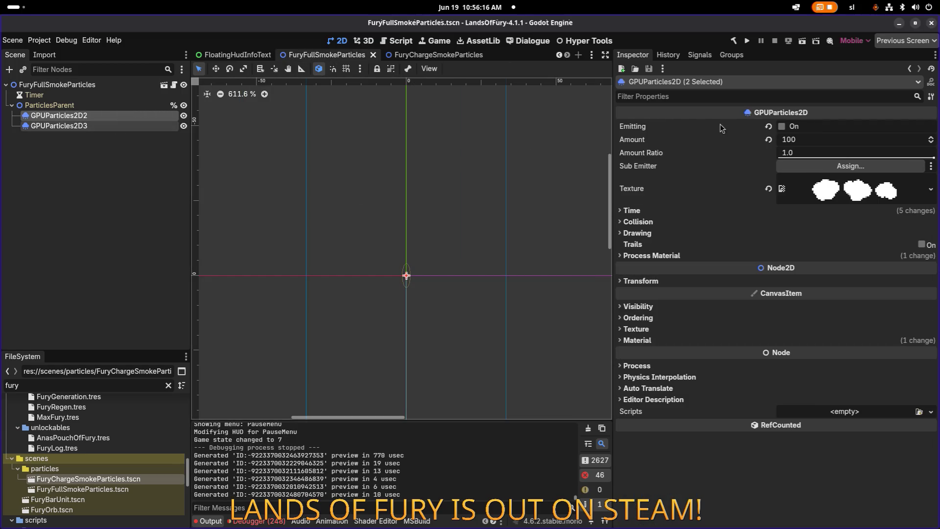
{"action": "left_click", "coordinate": [786, 129]}
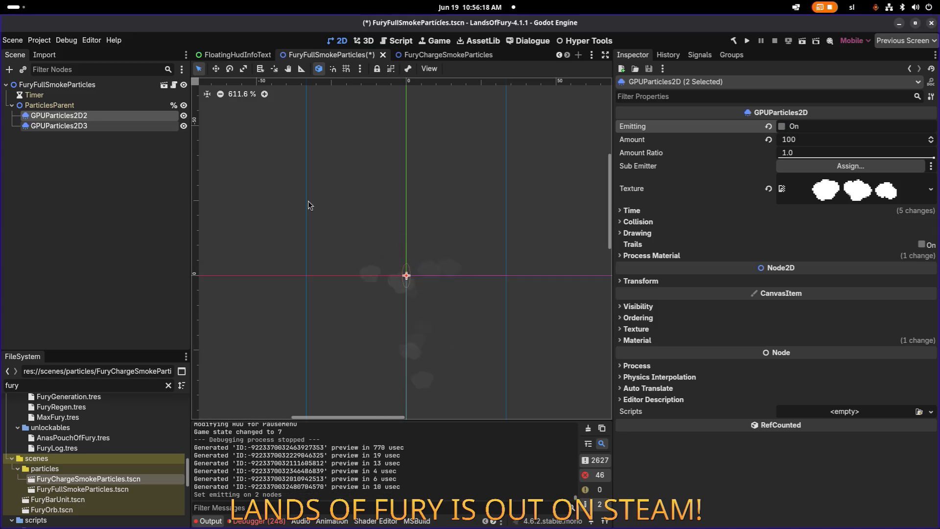
Reset GPUParticles2D3's purple Modulate to white, save the scene, then select GPUParticles2D2.
{"action": "left_click", "coordinate": [122, 127]}
{"action": "scroll", "coordinate": [706, 319], "scroll_direction": "down", "scroll_amount": 10}
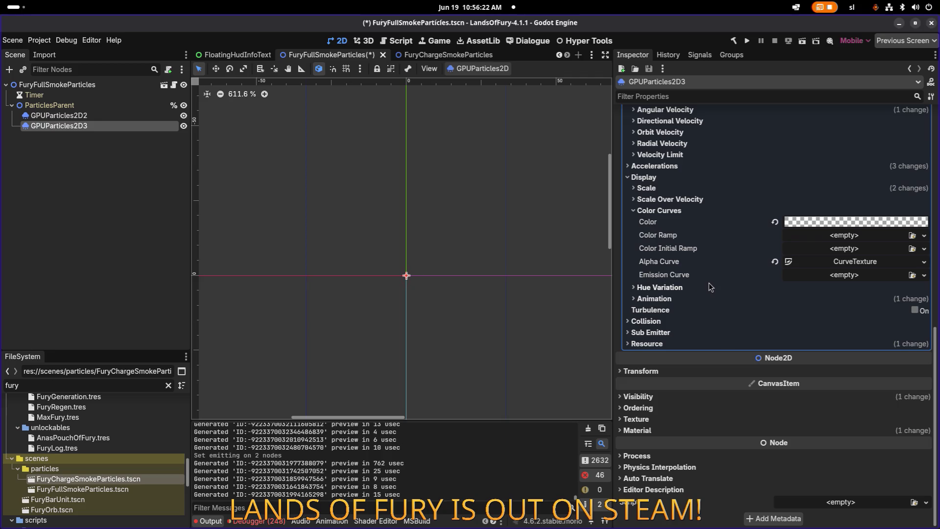
{"action": "scroll", "coordinate": [703, 283], "scroll_direction": "up", "scroll_amount": 10}
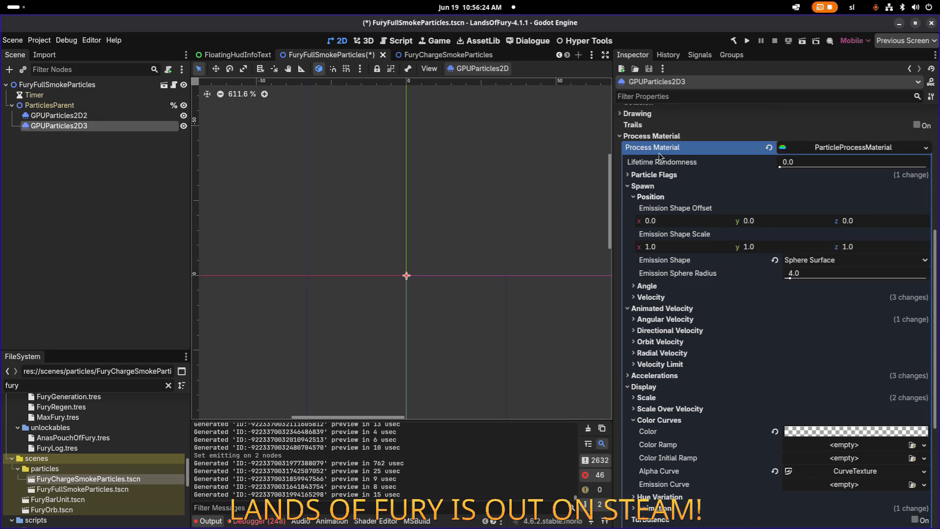
{"action": "left_click", "coordinate": [638, 271]}
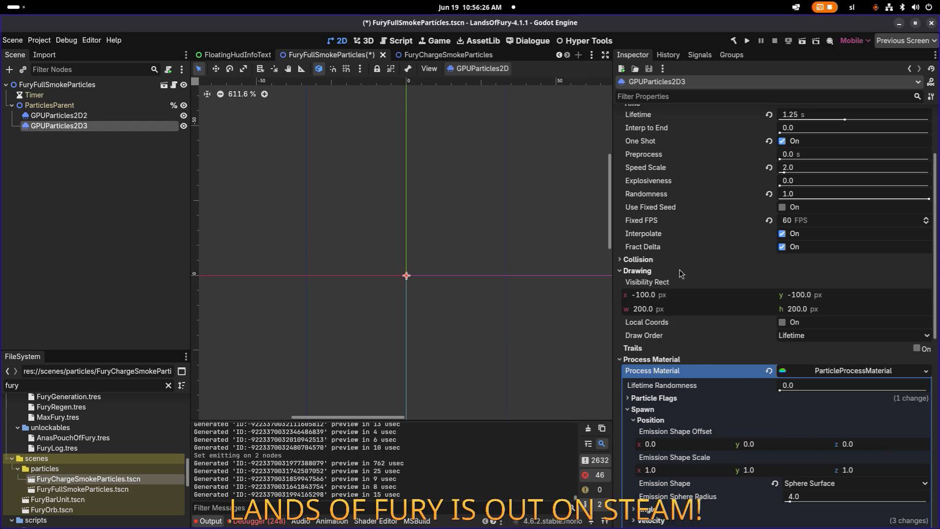
{"action": "left_click", "coordinate": [681, 271]}
{"action": "scroll", "coordinate": [779, 318], "scroll_direction": "down", "scroll_amount": 10}
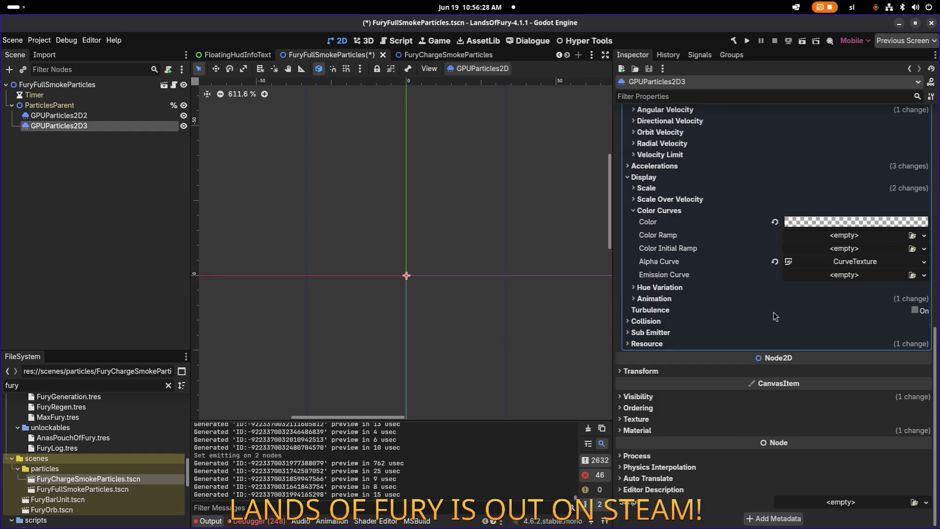
{"action": "left_click", "coordinate": [692, 396]}
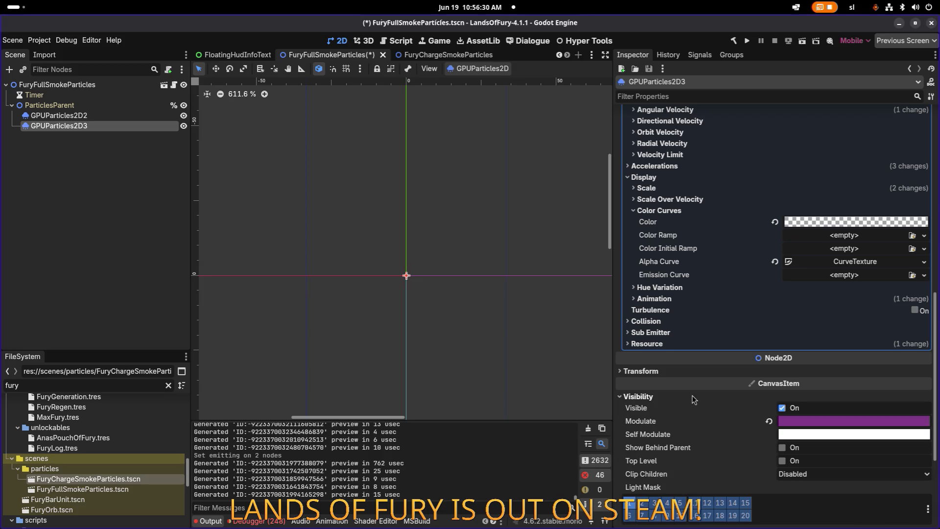
{"action": "left_click", "coordinate": [769, 421]}
{"action": "key", "text": "ctrl+s"}
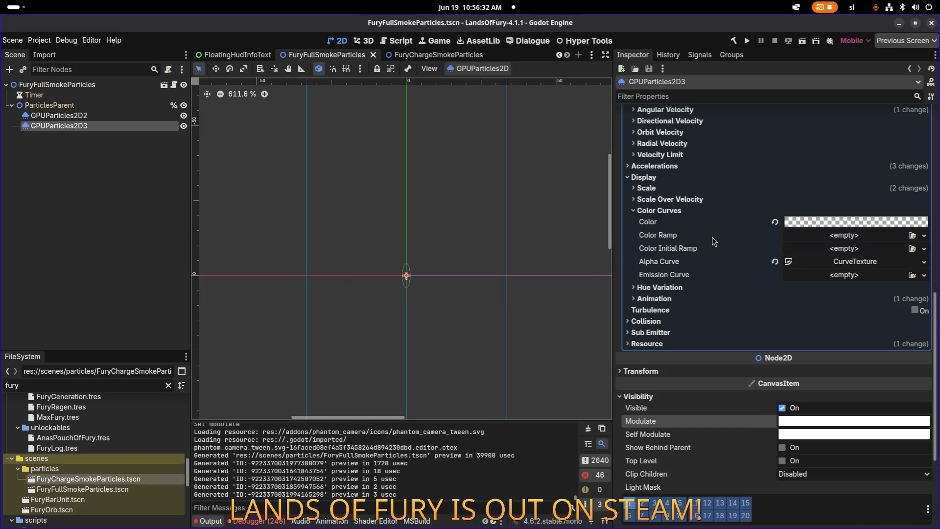
{"action": "left_click", "coordinate": [95, 115]}
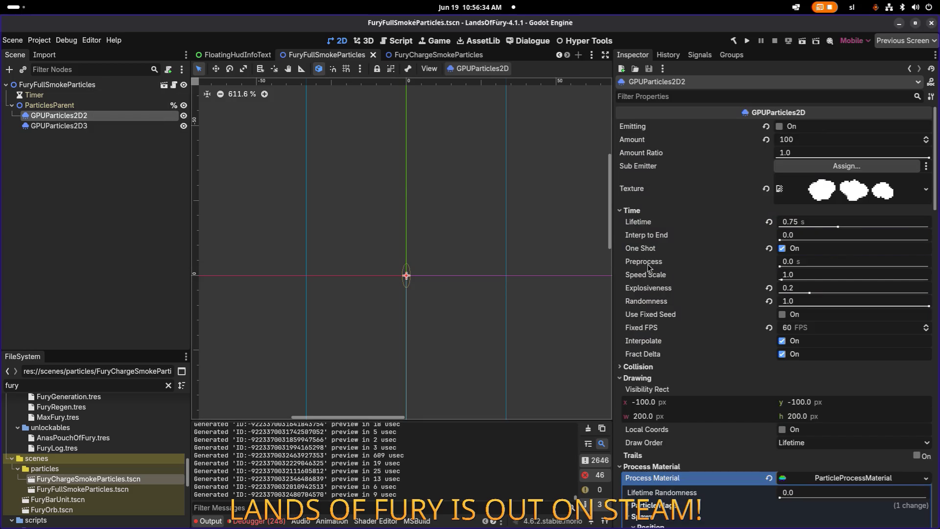
{"action": "scroll", "coordinate": [779, 315], "scroll_direction": "down", "scroll_amount": 10}
Lower GPUParticles2D2's alpha curve peak to about 0.25.
{"action": "left_click", "coordinate": [835, 360]}
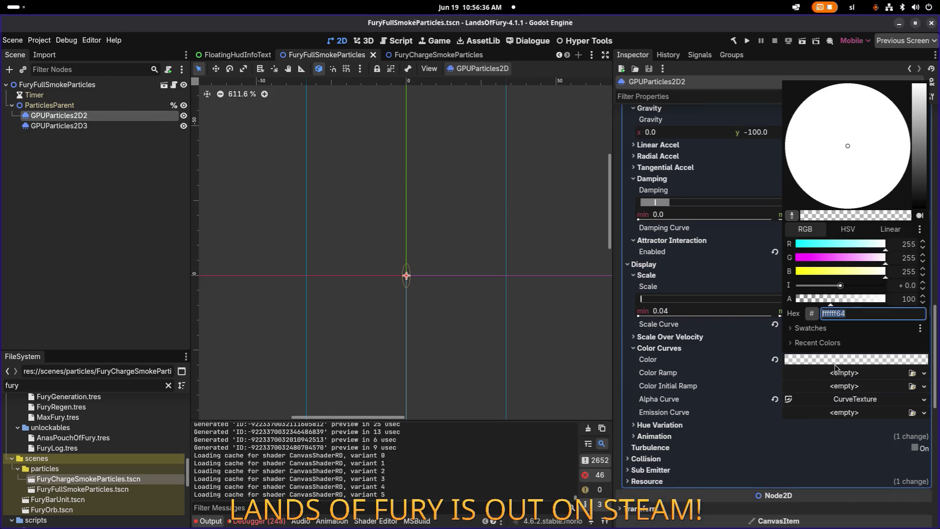
{"action": "left_click", "coordinate": [835, 367]}
{"action": "left_click", "coordinate": [854, 401]}
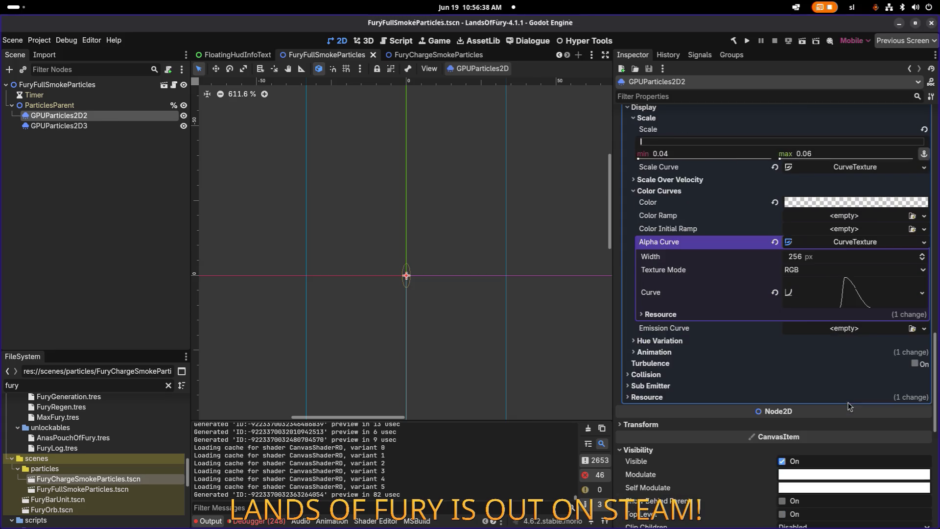
{"action": "left_click", "coordinate": [851, 309]}
{"action": "mouse_move", "coordinate": [692, 341]}
{"action": "left_mouse_down"}
{"action": "mouse_move", "coordinate": [714, 387]}
{"action": "mouse_move", "coordinate": [716, 424]}
{"action": "left_mouse_up"}
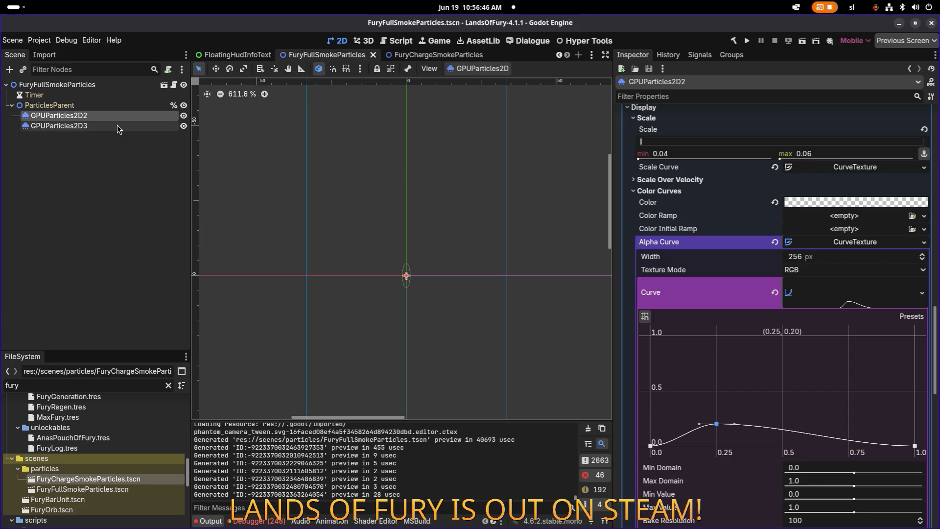
Pull GPUParticles2D3's alpha curve peak down to about 0.2.
{"action": "double_click", "coordinate": [120, 126]}
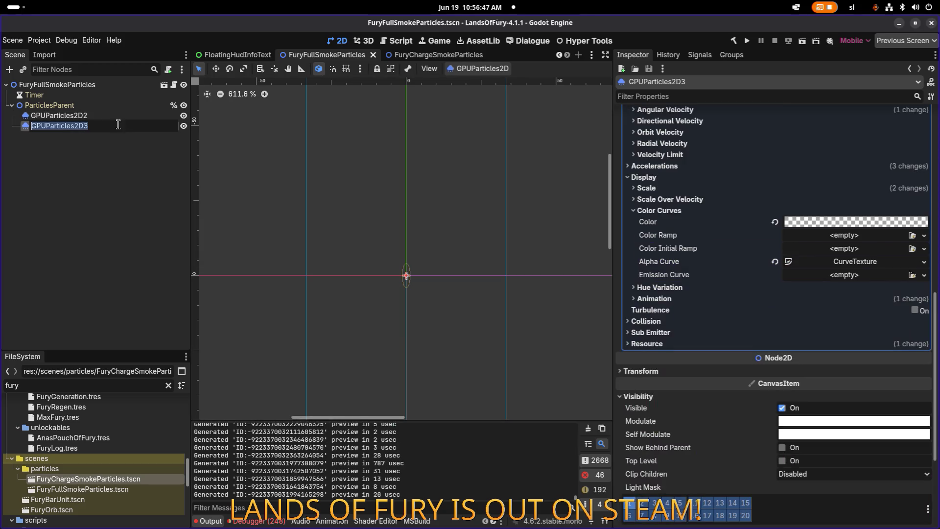
{"action": "key", "text": "Return"}
{"action": "left_click", "coordinate": [856, 263]}
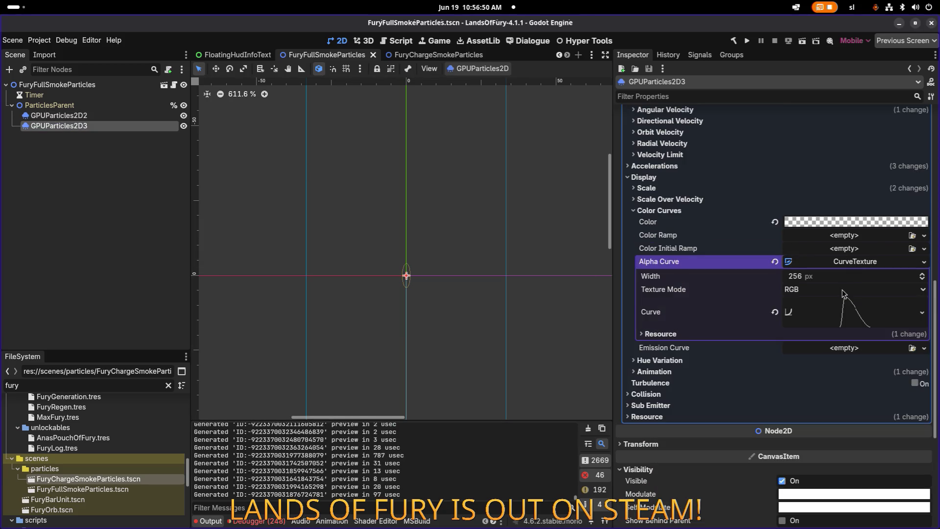
{"action": "left_click", "coordinate": [857, 314]}
{"action": "mouse_move", "coordinate": [689, 356]}
{"action": "left_mouse_down"}
{"action": "mouse_move", "coordinate": [728, 451]}
{"action": "mouse_move", "coordinate": [716, 444]}
{"action": "left_mouse_up"}
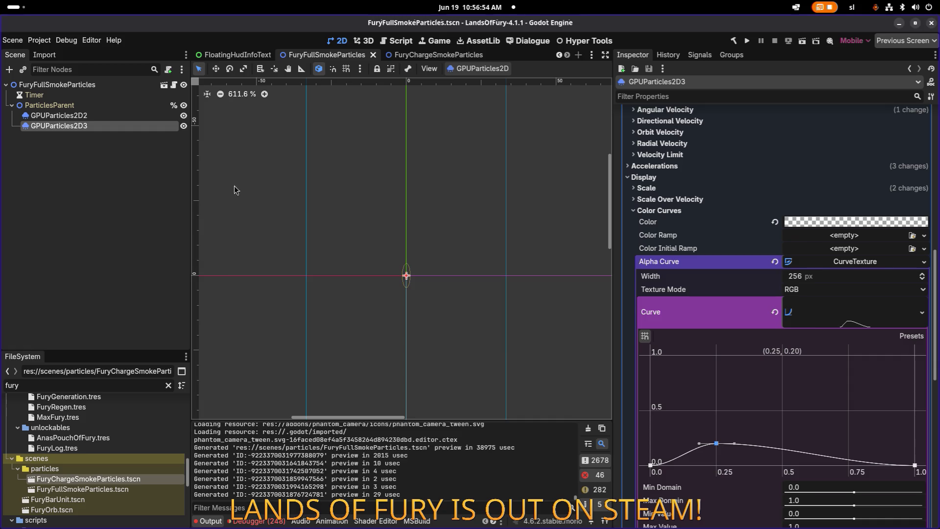
Review each node's curve in the Scene dock, ending on ParticlesParent.
{"action": "left_click", "coordinate": [115, 85]}
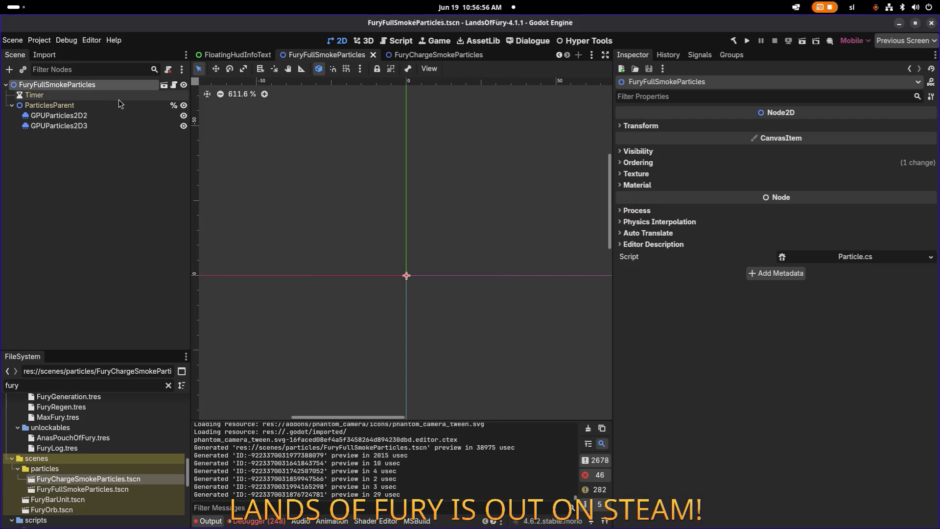
{"action": "left_click", "coordinate": [111, 116]}
{"action": "left_click", "coordinate": [117, 95]}
{"action": "left_click", "coordinate": [118, 87]}
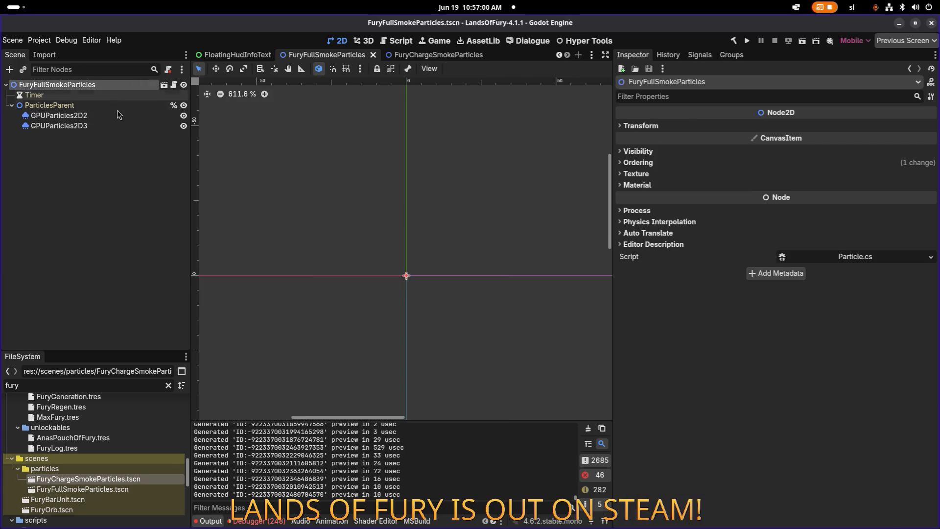
{"action": "left_click", "coordinate": [115, 126]}
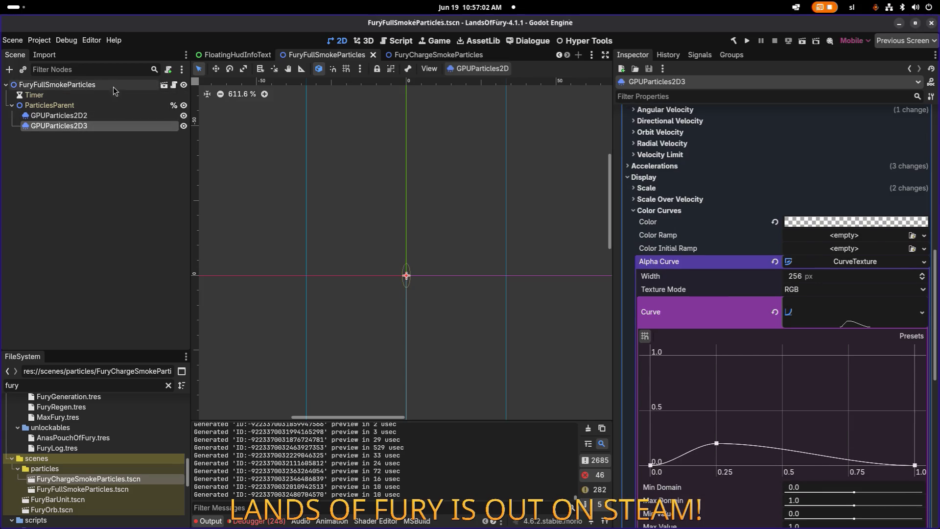
{"action": "left_click", "coordinate": [113, 87]}
{"action": "left_click", "coordinate": [113, 116]}
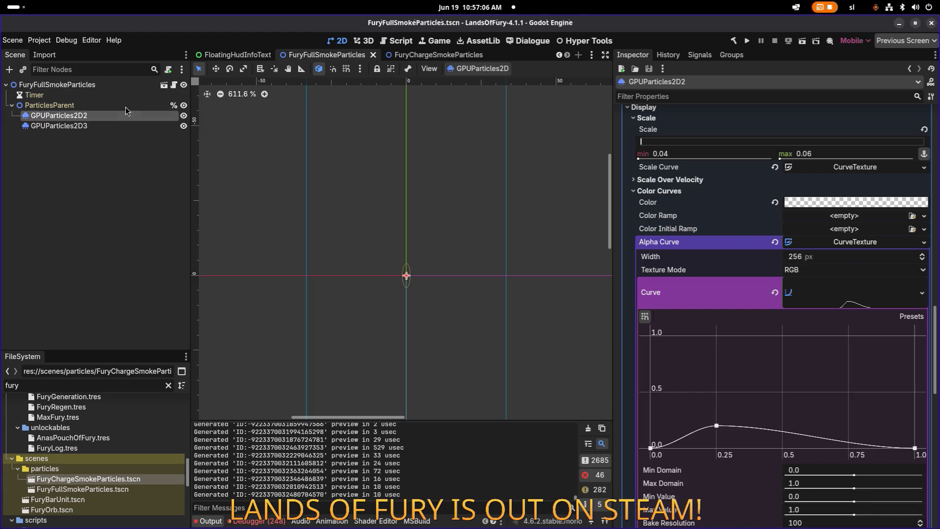
{"action": "left_click", "coordinate": [126, 108]}
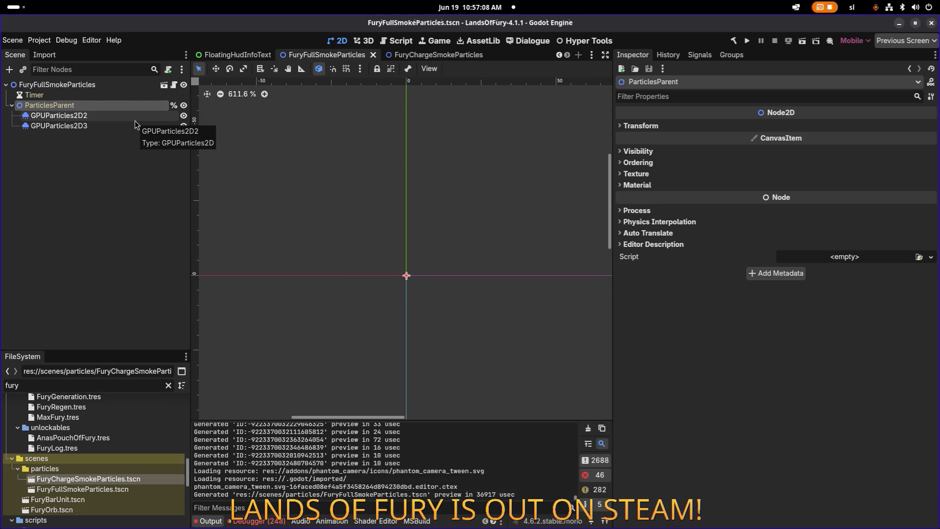
{"action": "key", "text": "alt+Tab"}
{"action": "key", "text": "alt+Tab"}
{"action": "key", "text": "alt+Tab"}
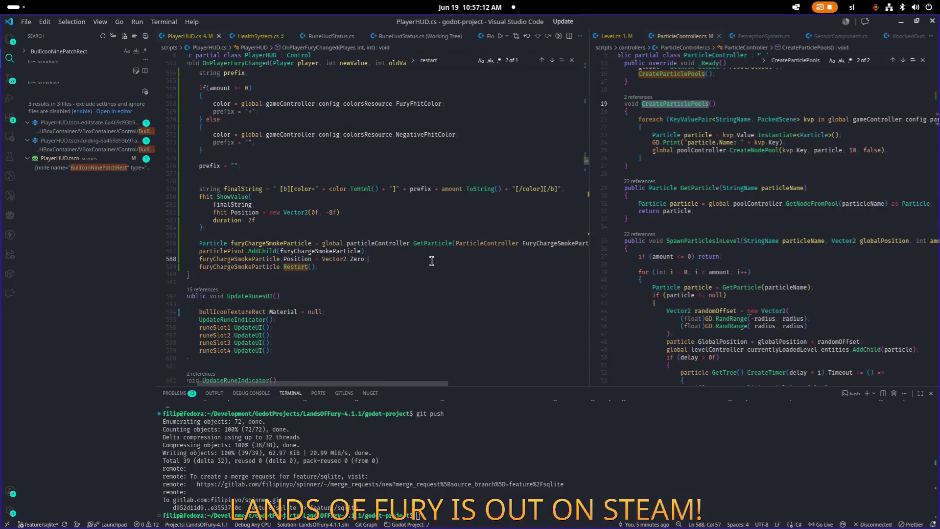
Leave the PlayerHUD code for YouTube Studio's Shorts list with the Lands of Fury clips' stats.
{"action": "key", "text": "ctrl+p"}
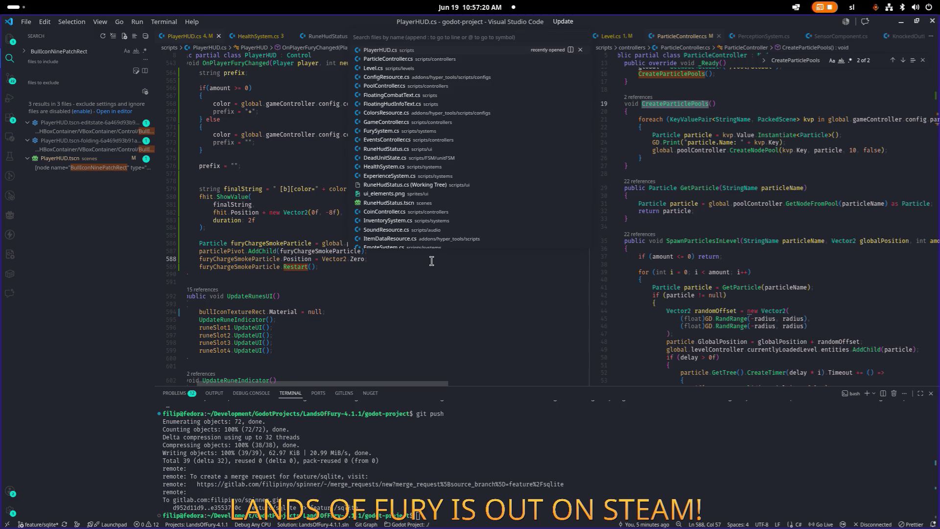
{"action": "key", "text": "Escape"}
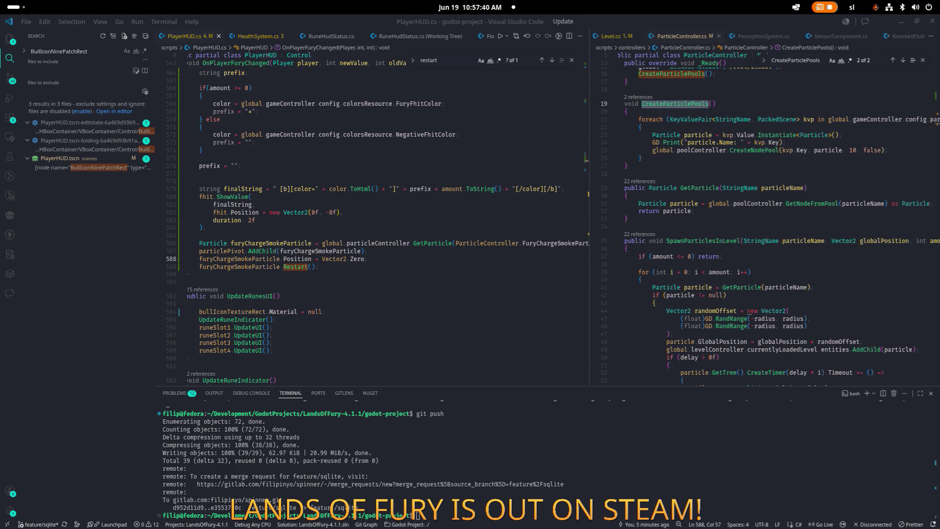
{"action": "key", "text": "alt+Tab"}
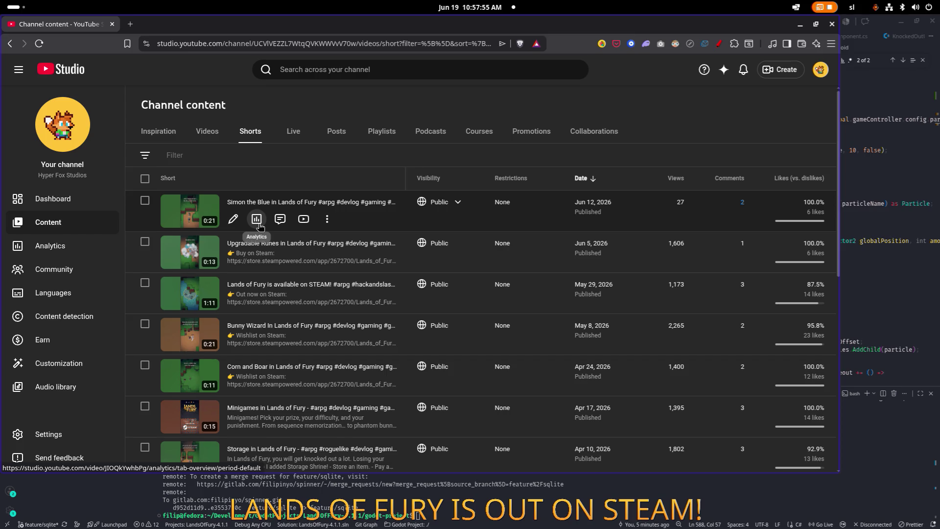
{"action": "mouse_move", "coordinate": [793, 228]}
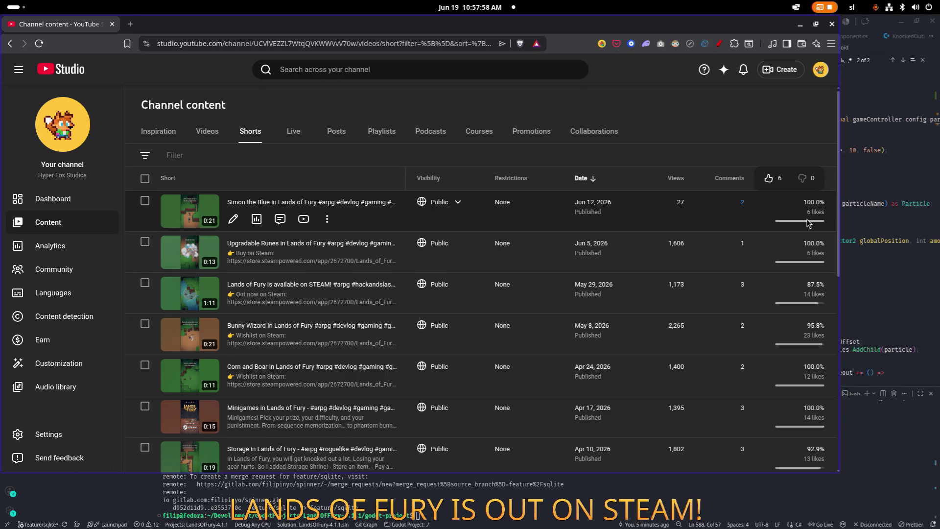
{"action": "left_click", "coordinate": [257, 219]}
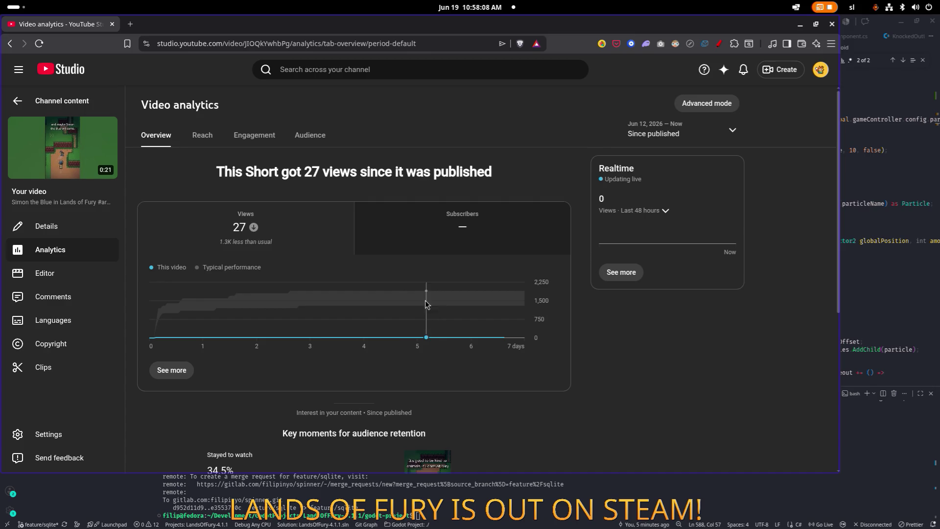
{"action": "mouse_move", "coordinate": [396, 291]}
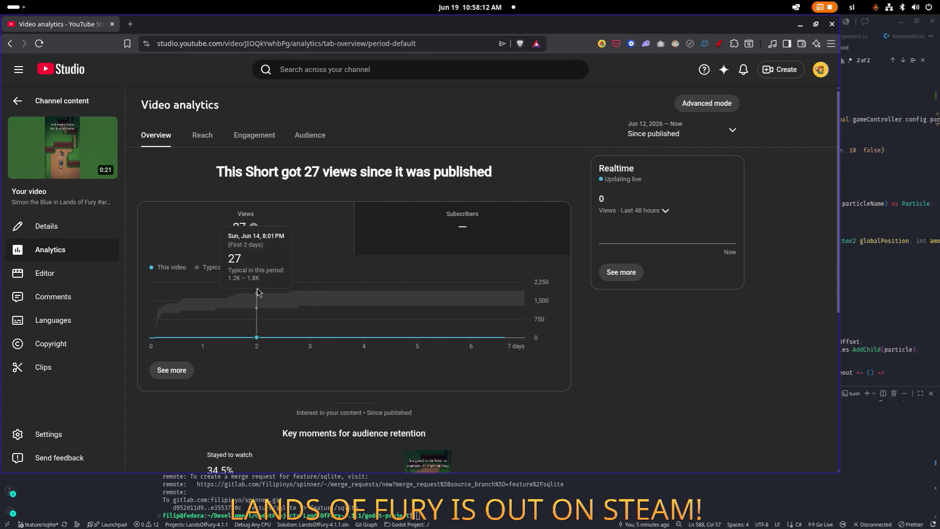
{"action": "mouse_move", "coordinate": [280, 308]}
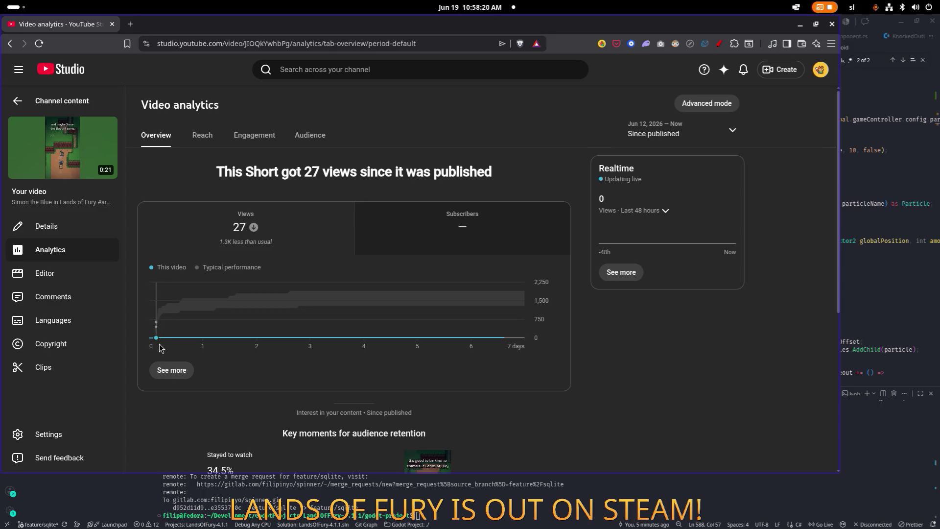
{"action": "mouse_move", "coordinate": [240, 340]}
{"action": "scroll", "coordinate": [451, 267], "scroll_direction": "down", "scroll_amount": 5}
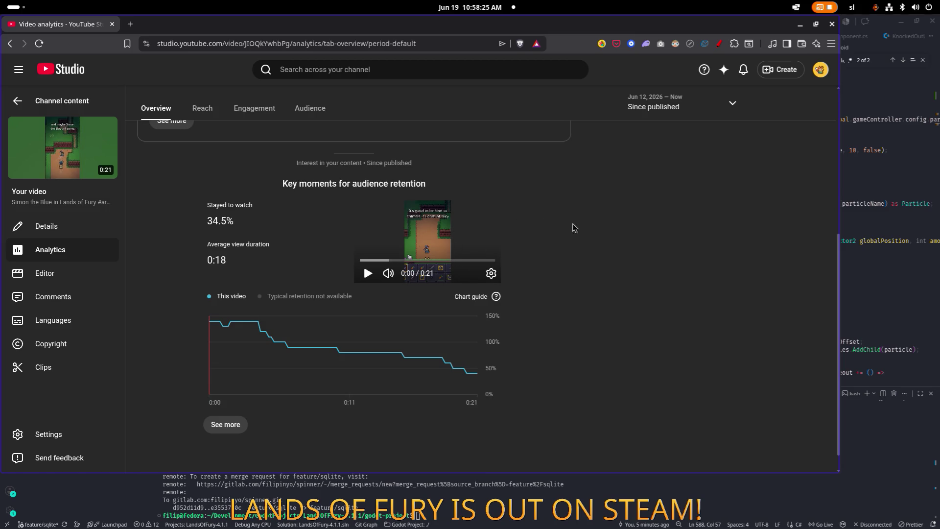
{"action": "key", "text": "alt+Left"}
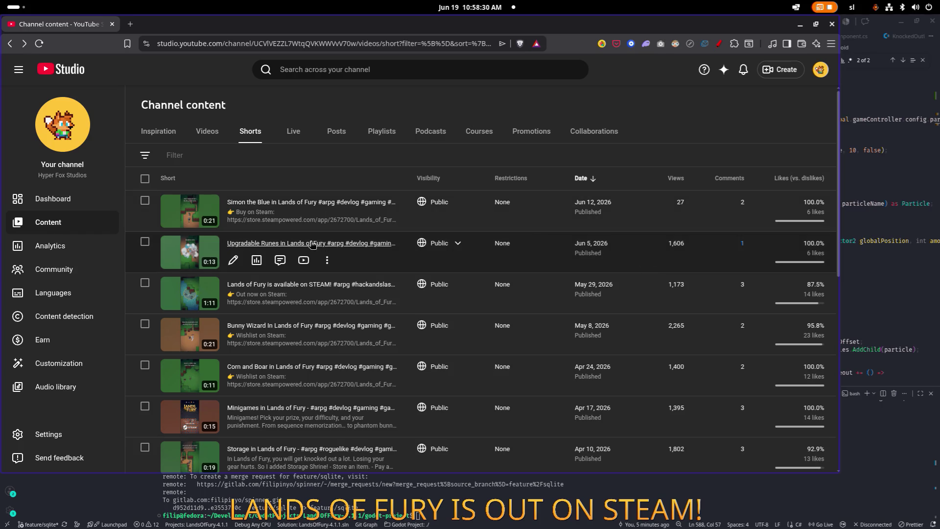
{"action": "left_click", "coordinate": [257, 260]}
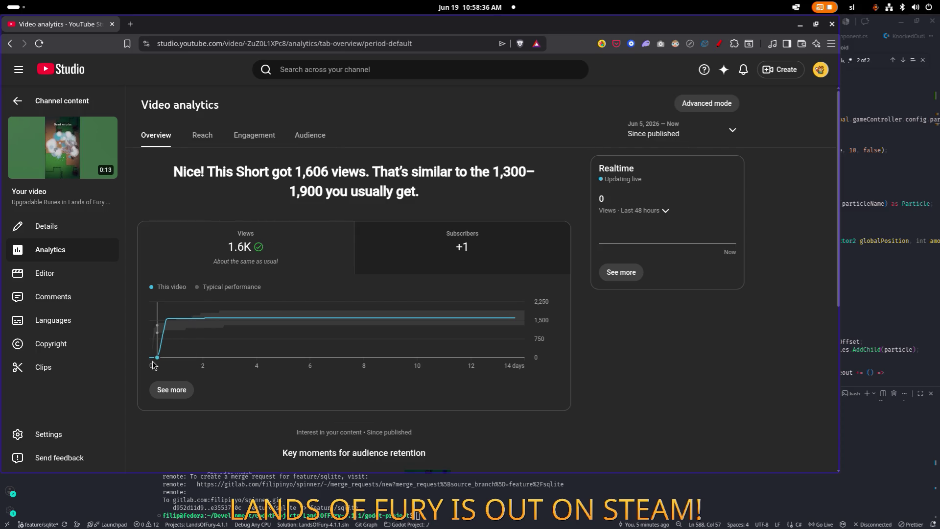
{"action": "mouse_move", "coordinate": [150, 361]}
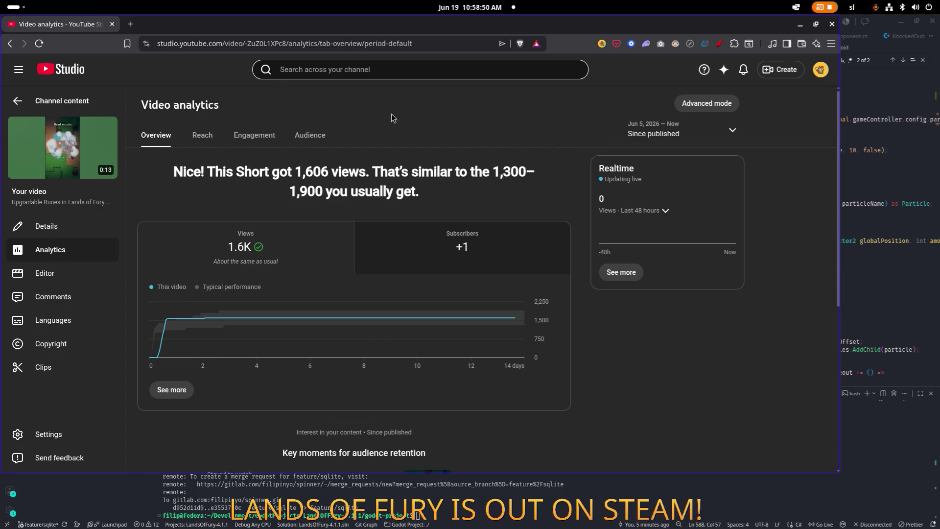
{"action": "key", "text": "alt+Left"}
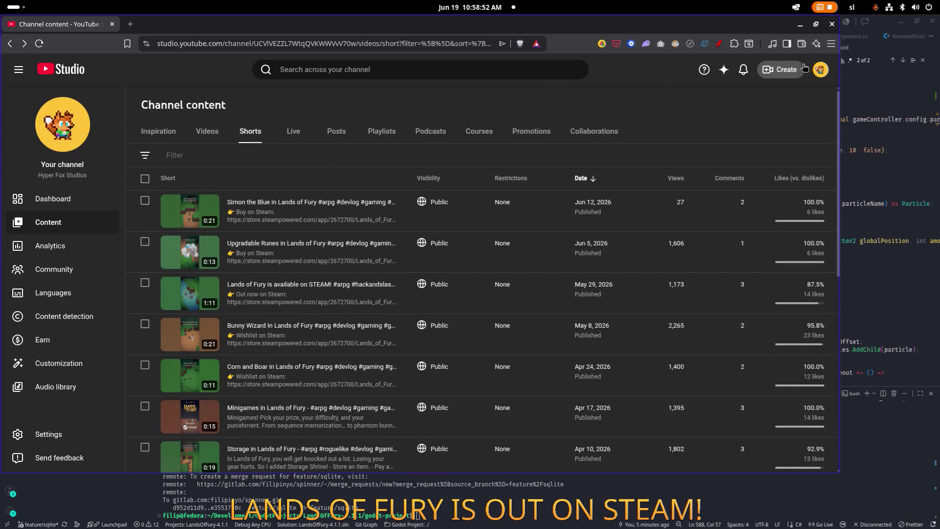
View the Hyper Fox Studios channel page, highlight its 100 subscribers, then close the browser.
{"action": "left_click", "coordinate": [821, 70]}
{"action": "left_click", "coordinate": [737, 135]}
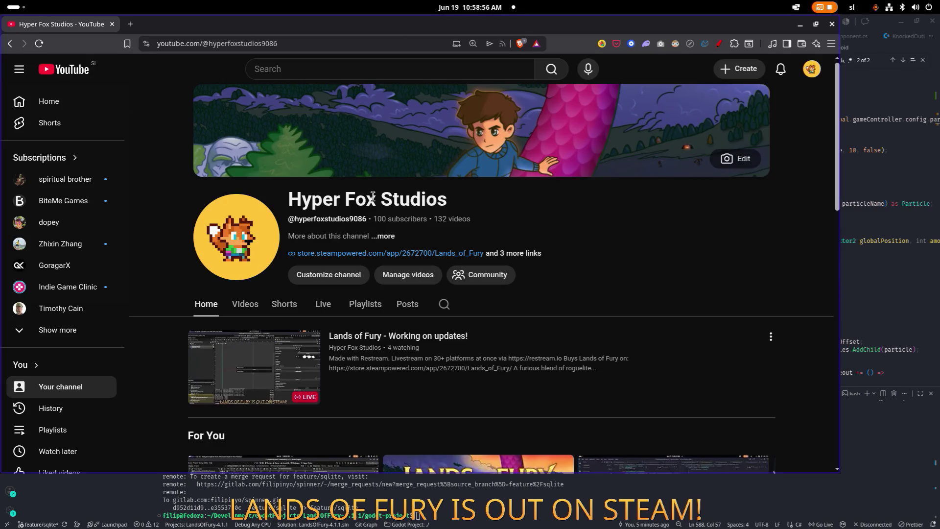
{"action": "left_click_drag", "start_coordinate": [426, 219], "coordinate": [374, 221]}
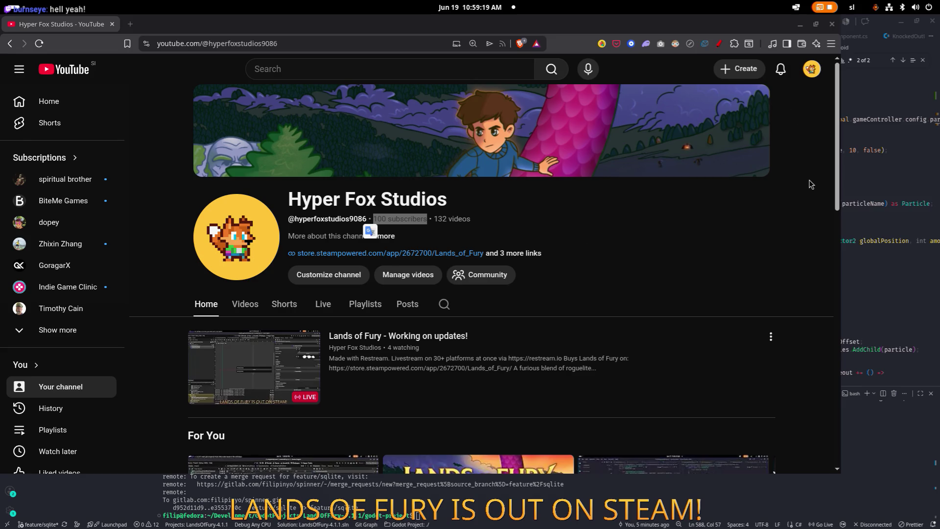
{"action": "scroll", "coordinate": [811, 184], "scroll_direction": "down", "scroll_amount": 8}
{"action": "scroll", "coordinate": [811, 181], "scroll_direction": "down", "scroll_amount": 5}
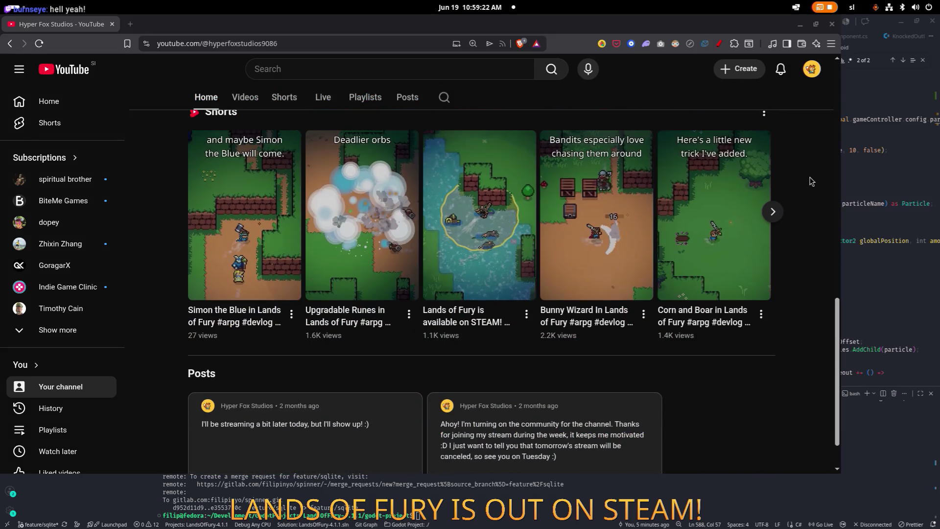
{"action": "scroll", "coordinate": [803, 185], "scroll_direction": "up", "scroll_amount": 13}
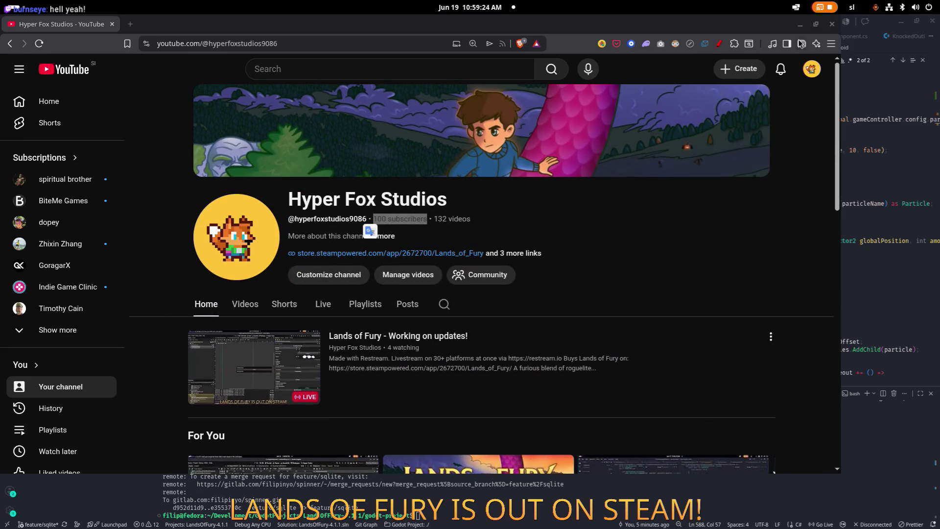
{"action": "left_click", "coordinate": [828, 24]}
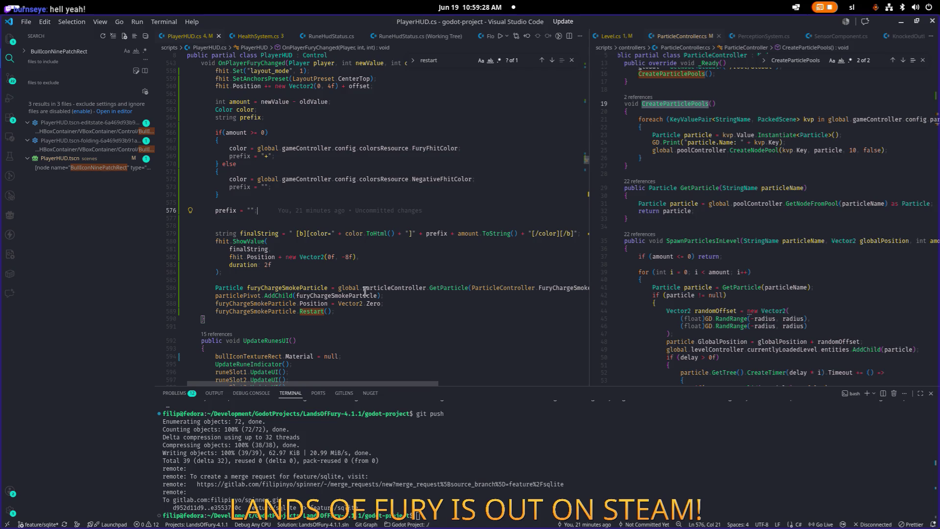
Check furyChargeSmokeParticle uses in PlayerHUD.cs, then drag the divider left to widen ParticleController.cs.
{"action": "left_click", "coordinate": [269, 311]}
{"action": "scroll", "coordinate": [332, 287], "scroll_direction": "down", "scroll_amount": 1}
{"action": "left_click", "coordinate": [362, 198]}
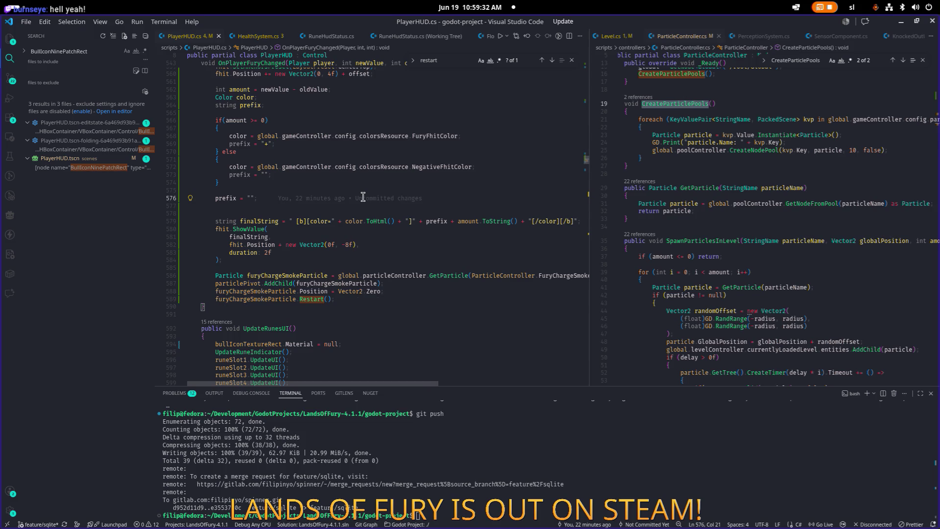
{"action": "left_click", "coordinate": [426, 258]}
{"action": "mouse_move", "coordinate": [588, 223]}
{"action": "left_mouse_down"}
{"action": "mouse_move", "coordinate": [527, 210]}
{"action": "mouse_move", "coordinate": [583, 209]}
{"action": "mouse_move", "coordinate": [538, 210]}
{"action": "mouse_move", "coordinate": [545, 232]}
{"action": "left_mouse_up"}
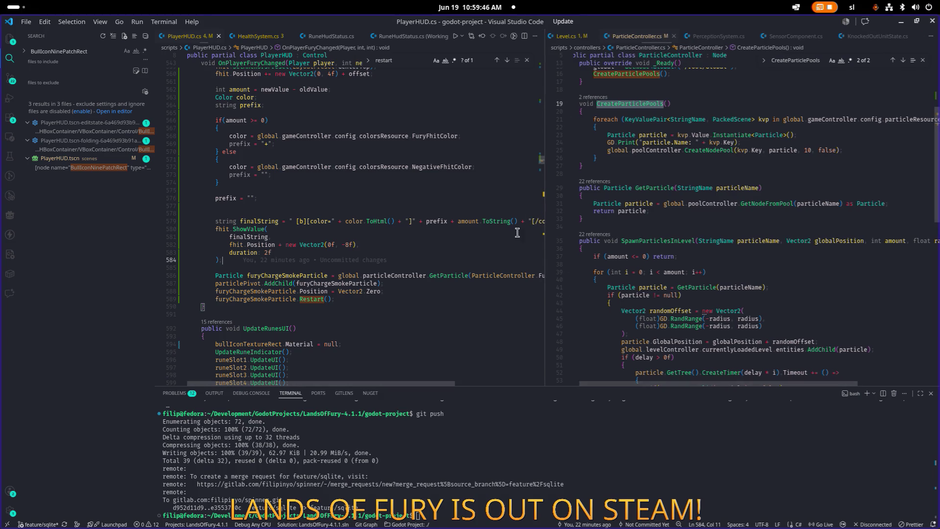
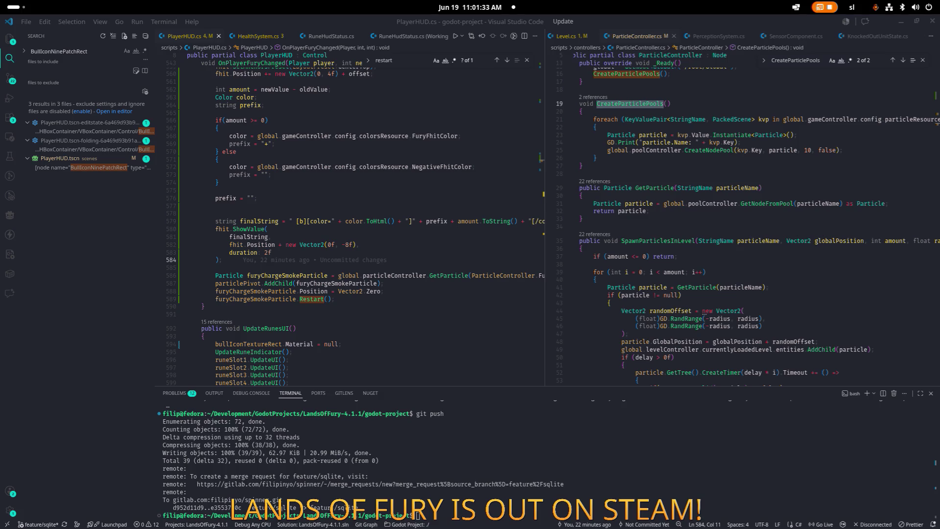
Check the music mix playing in the browser, then hide it and return to the code.
{"action": "key", "text": "alt+Tab"}
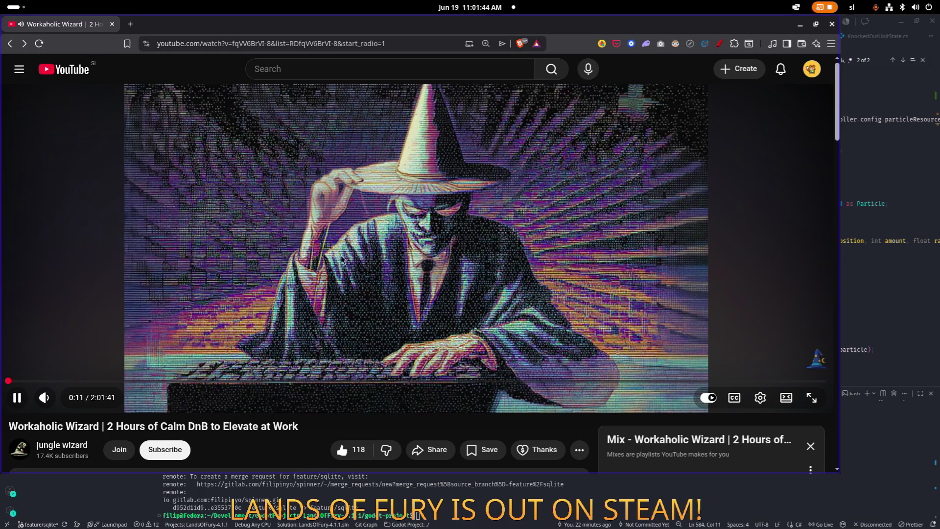
{"action": "scroll", "coordinate": [336, 244], "scroll_direction": "down", "scroll_amount": 3}
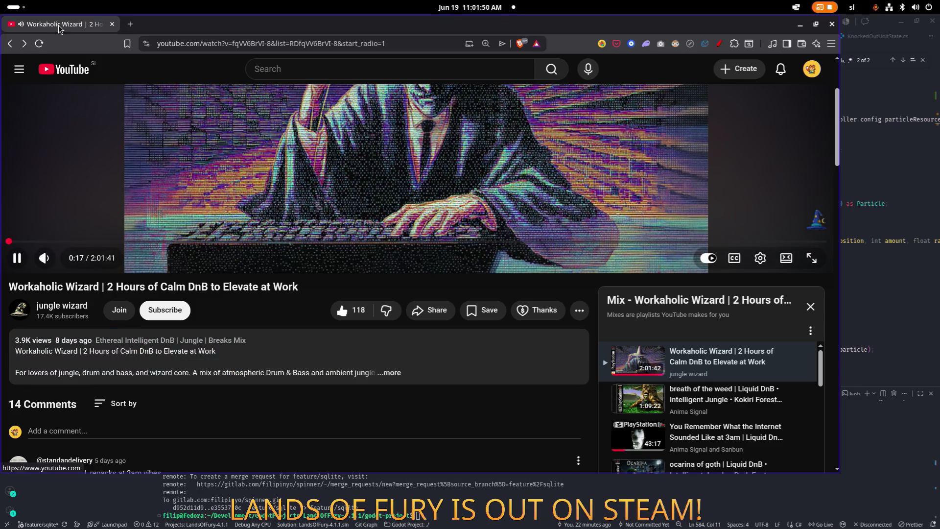
{"action": "scroll", "coordinate": [171, 146], "scroll_direction": "up", "scroll_amount": 3}
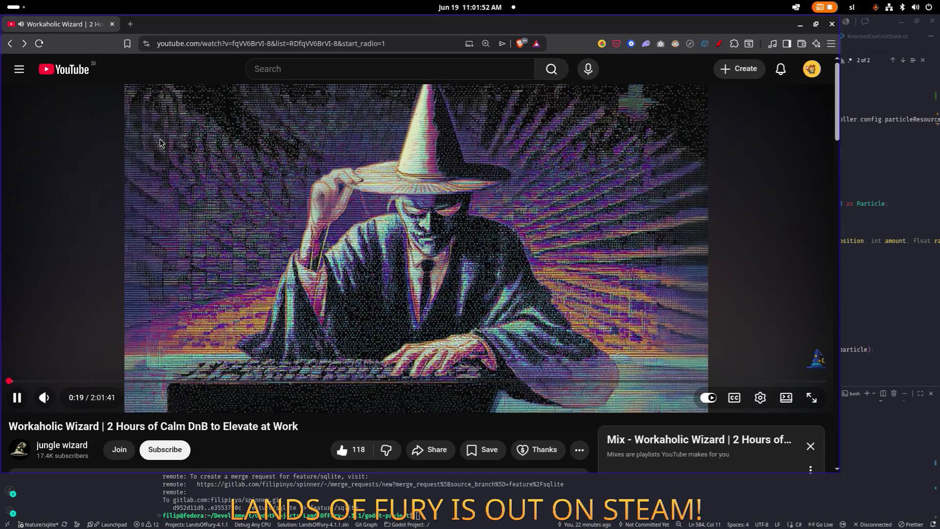
{"action": "key", "text": "super+h"}
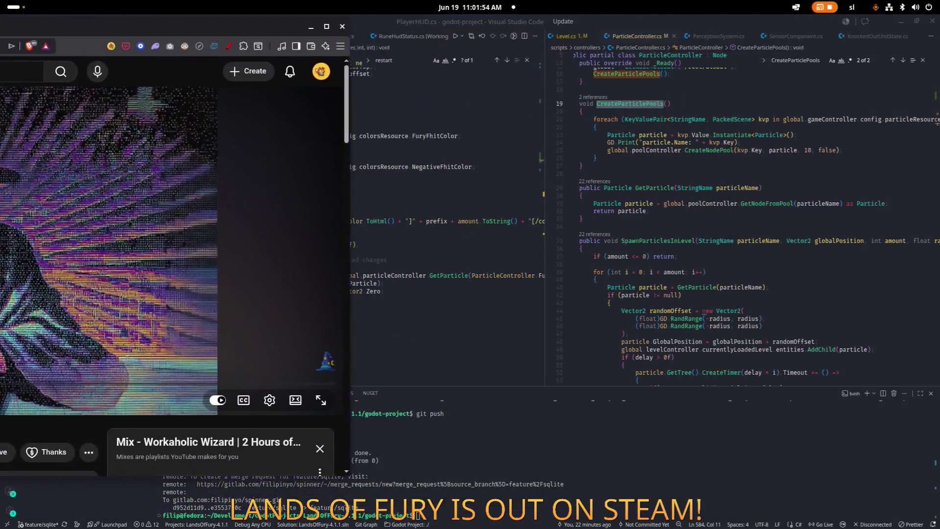
{"action": "left_click", "coordinate": [299, 175]}
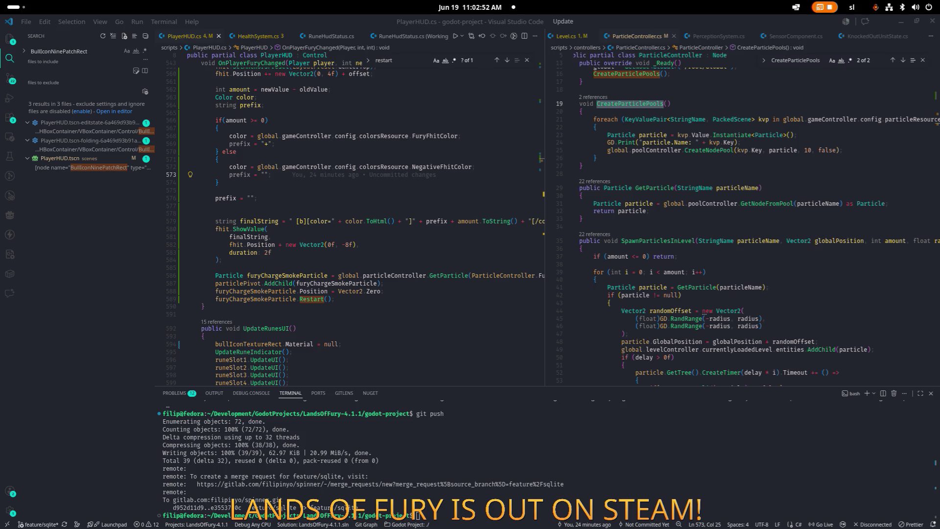
Place the caret at the ends of lines 584 and 576.
{"action": "left_click", "coordinate": [222, 260]}
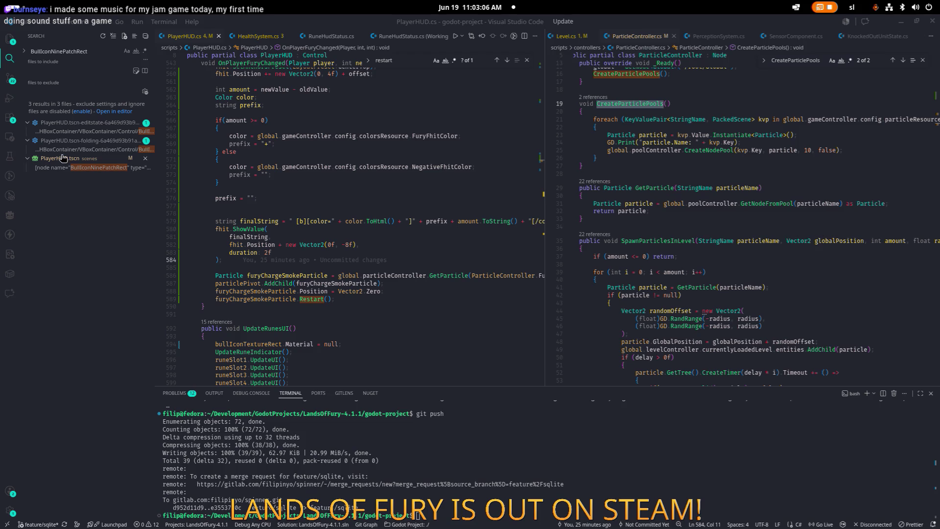
{"action": "left_click", "coordinate": [345, 197]}
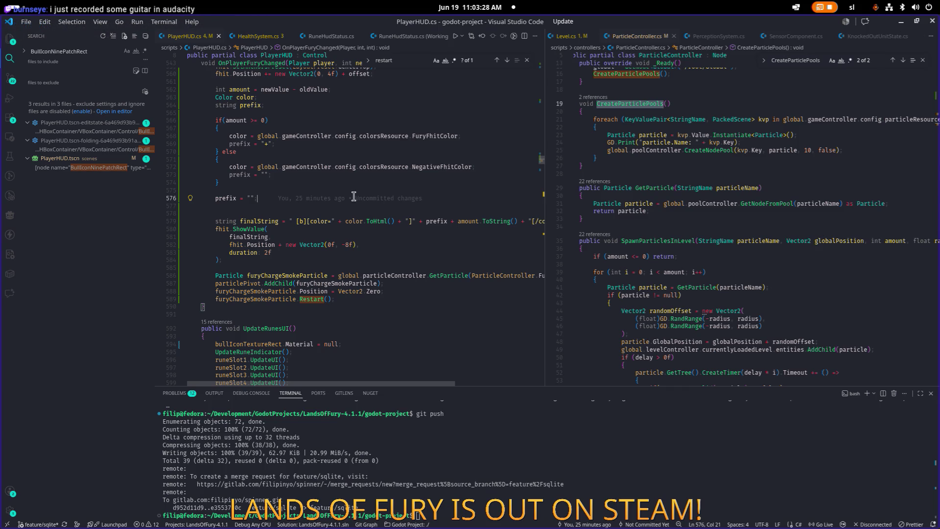
{"action": "mouse_move", "coordinate": [355, 197]}
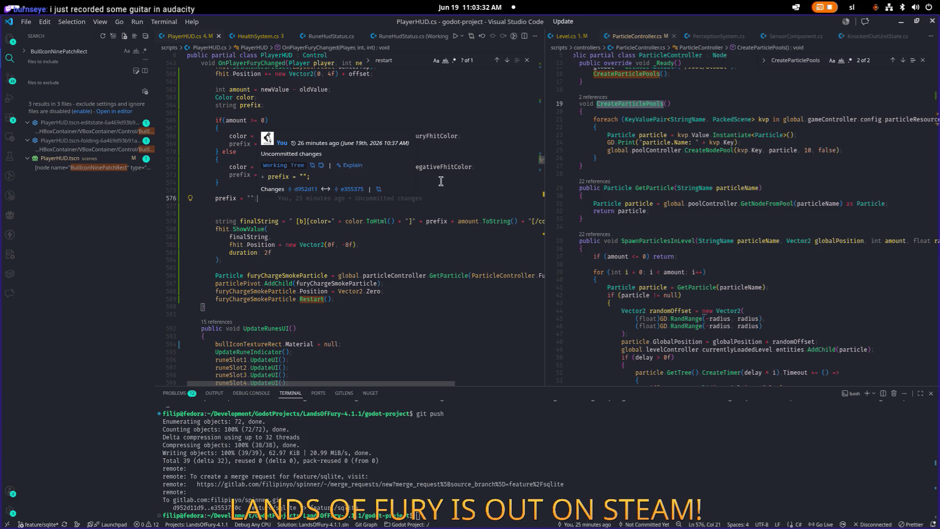
Widen the ParticleController.cs pane by dragging the editor split sash.
{"action": "scroll", "coordinate": [495, 183], "scroll_direction": "up", "scroll_amount": 1}
{"action": "left_click_drag", "start_coordinate": [544, 199], "coordinate": [533, 199]}
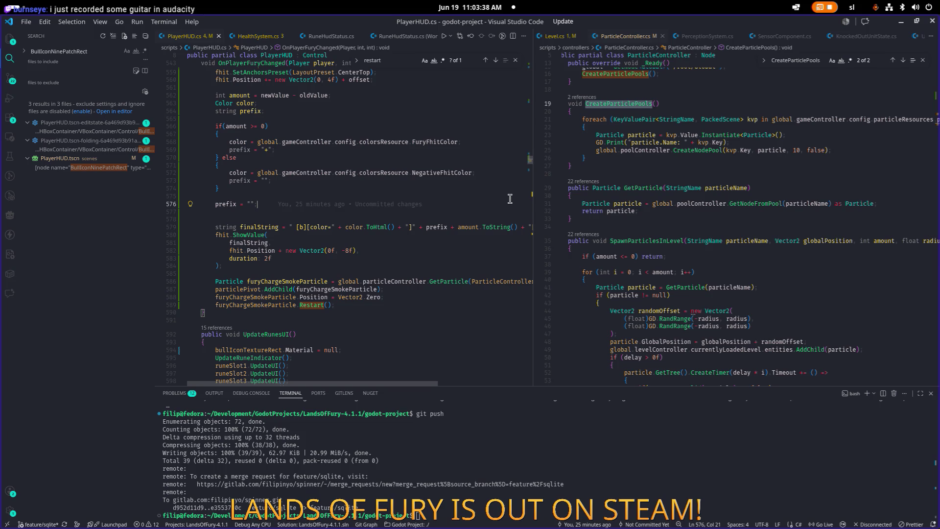
{"action": "scroll", "coordinate": [601, 211], "scroll_direction": "down", "scroll_amount": 1}
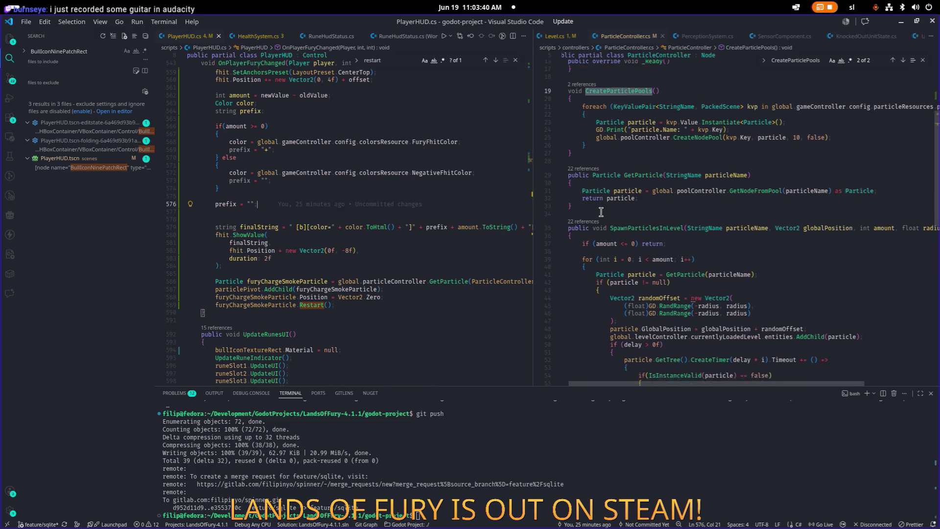
{"action": "scroll", "coordinate": [601, 212], "scroll_direction": "down", "scroll_amount": 3}
{"action": "mouse_move", "coordinate": [533, 201]}
{"action": "left_mouse_down"}
{"action": "mouse_move", "coordinate": [520, 201]}
{"action": "mouse_move", "coordinate": [548, 186]}
{"action": "left_mouse_up"}
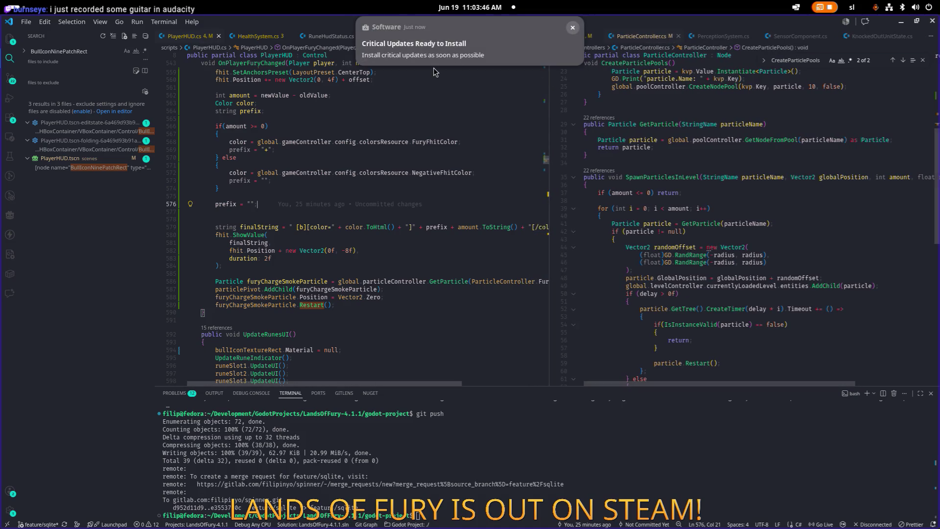
Dismiss the Critical Updates notification and put the caret on line 580.
{"action": "left_click", "coordinate": [572, 28]}
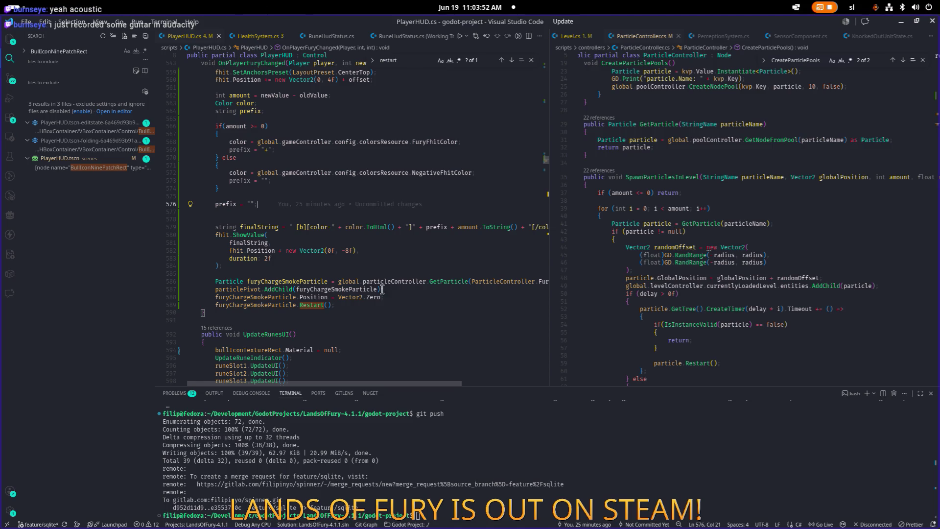
{"action": "left_click", "coordinate": [396, 237]}
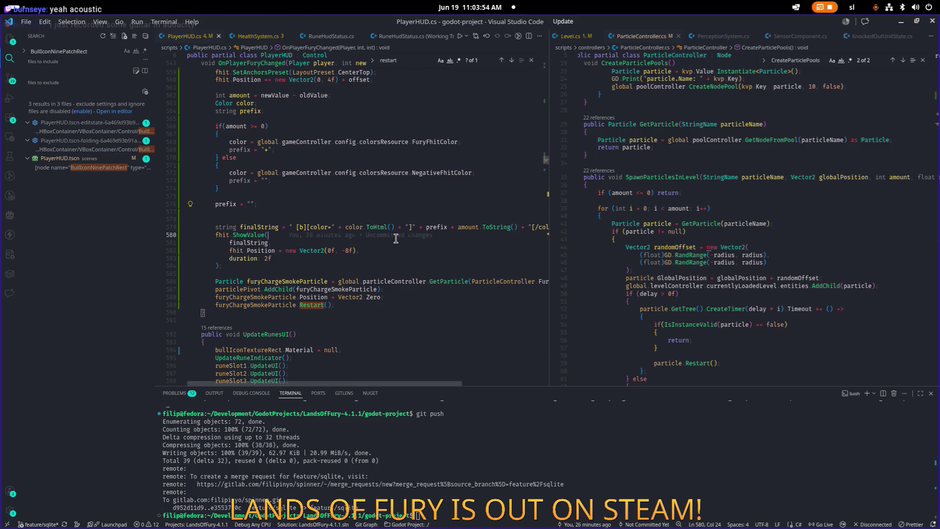
{"action": "scroll", "coordinate": [363, 235], "scroll_direction": "up", "scroll_amount": 7}
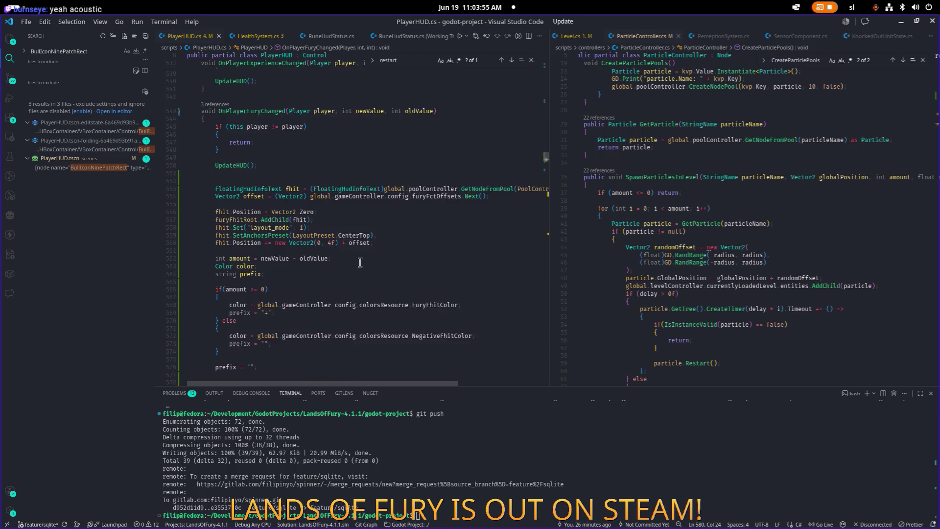
Open FurySystem.cs through a quick-open search for 'furysys'.
{"action": "left_click", "coordinate": [616, 226]}
{"action": "key", "text": "ctrl+p"}
{"action": "type", "text": "fdu"}
{"action": "key", "text": "BackSpace"}
{"action": "key", "text": "BackSpace"}
{"action": "type", "text": "urysys"}
{"action": "key", "text": "Return"}
Search FurySystem.cs for 'unleasht' and read through the UnleashTheFury method.
{"action": "key", "text": "ctrl+f"}
{"action": "type", "text": "unleasht"}
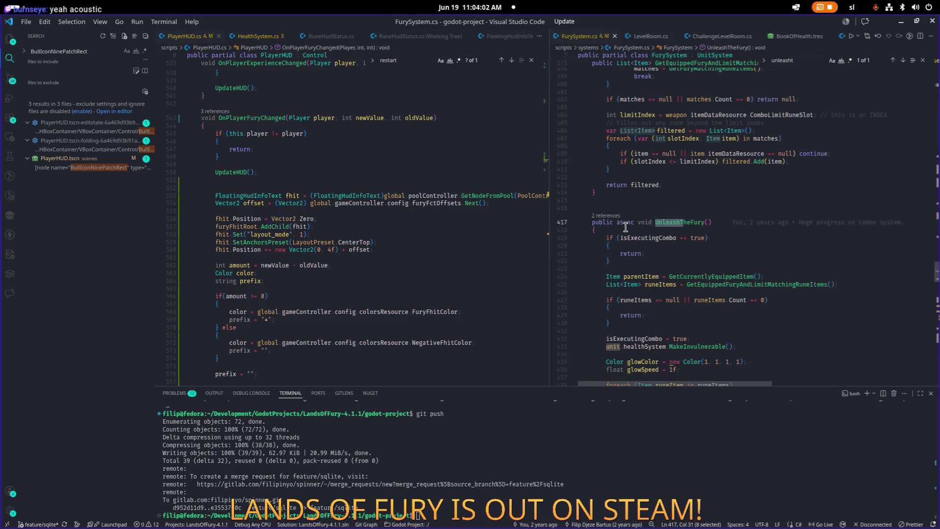
{"action": "scroll", "coordinate": [625, 227], "scroll_direction": "down", "scroll_amount": 20}
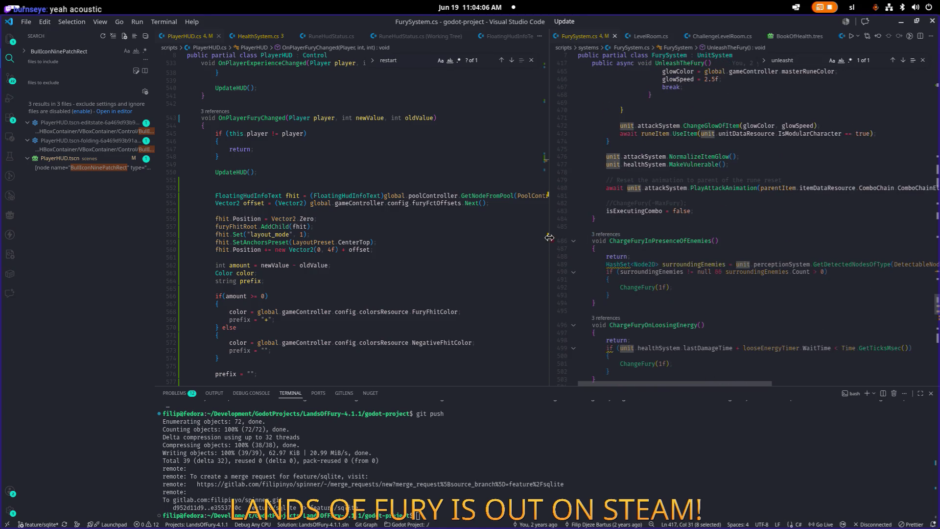
{"action": "left_click_drag", "start_coordinate": [550, 239], "coordinate": [540, 238]}
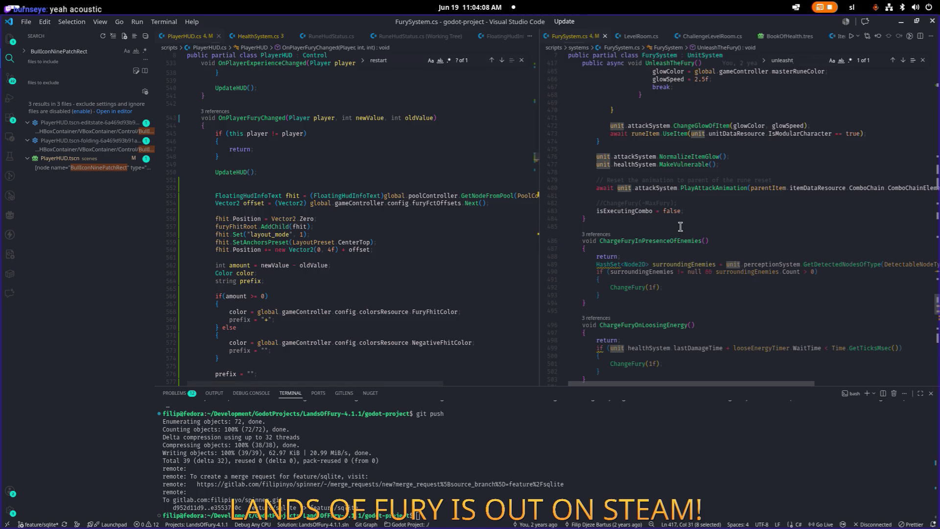
{"action": "scroll", "coordinate": [679, 228], "scroll_direction": "up", "scroll_amount": 15}
{"action": "scroll", "coordinate": [679, 228], "scroll_direction": "up", "scroll_amount": 4}
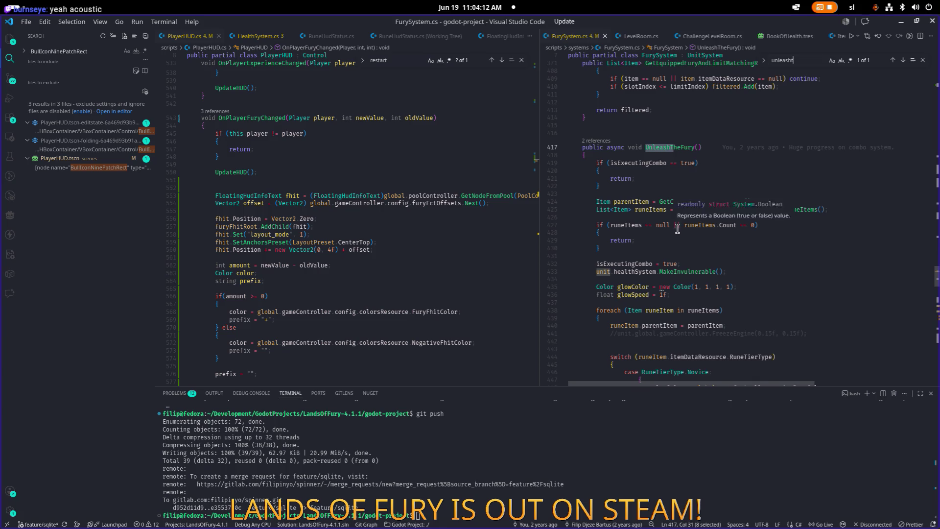
{"action": "scroll", "coordinate": [679, 229], "scroll_direction": "down", "scroll_amount": 9}
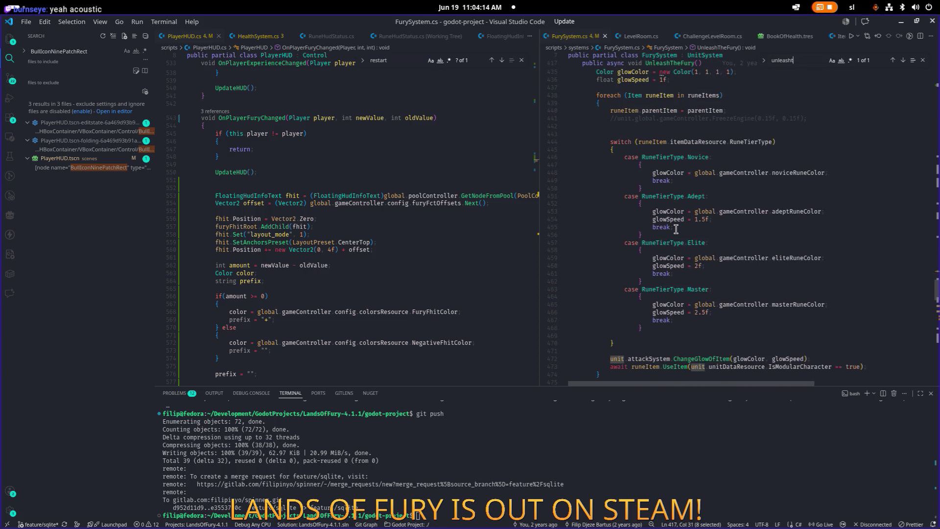
{"action": "scroll", "coordinate": [676, 229], "scroll_direction": "down", "scroll_amount": 1}
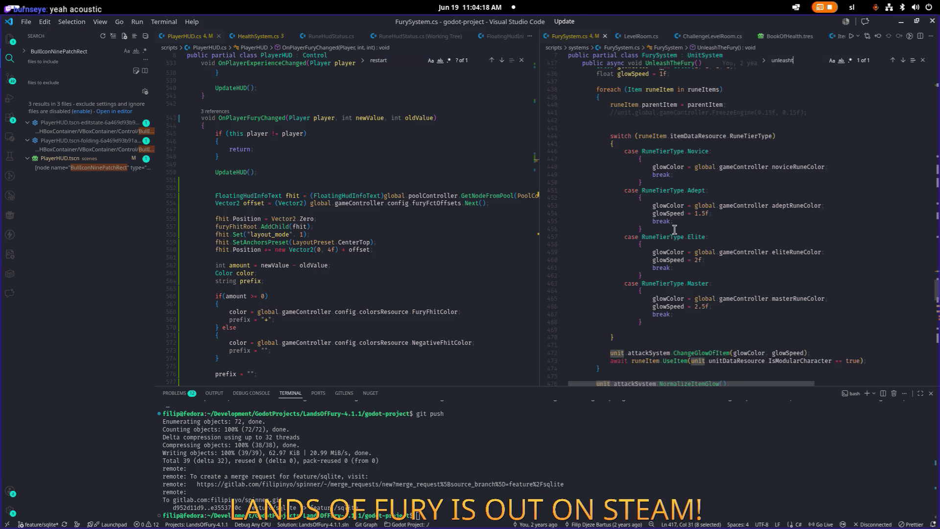
{"action": "scroll", "coordinate": [675, 229], "scroll_direction": "down", "scroll_amount": 4}
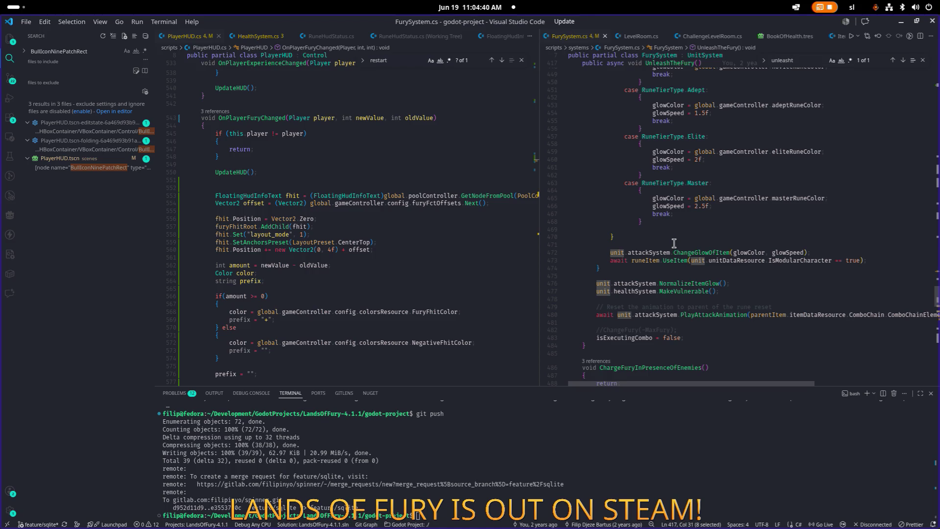
Widen the FurySystem.cs pane further, then return to PlayerHUD.cs at line 560.
{"action": "left_click_drag", "start_coordinate": [539, 267], "coordinate": [520, 267]}
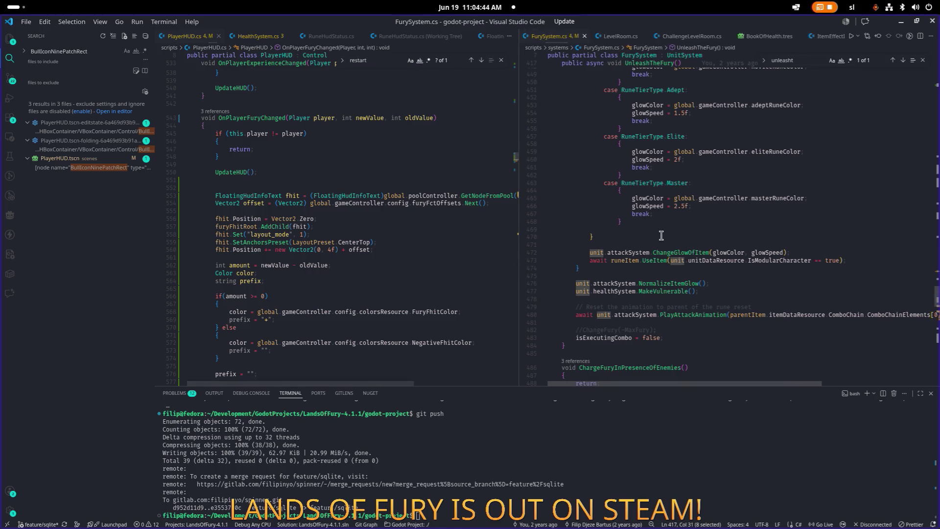
{"action": "scroll", "coordinate": [662, 236], "scroll_direction": "down", "scroll_amount": 2}
{"action": "left_click_drag", "start_coordinate": [758, 387], "coordinate": [848, 386]}
{"action": "scroll", "coordinate": [716, 369], "scroll_direction": "left", "scroll_amount": 10}
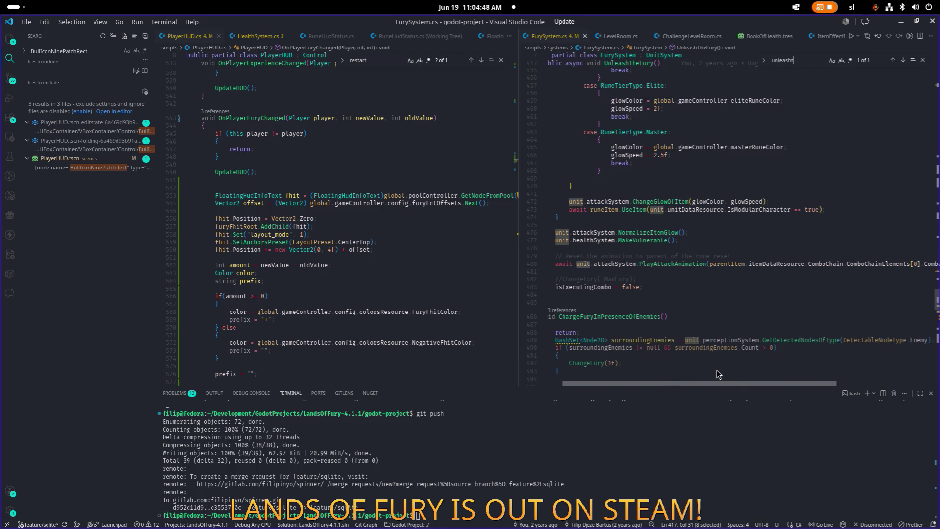
{"action": "left_click", "coordinate": [417, 251]}
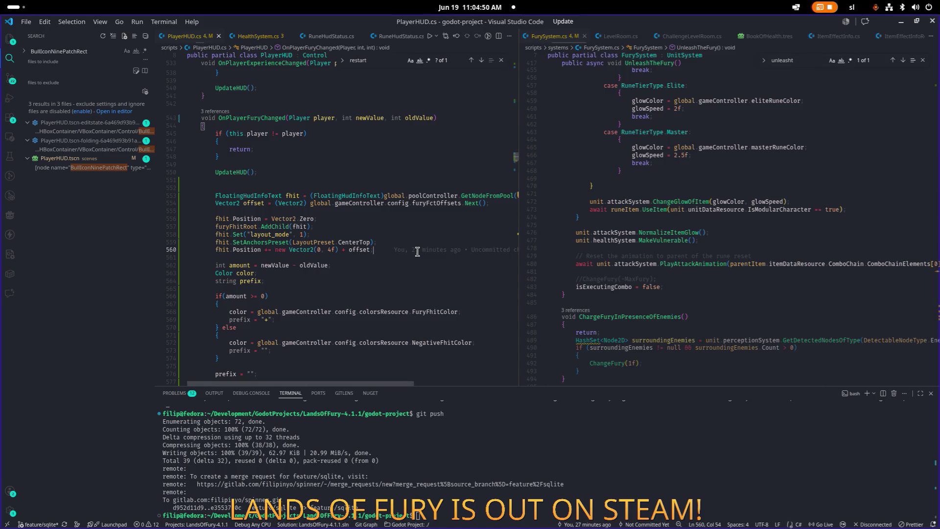
Open EventsController.cs through a quick-open search for 'event'.
{"action": "key", "text": "ctrl+p"}
{"action": "type", "text": "evbent"}
{"action": "key", "text": "BackSpace"}
{"action": "key", "text": "BackSpace"}
{"action": "key", "text": "BackSpace"}
{"action": "type", "text": "ent"}
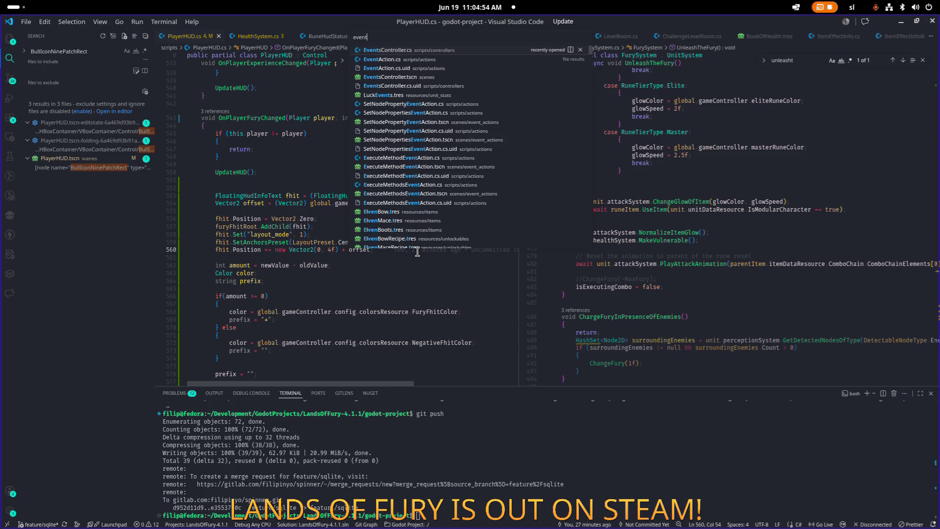
{"action": "key", "text": "Return"}
Find the fury signals in EventsController.cs and widen its pane.
{"action": "key", "text": "ctrl+f"}
{"action": "type", "text": "unlea"}
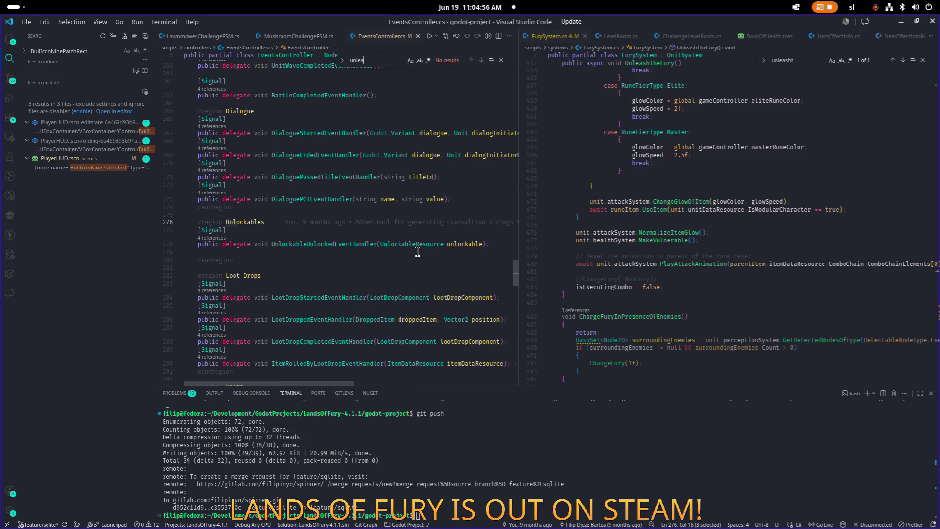
{"action": "key", "text": "ctrl+a"}
{"action": "type", "text": "fury"}
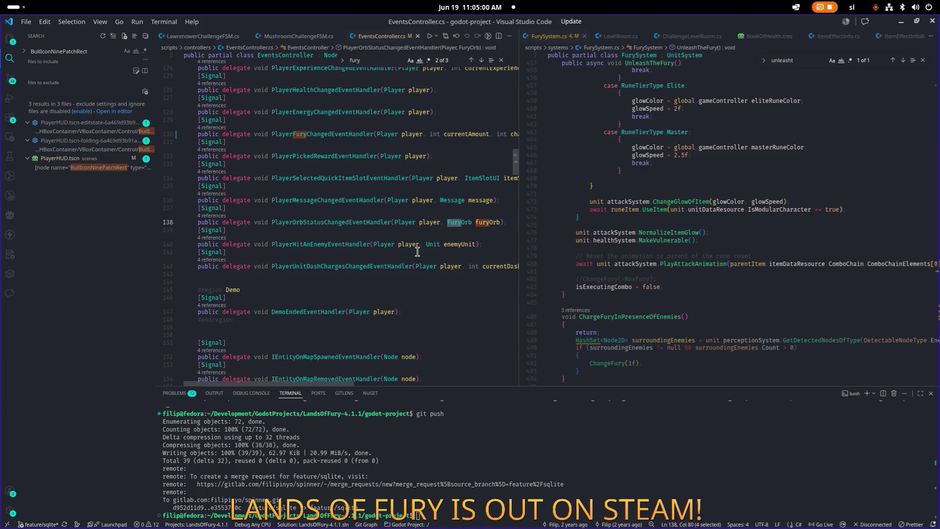
{"action": "key", "text": "Return"}
{"action": "scroll", "coordinate": [441, 263], "scroll_direction": "up", "scroll_amount": 2}
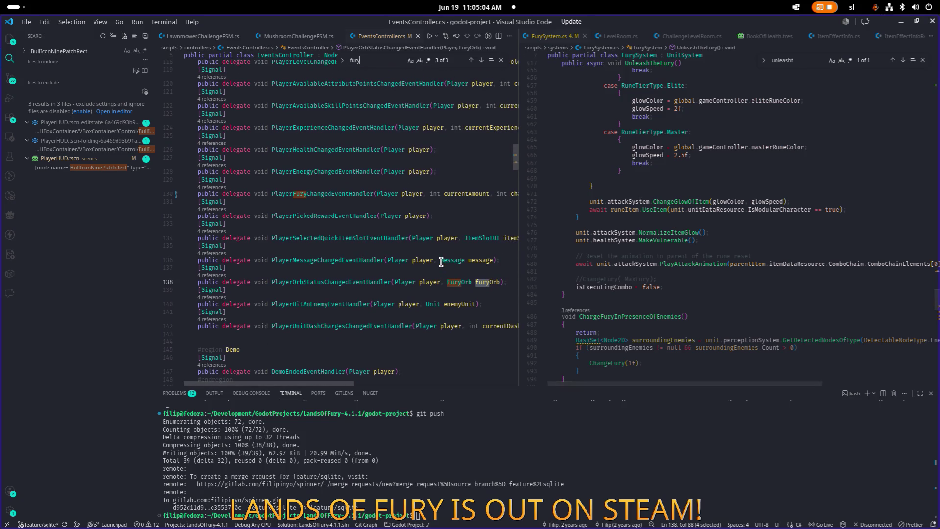
{"action": "left_click_drag", "start_coordinate": [519, 243], "coordinate": [610, 244]}
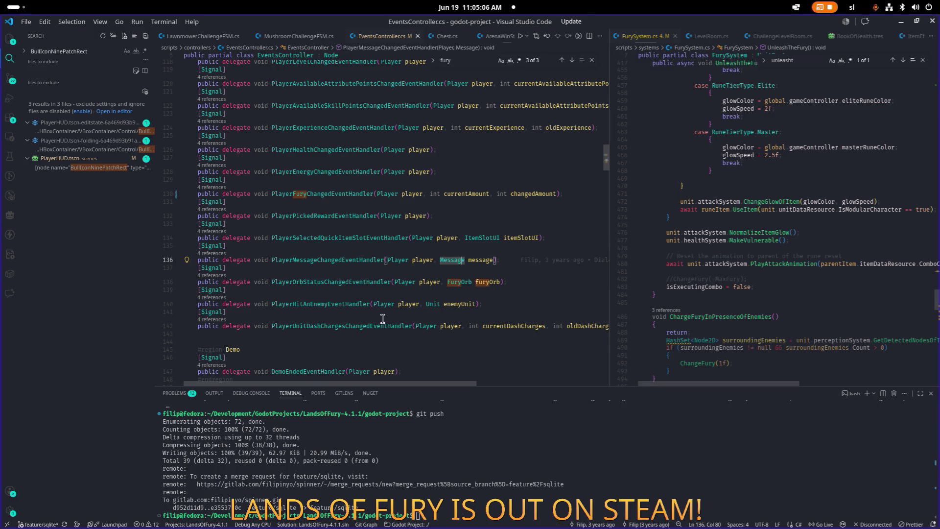
Below line 142, add a [Signal] attribute and begin 'public delegate void PlayerUnleashedFury(Player player'.
{"action": "left_click", "coordinate": [365, 326]}
{"action": "key", "text": "End"}
{"action": "key", "text": "Return"}
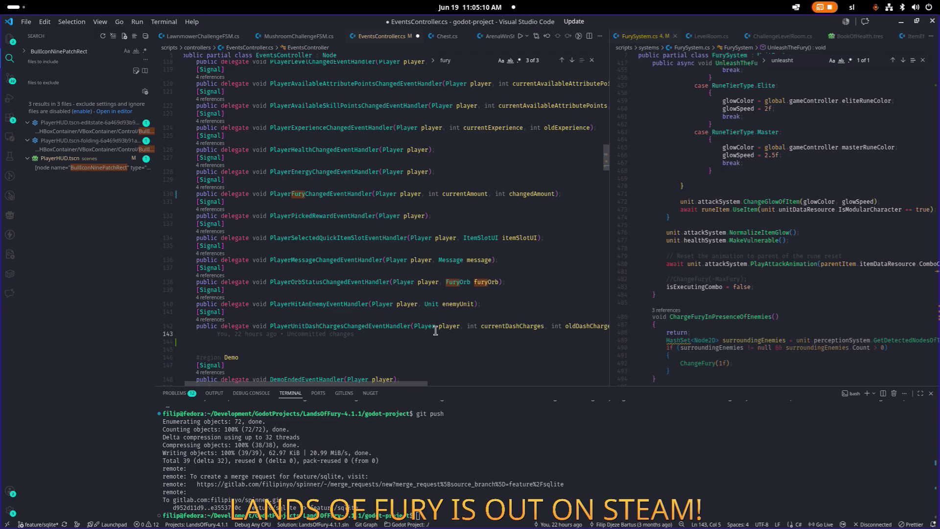
{"action": "scroll", "coordinate": [433, 319], "scroll_direction": "down", "scroll_amount": 5}
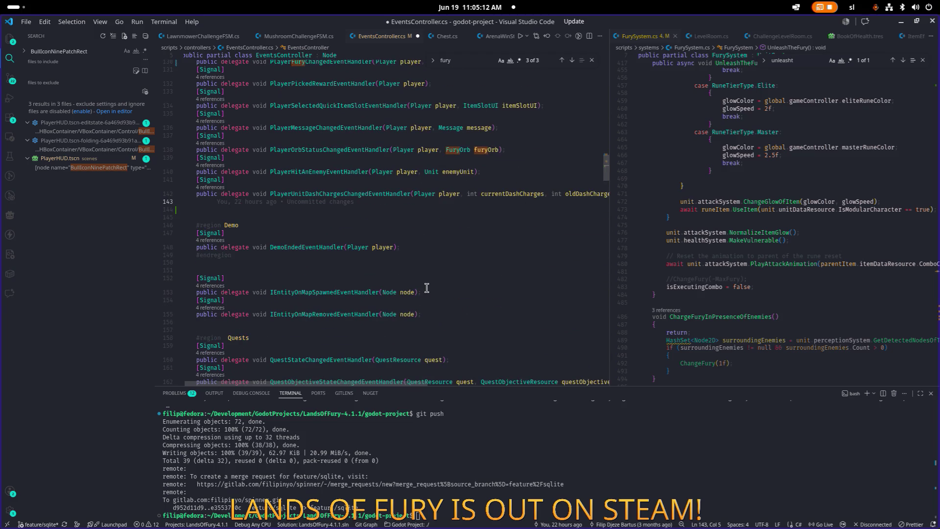
{"action": "scroll", "coordinate": [426, 292], "scroll_direction": "up", "scroll_amount": 1}
{"action": "type", "text": "[S"}
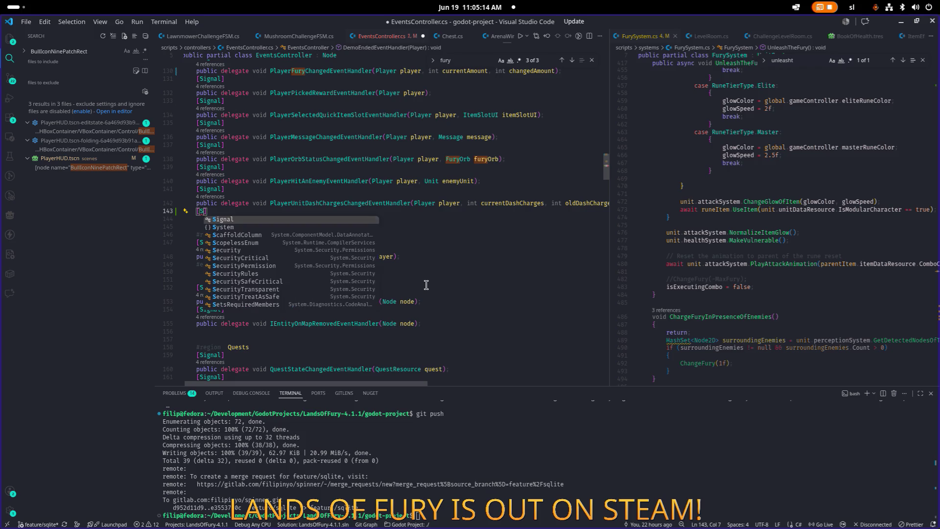
{"action": "key", "text": "Tab"}
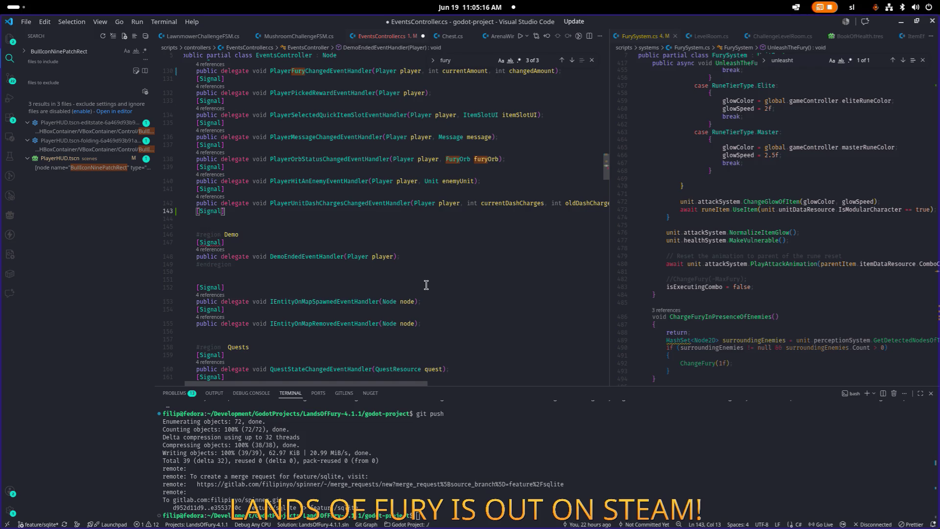
{"action": "key", "text": "End"}
{"action": "key", "text": "Return"}
{"action": "type", "text": "public "}
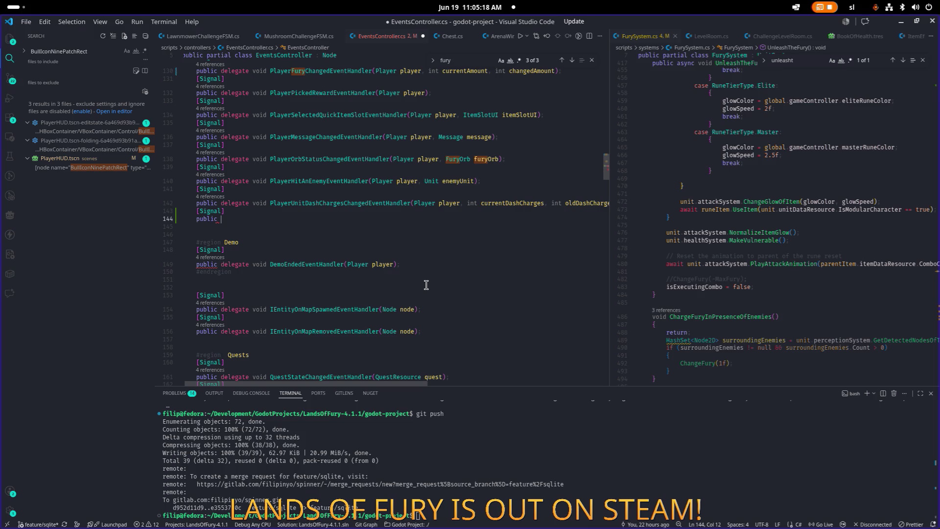
{"action": "type", "text": "delegea"}
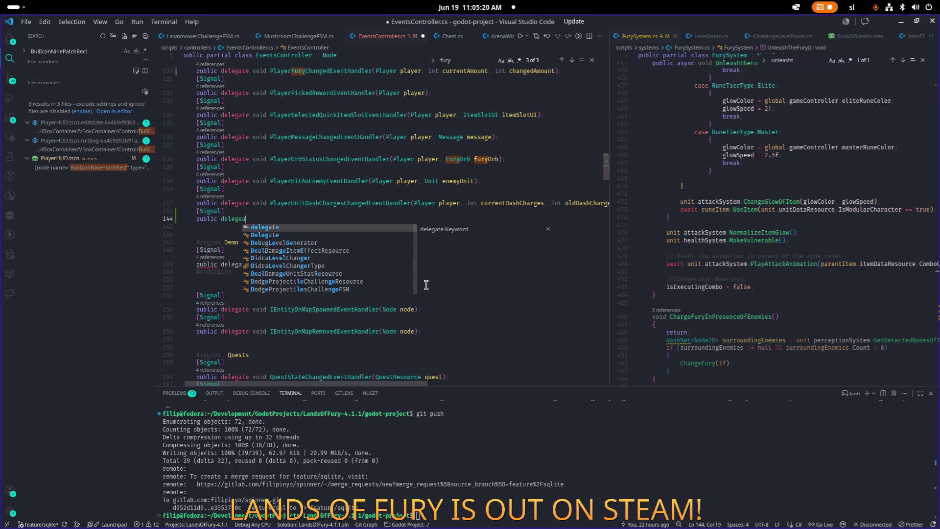
{"action": "key", "text": "BackSpace"}
{"action": "key", "text": "BackSpace"}
{"action": "type", "text": "ate void Pla"}
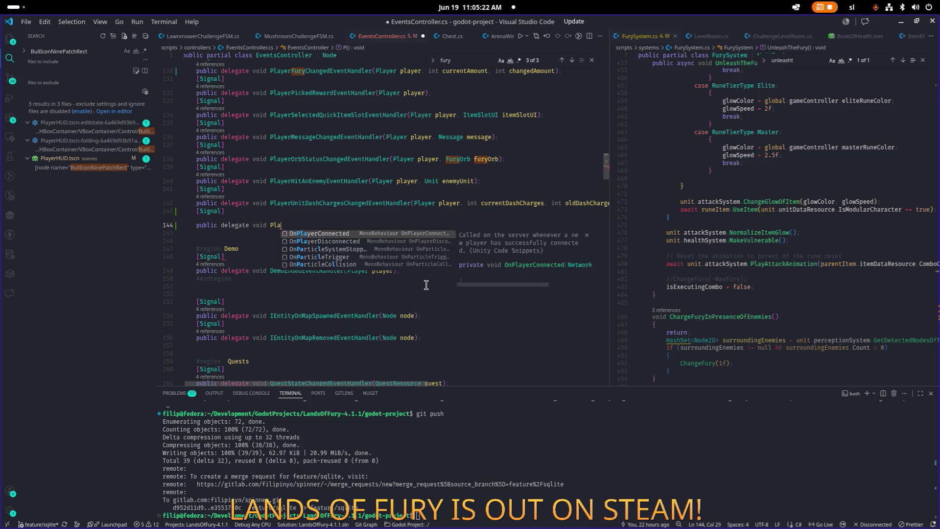
{"action": "type", "text": "yerUnlea"}
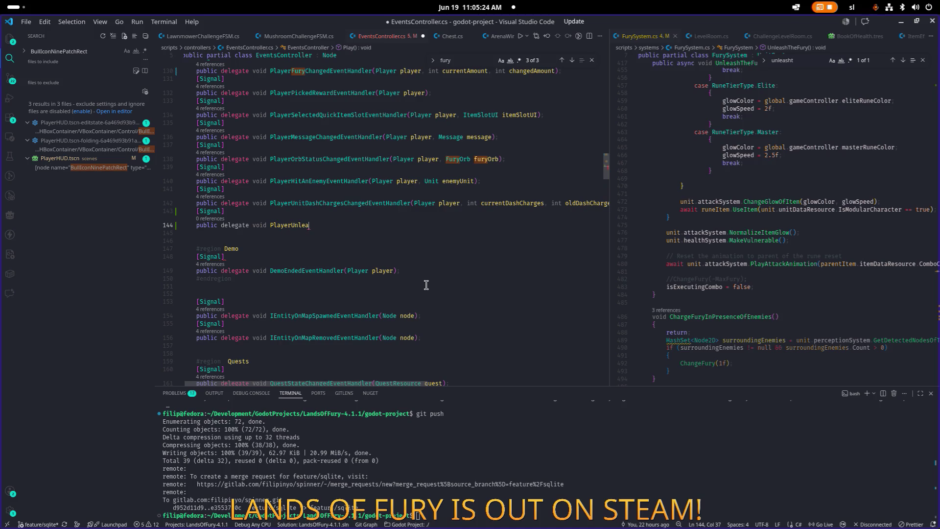
{"action": "type", "text": "shedFury("}
{"action": "type", "text": "Player player,"}
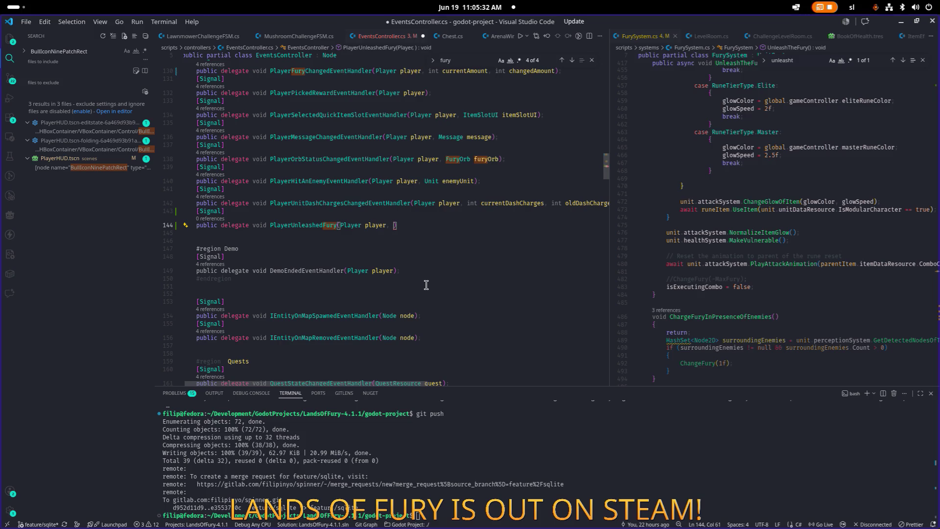
Drop the trailing comma and close the delegate as '(Player player);'.
{"action": "scroll", "coordinate": [749, 223], "scroll_direction": "up", "scroll_amount": 12}
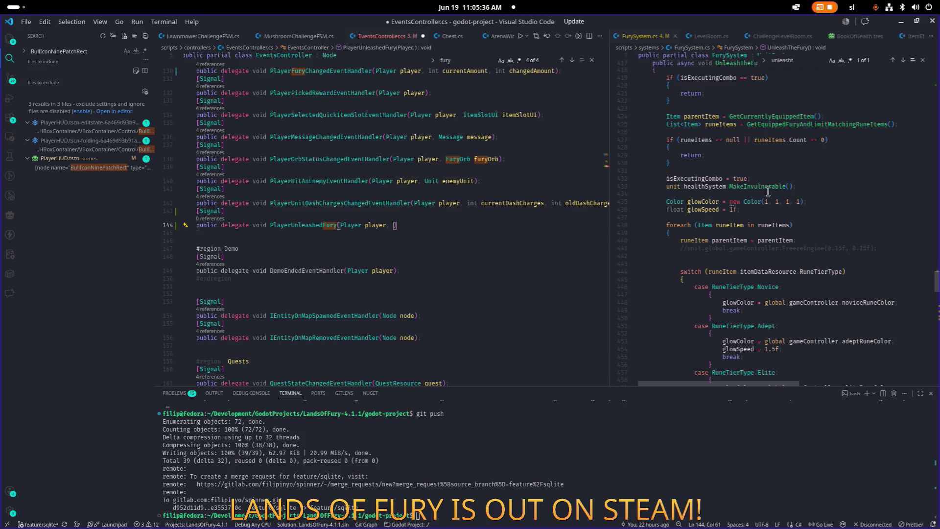
{"action": "left_click", "coordinate": [461, 224]}
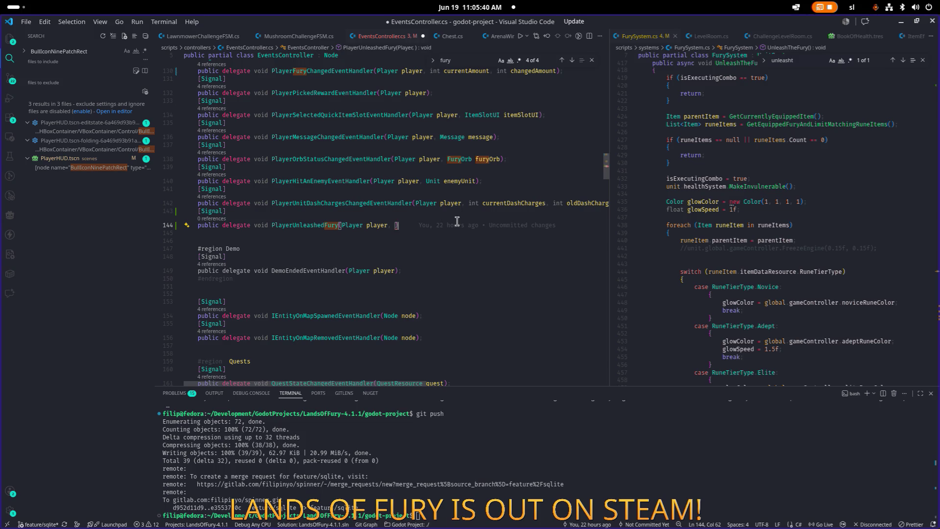
{"action": "key", "text": "BackSpace"}
{"action": "key", "text": "BackSpace"}
{"action": "type", "text": ");"}
{"action": "key", "text": "Left"}
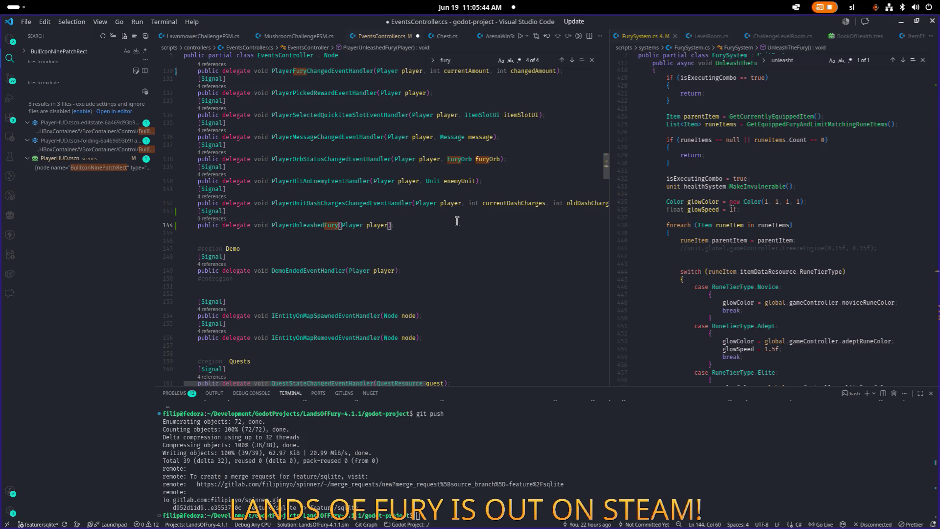
{"action": "key", "text": "Right"}
Rename the delegate to PlayerUnleashedFuryEventHandler.
{"action": "key", "text": "ctrl+Right"}
{"action": "key", "text": "ctrl+Right"}
{"action": "key", "text": "ctrl+Right"}
{"action": "key", "text": "Right"}
{"action": "key", "text": "ctrl+shift+Right"}
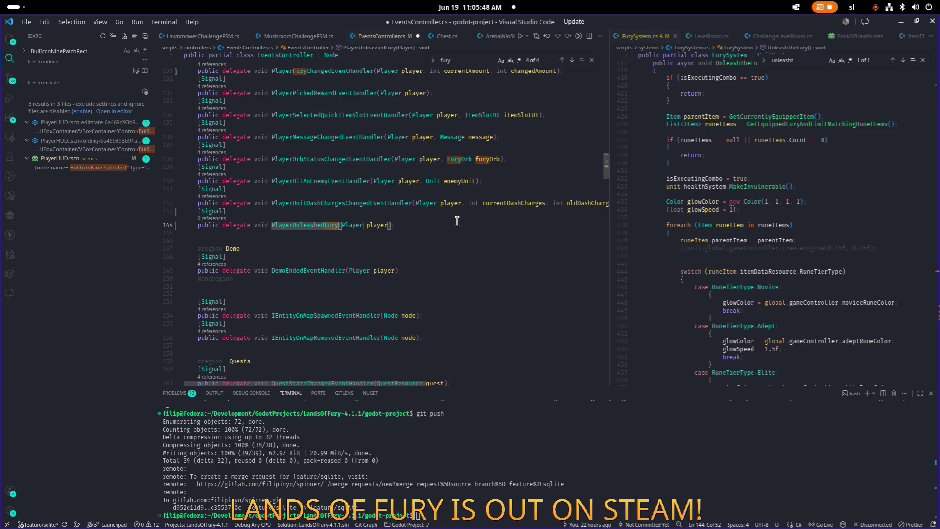
{"action": "key", "text": "Right"}
{"action": "type", "text": "EventC"}
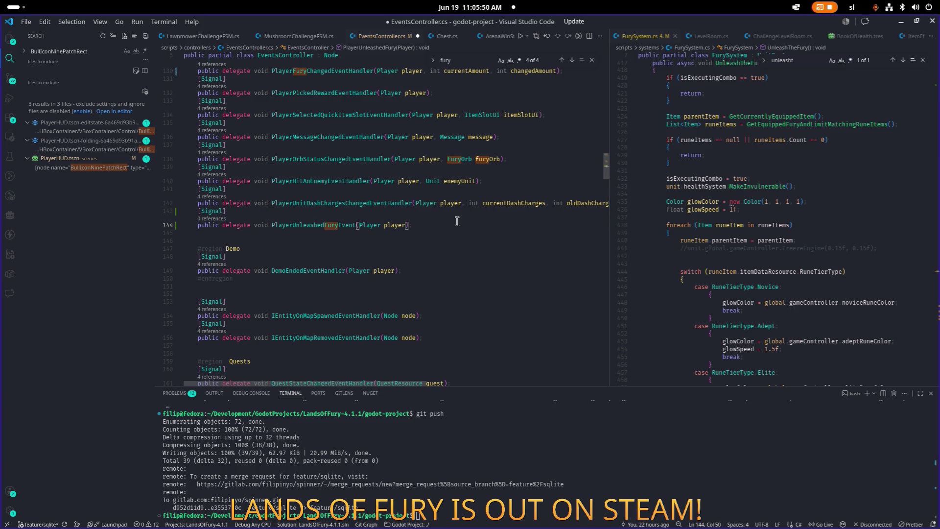
{"action": "key", "text": "BackSpace"}
{"action": "type", "text": "Handl"}
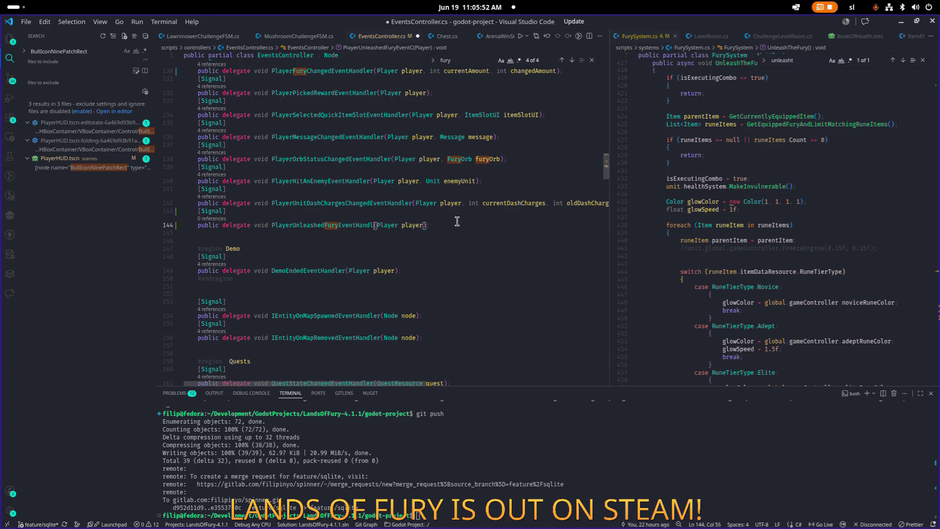
{"action": "type", "text": "er"}
{"action": "key", "text": "ctrl+shift+Left"}
Save EventsController.cs and make the two editor panes roughly equal width.
{"action": "key", "text": "ctrl+s"}
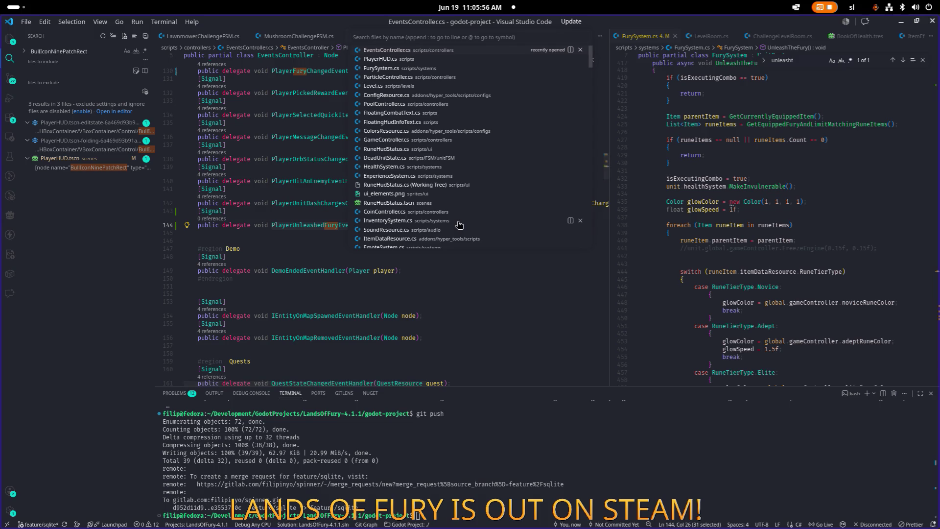
{"action": "scroll", "coordinate": [791, 233], "scroll_direction": "down", "scroll_amount": 5}
{"action": "scroll", "coordinate": [791, 234], "scroll_direction": "down", "scroll_amount": 3}
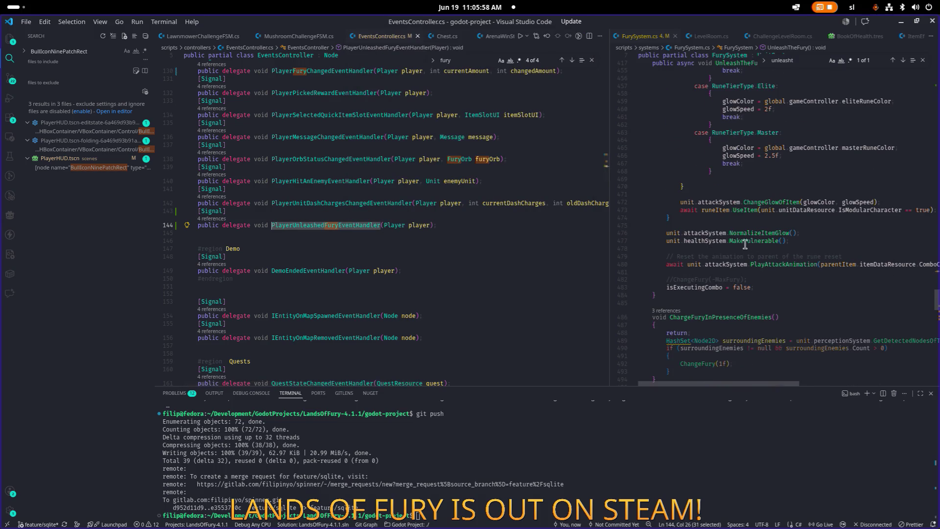
{"action": "double_click", "coordinate": [608, 275]}
After line 480 of FurySystem.cs, add an 'if (unit.AI == false)' block.
{"action": "left_click", "coordinate": [641, 264]}
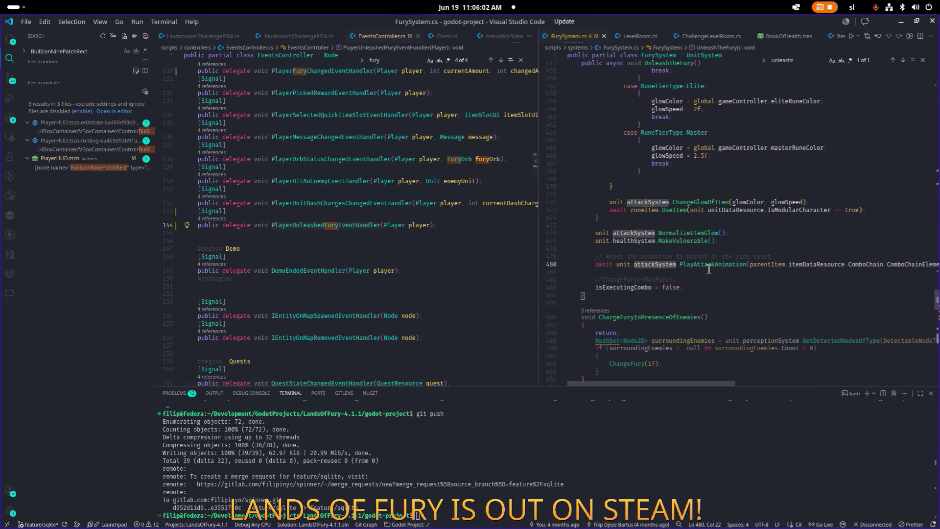
{"action": "key", "text": "End"}
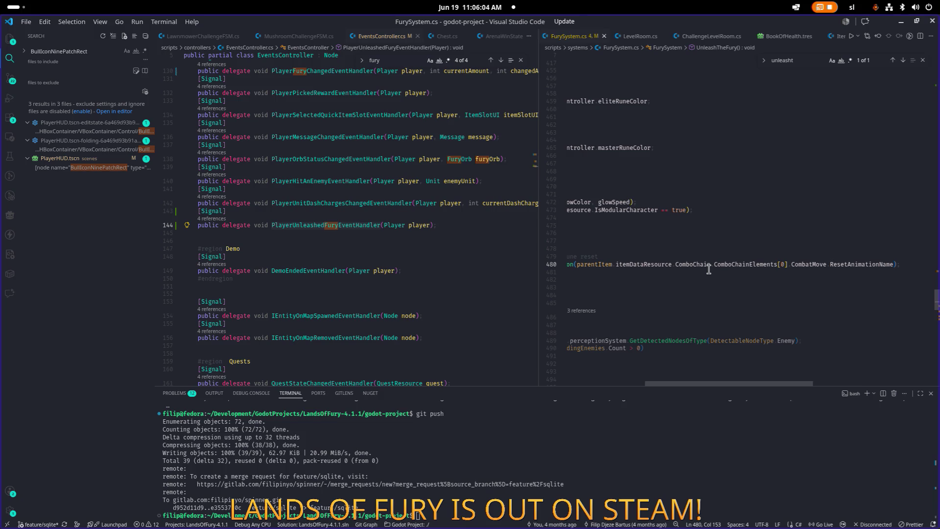
{"action": "key", "text": "Return"}
{"action": "key", "text": "Return"}
{"action": "scroll", "coordinate": [708, 270], "scroll_direction": "up", "scroll_amount": 10}
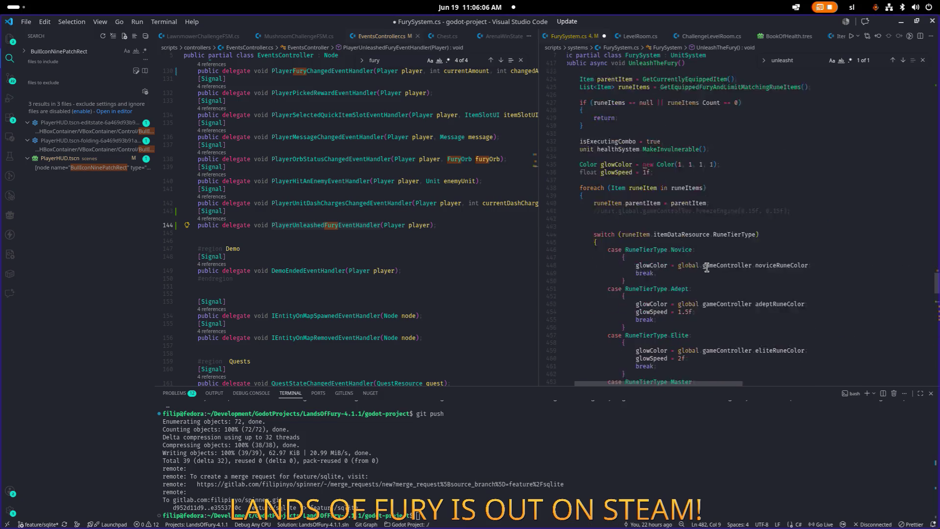
{"action": "scroll", "coordinate": [706, 269], "scroll_direction": "down", "scroll_amount": 10}
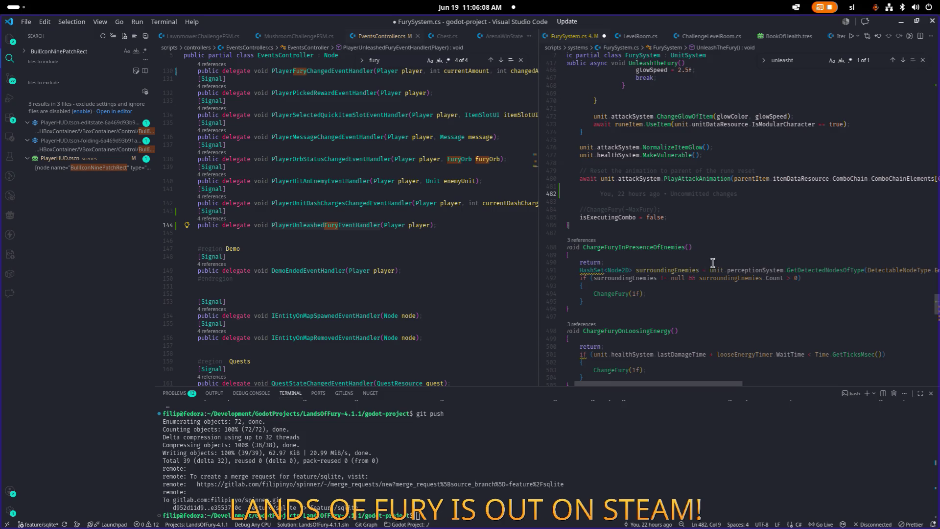
{"action": "type", "text": "if(unit.AI"}
{"action": "key", "text": "Escape"}
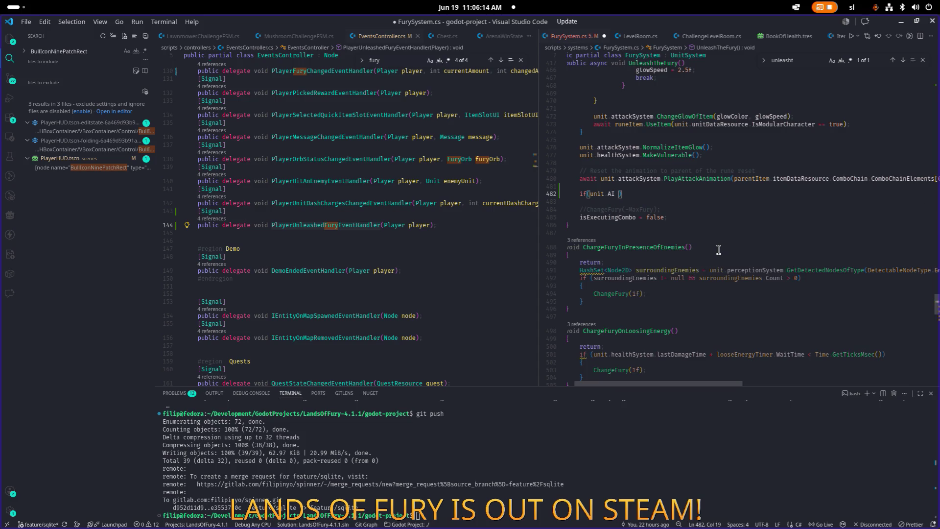
{"action": "type", "text": "== false)"}
{"action": "key", "text": "Return"}
Inside it, emit EventsController.SignalName.PlayerUnleashedFury with unit.player and save FurySystem.cs.
{"action": "key", "text": "ctrl+s"}
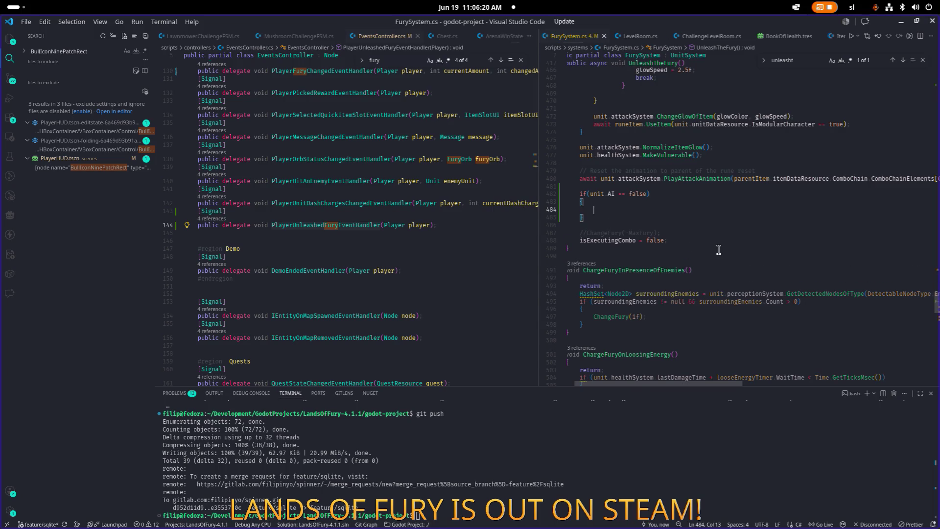
{"action": "type", "text": "global.eve"}
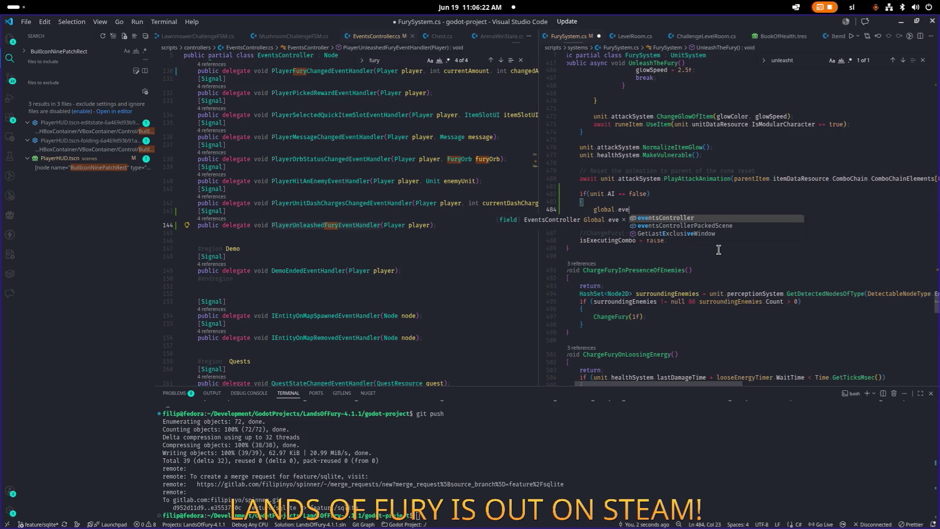
{"action": "type", "text": "ntsController.EmitSignal("}
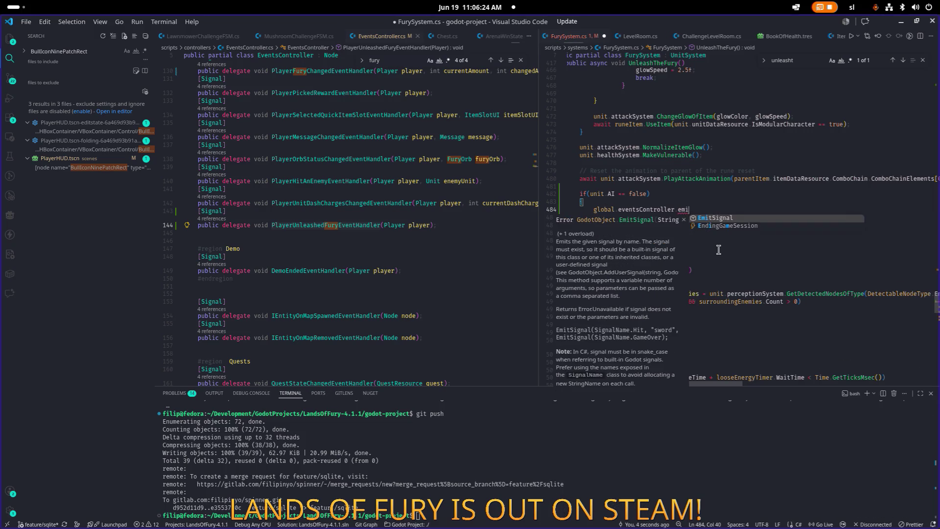
{"action": "type", "text": "Events"}
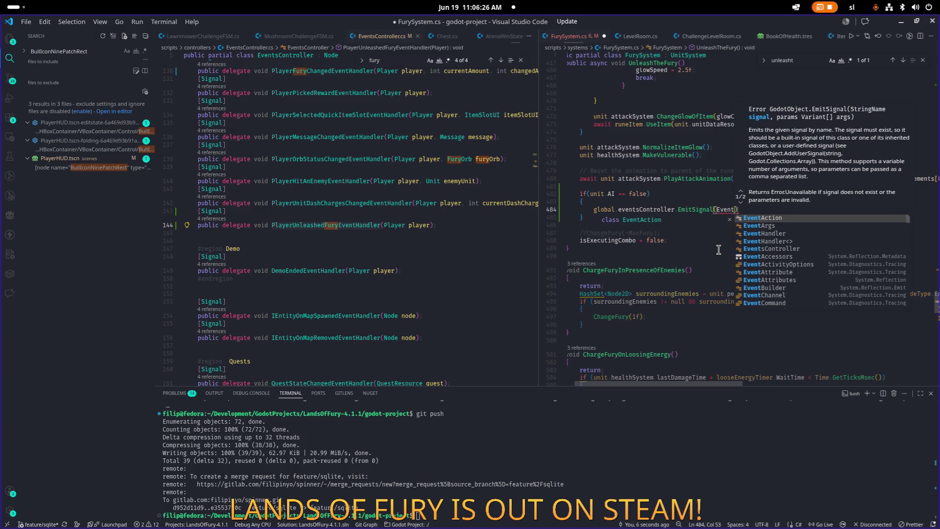
{"action": "type", "text": "Controller.sin"}
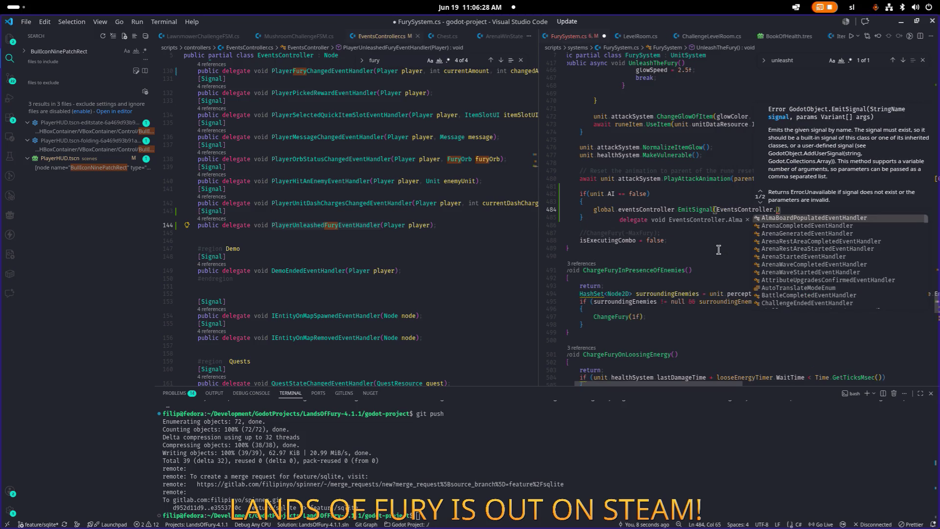
{"action": "key", "text": "Tab"}
{"action": "type", "text": ".Pl"}
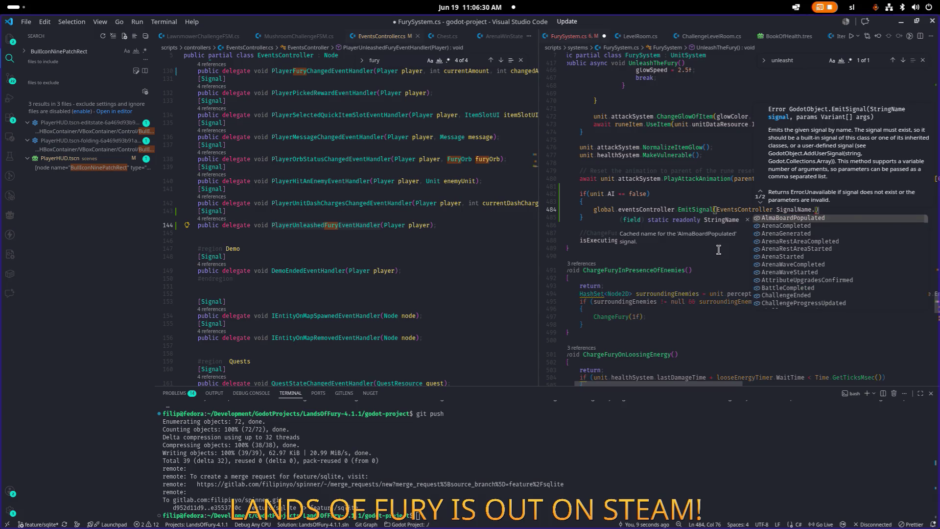
{"action": "type", "text": "ayerui"}
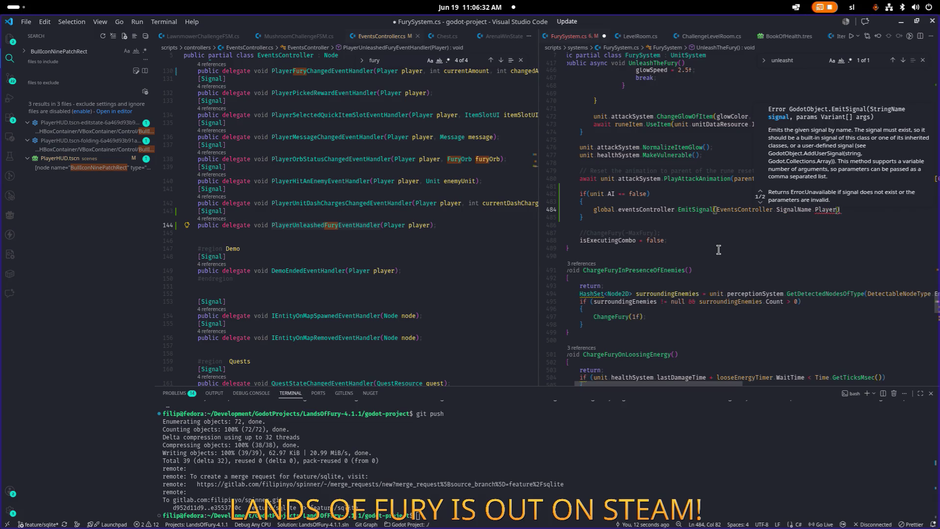
{"action": "key", "text": "BackSpace"}
{"action": "type", "text": "nl"}
{"action": "key", "text": "Tab"}
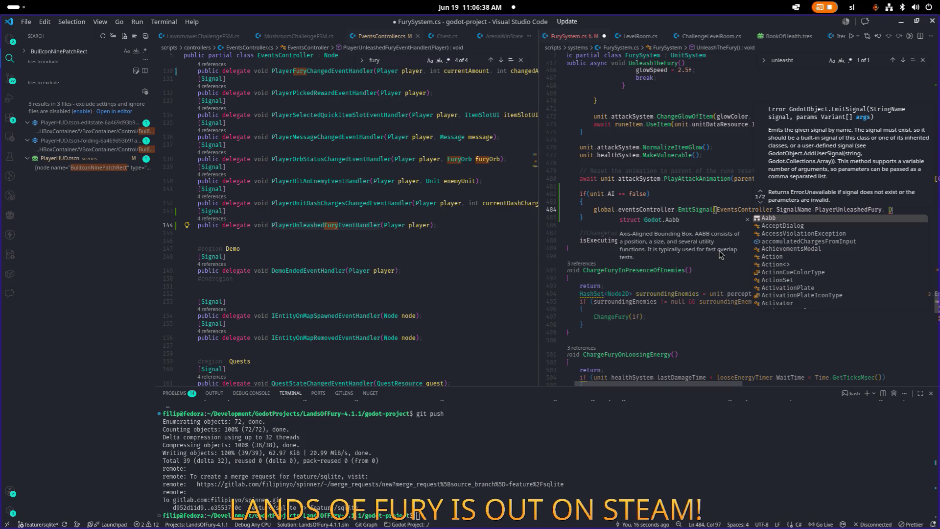
{"action": "type", "text": "unit.pl"}
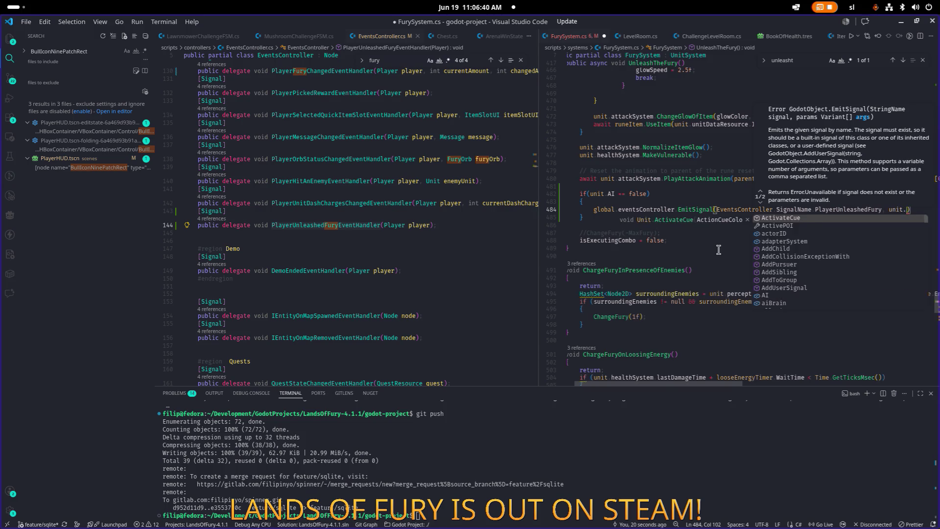
{"action": "type", "text": "ayer);"}
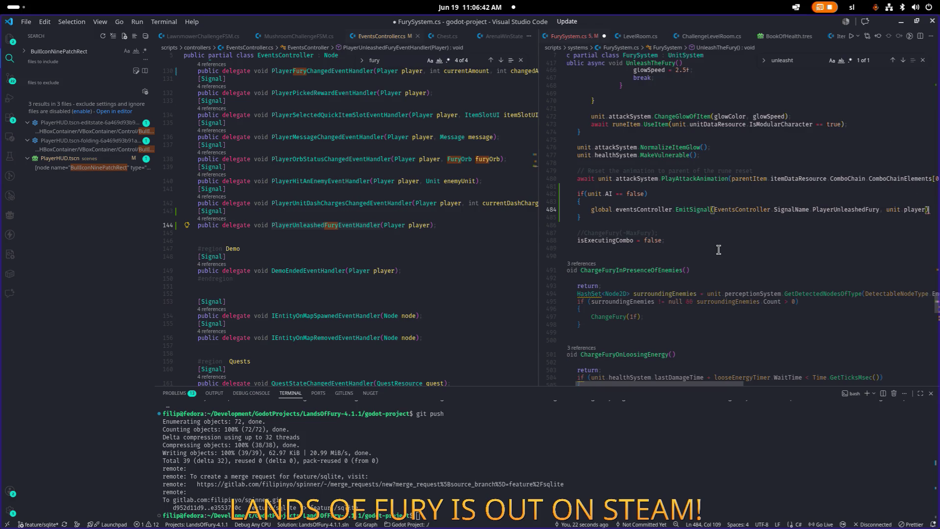
{"action": "key", "text": "ctrl+s"}
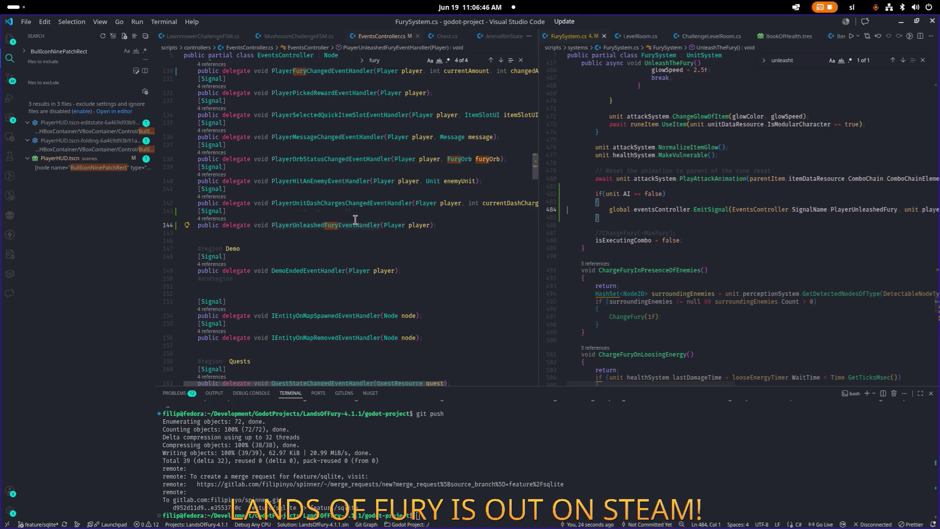
{"action": "left_click", "coordinate": [336, 225]}
{"action": "key", "text": "ctrl+Tab"}
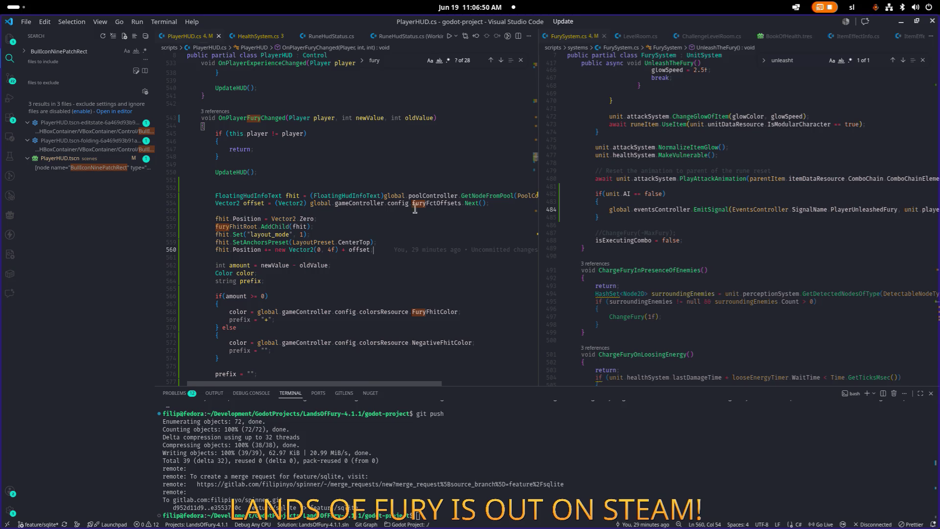
Find the PlayerFuryChanged += OnPlayerFuryChanged subscription and duplicate the line.
{"action": "double_click", "coordinate": [267, 122]}
{"action": "key", "text": "ctrl+f"}
{"action": "key", "text": "Return"}
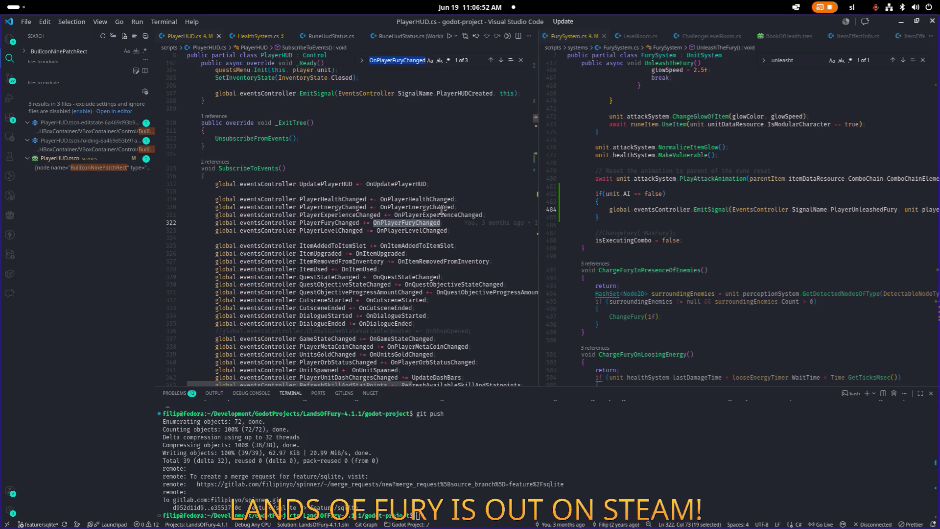
{"action": "left_click", "coordinate": [475, 232]}
{"action": "key", "text": "Up"}
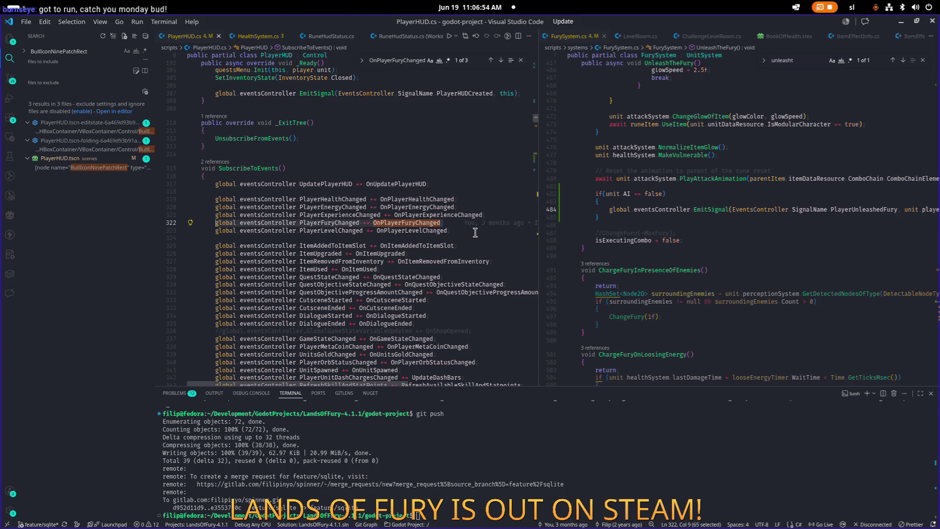
{"action": "key", "text": "ctrl+shift+alt+Down"}
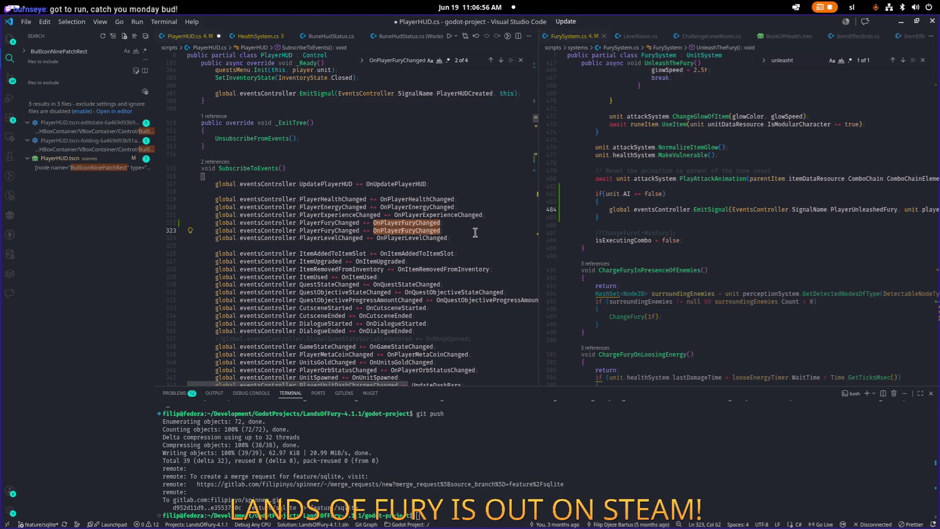
Change the copy to 'PlayerUnleashedFury += OnPlayerUnleashedFury' and save PlayerHUD.cs.
{"action": "key", "text": "Home"}
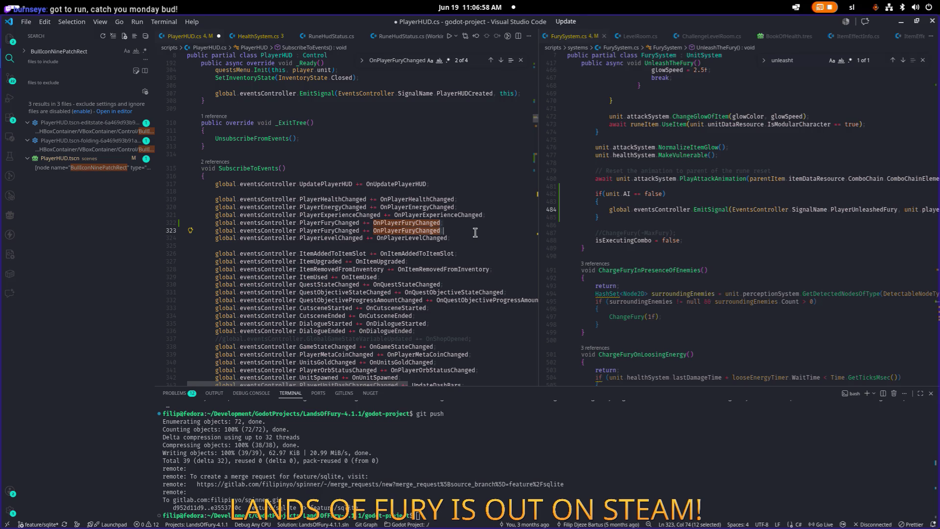
{"action": "key", "text": "ctrl+Right"}
{"action": "key", "text": "ctrl+Right"}
{"action": "key", "text": "Right"}
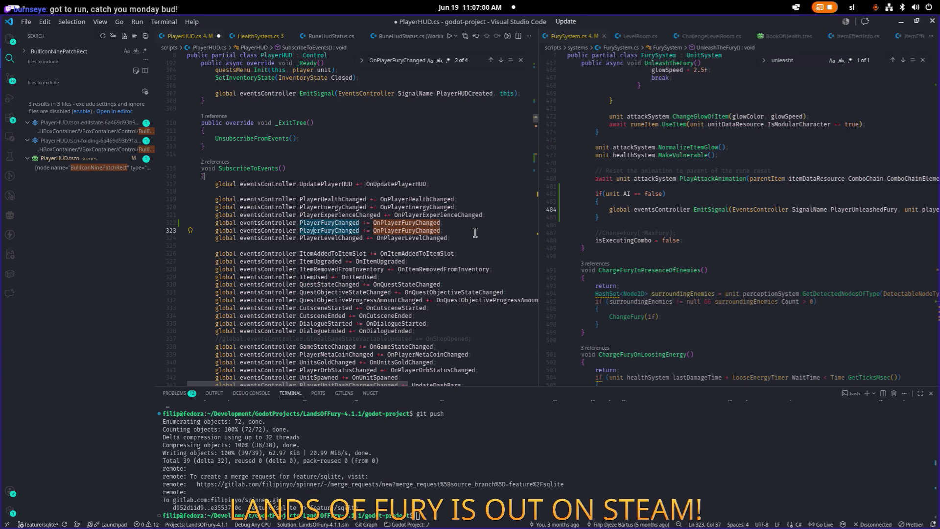
{"action": "type", "text": "Unleashed"}
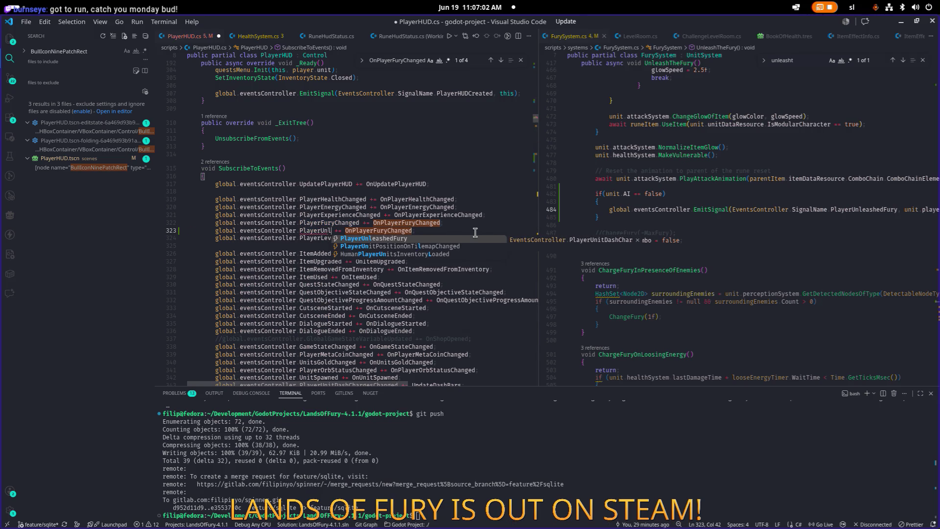
{"action": "key", "text": "Return"}
{"action": "key", "text": "ctrl+shift+Left"}
{"action": "key", "text": "ctrl+c"}
{"action": "key", "text": "ctrl+Right"}
{"action": "key", "text": "Right"}
{"action": "key", "text": "Right"}
{"action": "key", "text": "Right"}
{"action": "key", "text": "ctrl+shift+Right"}
{"action": "key", "text": "ctrl+v"}
{"action": "key", "text": "ctrl+Left"}
{"action": "key", "text": "ctrl+s"}
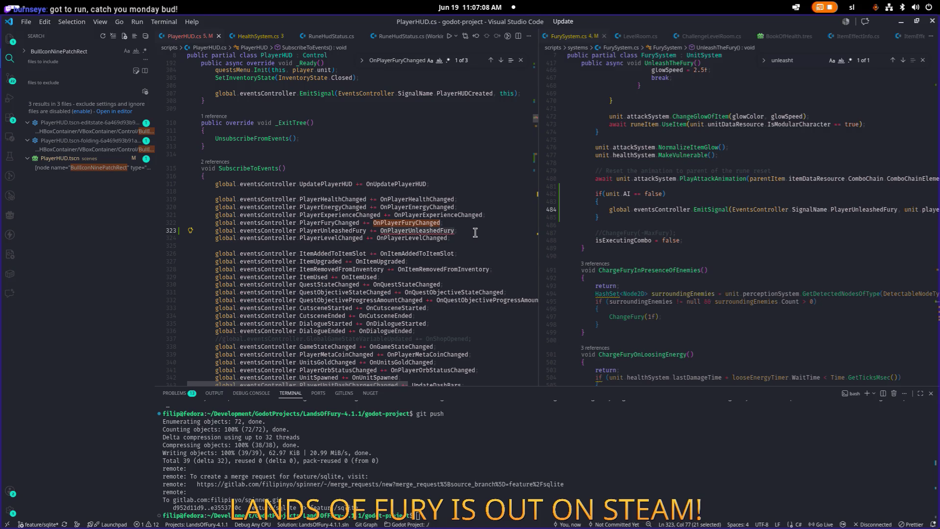
Check the OnPlayerFuryChanged definition, then return and select the new subscription line.
{"action": "key", "text": "Up"}
{"action": "key", "text": "F12"}
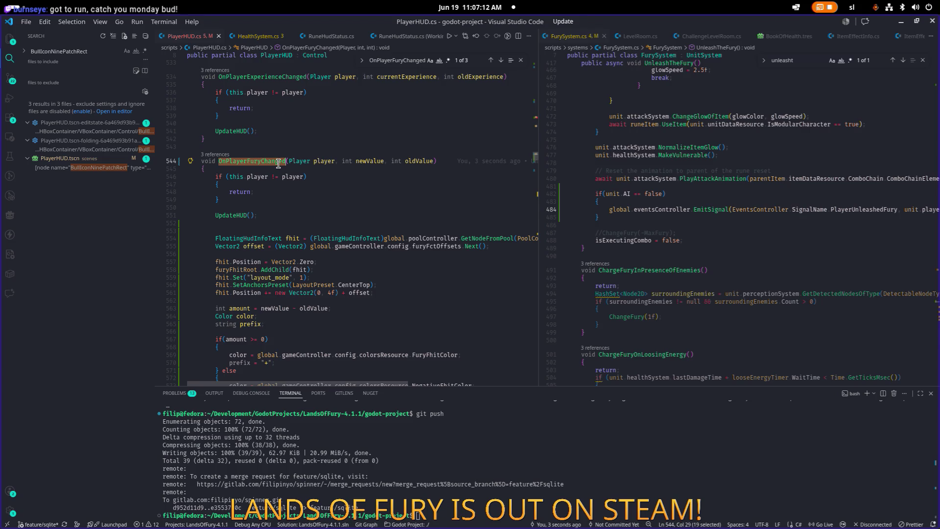
{"action": "key", "text": "ctrl+alt+minus"}
{"action": "left_click", "coordinate": [472, 223]}
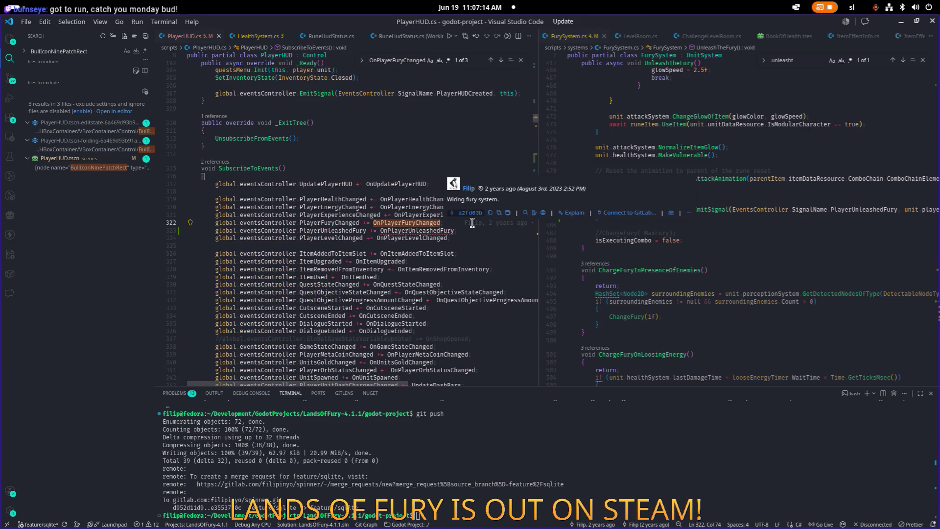
{"action": "key", "text": "Down"}
{"action": "key", "text": "End"}
{"action": "key", "text": "shift+Home"}
Add 'PlayerUnleashedFury -= OnPlayerUnleashedFury' in UnsubscribeFromEvents and save.
{"action": "scroll", "coordinate": [410, 250], "scroll_direction": "down", "scroll_amount": 2}
{"action": "scroll", "coordinate": [410, 251], "scroll_direction": "down", "scroll_amount": 15}
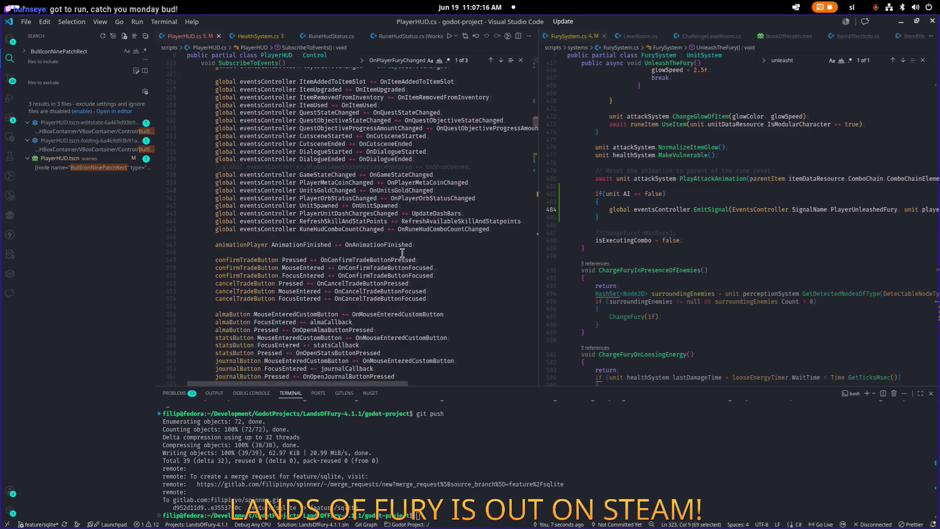
{"action": "left_click", "coordinate": [476, 269]}
{"action": "key", "text": "Return"}
{"action": "key", "text": "ctrl+v"}
{"action": "key", "text": "ctrl+Left"}
{"action": "key", "text": "ctrl+Left"}
{"action": "key", "text": "Left"}
{"action": "key", "text": "Delete"}
{"action": "type", "text": "-"}
{"action": "key", "text": "ctrl+s"}
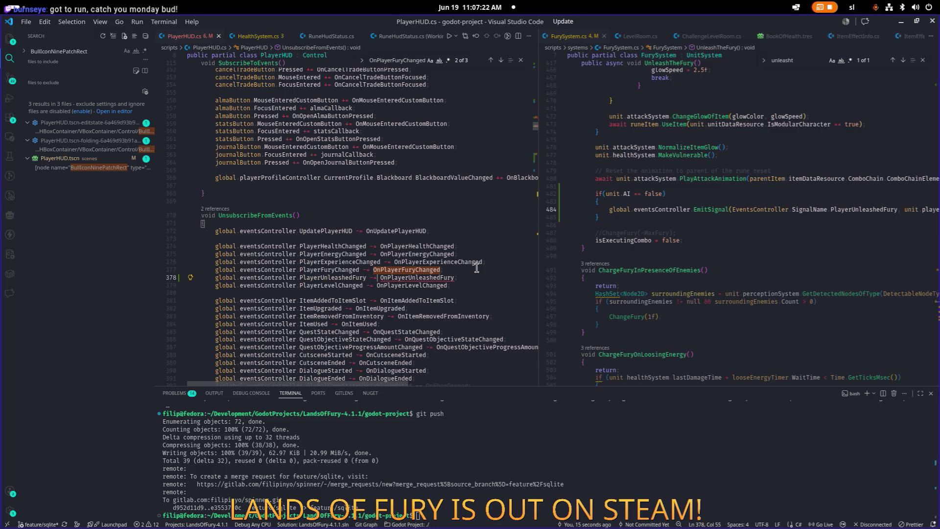
Select the OnPlayerUnleashedFury handler name and jump to the OnPlayerFuryChanged method body.
{"action": "key", "text": "Right"}
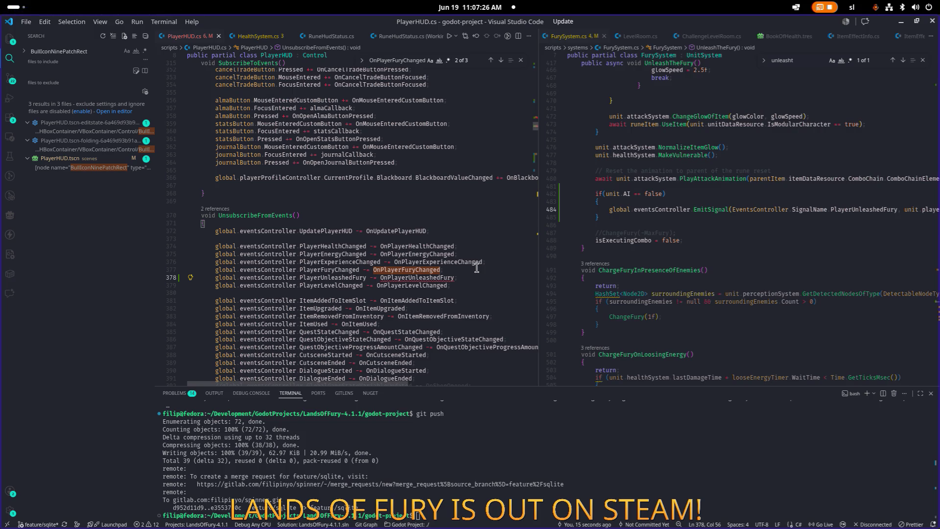
{"action": "key", "text": "Left"}
{"action": "key", "text": "shift+End"}
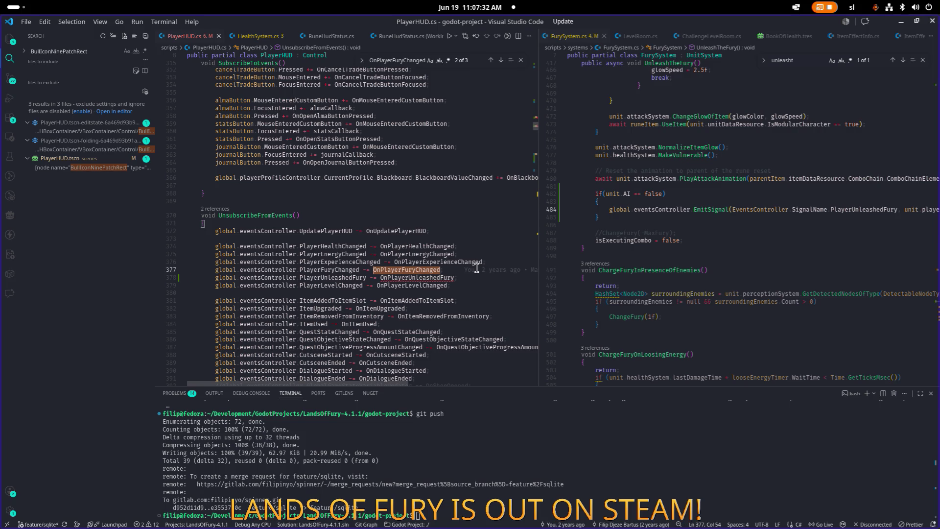
{"action": "key", "text": "F3"}
{"action": "scroll", "coordinate": [476, 268], "scroll_direction": "down", "scroll_amount": 10}
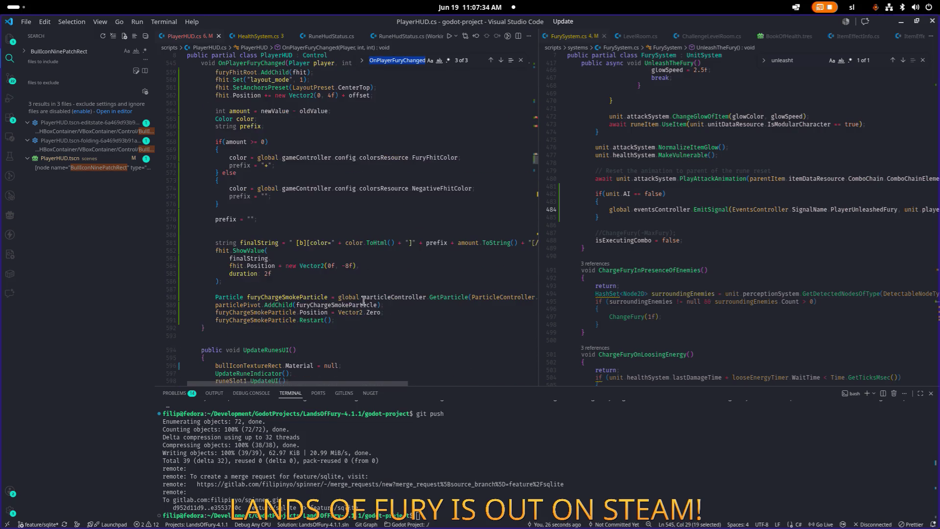
Add an empty private void OnPlayerUnleashedFury(Player player) method after OnPlayerFuryChanged and save PlayerHUD.cs.
{"action": "left_click", "coordinate": [418, 208]}
{"action": "key", "text": "Return"}
{"action": "key", "text": "Return"}
{"action": "type", "text": "private void OnPlayerUnleashedFury()"}
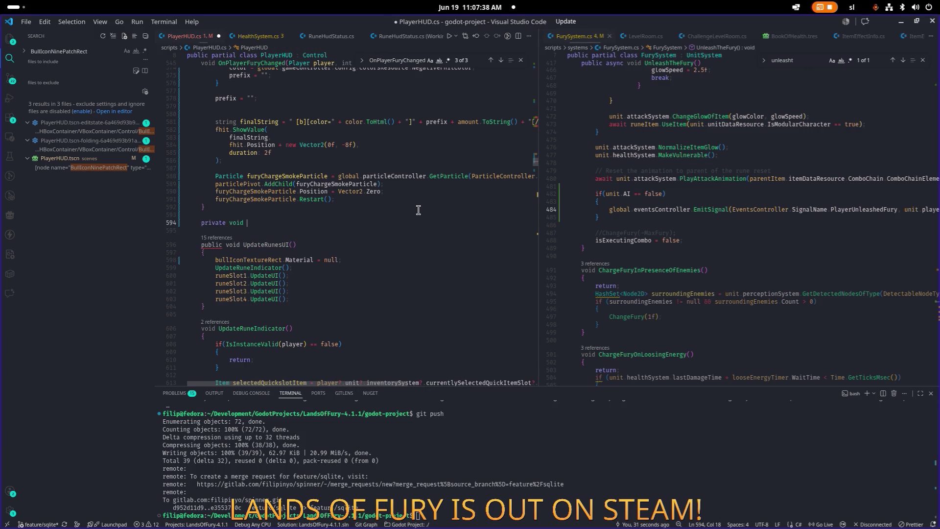
{"action": "key", "text": "Return"}
{"action": "type", "text": "{"}
{"action": "key", "text": "Return"}
{"action": "key", "text": "Up"}
{"action": "key", "text": "Up"}
{"action": "key", "text": "End"}
{"action": "type", "text": "Player player"}
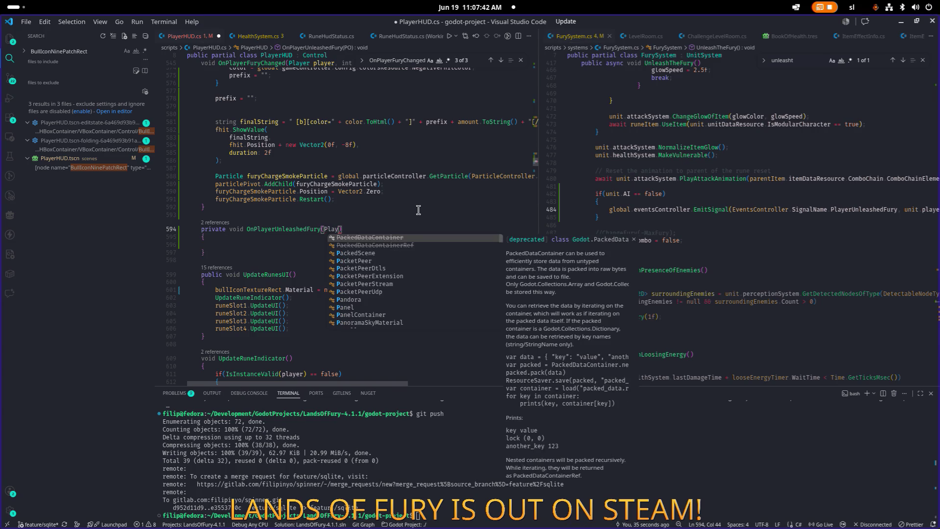
{"action": "key", "text": "ctrl+s"}
Copy the four fury smoke particle lines into the new method and rename the variable to furyUnleashSmokeParticle.
{"action": "key", "text": "Down"}
{"action": "key", "text": "Down"}
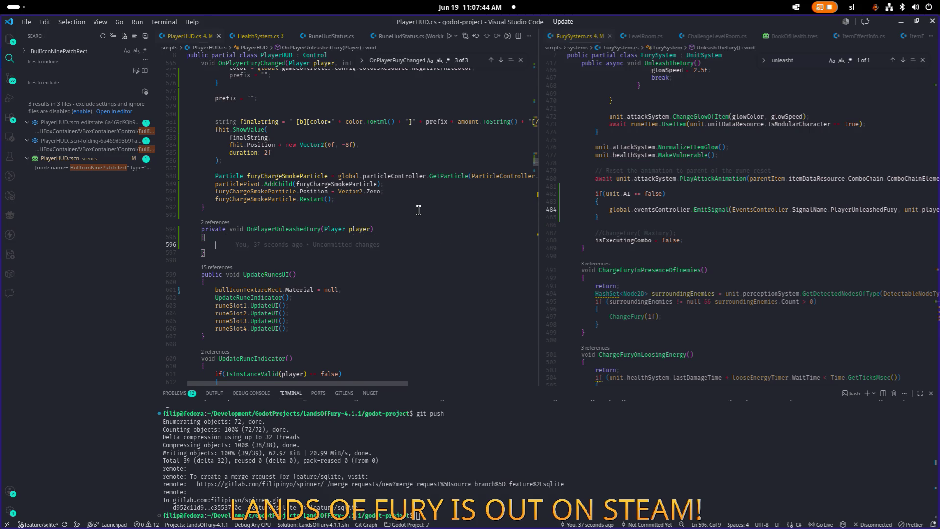
{"action": "key", "text": "Up"}
{"action": "key", "text": "Up"}
{"action": "key", "text": "Up"}
{"action": "key", "text": "End"}
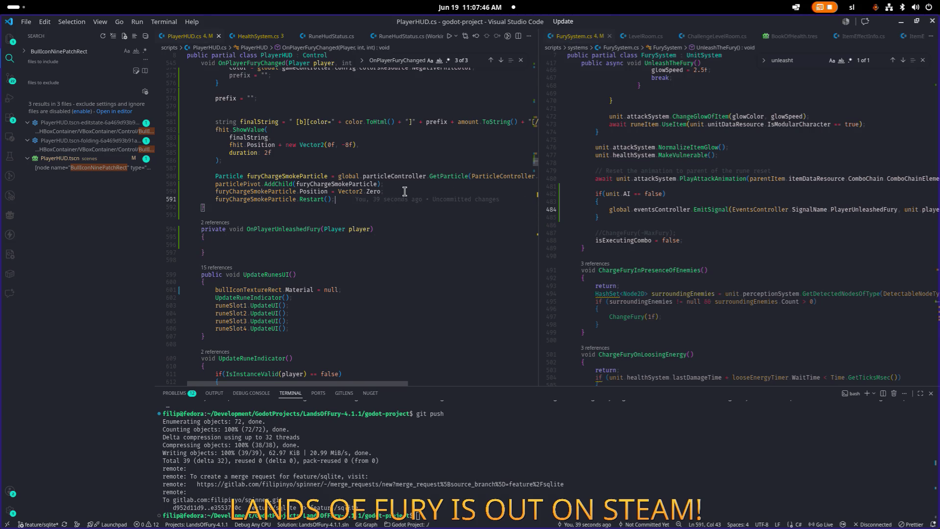
{"action": "key", "text": "shift+Up"}
{"action": "key", "text": "shift+Up"}
{"action": "key", "text": "shift+Up"}
{"action": "key", "text": "shift+Home"}
{"action": "key", "text": "ctrl+c"}
{"action": "key", "text": "Down"}
{"action": "key", "text": "Down"}
{"action": "key", "text": "Down"}
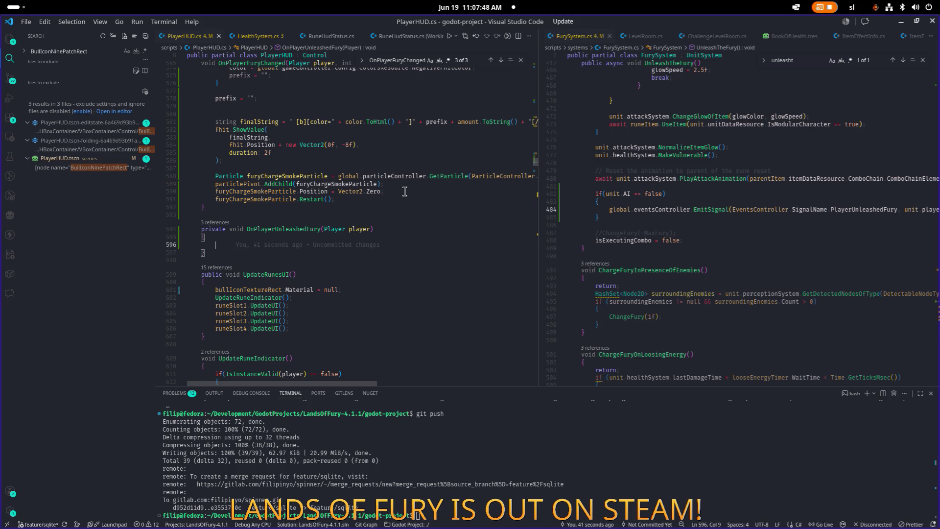
{"action": "key", "text": "ctrl+v"}
{"action": "key", "text": "Up"}
{"action": "key", "text": "Up"}
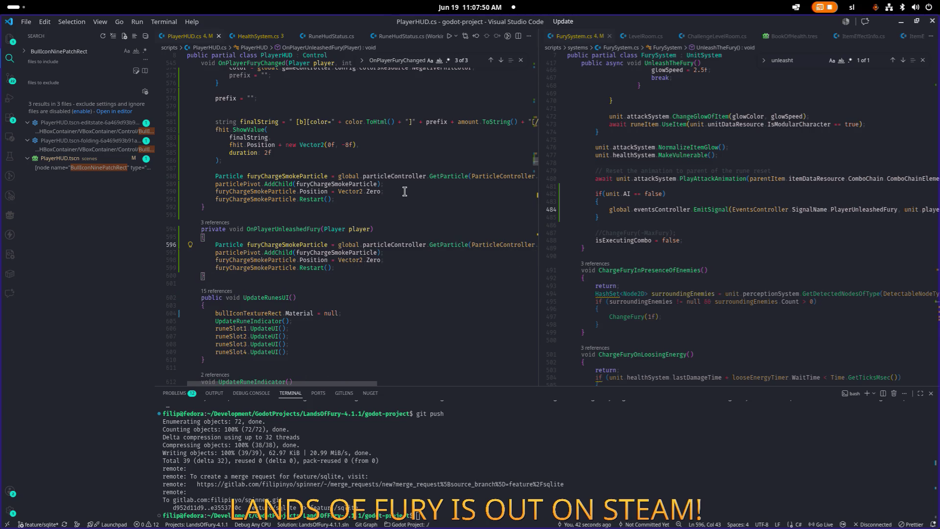
{"action": "key", "text": "Right"}
{"action": "key", "text": "Right"}
{"action": "key", "text": "Right"}
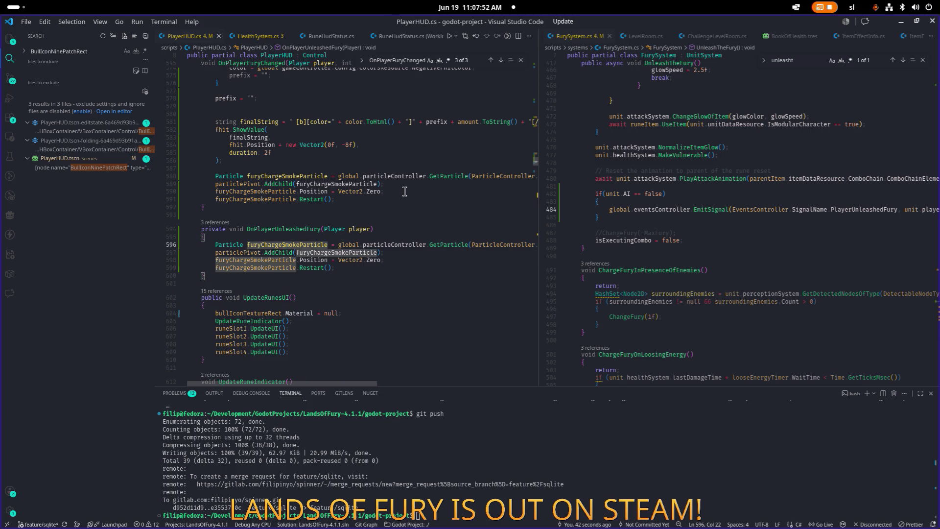
{"action": "key", "text": "F2"}
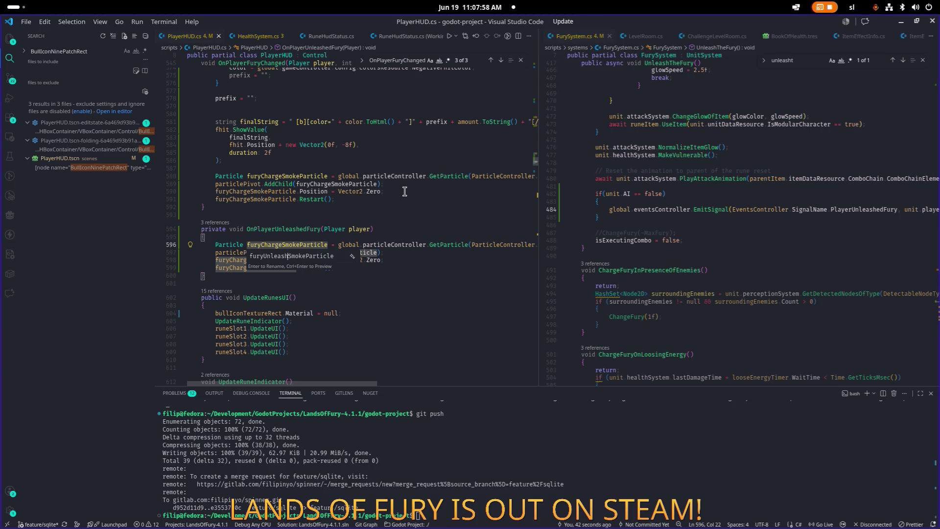
{"action": "key", "text": "Return"}
{"action": "left_click", "coordinate": [849, 149]}
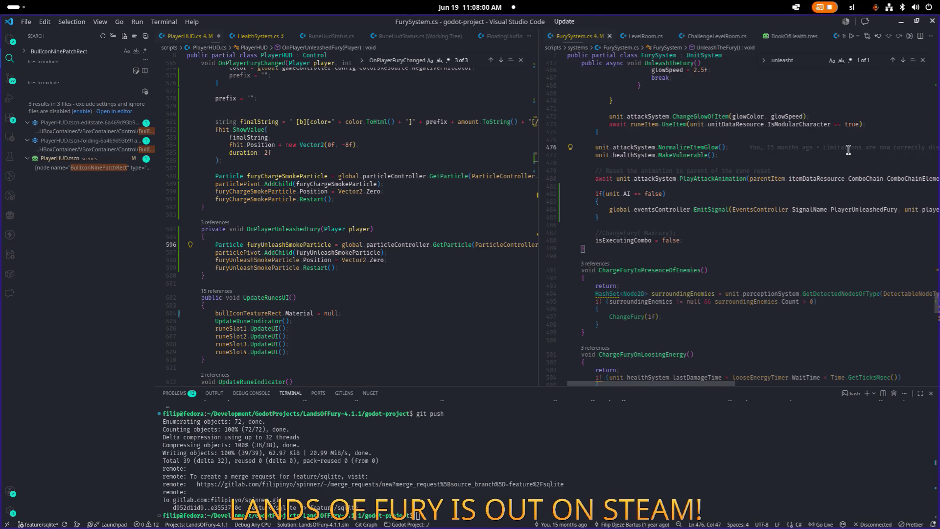
{"action": "key", "text": "ctrl+p"}
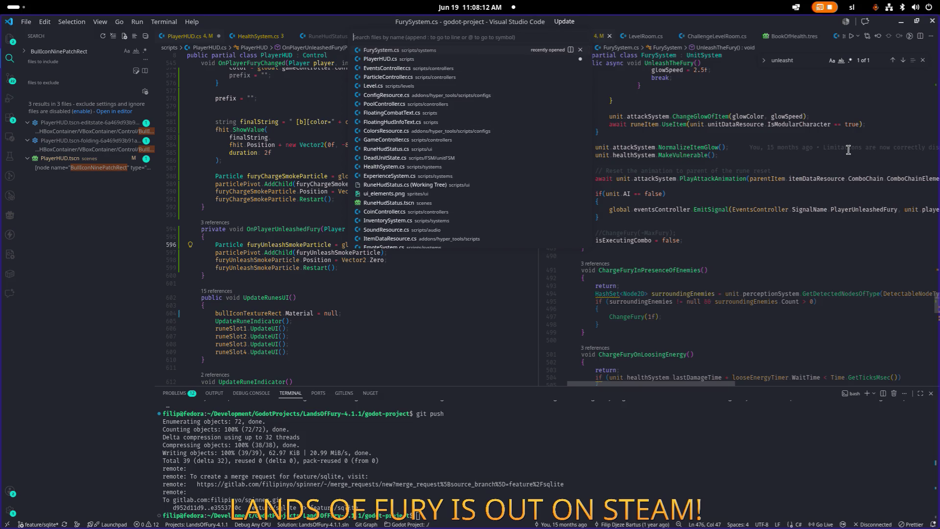
Open ParticleController.cs and inspect the StringName parameter of the particle spawn method.
{"action": "type", "text": "particlecon"}
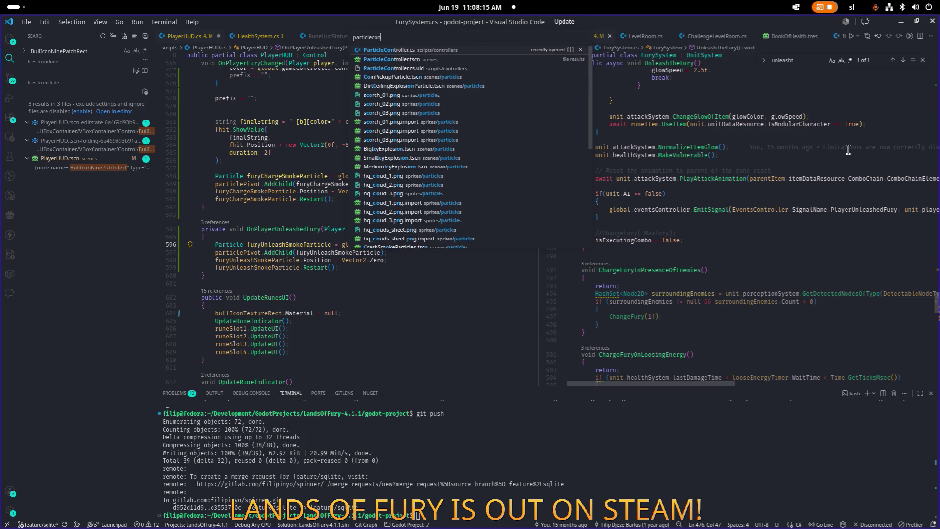
{"action": "left_click", "coordinate": [389, 58]}
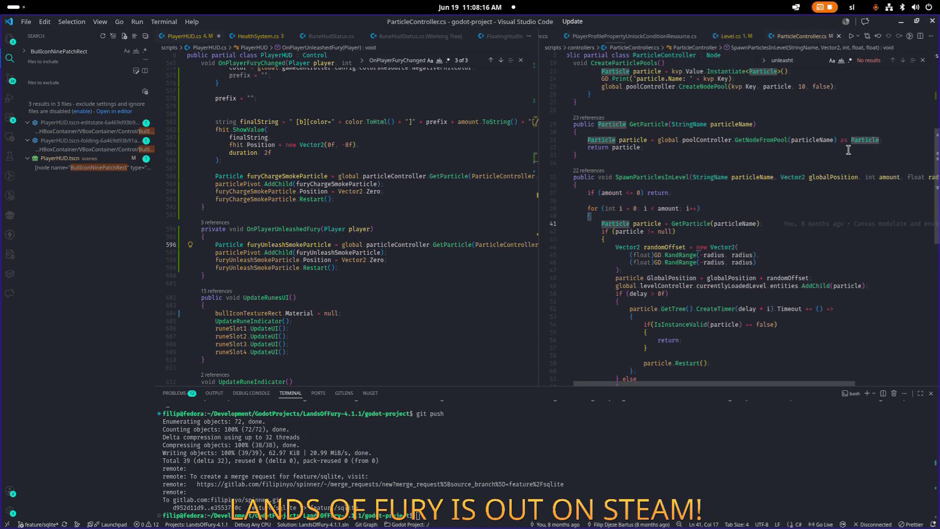
{"action": "scroll", "coordinate": [636, 243], "scroll_direction": "up", "scroll_amount": 3}
{"action": "double_click", "coordinate": [716, 243]}
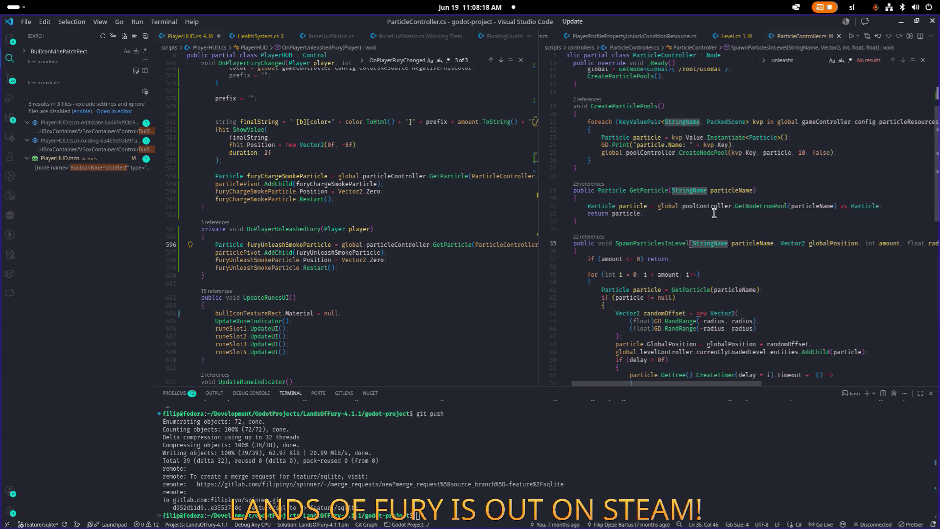
{"action": "scroll", "coordinate": [715, 213], "scroll_direction": "down", "scroll_amount": 2}
{"action": "left_click", "coordinate": [691, 194]}
{"action": "scroll", "coordinate": [691, 207], "scroll_direction": "up", "scroll_amount": 5}
{"action": "left_click", "coordinate": [656, 153]}
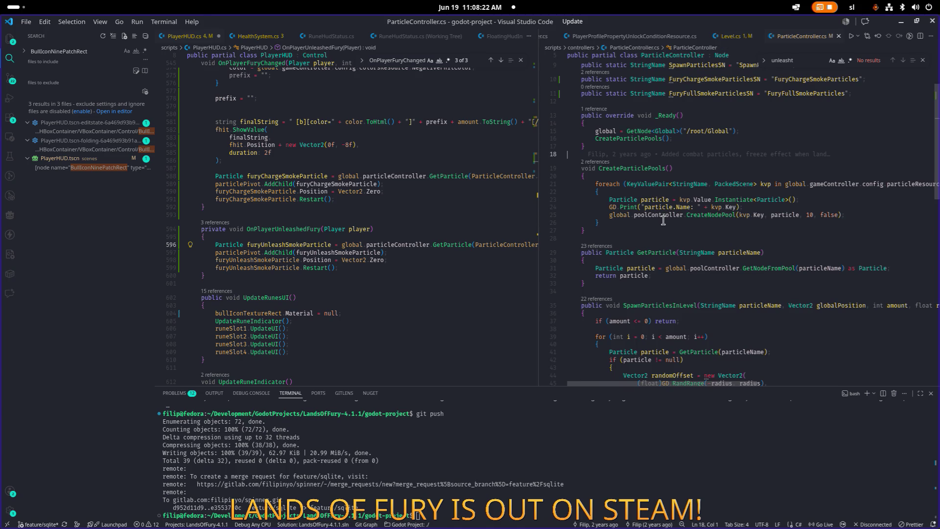
{"action": "scroll", "coordinate": [725, 233], "scroll_direction": "down", "scroll_amount": 1}
{"action": "scroll", "coordinate": [681, 229], "scroll_direction": "up", "scroll_amount": 3}
Select the FuryFullSmokeParticlesSN name in ParticleController.cs.
{"action": "left_click", "coordinate": [725, 172]}
{"action": "double_click", "coordinate": [734, 189]}
{"action": "left_click", "coordinate": [352, 245]}
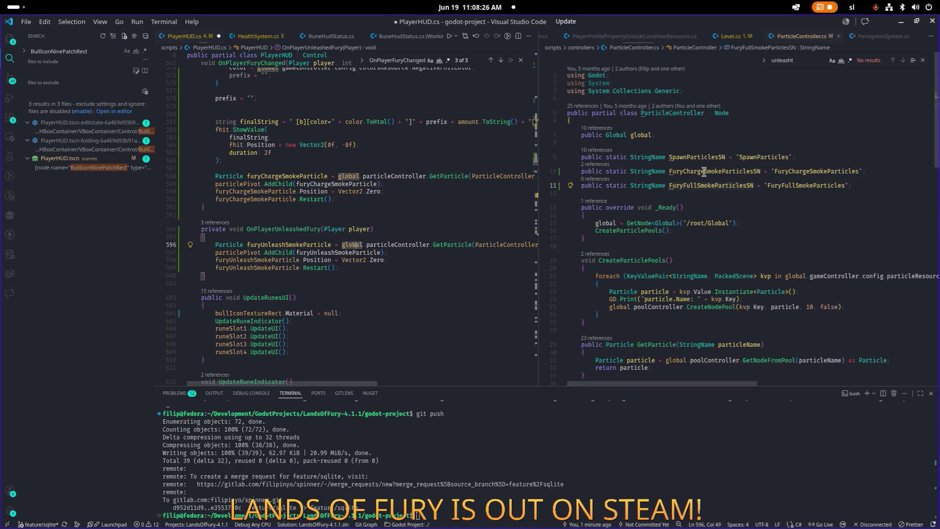
{"action": "left_click", "coordinate": [734, 185]}
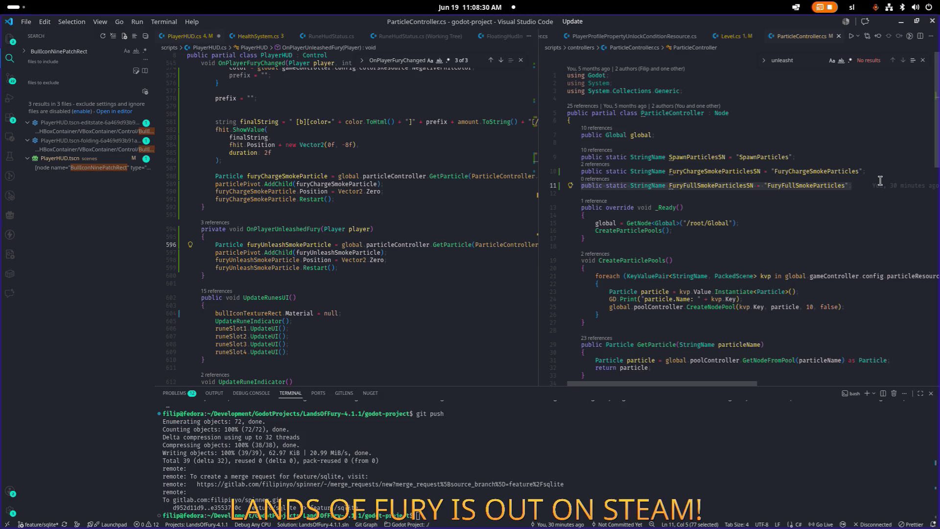
{"action": "key", "text": "shift+alt+Down"}
{"action": "key", "text": "ctrl+z"}
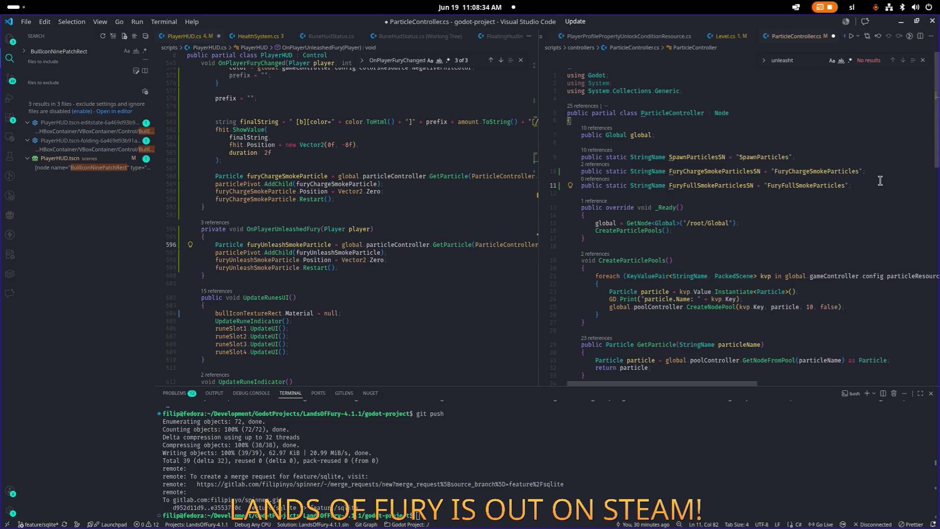
{"action": "double_click", "coordinate": [753, 185]}
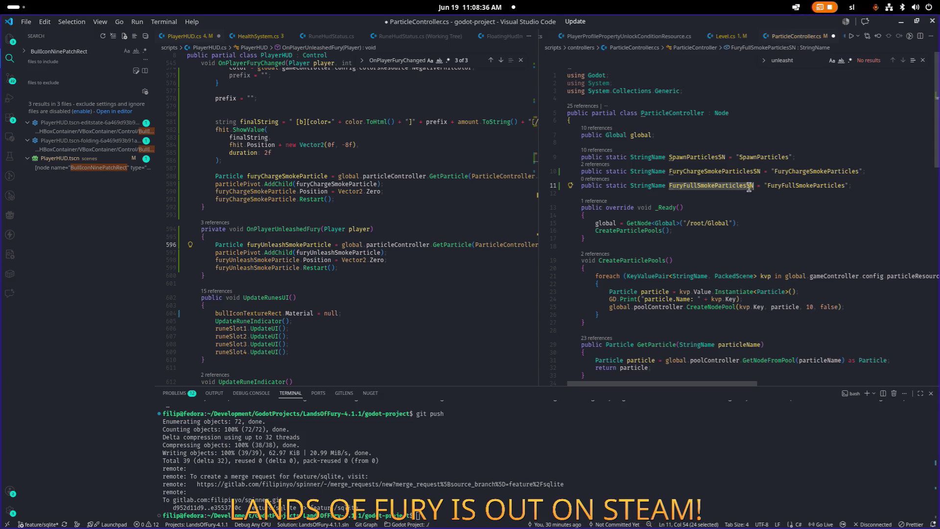
Replace FuryChargeSmokeParticlesSN with FuryFullSmokeParticlesSN on line 596 of PlayerHUD.cs and save.
{"action": "key", "text": "ctrl+alt+minus"}
{"action": "left_click", "coordinate": [706, 185]}
{"action": "scroll", "coordinate": [637, 206], "scroll_direction": "down", "scroll_amount": 1}
{"action": "left_click", "coordinate": [311, 245]}
{"action": "left_click", "coordinate": [509, 245]}
{"action": "scroll", "coordinate": [521, 245], "scroll_direction": "right", "scroll_amount": 3}
{"action": "double_click", "coordinate": [520, 245]}
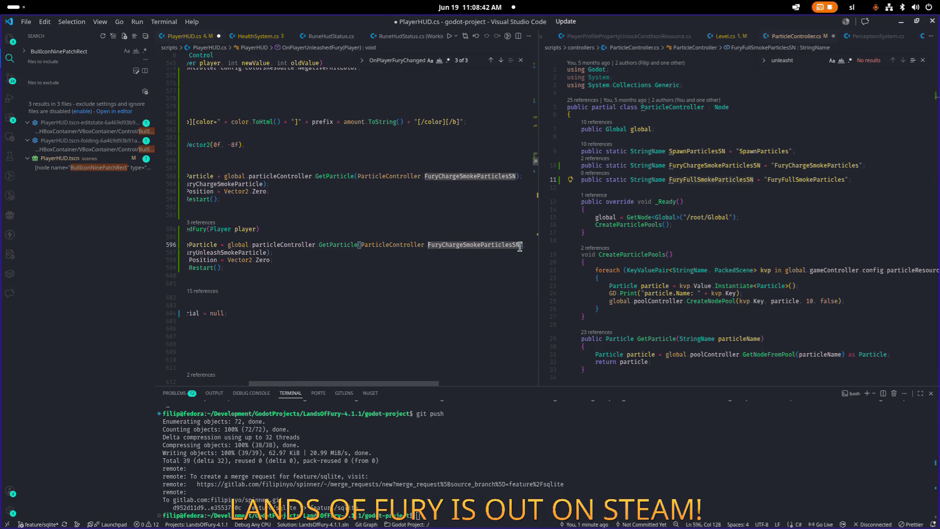
{"action": "key", "text": "Home"}
{"action": "key", "text": "ctrl+s"}
{"action": "key", "text": "Down"}
{"action": "key", "text": "Down"}
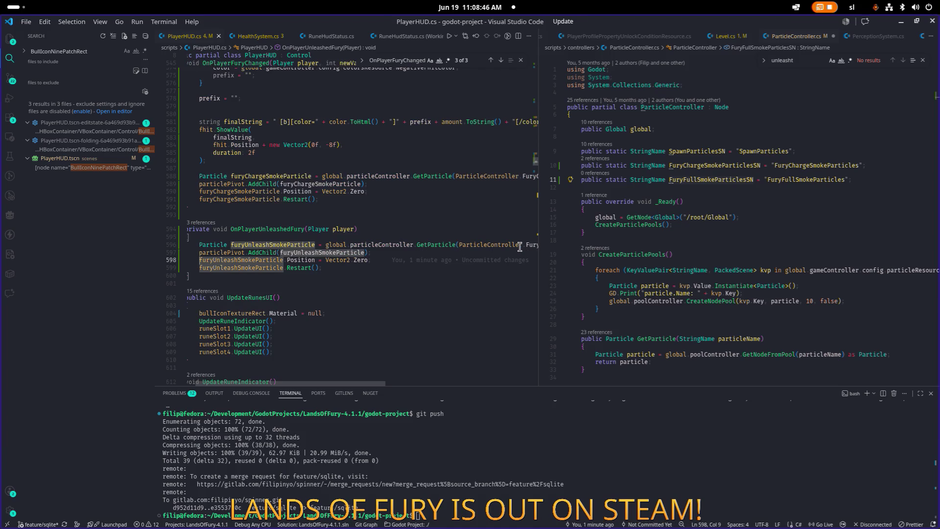
Check the OnPlayerUnleashedFury method, then minimize Visual Studio Code.
{"action": "key", "text": "Down"}
{"action": "key", "text": "End"}
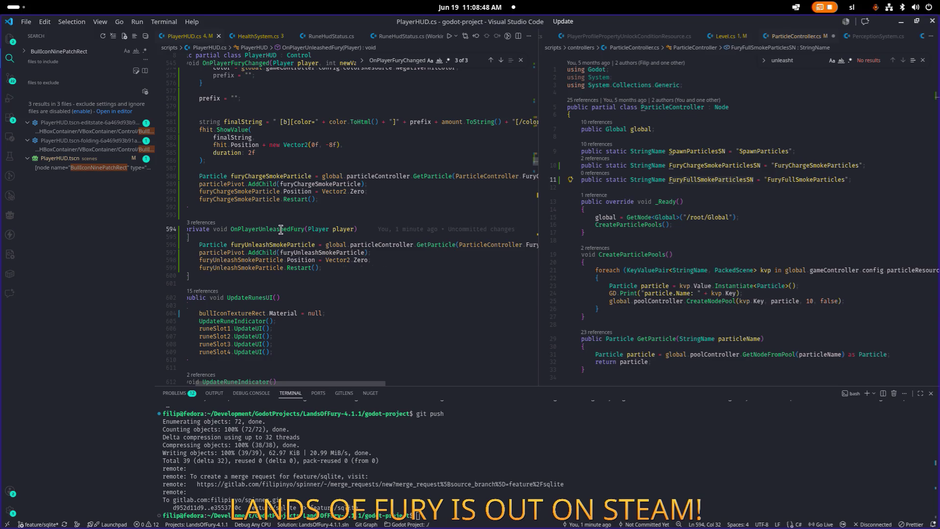
{"action": "double_click", "coordinate": [281, 229]}
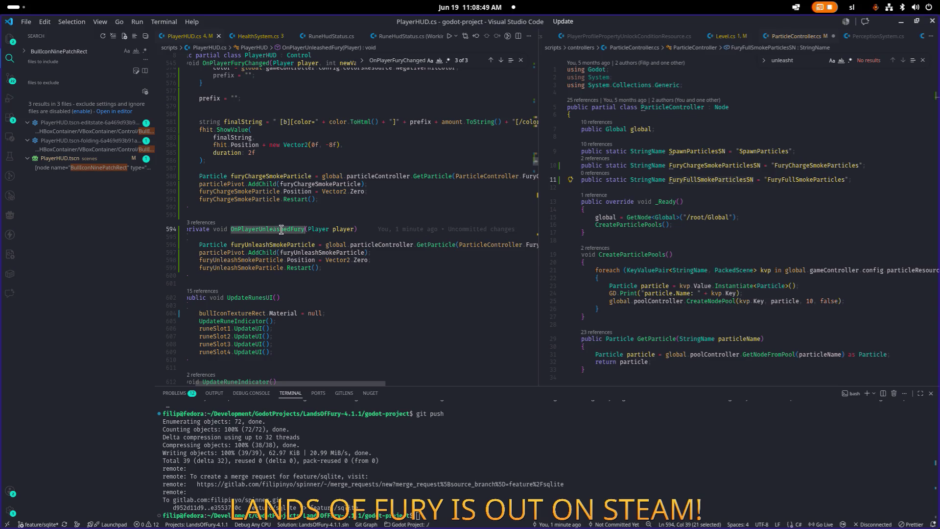
{"action": "left_click", "coordinate": [901, 22]}
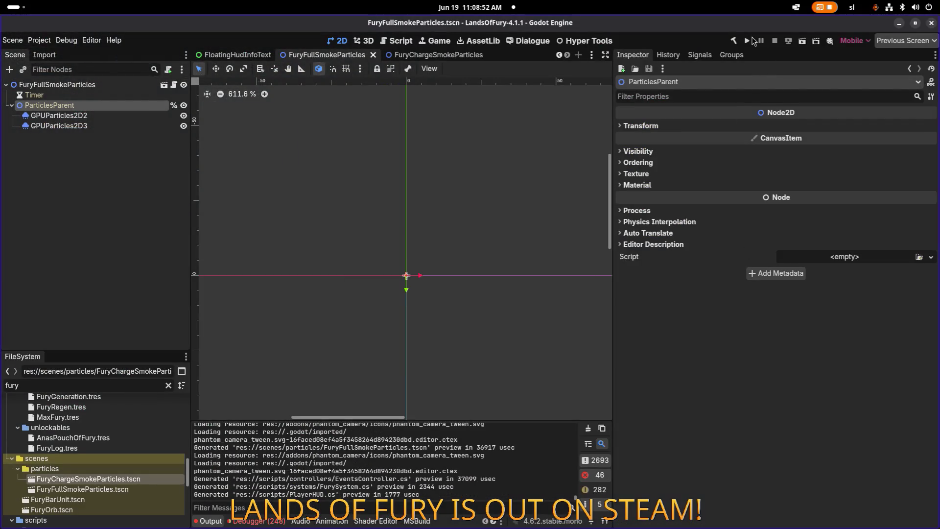
Use Godot's Run Project button to rebuild the .NET project and launch Lands of Fury.
{"action": "left_click", "coordinate": [748, 41]}
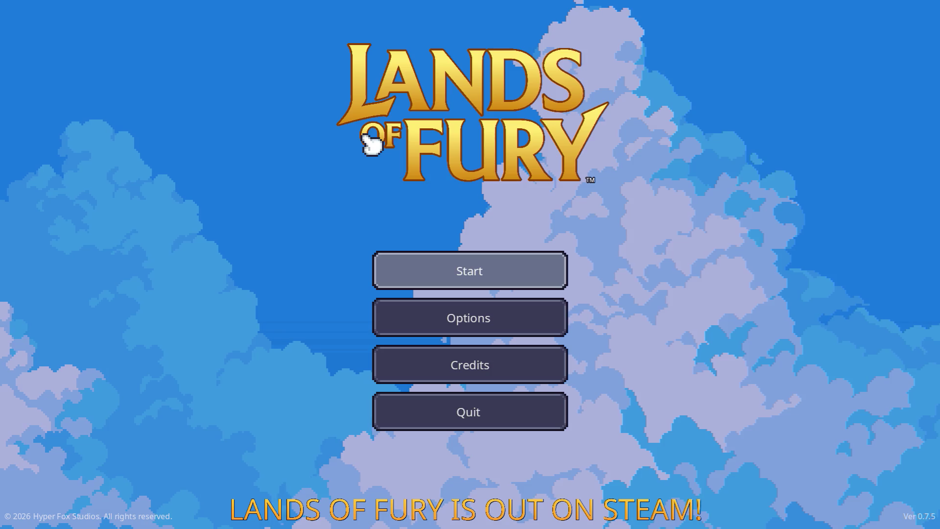
Start the game and grant a fireball rune with the console command Player.AddItem(fireball_rune).
{"action": "key", "text": "Return"}
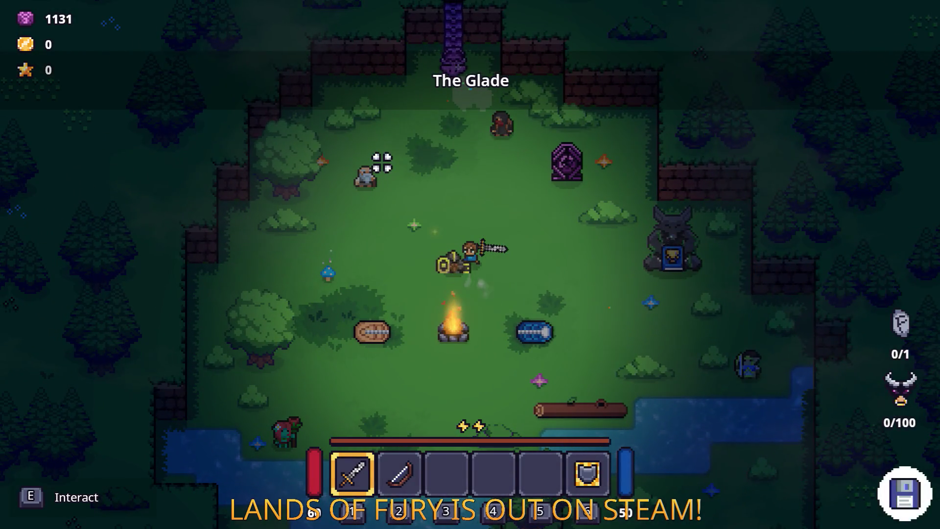
{"action": "key", "text": "grave"}
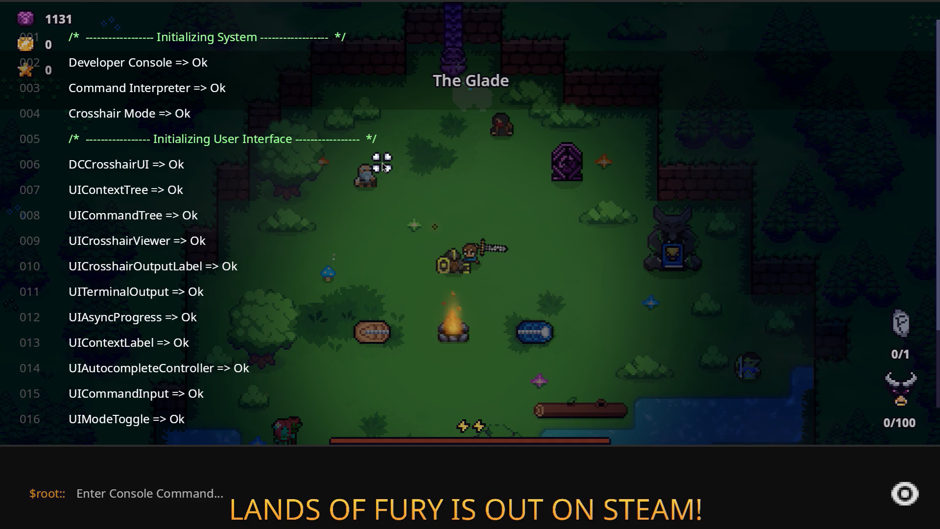
{"action": "type", "text": "Player.AddItem(firebal"}
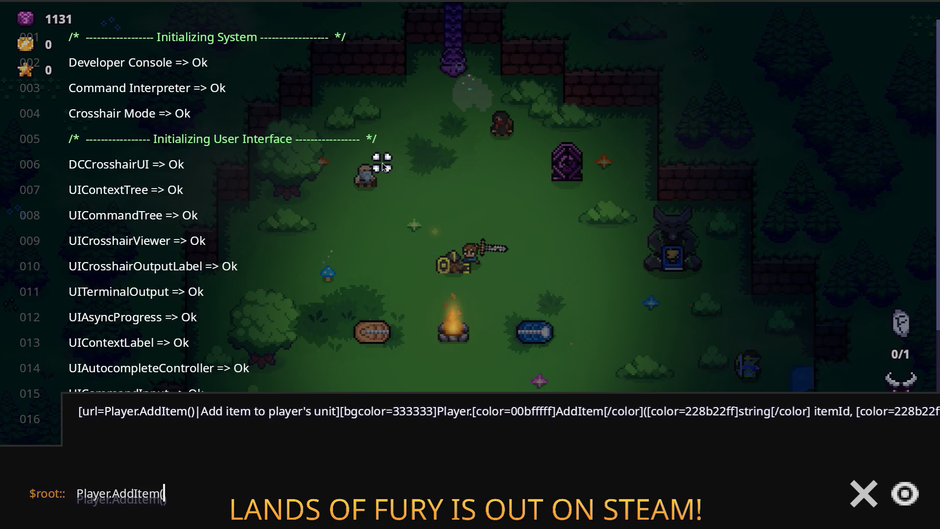
{"action": "type", "text": "l_rune)"}
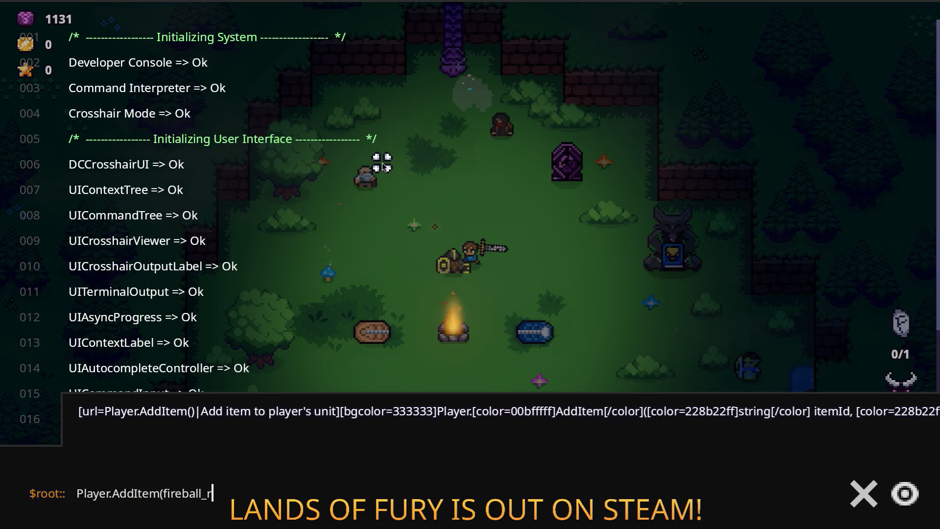
{"action": "key", "text": "Return"}
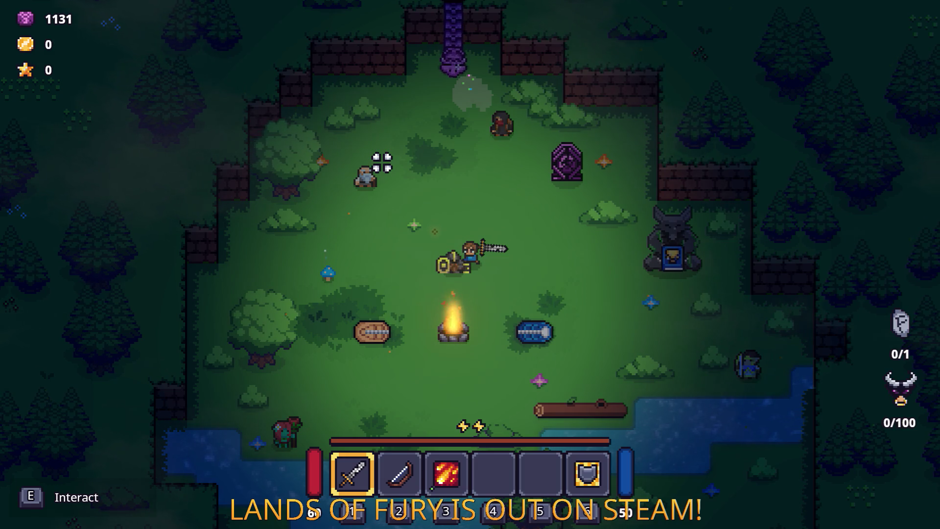
Walk through the portal to the next area, fight the nearby enemies and strike the ore rock.
{"action": "key", "text": "m"}
{"action": "key", "text": "w"}
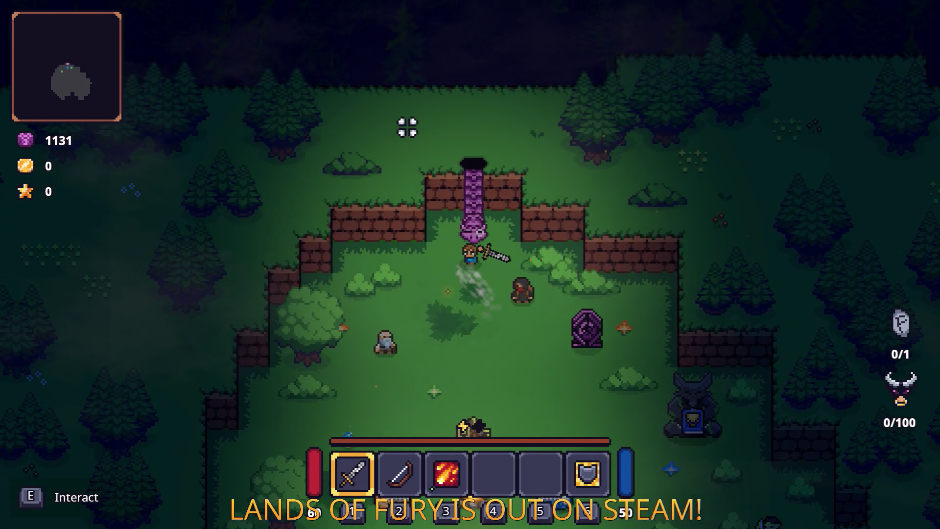
{"action": "key", "text": "e"}
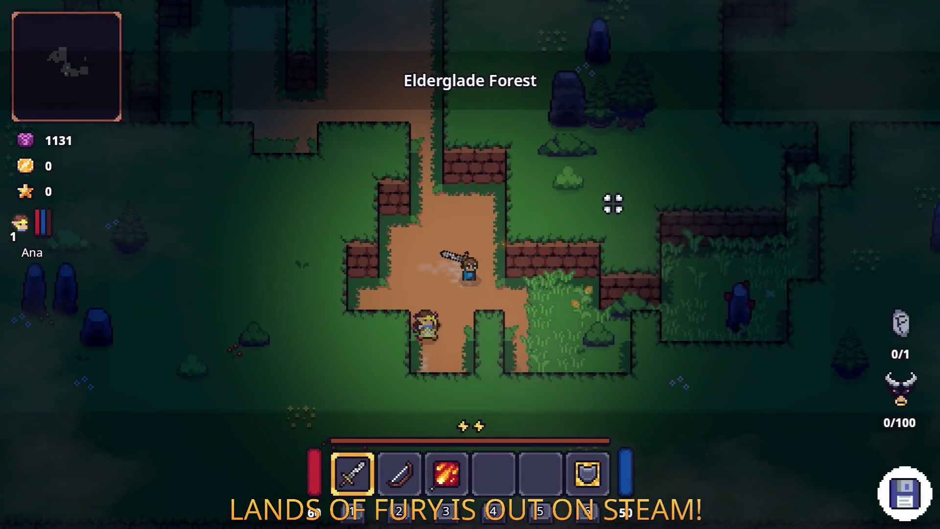
{"action": "key", "text": "d"}
{"action": "left_click", "coordinate": [668, 236]}
{"action": "left_click", "coordinate": [627, 247]}
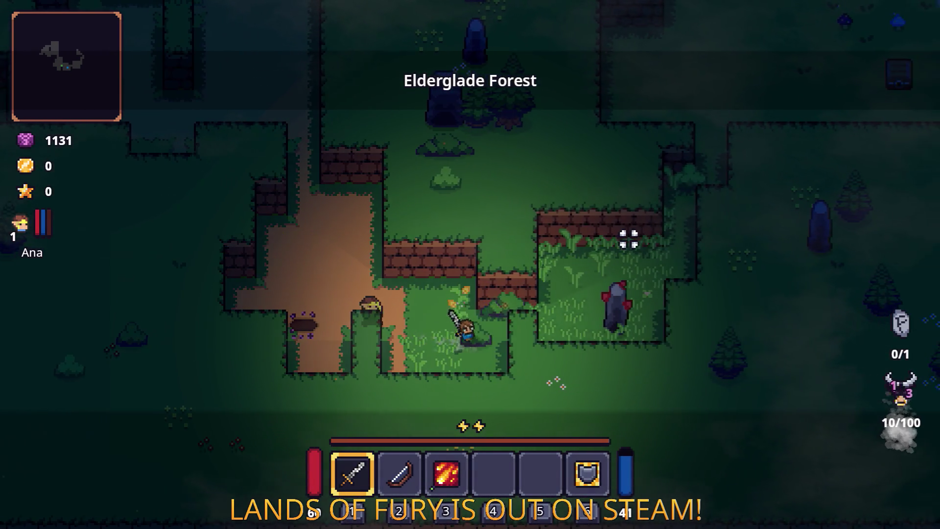
{"action": "key", "text": "d"}
{"action": "left_click", "coordinate": [615, 237]}
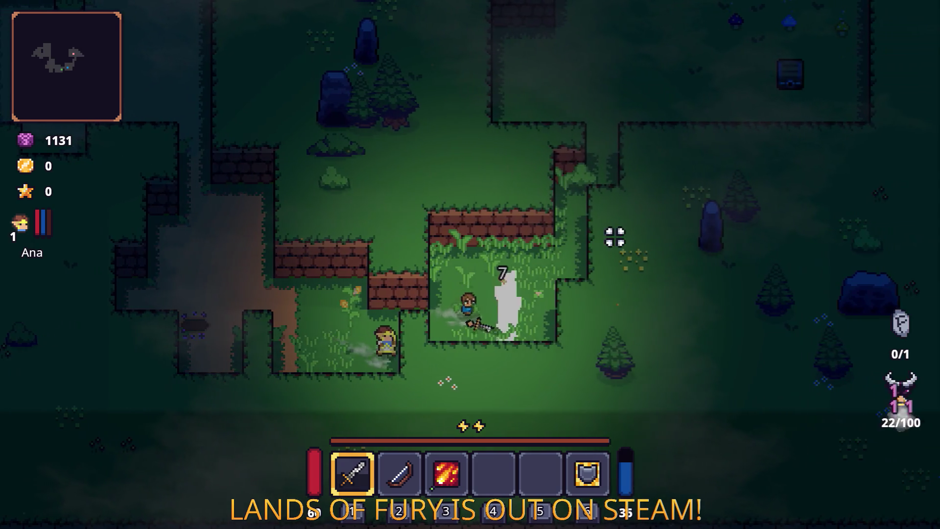
{"action": "key", "text": "d"}
{"action": "left_click", "coordinate": [586, 301]}
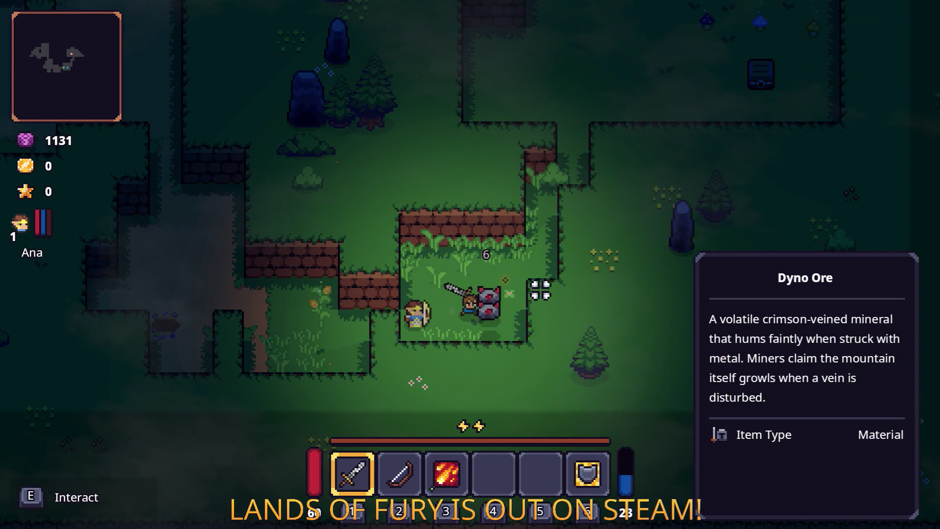
Socket the Fireball Rune into the sword's rune slot from the inventory.
{"action": "key", "text": "Tab"}
{"action": "right_click", "coordinate": [374, 374]}
{"action": "left_click", "coordinate": [416, 288]}
{"action": "left_click", "coordinate": [398, 208]}
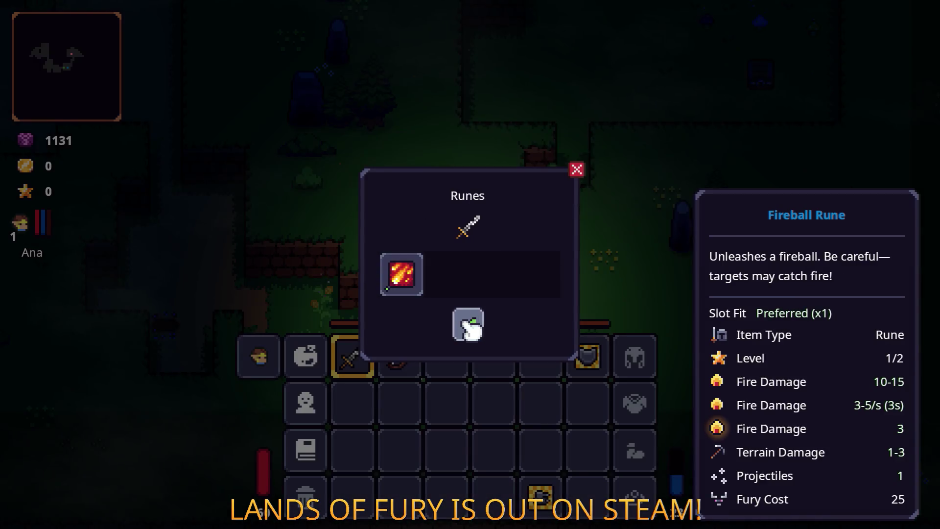
{"action": "key", "text": "Tab"}
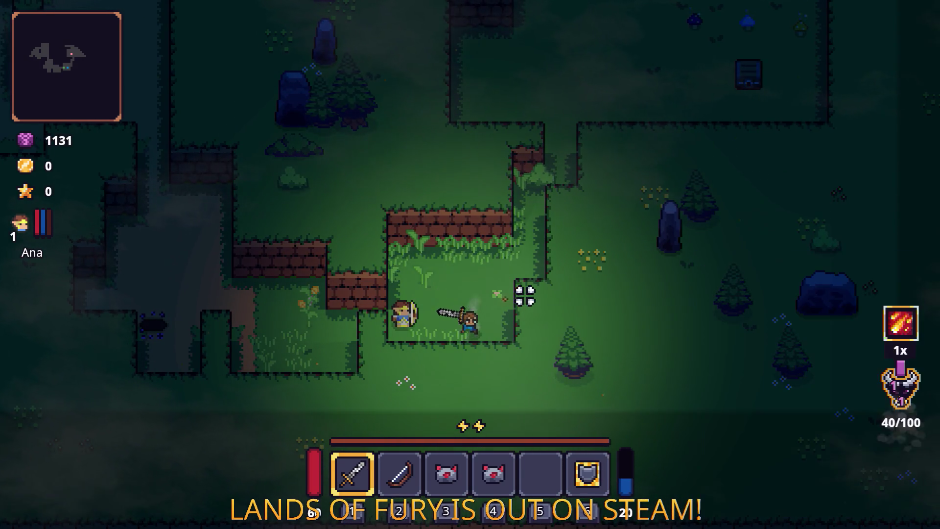
Dash in, fight the armoured and axe enemies, and unleash fury with F.
{"action": "key", "text": "w"}
{"action": "key", "text": "d"}
{"action": "key", "text": "space"}
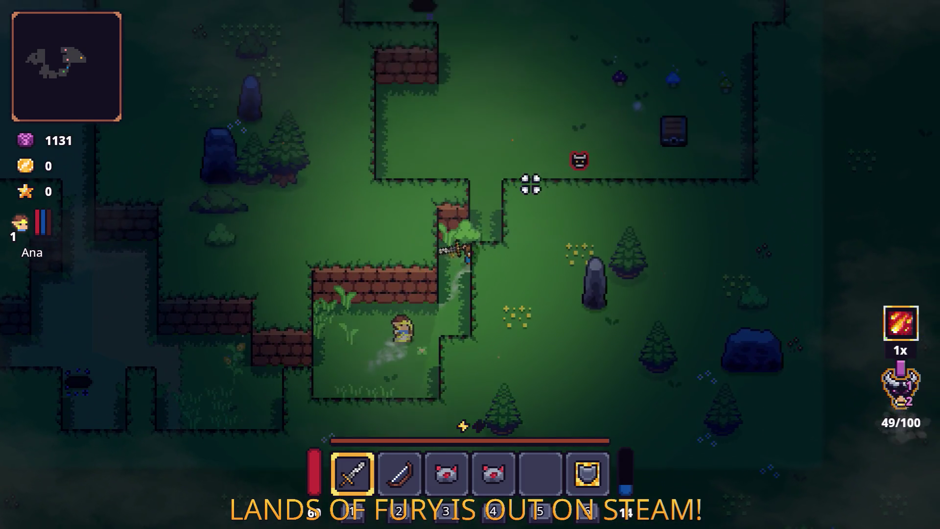
{"action": "key", "text": "w"}
{"action": "left_click", "coordinate": [693, 260]}
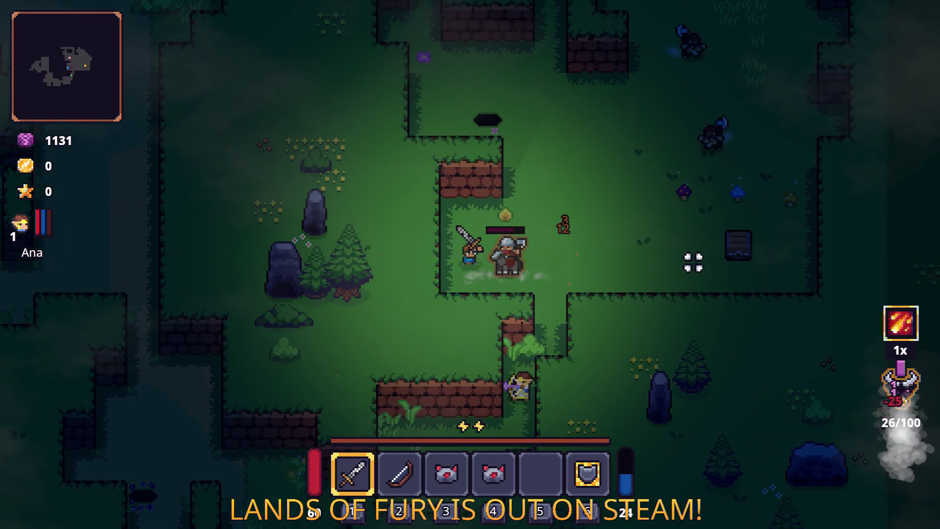
{"action": "key", "text": "d"}
{"action": "left_click", "coordinate": [439, 223]}
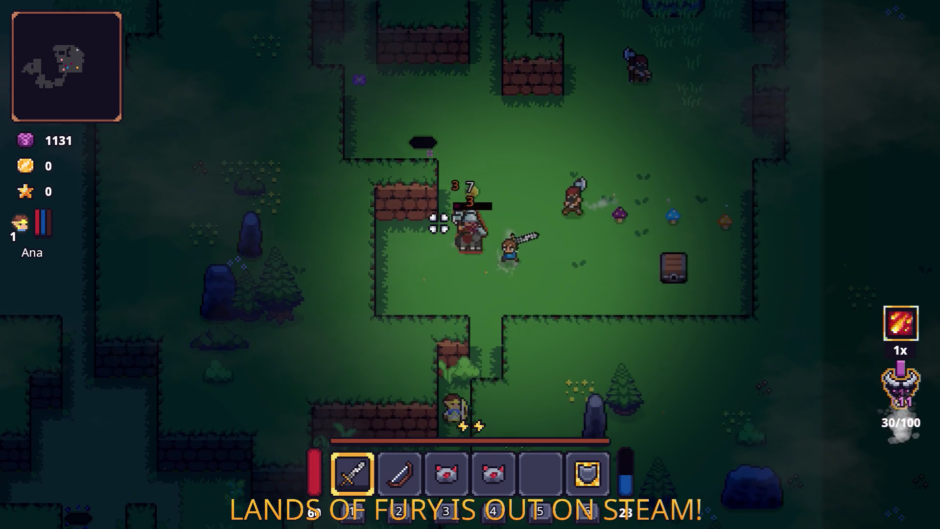
{"action": "key", "text": "d"}
{"action": "key", "text": "w"}
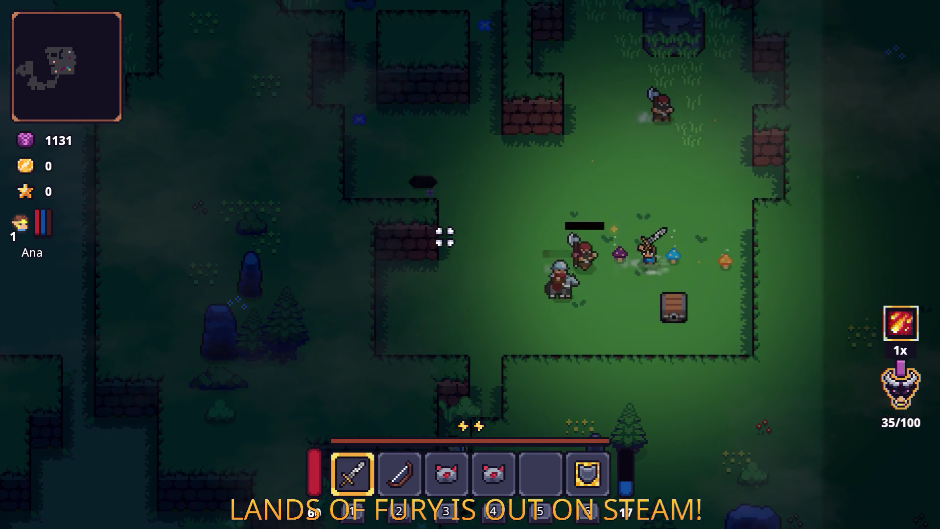
{"action": "left_click", "coordinate": [444, 236]}
{"action": "key", "text": "a"}
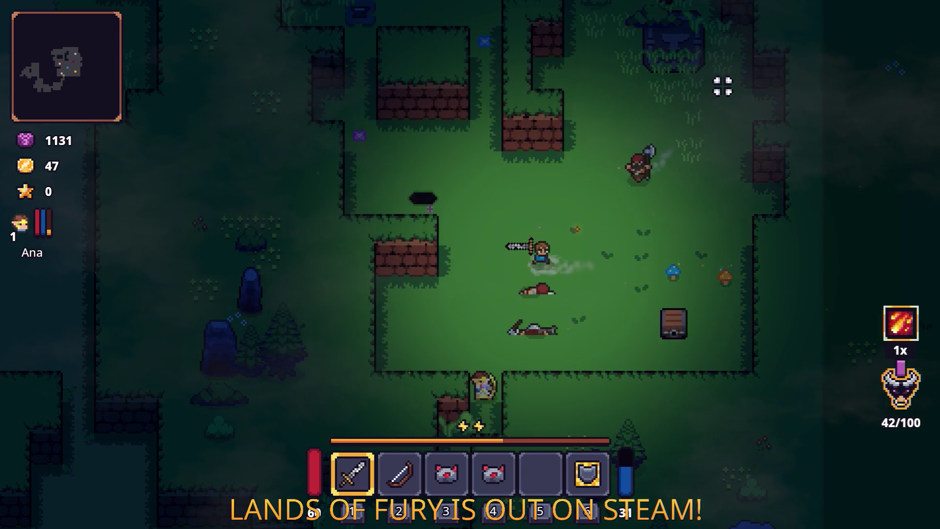
{"action": "key", "text": "f"}
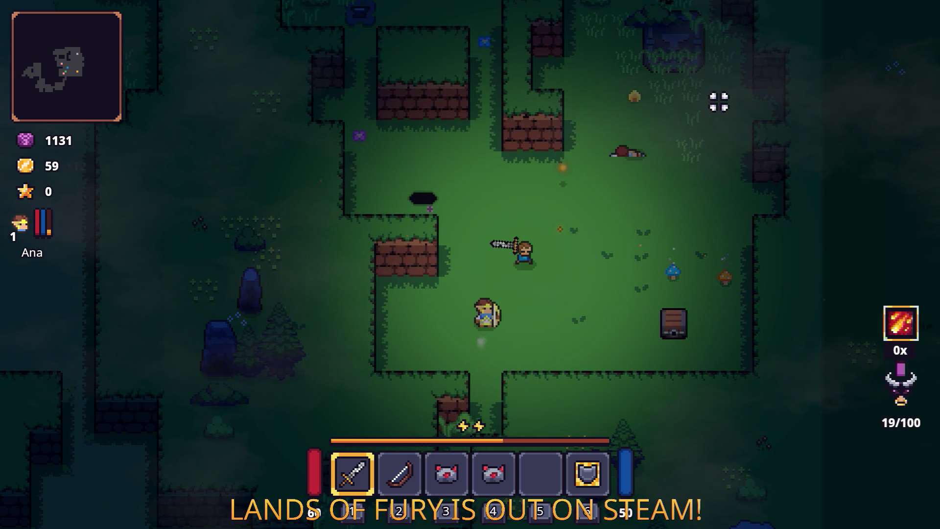
Keep fighting after the fury unleash, attacking the small orange enemy.
{"action": "key", "text": "d"}
{"action": "left_click", "coordinate": [651, 126]}
{"action": "key", "text": "w"}
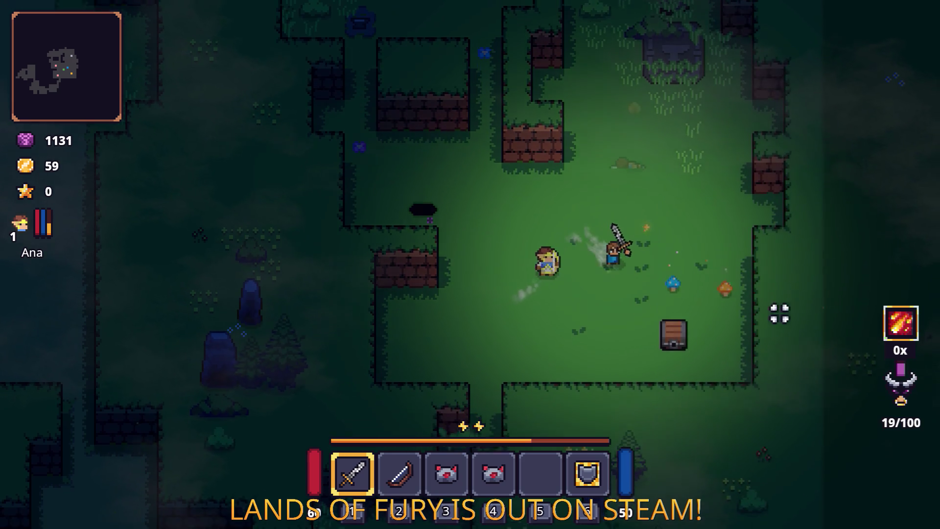
{"action": "key", "text": "d"}
{"action": "left_click", "coordinate": [825, 284]}
{"action": "key", "text": "a"}
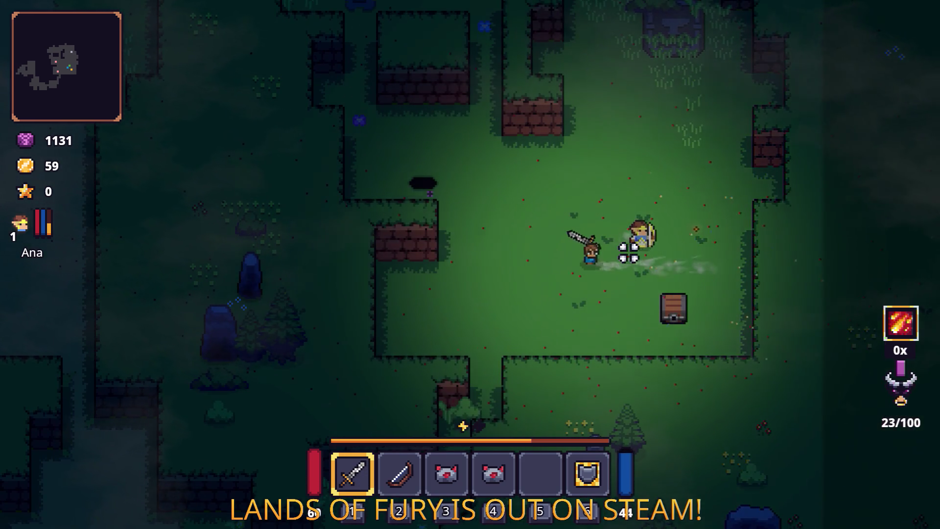
{"action": "key", "text": "w"}
{"action": "key", "text": "d"}
{"action": "left_click", "coordinate": [710, 160]}
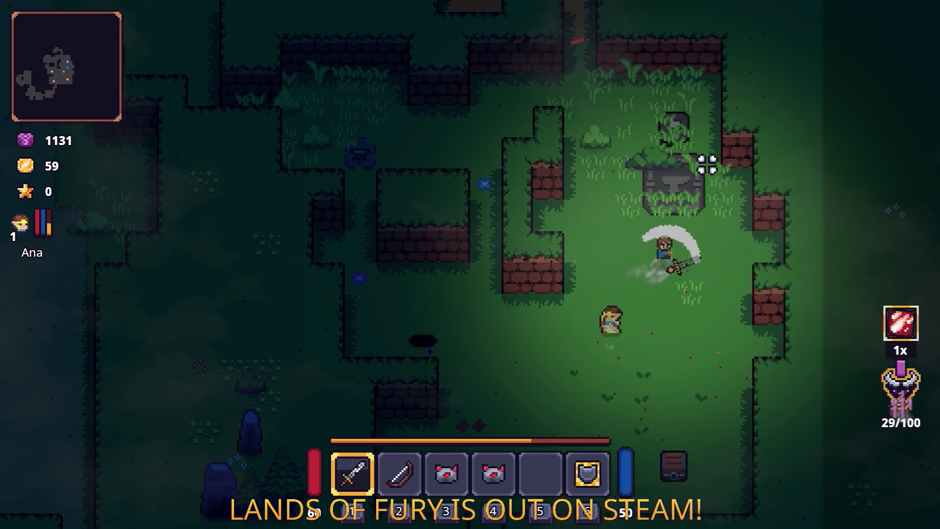
Fight beside the anvil and try another fury unleash there.
{"action": "key", "text": "w"}
{"action": "key", "text": "a"}
{"action": "left_click", "coordinate": [573, 183]}
{"action": "key", "text": "s"}
{"action": "key", "text": "d"}
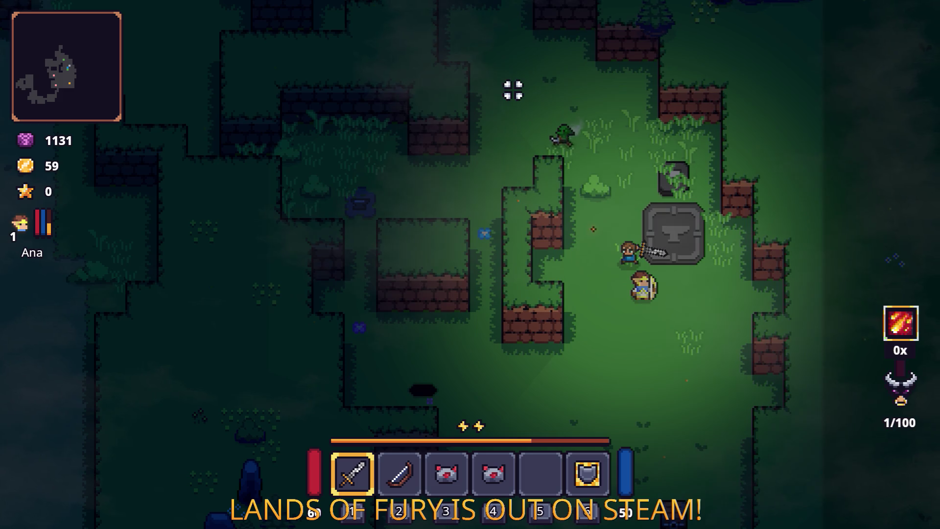
{"action": "key", "text": "w"}
{"action": "left_click", "coordinate": [559, 140]}
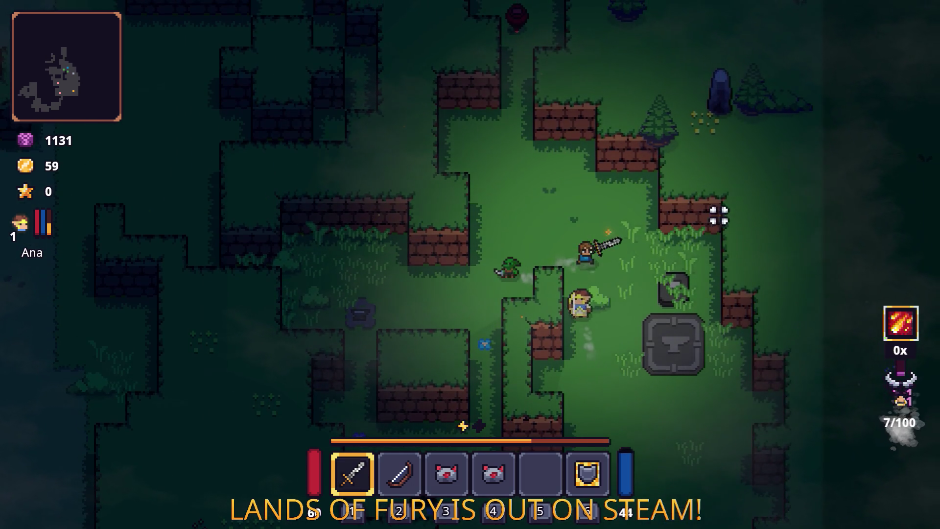
Walk the hero left through the forest, hitting an enemy and dashing down-left.
{"action": "key", "text": "a"}
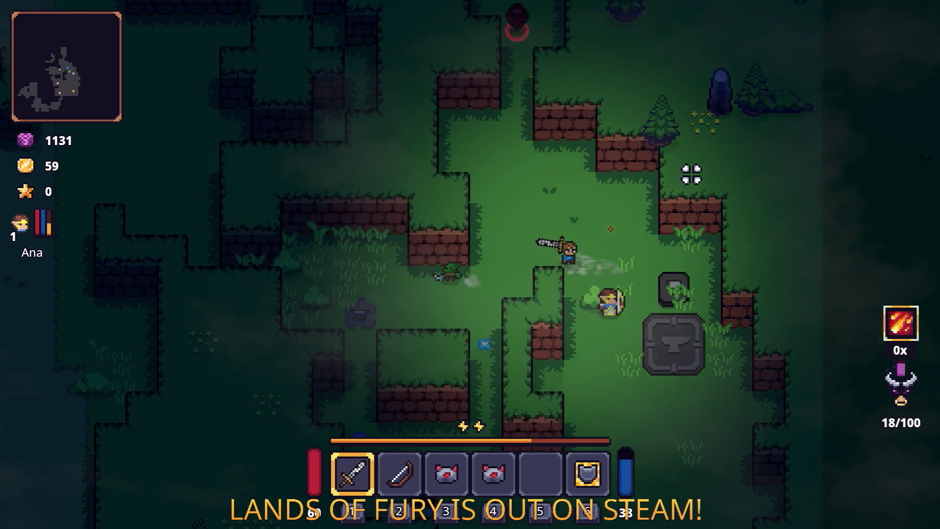
{"action": "key", "text": "s"}
{"action": "left_click", "coordinate": [384, 172]}
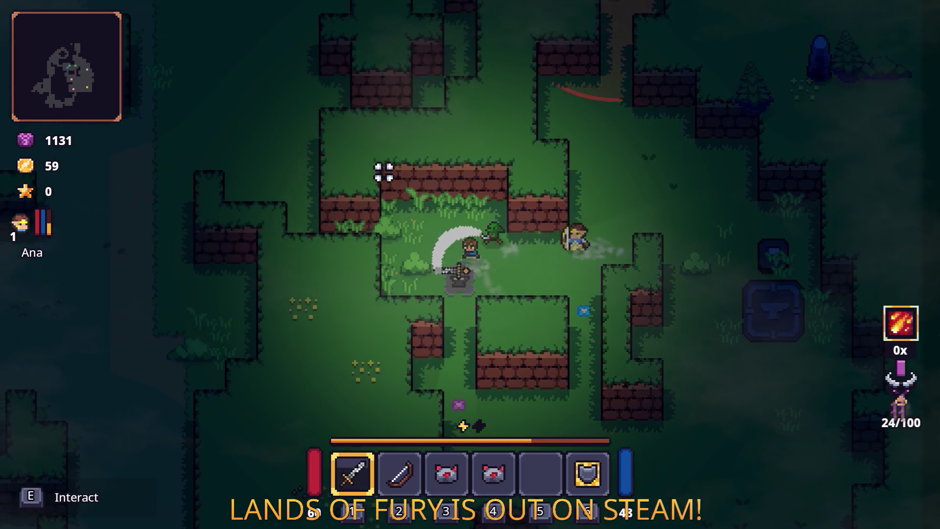
{"action": "key", "text": "w"}
{"action": "key", "text": "a"}
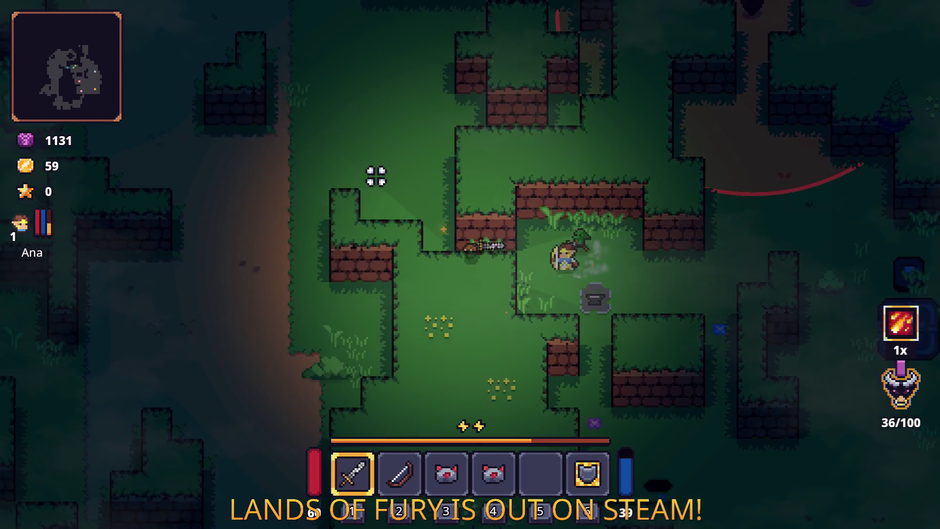
{"action": "key", "text": "w"}
{"action": "key", "text": "a"}
{"action": "key", "text": "w"}
{"action": "key", "text": "a"}
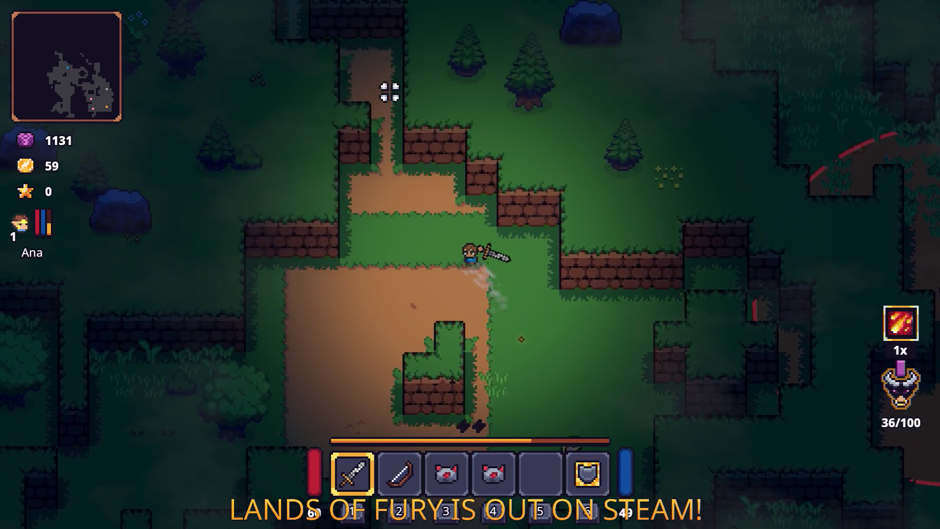
{"action": "key", "text": "s"}
{"action": "key", "text": "a"}
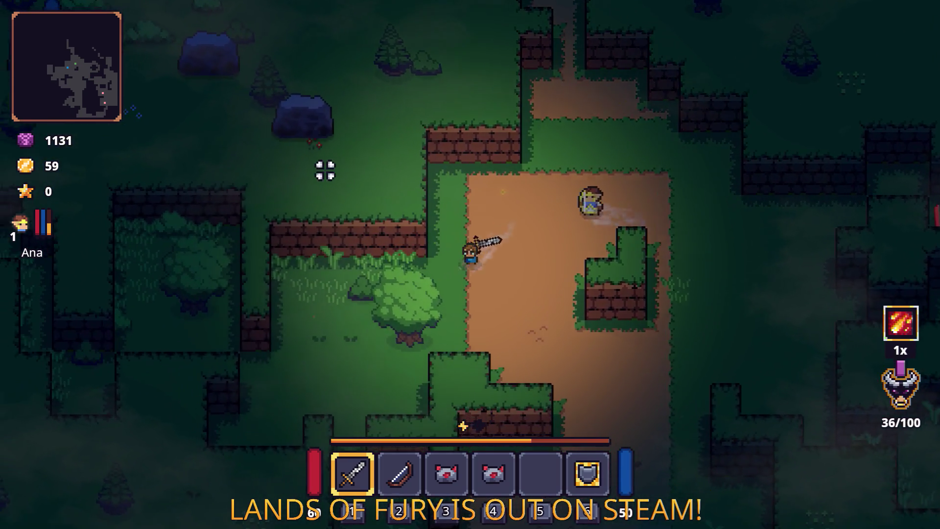
{"action": "key", "text": "s"}
{"action": "key", "text": "a"}
{"action": "key", "text": "space"}
Steer the hero around the rocks and up the corridor.
{"action": "key", "text": "w"}
{"action": "key", "text": "a"}
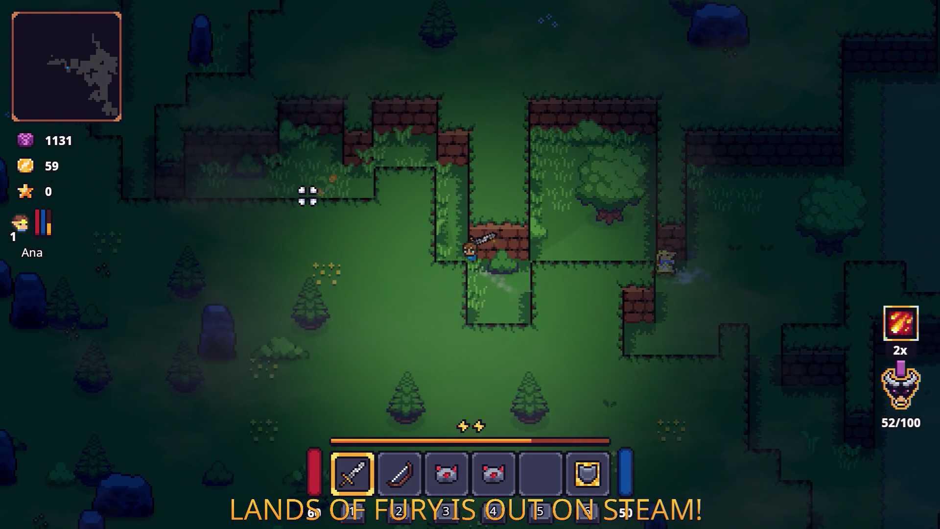
{"action": "key", "text": "s"}
{"action": "key", "text": "a"}
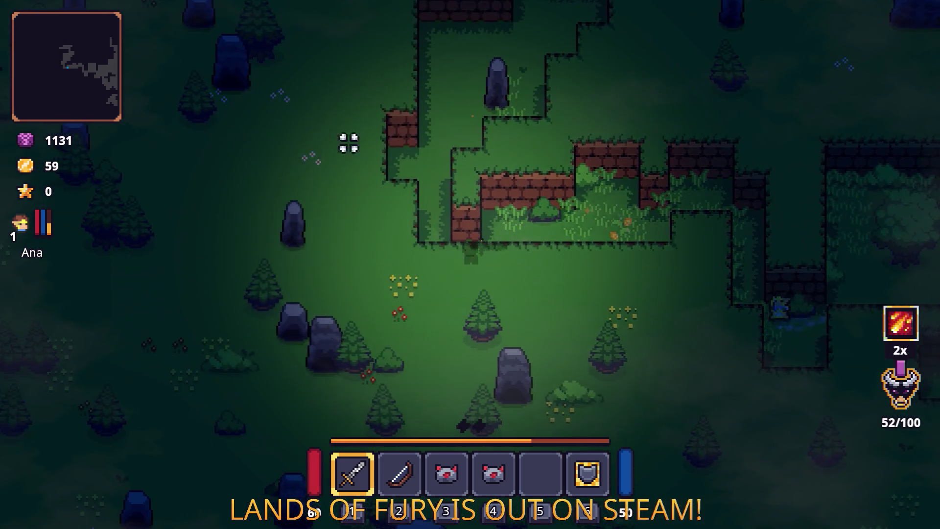
{"action": "key", "text": "w"}
{"action": "key", "text": "a"}
{"action": "key", "text": "w"}
{"action": "key", "text": "w"}
{"action": "key", "text": "d"}
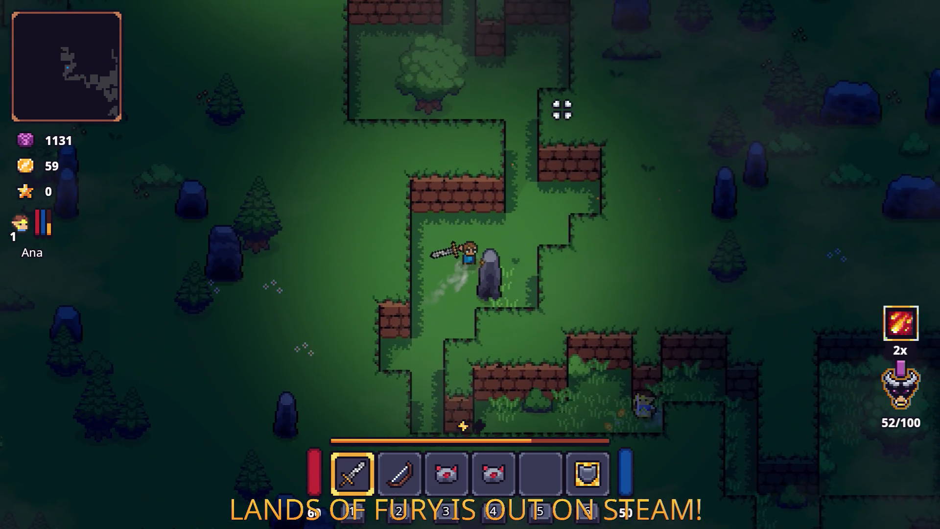
{"action": "key", "text": "w"}
Spend the remaining fury charges with Q to test the smoke, then pause with Esc.
{"action": "key", "text": "s"}
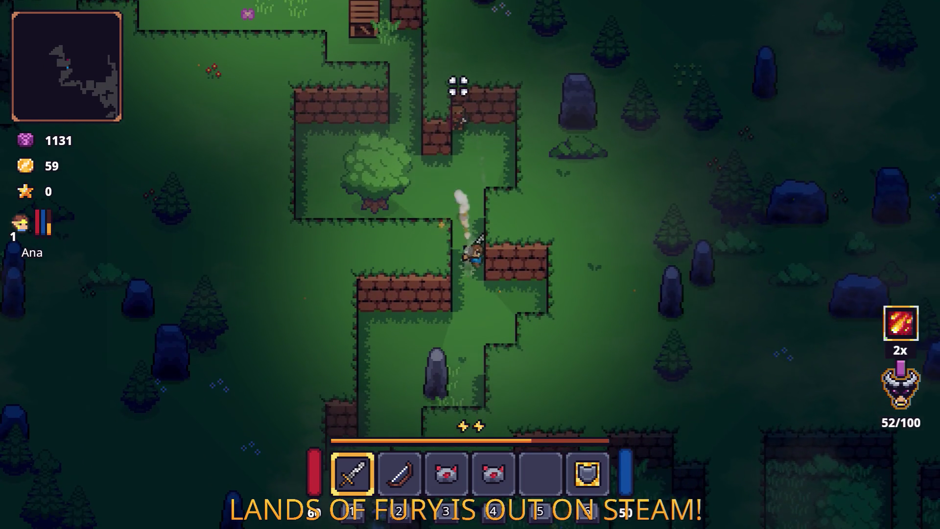
{"action": "key", "text": "q"}
{"action": "key", "text": "w"}
{"action": "key", "text": "d"}
{"action": "key", "text": "q"}
{"action": "key", "text": "w"}
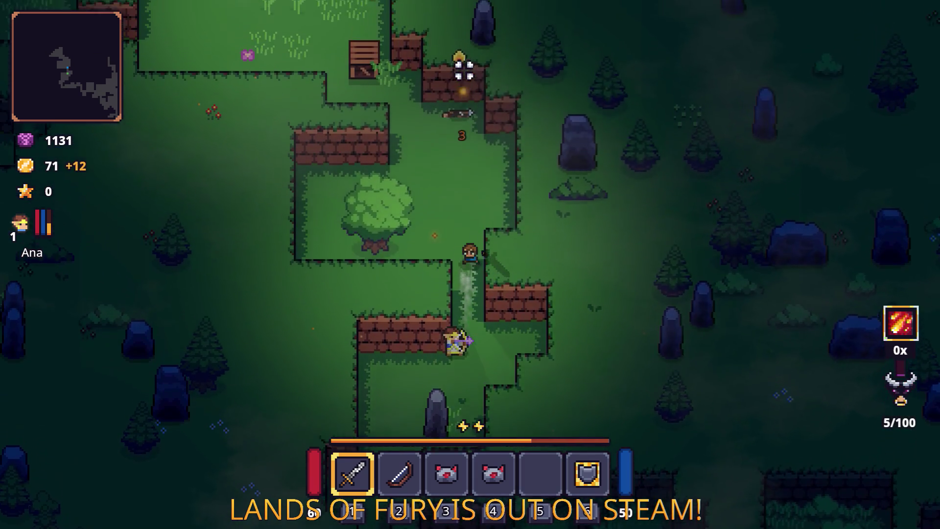
{"action": "key", "text": "Escape"}
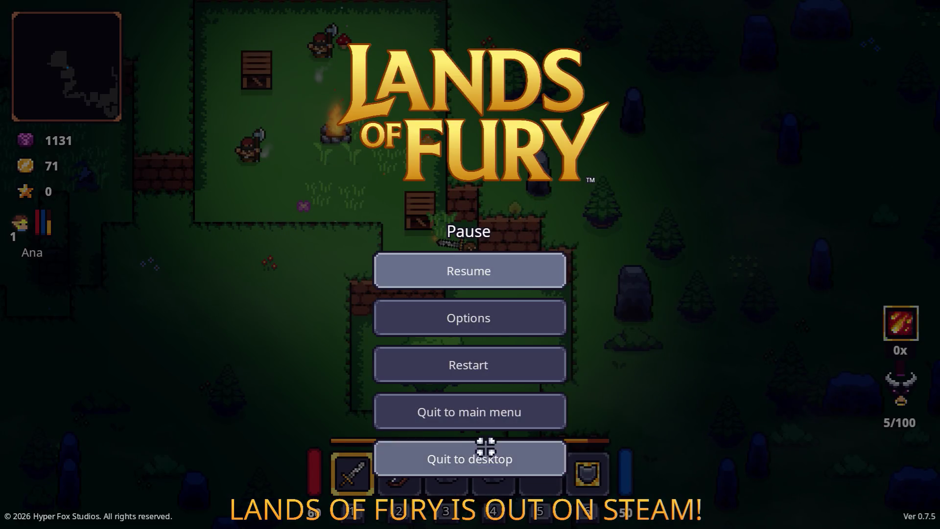
Quit the game and find UnleashTheFury in FurySystem.cs in VS Code.
{"action": "left_click", "coordinate": [487, 459]}
{"action": "key", "text": "alt+Tab"}
{"action": "key", "text": "alt+Tab"}
{"action": "key", "text": "alt+Tab"}
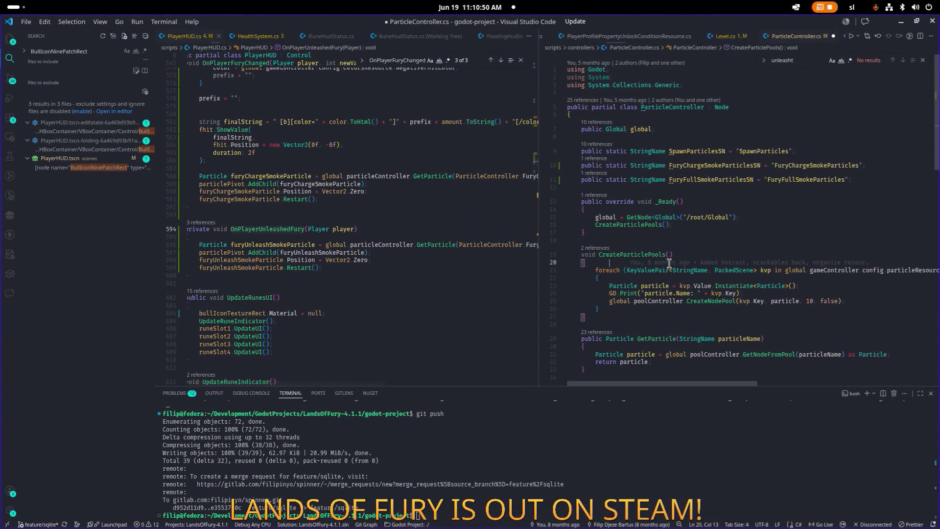
{"action": "left_click", "coordinate": [734, 217]}
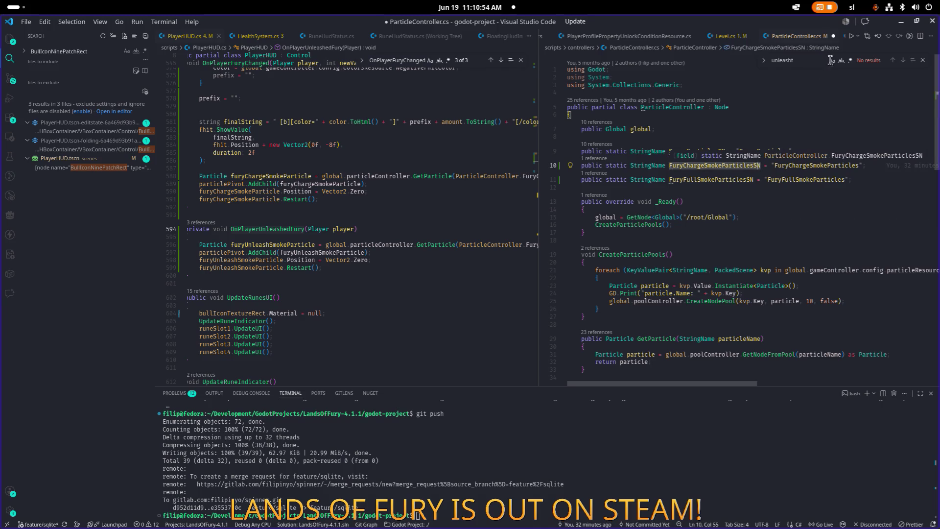
{"action": "key", "text": "ctrl+alt+minus"}
{"action": "left_click", "coordinate": [750, 246]}
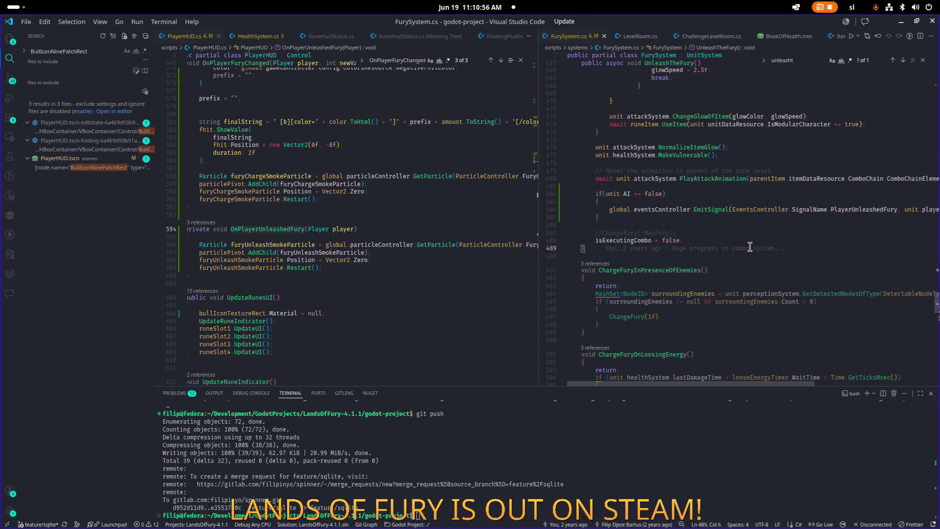
{"action": "key", "text": "ctrl+Tab"}
{"action": "key", "text": "Escape"}
{"action": "key", "text": "ctrl+f"}
{"action": "type", "text": "unlea"}
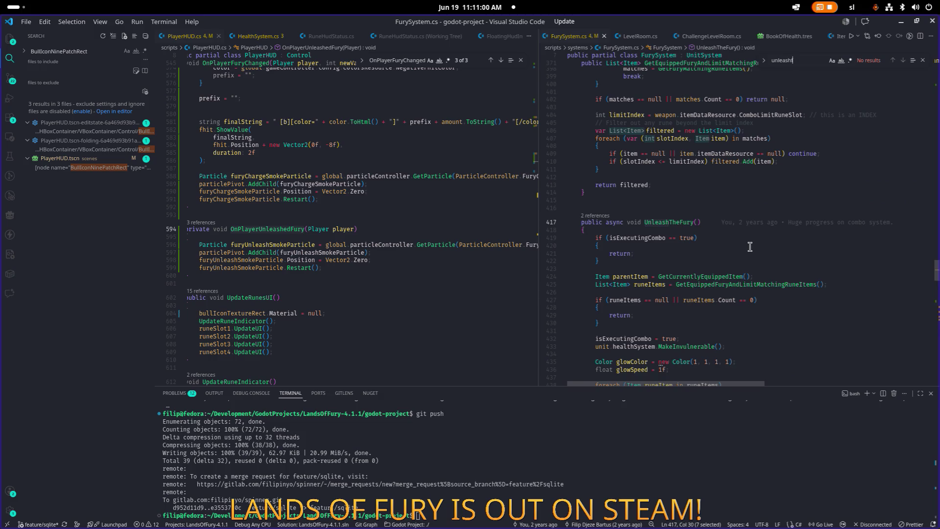
{"action": "scroll", "coordinate": [750, 247], "scroll_direction": "down", "scroll_amount": 20}
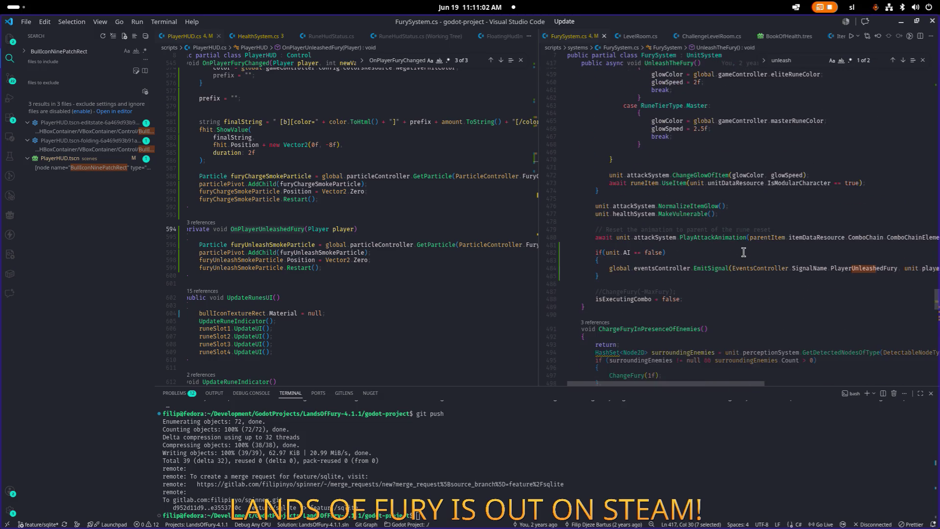
Cut the AI-only PlayerUnleashedFury signal block from the end of UnleashTheFury.
{"action": "left_click", "coordinate": [676, 288]}
{"action": "key", "text": "Up"}
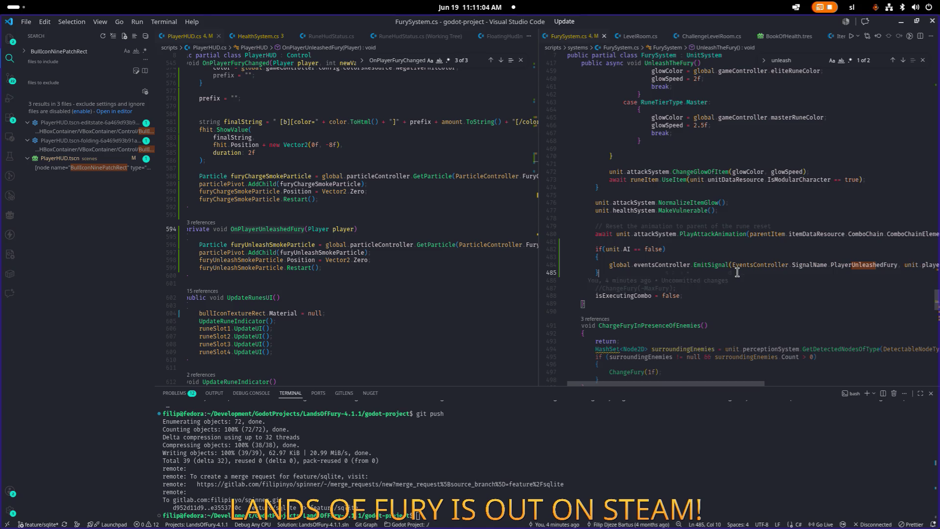
{"action": "left_click", "coordinate": [738, 273]}
{"action": "key", "text": "shift+Up"}
{"action": "key", "text": "shift+Up"}
{"action": "key", "text": "shift+Up"}
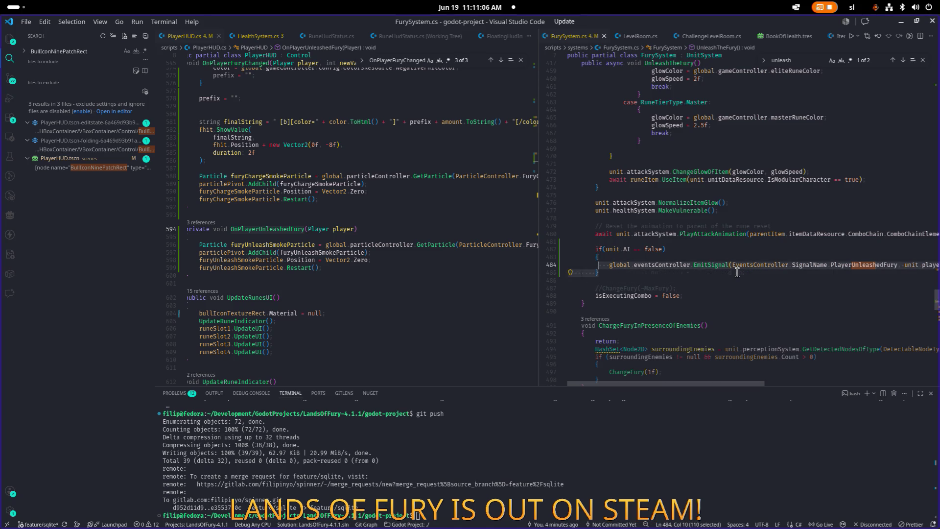
{"action": "key", "text": "BackSpace"}
{"action": "key", "text": "BackSpace"}
{"action": "key", "text": "BackSpace"}
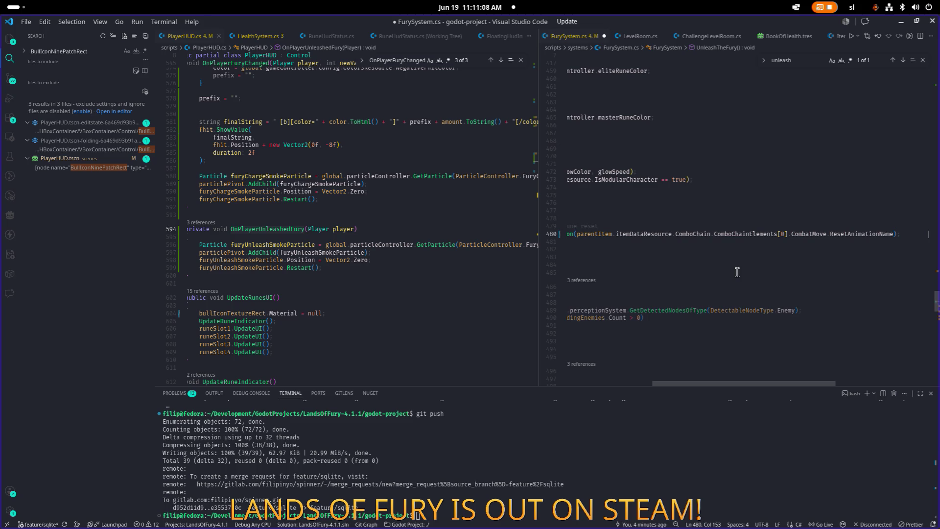
{"action": "key", "text": "Home"}
{"action": "key", "text": "Home"}
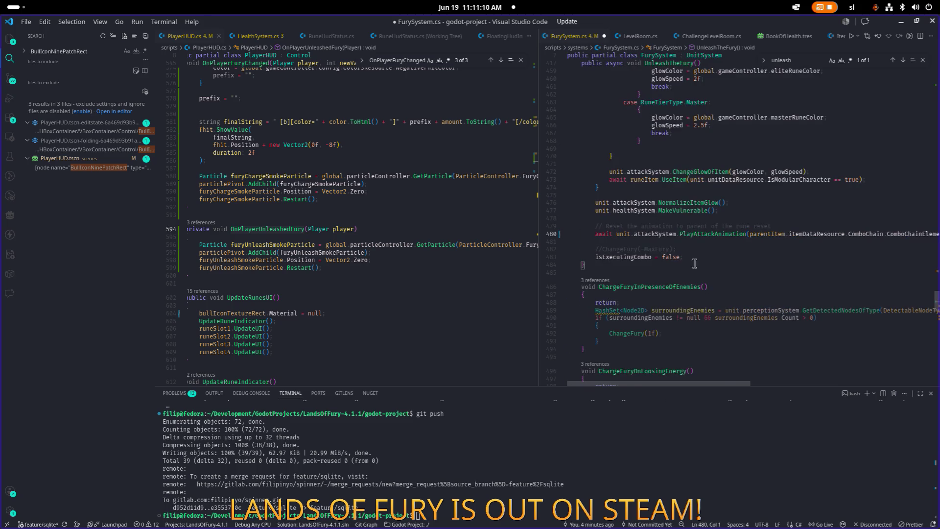
Paste the signal block after glowSpeed, before the rune loop, and save FurySystem.cs.
{"action": "scroll", "coordinate": [705, 263], "scroll_direction": "up", "scroll_amount": 10}
{"action": "left_click", "coordinate": [779, 128]}
{"action": "scroll", "coordinate": [776, 163], "scroll_direction": "down", "scroll_amount": 4}
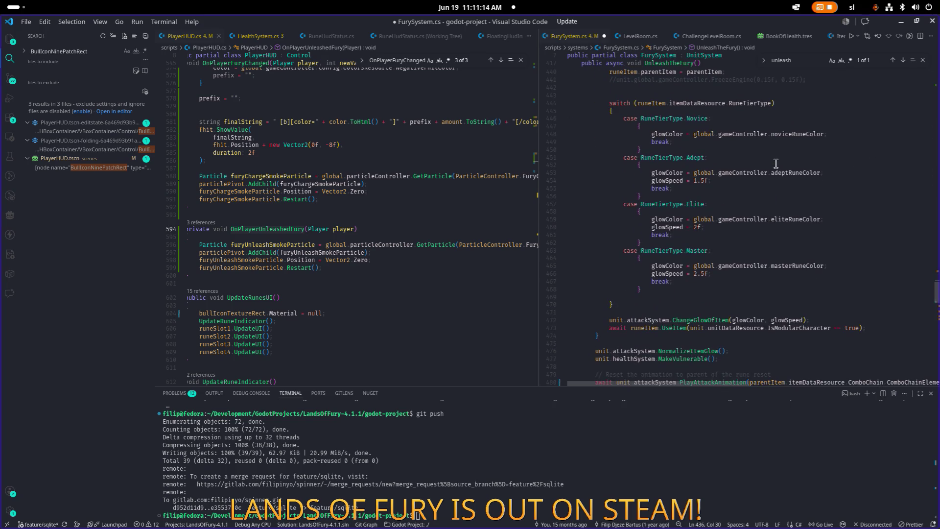
{"action": "scroll", "coordinate": [759, 183], "scroll_direction": "up", "scroll_amount": 7}
{"action": "left_click", "coordinate": [701, 228]}
{"action": "scroll", "coordinate": [710, 224], "scroll_direction": "up", "scroll_amount": 2}
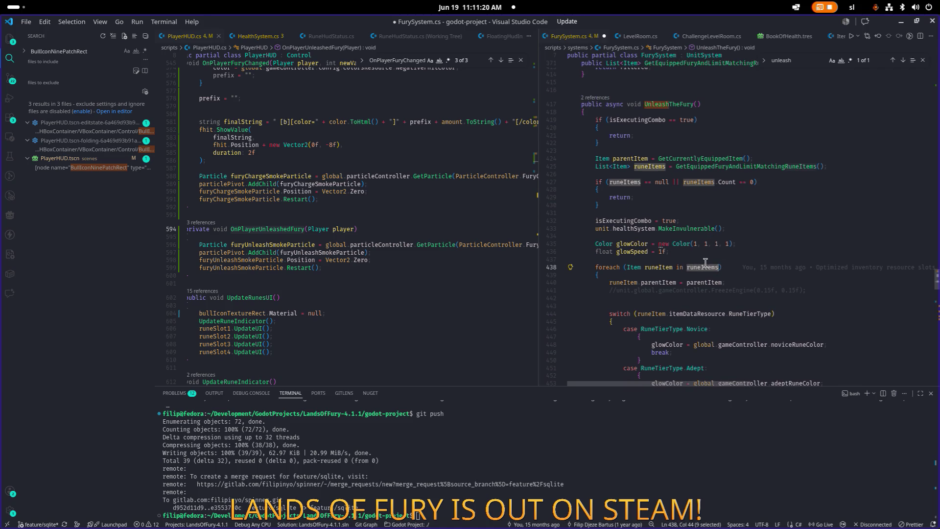
{"action": "left_click", "coordinate": [755, 313]}
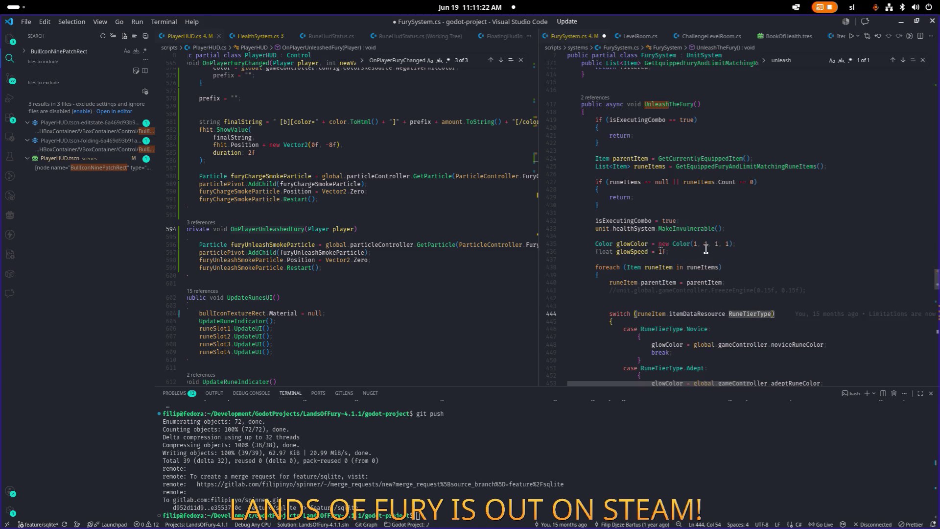
{"action": "key", "text": "ctrl+v"}
{"action": "key", "text": "ctrl+s"}
{"action": "left_click", "coordinate": [656, 234]}
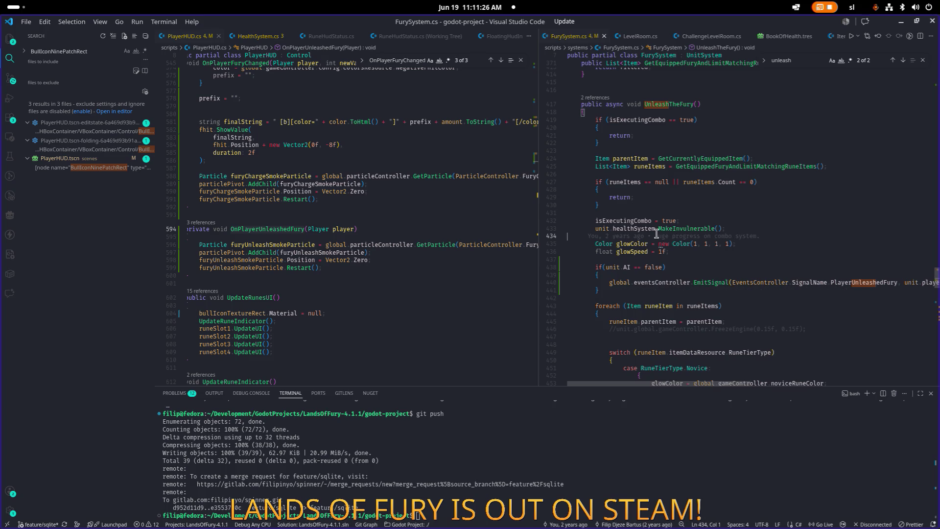
{"action": "left_click", "coordinate": [732, 275]}
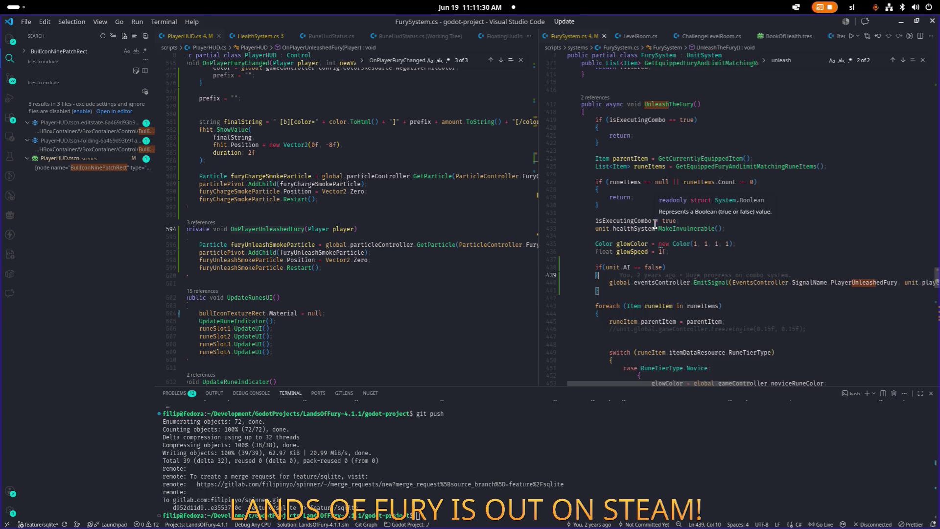
{"action": "key", "text": "alt+Tab"}
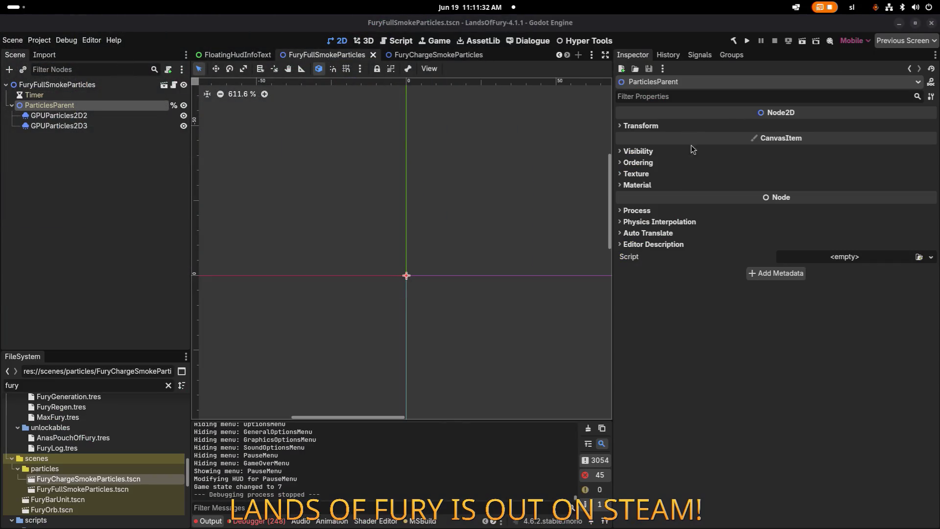
Set the second smoke emitter's Lifetime to 0.75 s and save the scene.
{"action": "left_click", "coordinate": [135, 125]}
{"action": "left_click", "coordinate": [136, 117]}
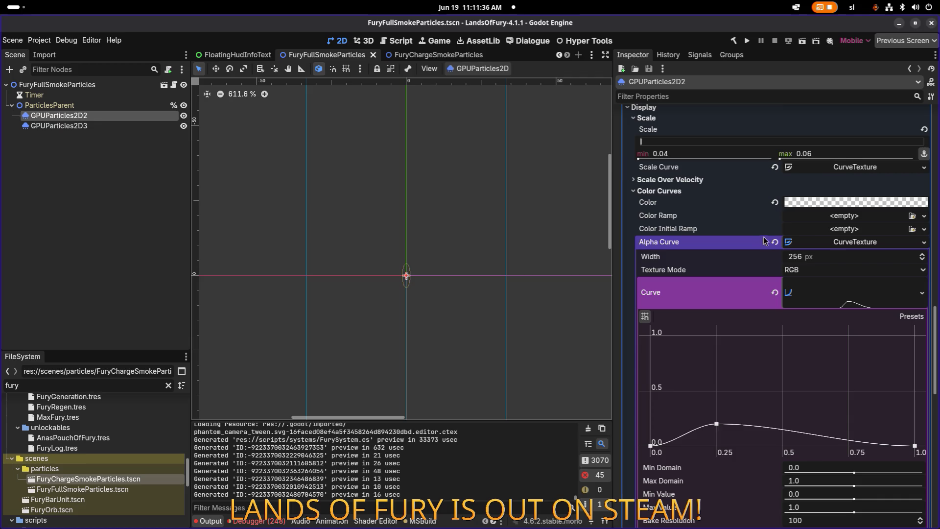
{"action": "scroll", "coordinate": [768, 267], "scroll_direction": "up", "scroll_amount": 10}
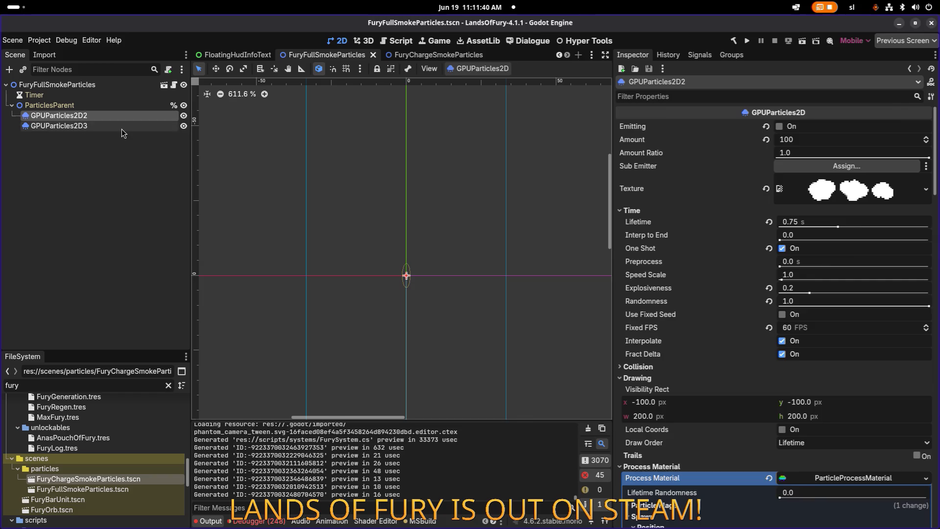
{"action": "left_click", "coordinate": [121, 129]}
{"action": "scroll", "coordinate": [783, 212], "scroll_direction": "up", "scroll_amount": 10}
{"action": "left_click", "coordinate": [827, 224]}
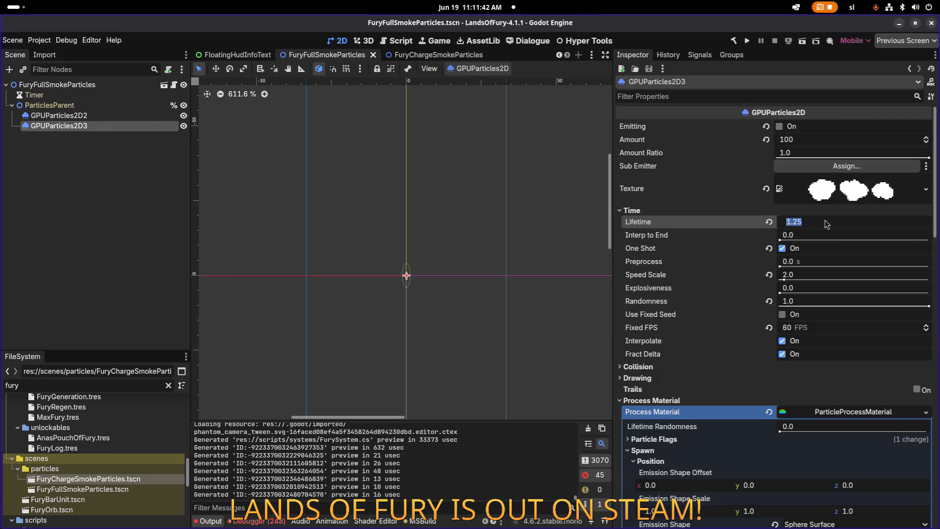
{"action": "type", "text": "0.75"}
{"action": "key", "text": "Return"}
{"action": "key", "text": "ctrl+s"}
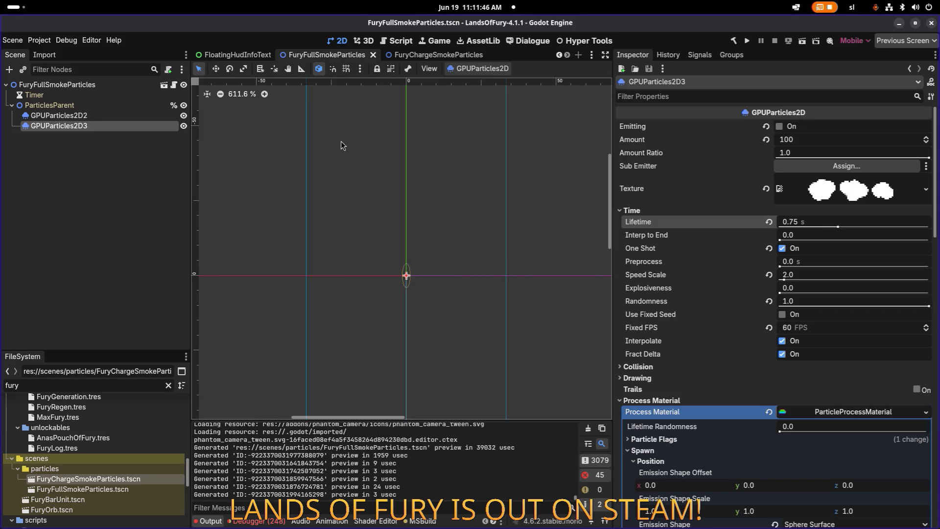
Select both smoke emitters, replay their burst several times, and save FuryFullSmokeParticles.
{"action": "left_click", "coordinate": [120, 116], "text": "shift"}
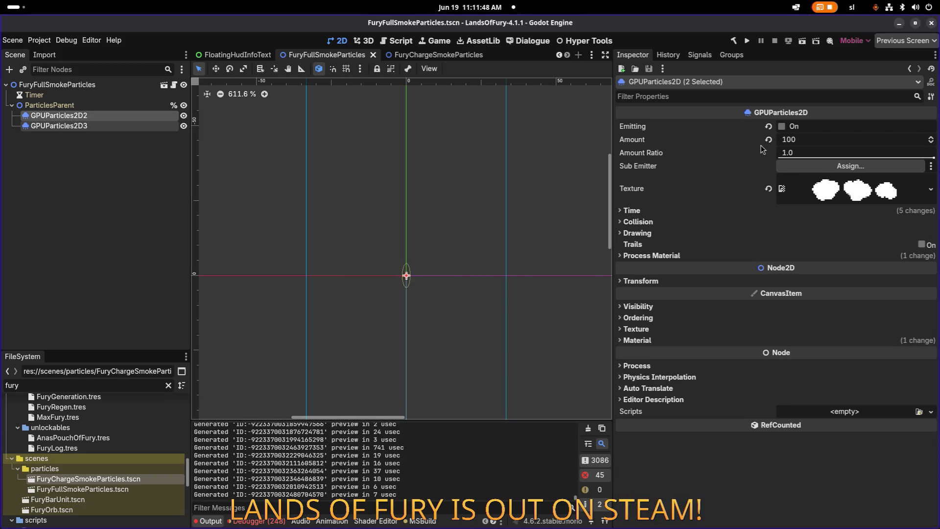
{"action": "left_click", "coordinate": [781, 127]}
{"action": "scroll", "coordinate": [492, 177], "scroll_direction": "down", "scroll_amount": 5}
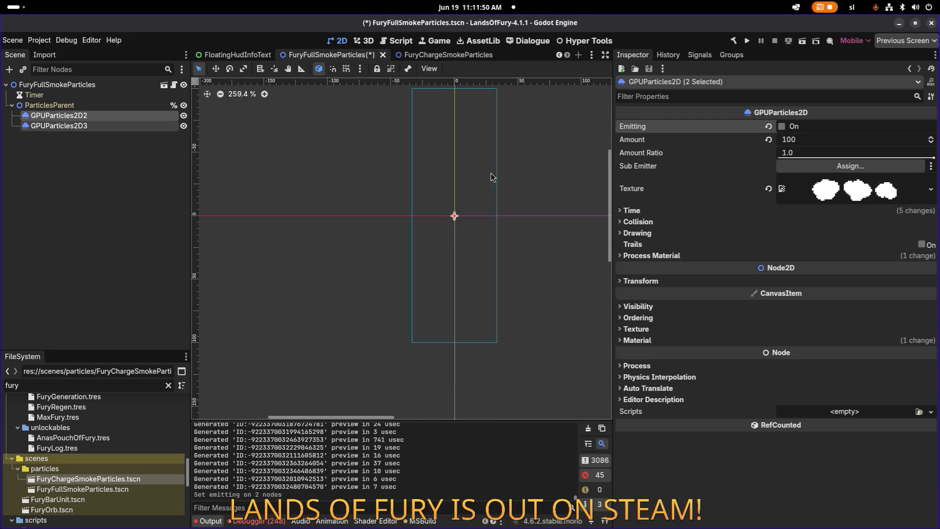
{"action": "left_click", "coordinate": [783, 128]}
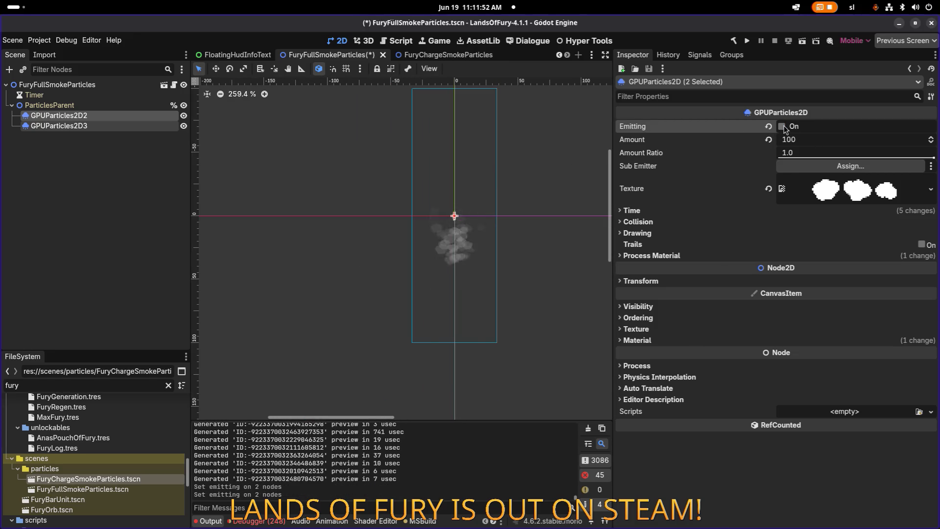
{"action": "left_click", "coordinate": [782, 128]}
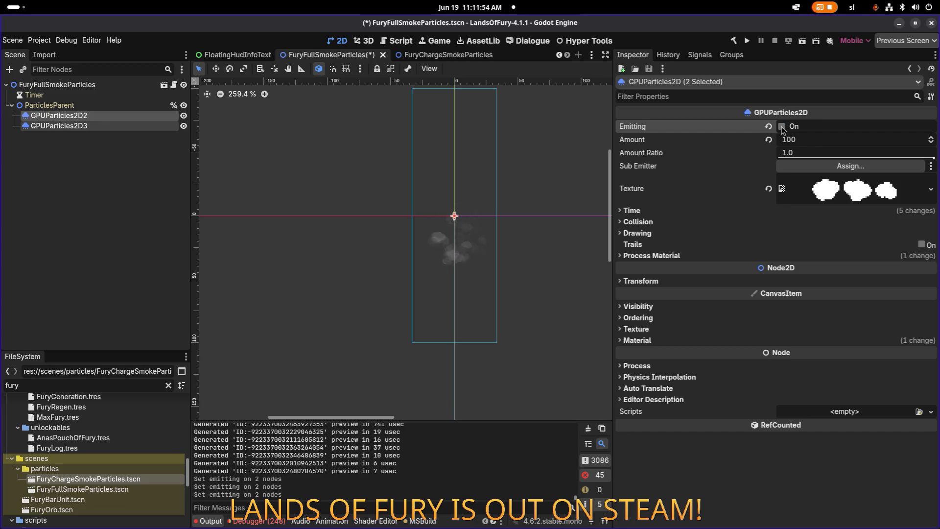
{"action": "left_click", "coordinate": [782, 128]}
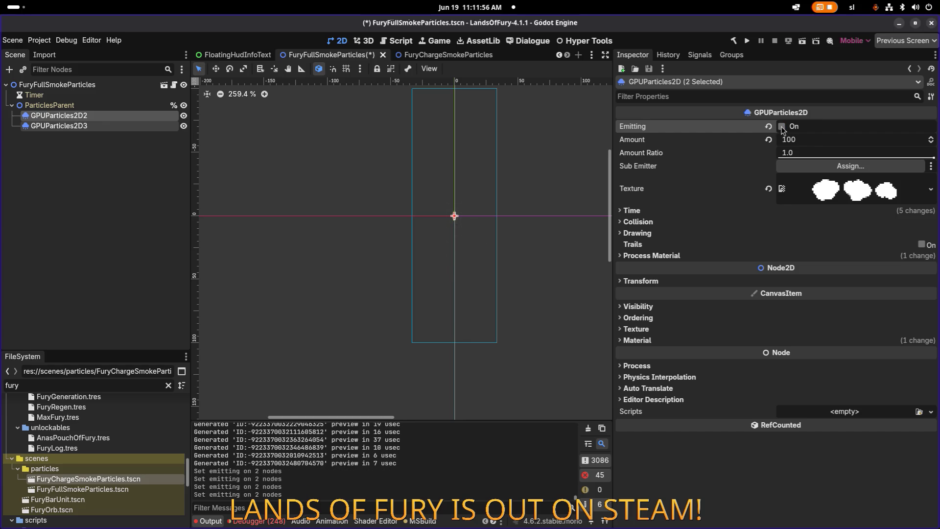
{"action": "key", "text": "ctrl+s"}
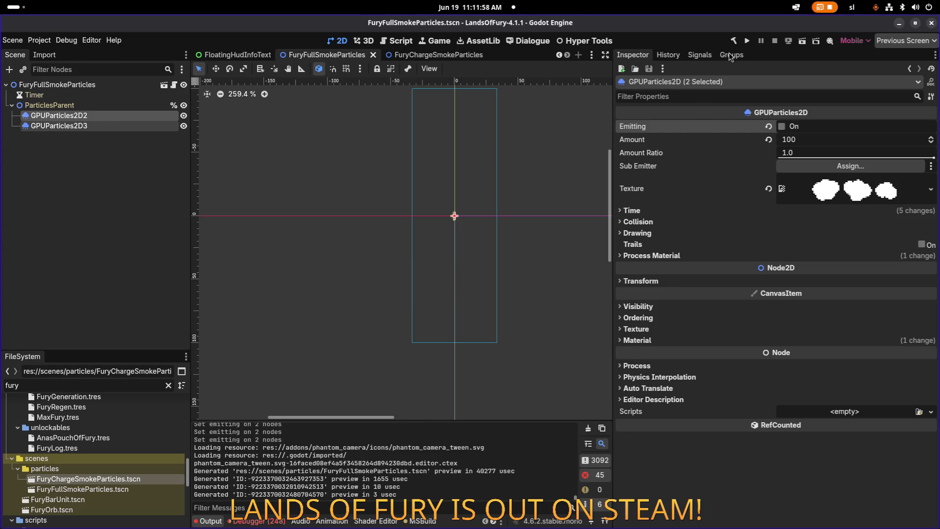
{"action": "left_click", "coordinate": [748, 40]}
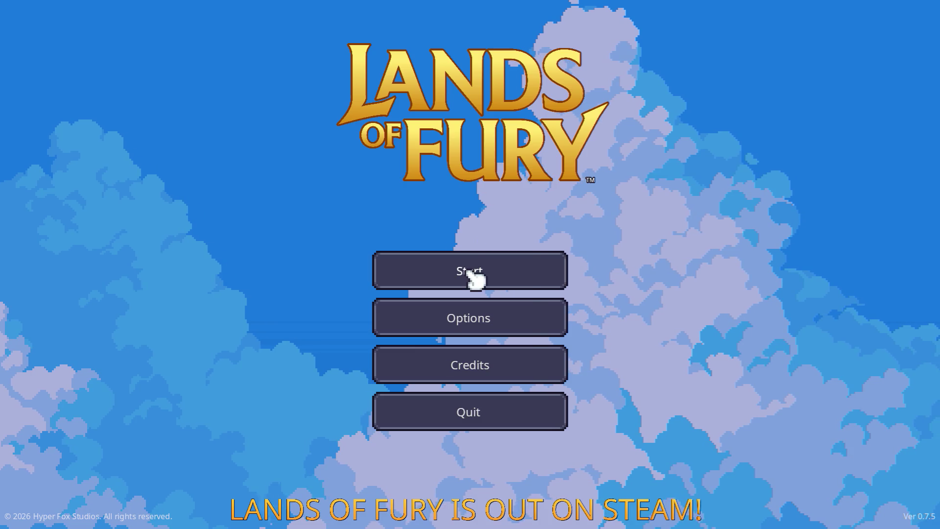
Start a new game, go through the portal and attack the axe bandits.
{"action": "left_click", "coordinate": [469, 270]}
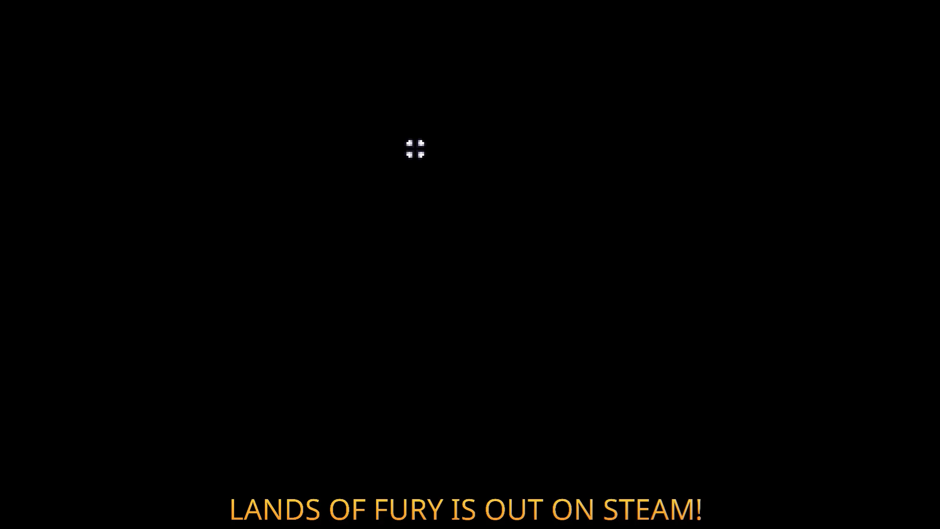
{"action": "key", "text": "w"}
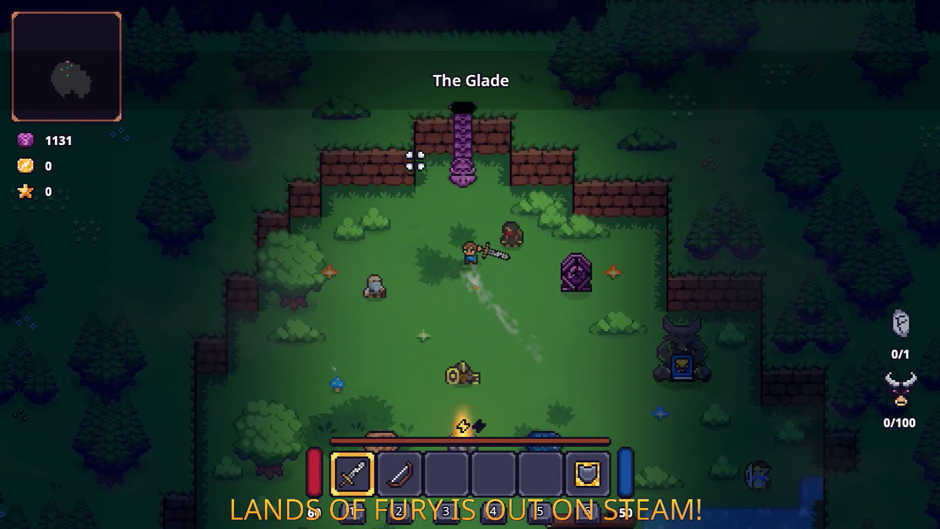
{"action": "key", "text": "e"}
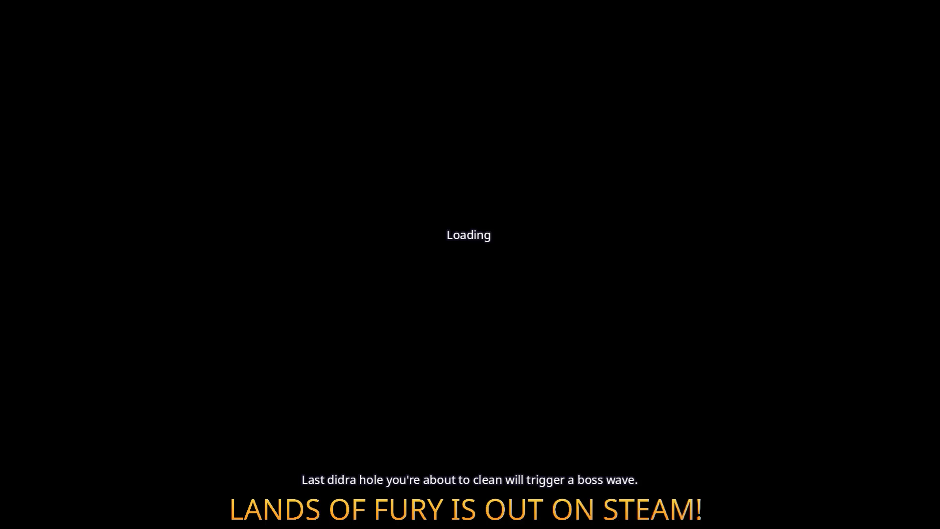
{"action": "key", "text": "w"}
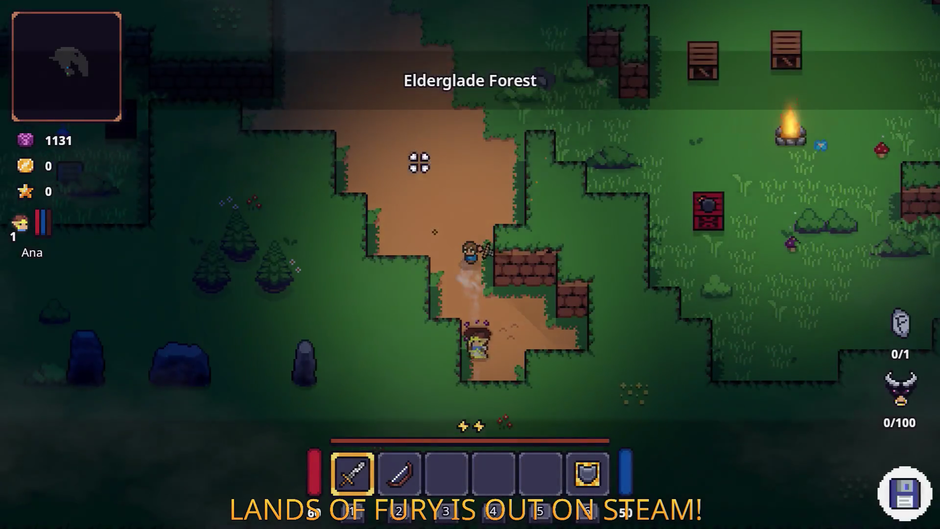
{"action": "key", "text": "d"}
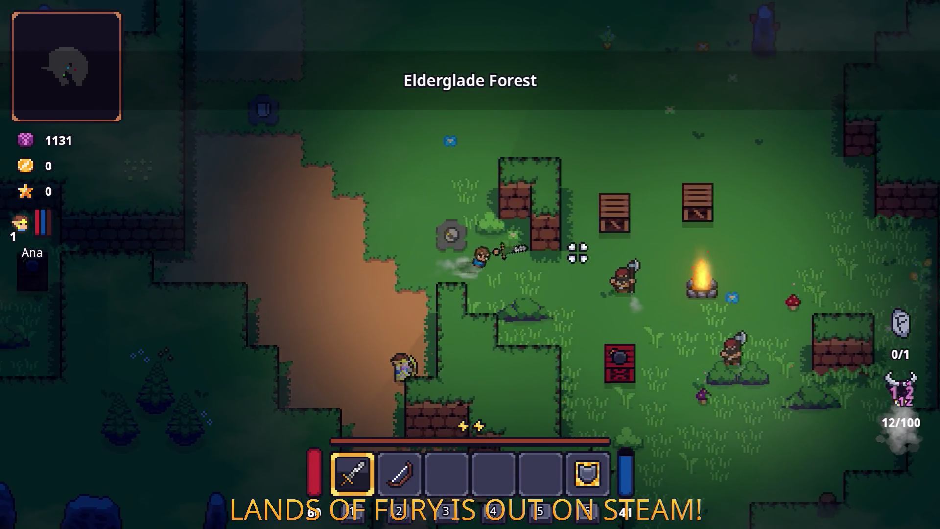
{"action": "left_click", "coordinate": [510, 273]}
{"action": "key", "text": "w"}
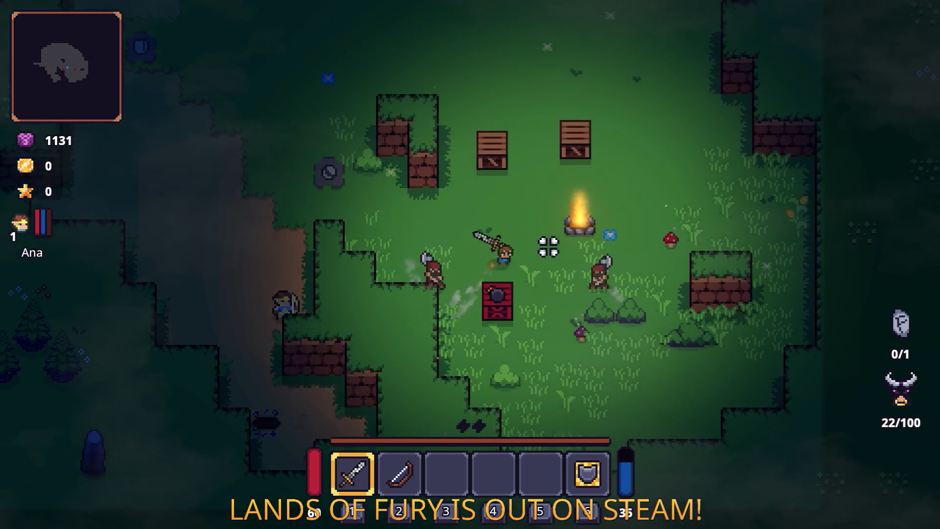
Switch to the bow and shoot the enemies around the campfire, collecting dropped loot.
{"action": "key", "text": "2"}
{"action": "key", "text": "w"}
{"action": "key", "text": "a"}
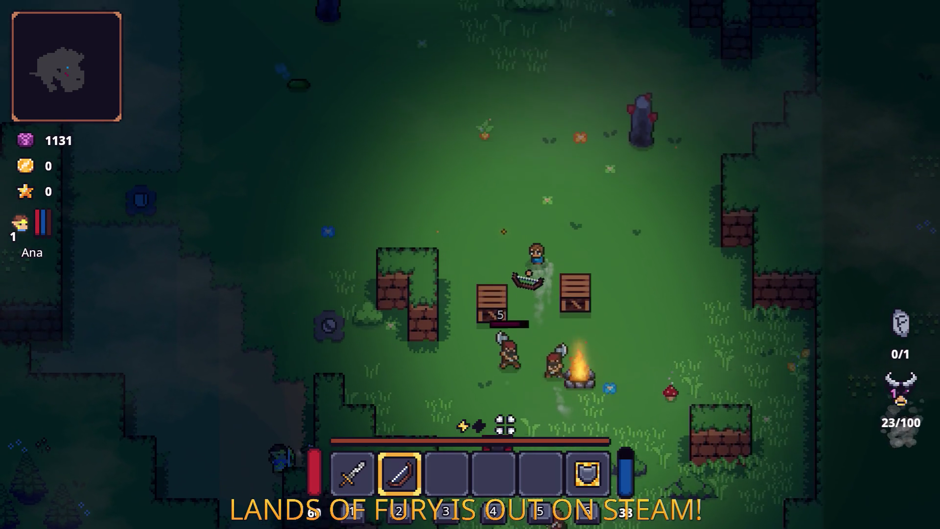
{"action": "key", "text": "s"}
{"action": "key", "text": "d"}
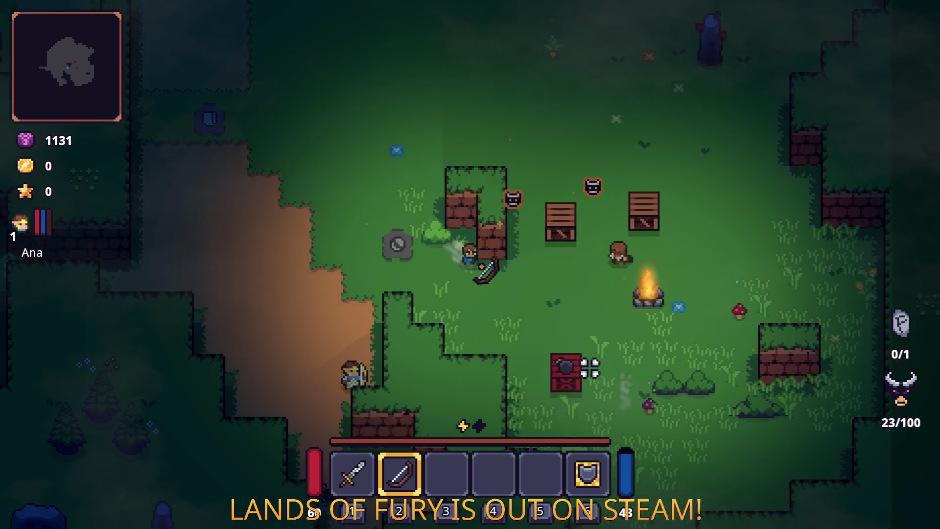
{"action": "key", "text": "s"}
{"action": "key", "text": "d"}
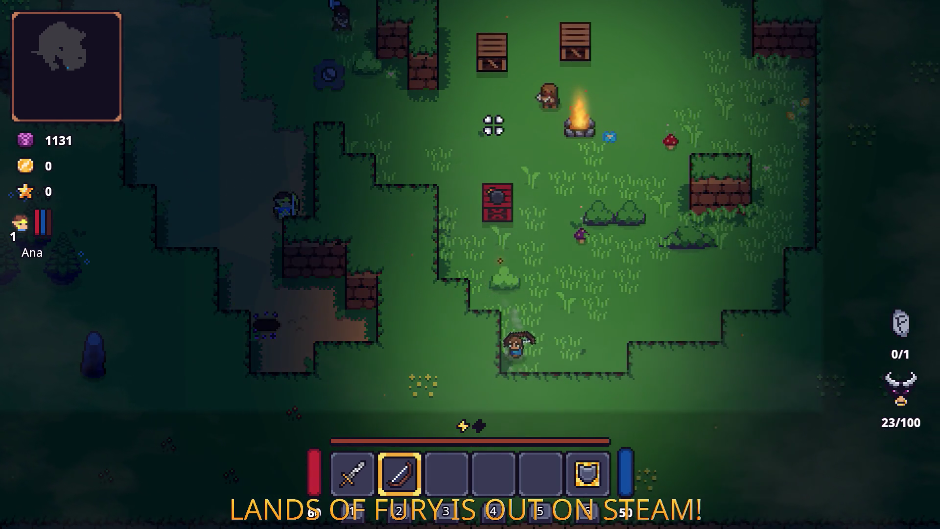
{"action": "left_click", "coordinate": [514, 137]}
{"action": "key", "text": "w"}
{"action": "key", "text": "d"}
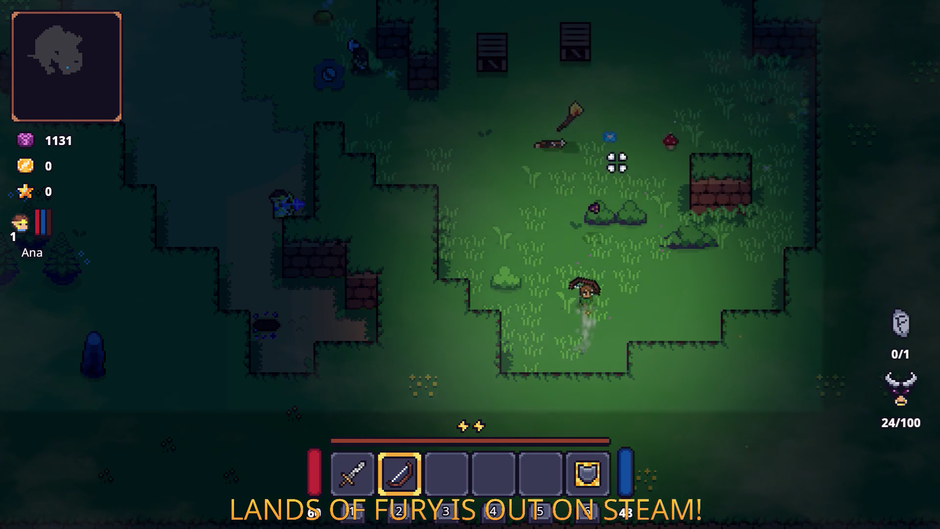
{"action": "key", "text": "a"}
{"action": "left_click", "coordinate": [377, 125]}
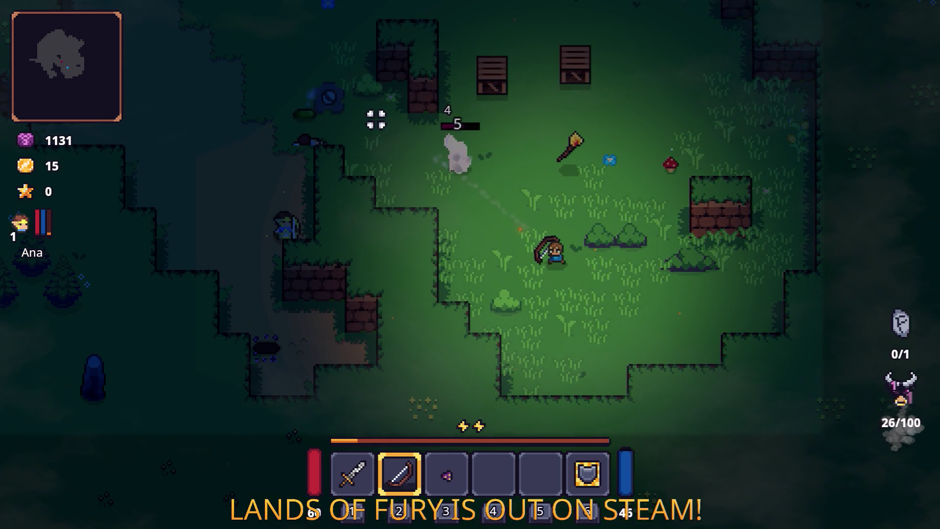
{"action": "left_click", "coordinate": [405, 112]}
{"action": "left_click", "coordinate": [426, 122]}
{"action": "key", "text": "d"}
{"action": "key", "text": "space"}
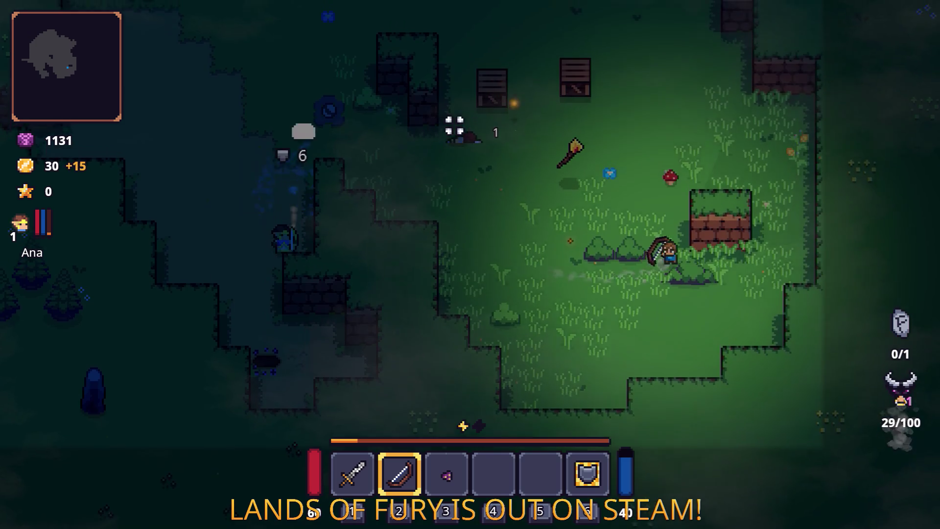
{"action": "key", "text": "w"}
Switch back to the sword and fight the remaining enemies until fury reaches 50/100.
{"action": "key", "text": "1"}
{"action": "left_click", "coordinate": [637, 159]}
{"action": "key", "text": "a"}
{"action": "key", "text": "d"}
{"action": "left_click", "coordinate": [767, 185]}
{"action": "left_click", "coordinate": [815, 288]}
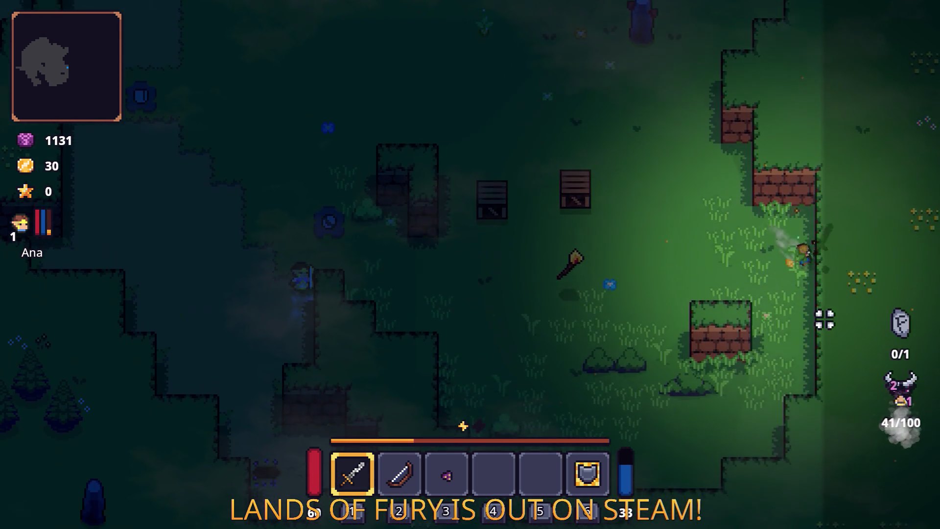
{"action": "key", "text": "s"}
{"action": "key", "text": "e"}
{"action": "left_click", "coordinate": [748, 244]}
{"action": "left_click", "coordinate": [819, 229]}
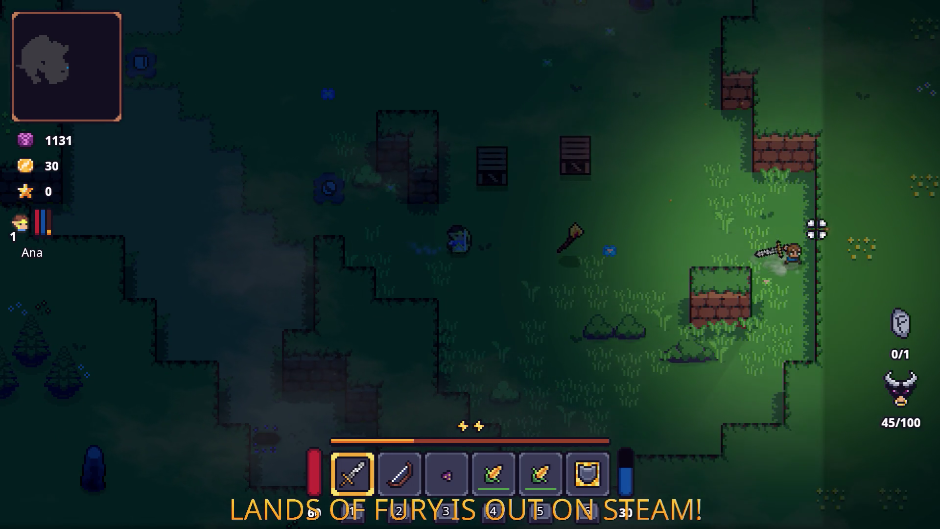
{"action": "key", "text": "a"}
{"action": "left_click", "coordinate": [819, 230]}
{"action": "key", "text": "w"}
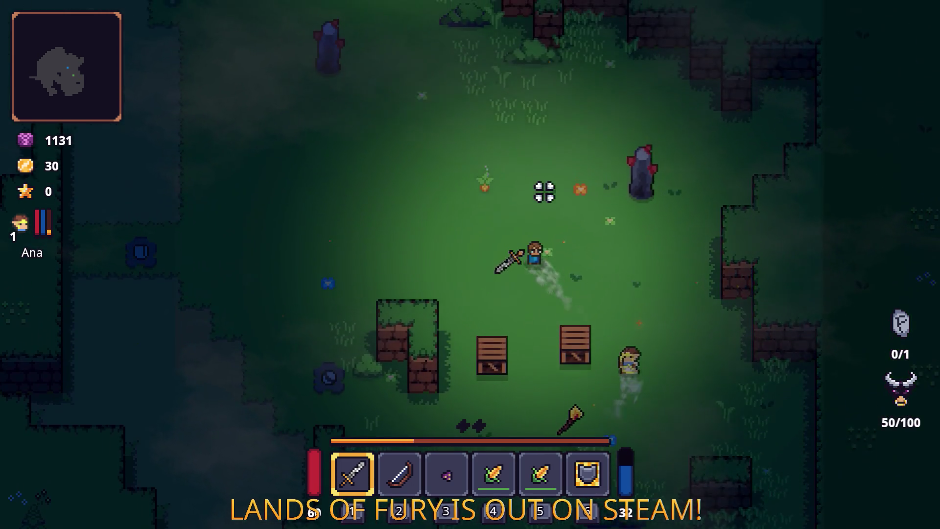
{"action": "key", "text": "grave"}
Add the fireball rune with player.AddItem and socket it into the Rusty Sword.
{"action": "type", "text": "pl"}
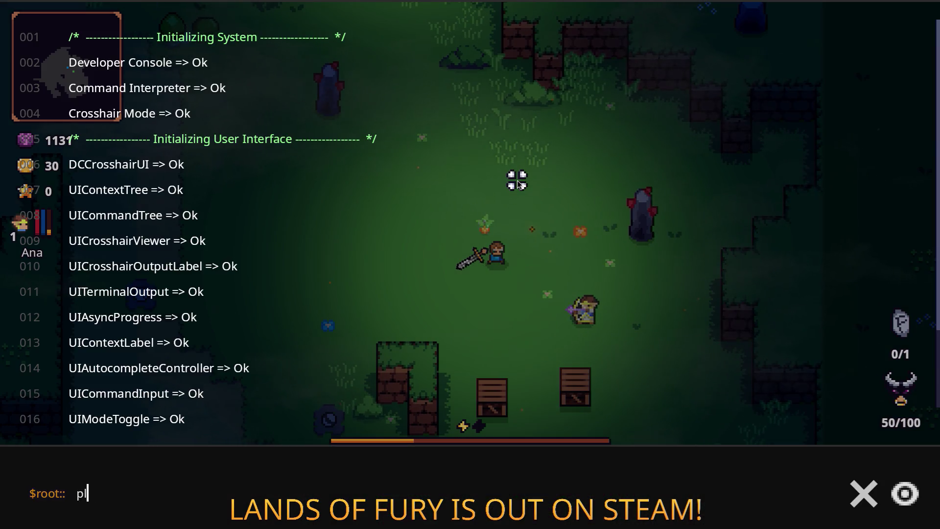
{"action": "type", "text": "ayer.AddItem(fireball_rune,1"}
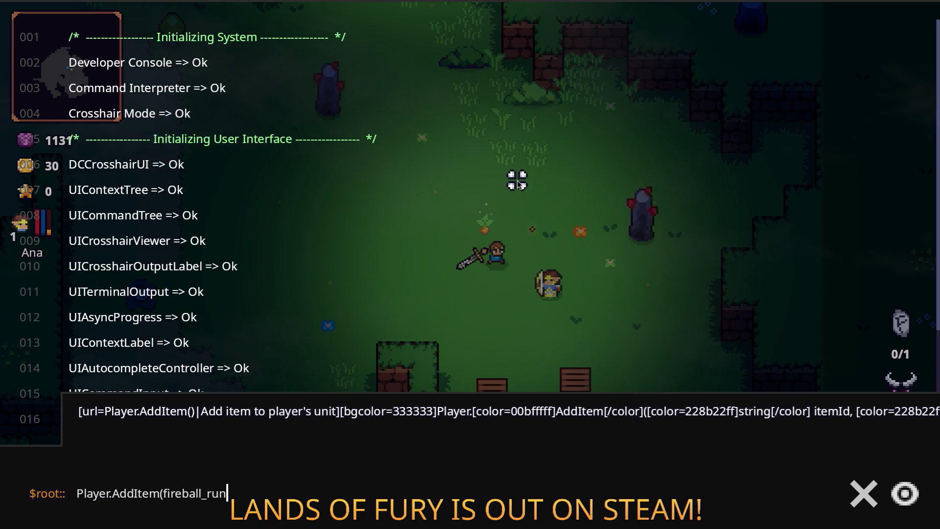
{"action": "key", "text": "Return"}
{"action": "key", "text": "grave"}
{"action": "key", "text": "i"}
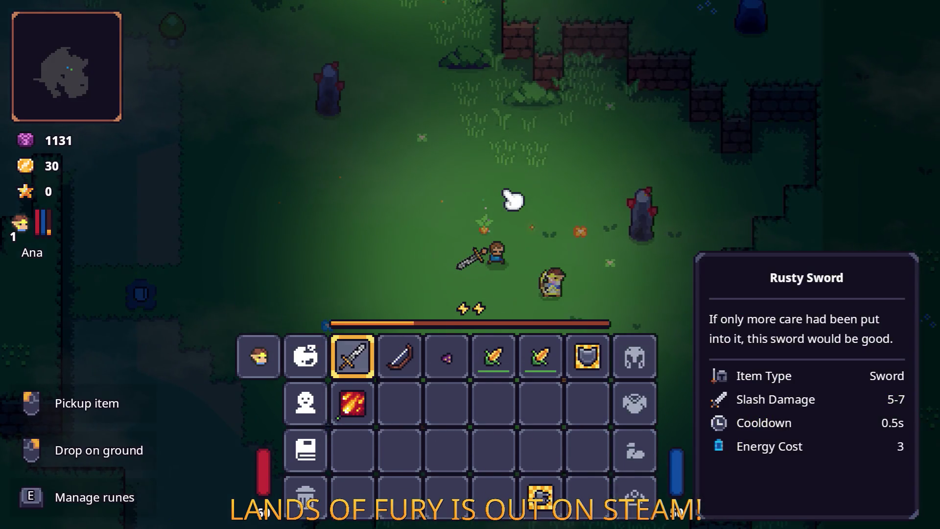
{"action": "key", "text": "e"}
{"action": "left_click", "coordinate": [403, 273]}
{"action": "left_click", "coordinate": [416, 204]}
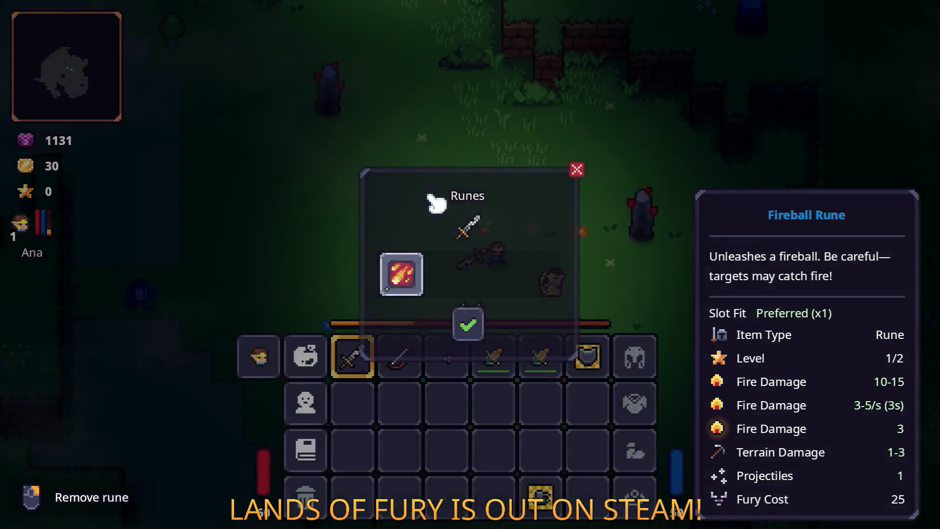
{"action": "key", "text": "Escape"}
Cast a fireball and fight the enemies to the north with the sword.
{"action": "key", "text": "w"}
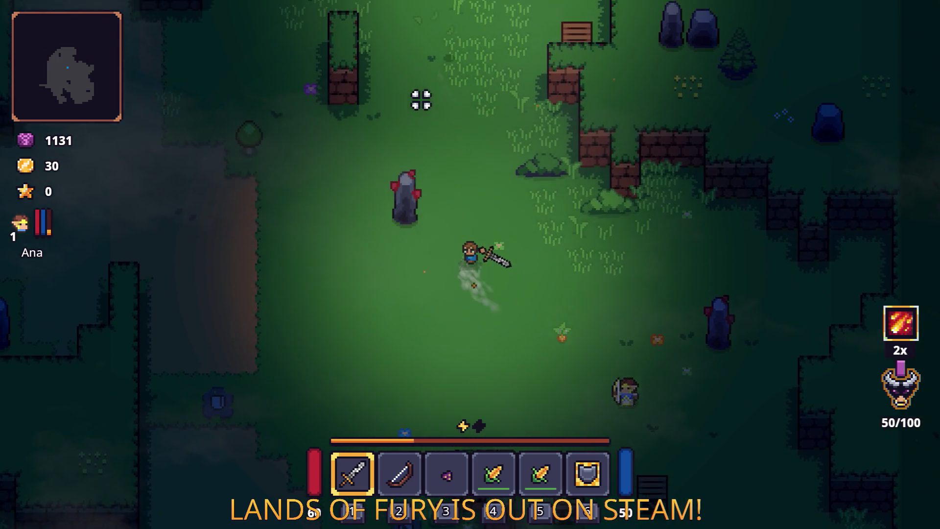
{"action": "key", "text": "space"}
{"action": "key", "text": "w"}
{"action": "left_click", "coordinate": [581, 63]}
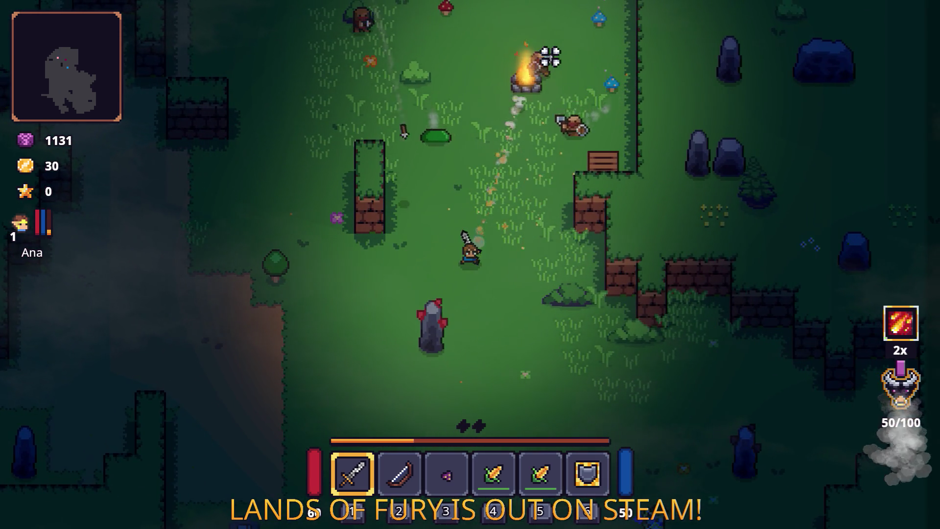
{"action": "key", "text": "s"}
{"action": "left_click", "coordinate": [505, 74]}
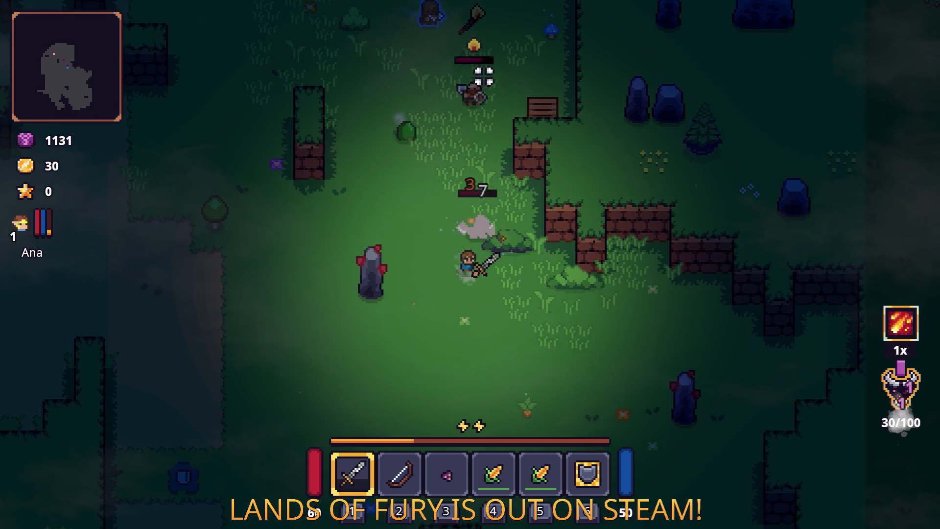
{"action": "key", "text": "w"}
{"action": "left_click", "coordinate": [557, 97]}
{"action": "left_click", "coordinate": [516, 83]}
{"action": "left_click", "coordinate": [474, 78]}
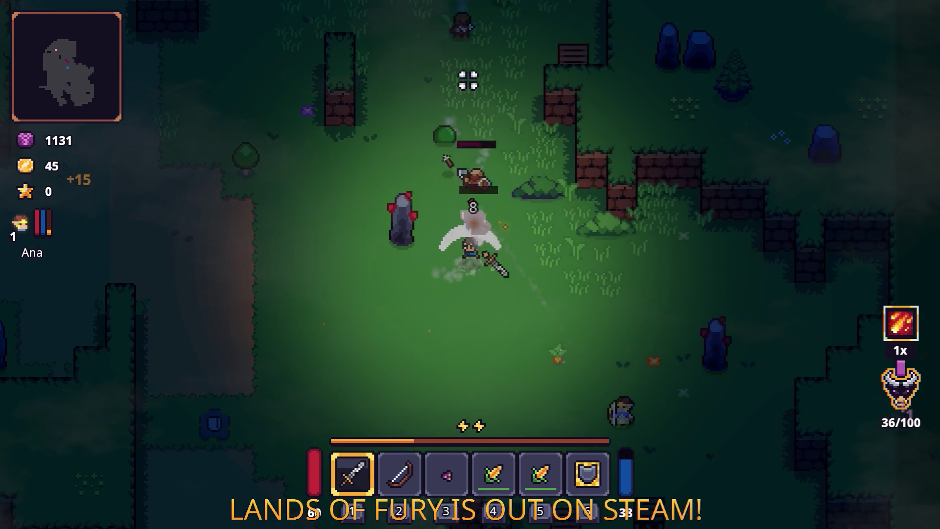
{"action": "key", "text": "d"}
{"action": "left_click", "coordinate": [384, 95]}
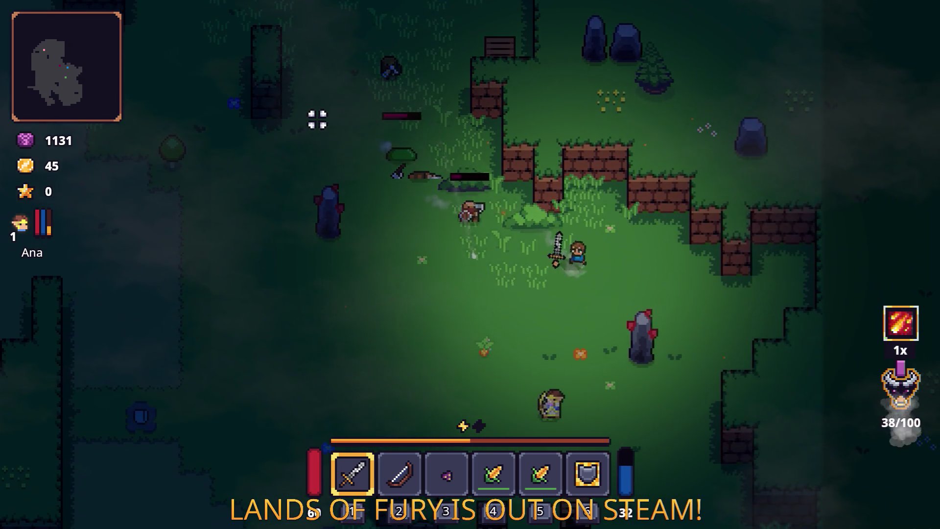
Finish off enemies to the north-west, then cast a fire attack at the slime.
{"action": "key", "text": "w"}
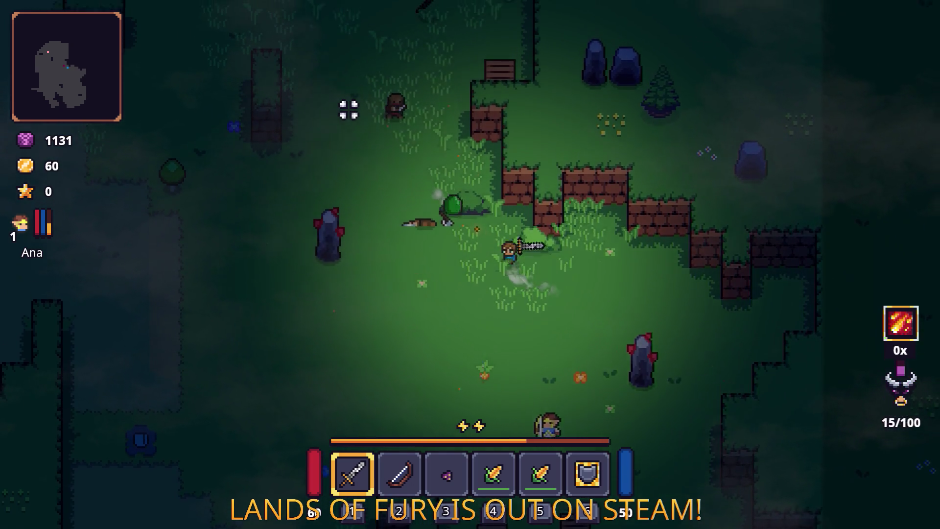
{"action": "left_click", "coordinate": [349, 103]}
{"action": "key", "text": "w"}
{"action": "left_click", "coordinate": [373, 103]}
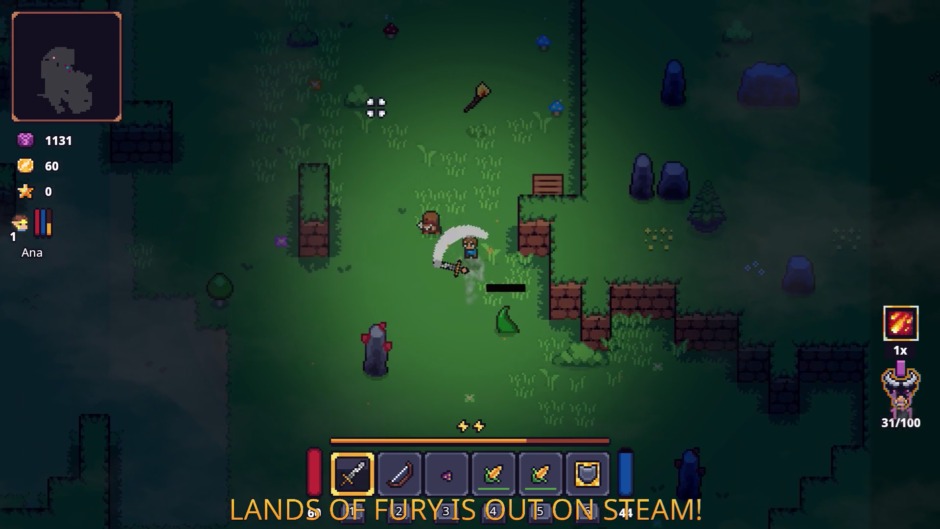
{"action": "key", "text": "w"}
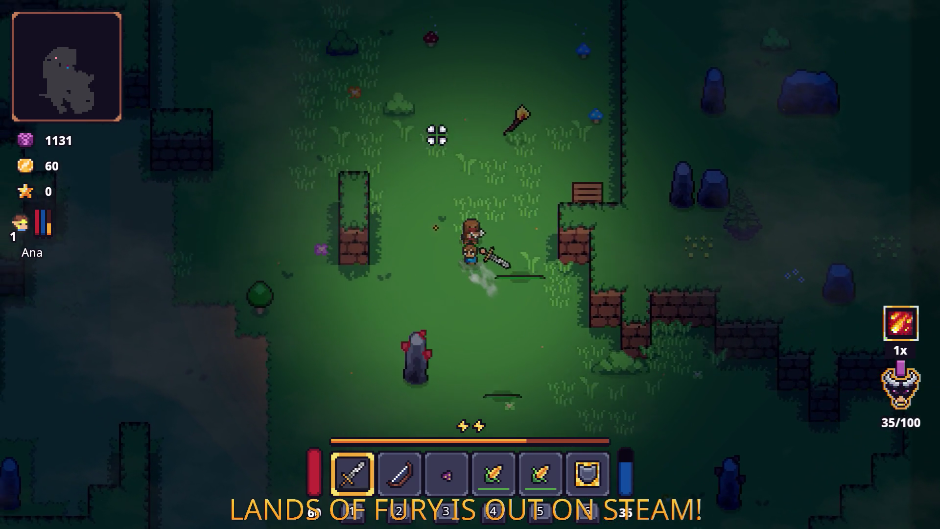
{"action": "left_click", "coordinate": [557, 216]}
{"action": "key", "text": "a"}
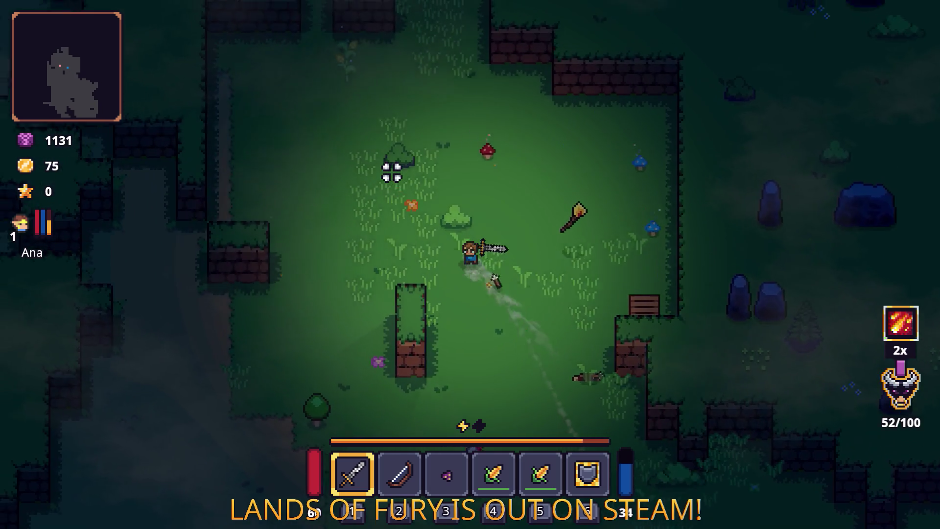
{"action": "left_click", "coordinate": [389, 170]}
{"action": "left_click", "coordinate": [342, 216]}
{"action": "key", "text": "a"}
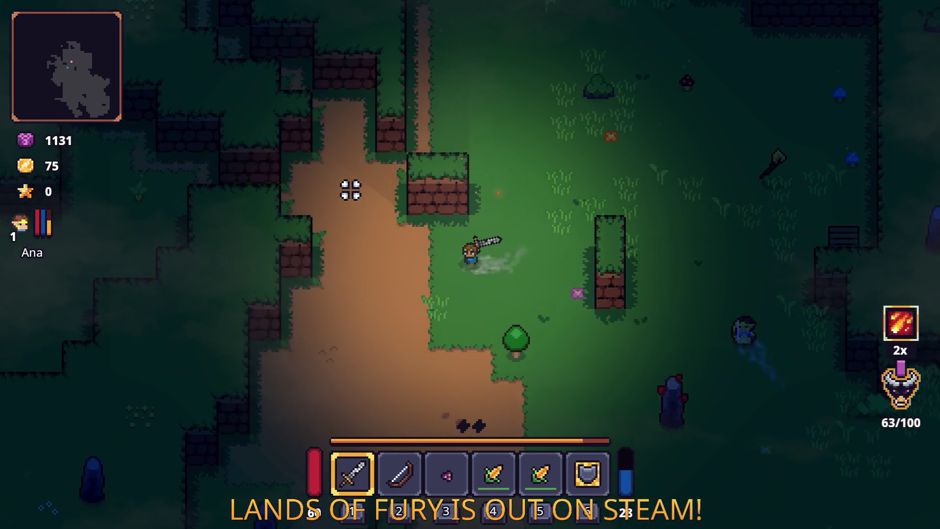
{"action": "key", "text": "a"}
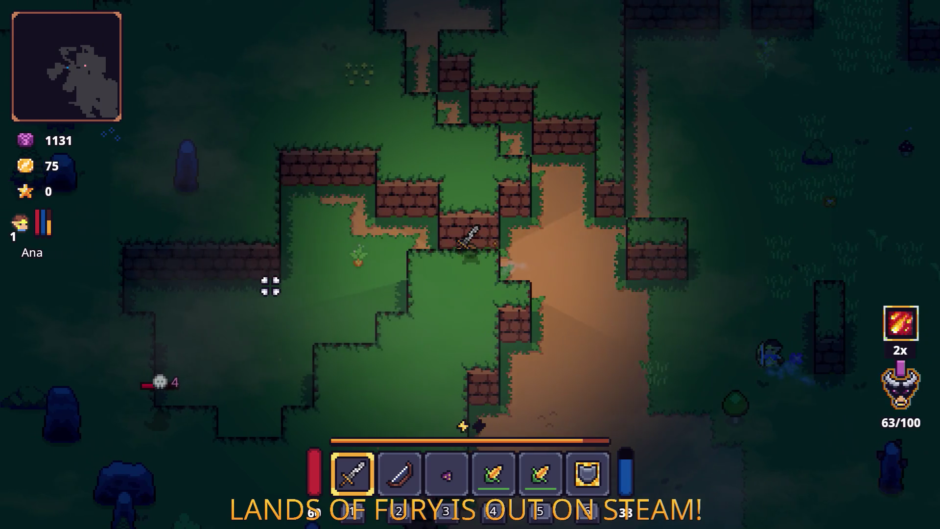
{"action": "key", "text": "s"}
{"action": "right_click", "coordinate": [258, 372]}
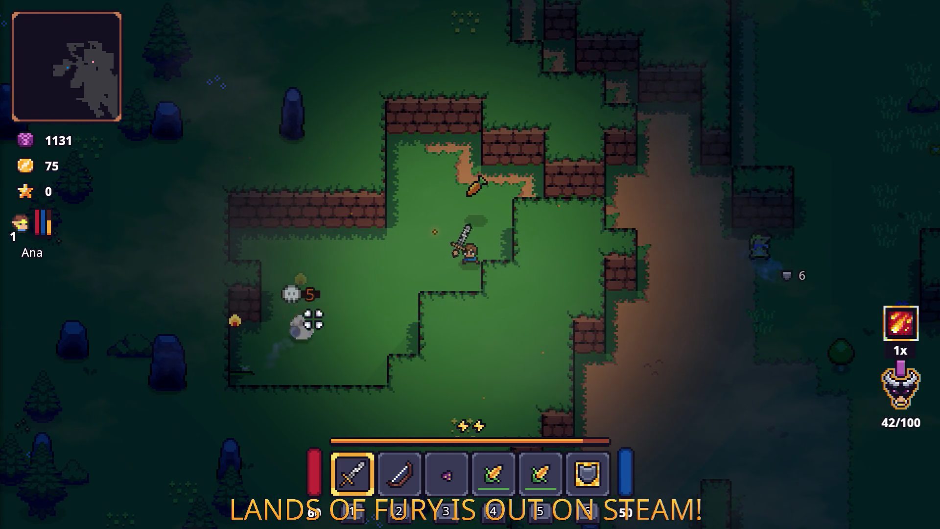
Walk north and east through the clearing, attacking trees and an enemy, then pause the game.
{"action": "key", "text": "d"}
{"action": "key", "text": "w"}
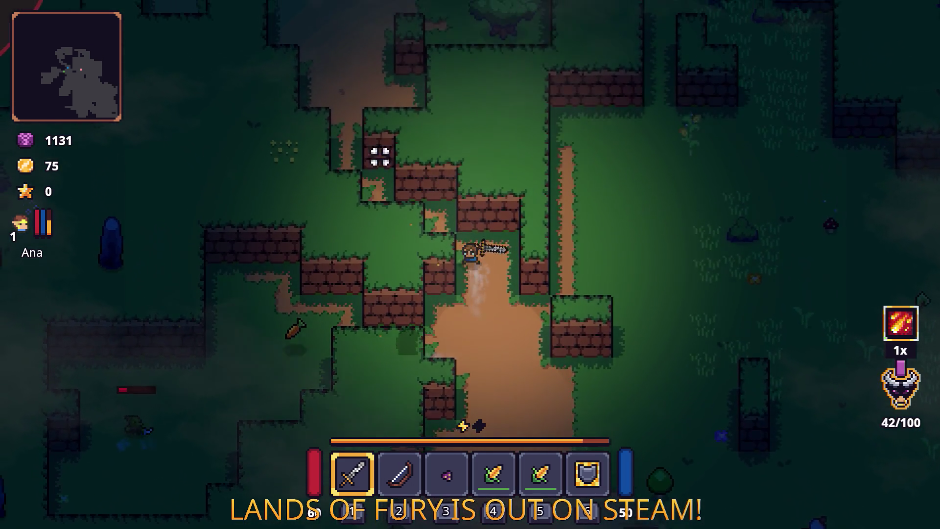
{"action": "key", "text": "w"}
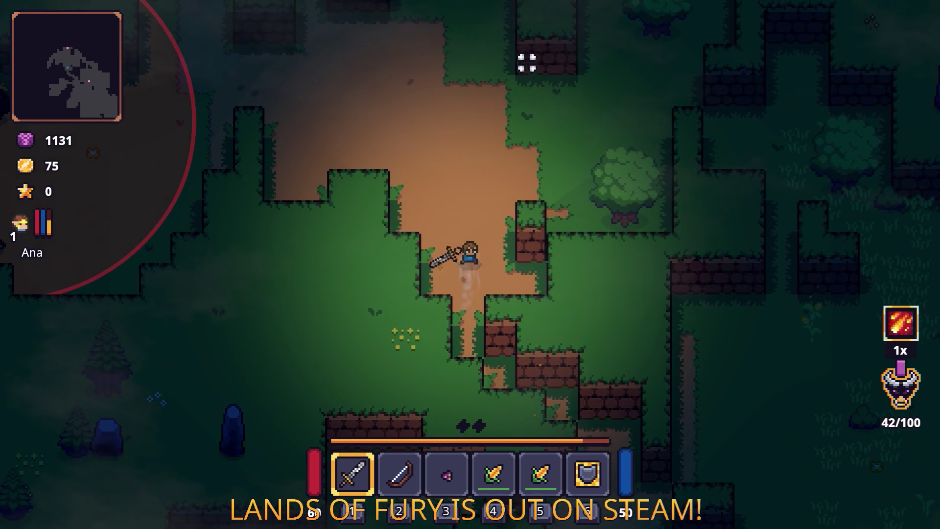
{"action": "key", "text": "w"}
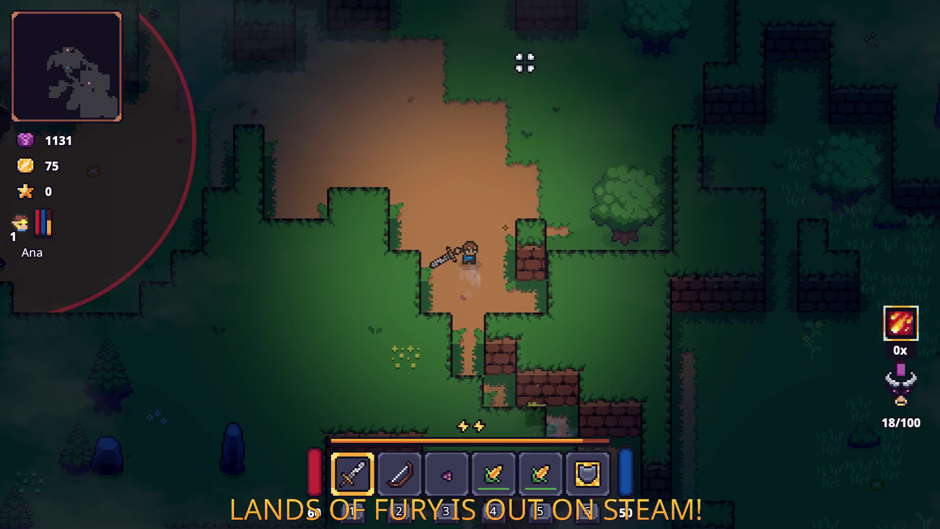
{"action": "key", "text": "d"}
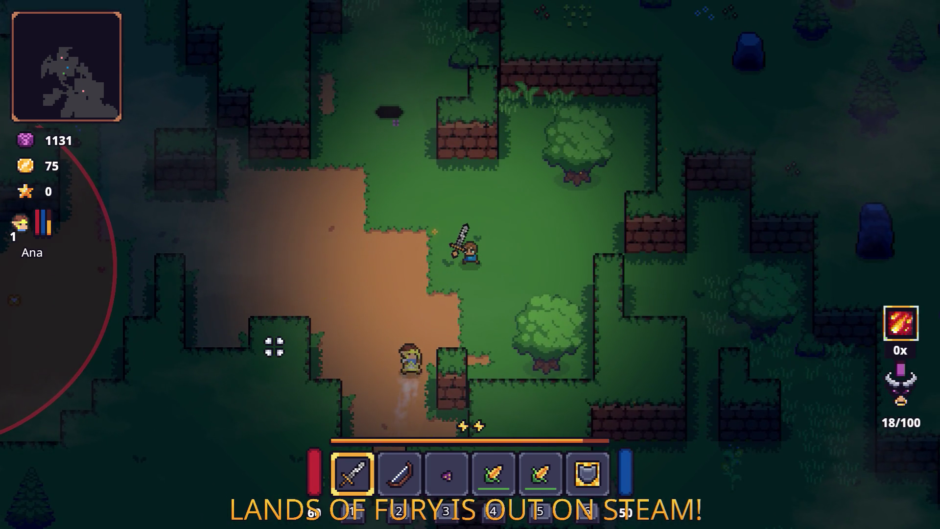
{"action": "key", "text": "d"}
{"action": "key", "text": "d"}
{"action": "key", "text": "s"}
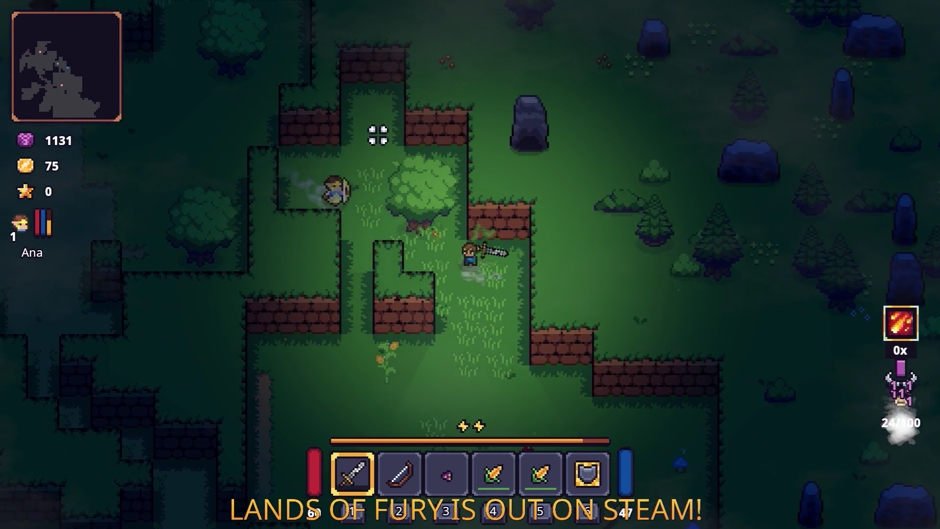
{"action": "left_click", "coordinate": [378, 133]}
{"action": "left_click", "coordinate": [539, 288]}
{"action": "key", "text": "s"}
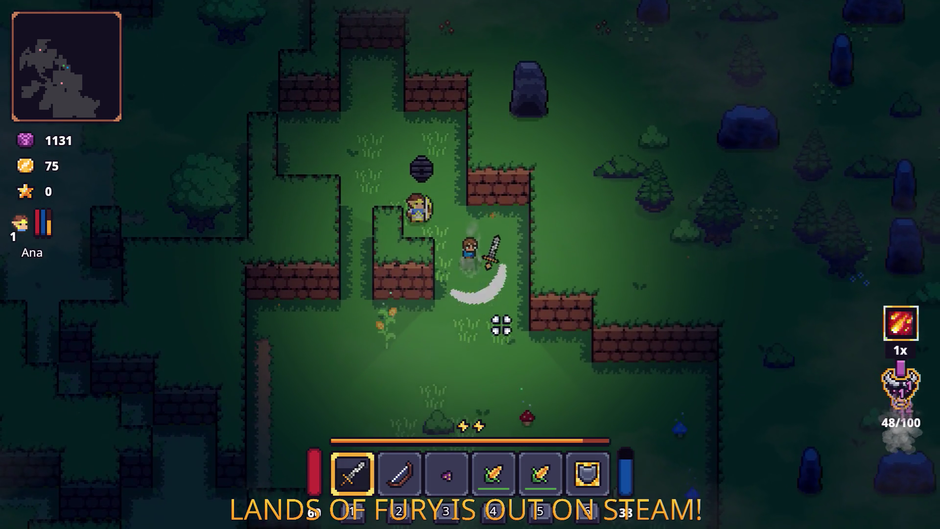
{"action": "key", "text": "a"}
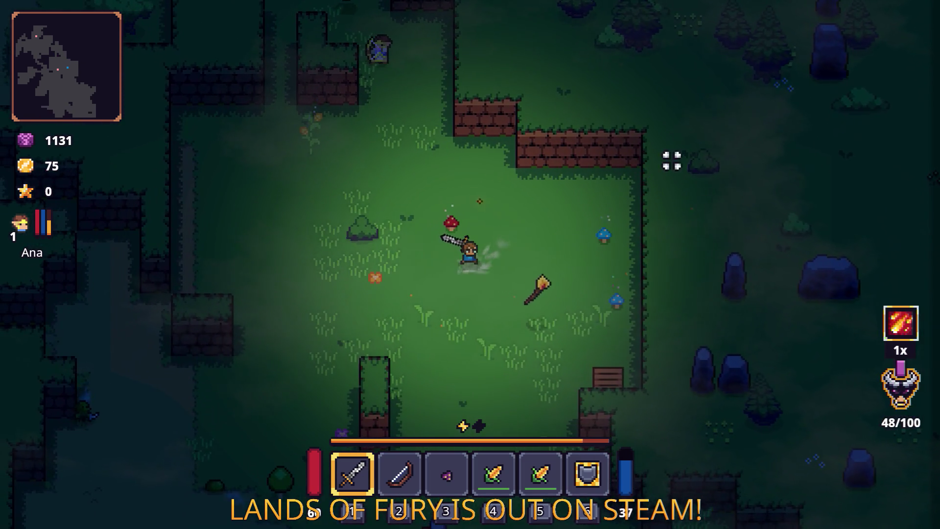
{"action": "left_click", "coordinate": [642, 137]}
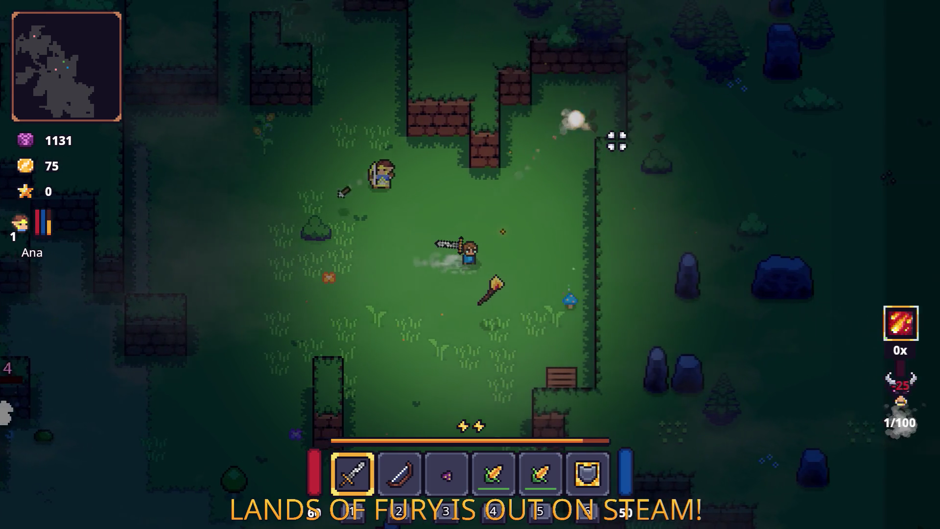
{"action": "key", "text": "d"}
{"action": "key", "text": "Escape"}
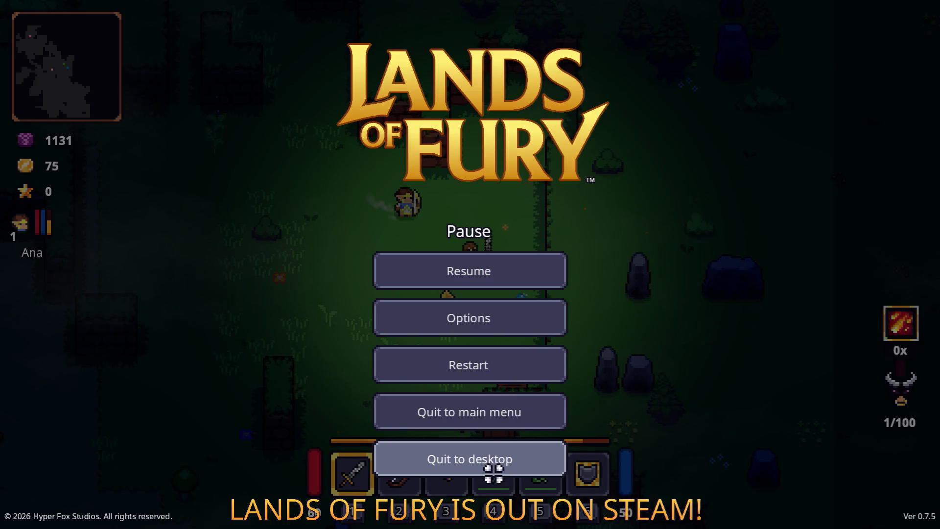
Quit the game, return to Godot, and compare the GPUParticles2D2 and GPUParticles2D3 emitter settings.
{"action": "left_click", "coordinate": [494, 471]}
{"action": "key", "text": "alt+Tab"}
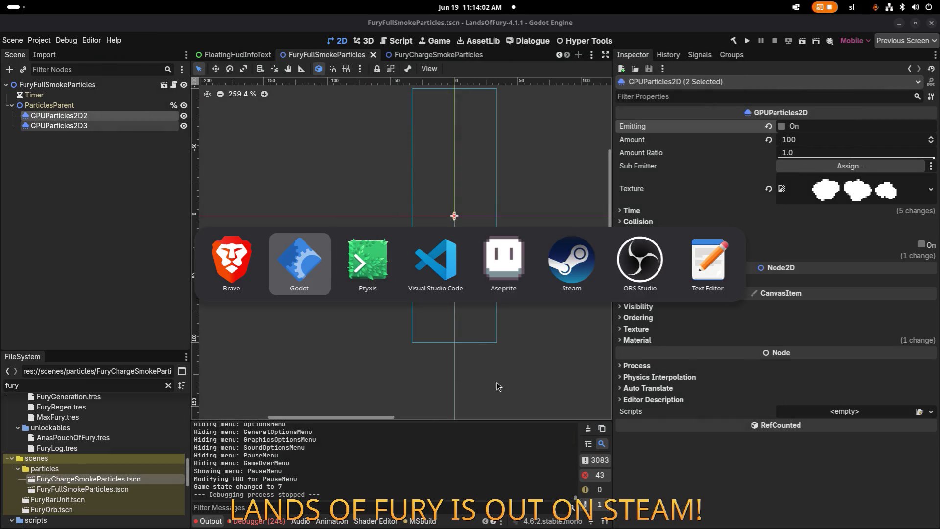
{"action": "key", "text": "alt+Tab"}
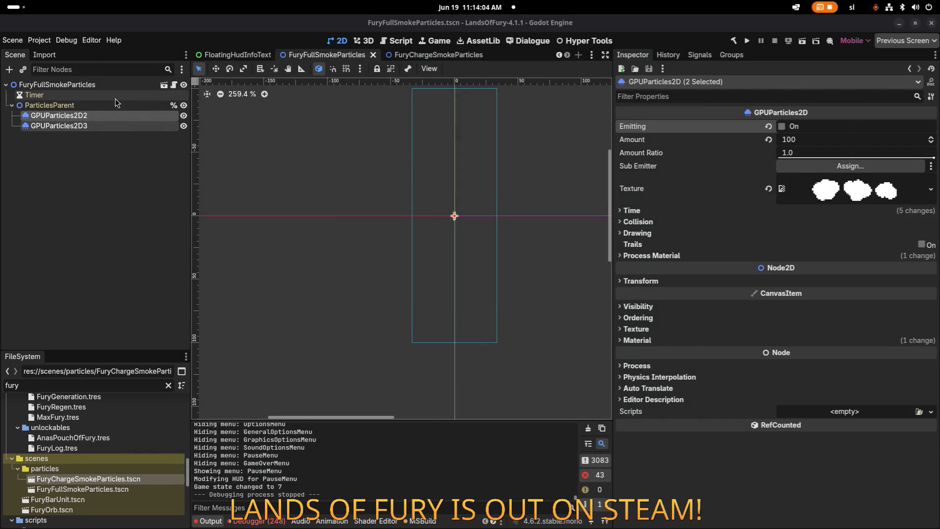
{"action": "left_click", "coordinate": [115, 105]}
{"action": "left_click", "coordinate": [113, 121]}
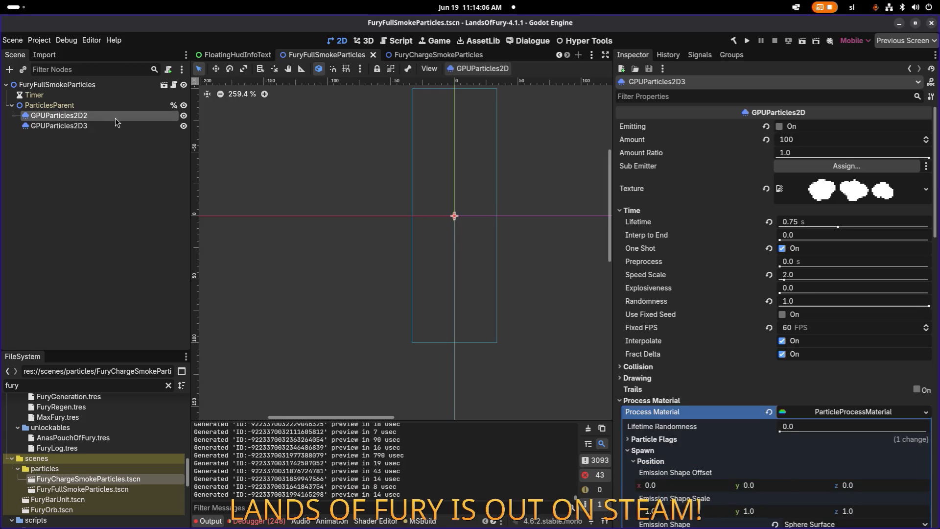
{"action": "left_click", "coordinate": [116, 119]}
{"action": "left_click", "coordinate": [117, 133]}
{"action": "left_click", "coordinate": [116, 119]}
{"action": "left_click", "coordinate": [113, 129]}
{"action": "left_click", "coordinate": [114, 119]}
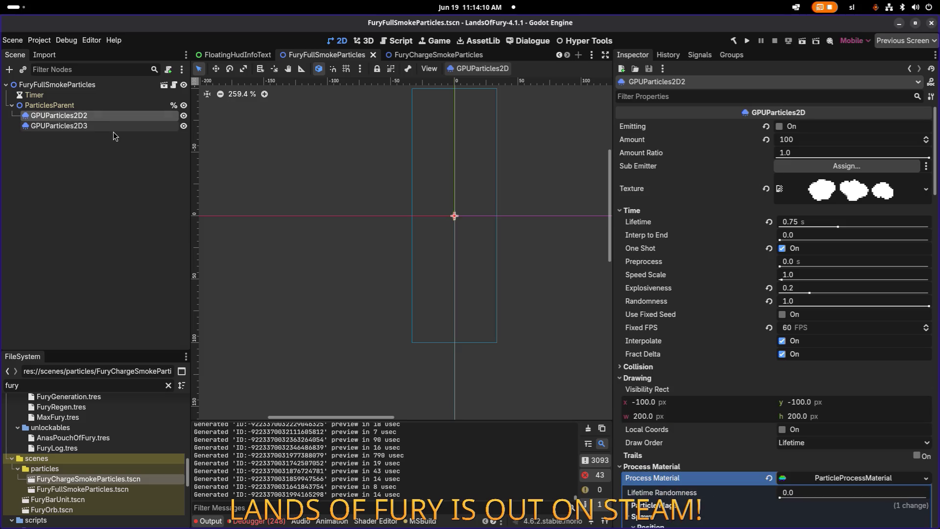
{"action": "left_click", "coordinate": [113, 132]}
Set GPUParticles2D3's Speed Scale to 1, save FuryFullSmokeParticles, and preview both emitters' burst.
{"action": "left_click", "coordinate": [113, 129]}
{"action": "left_click", "coordinate": [116, 118]}
{"action": "left_click", "coordinate": [114, 126]}
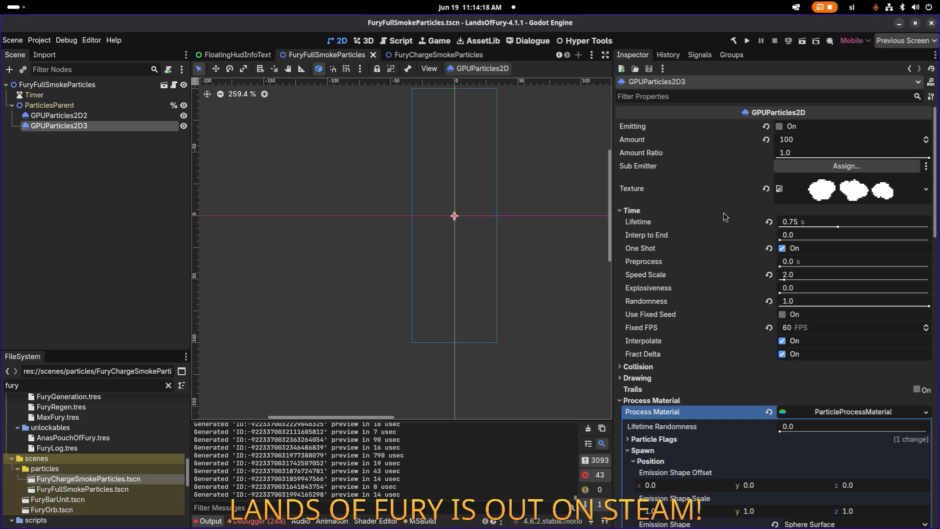
{"action": "left_click", "coordinate": [804, 278]}
{"action": "type", "text": "1"}
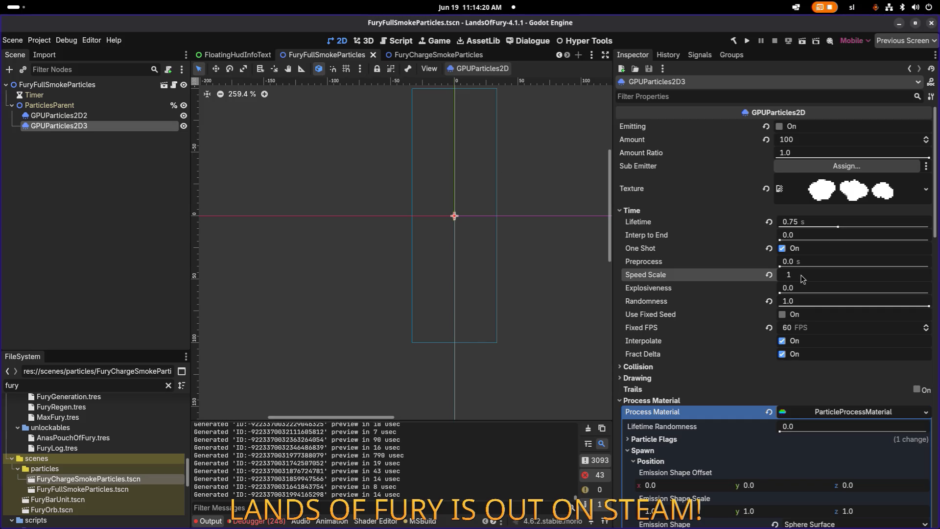
{"action": "key", "text": "ctrl+s"}
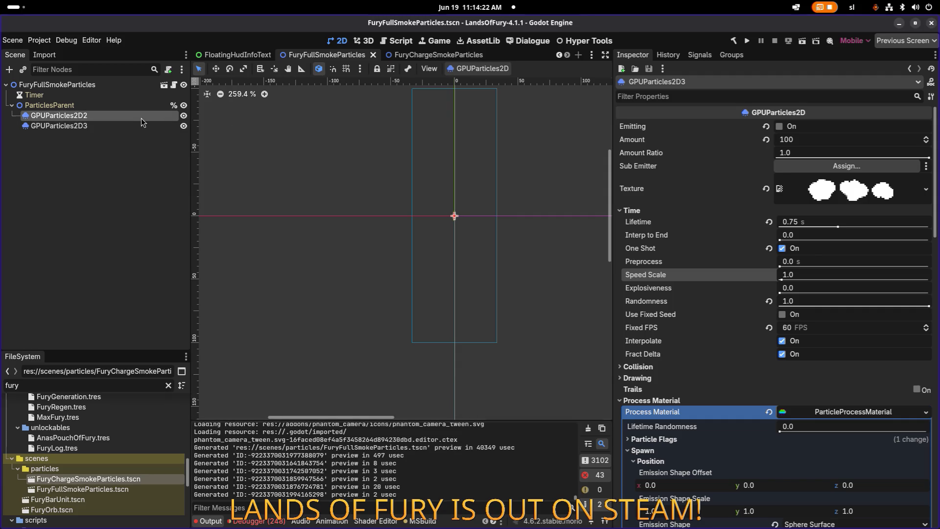
{"action": "left_click", "coordinate": [141, 118], "text": "ctrl"}
{"action": "left_click", "coordinate": [782, 127]}
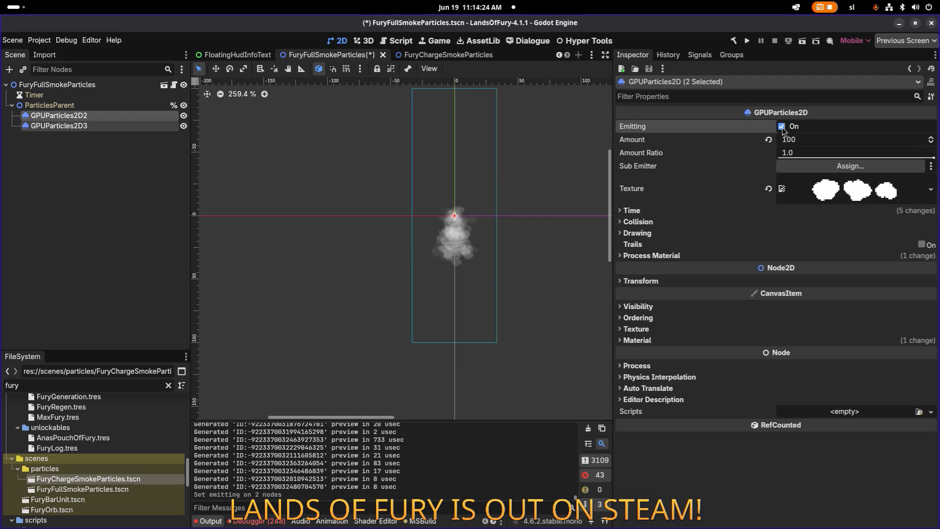
Open FuryChargeSmokeParticles.tscn and show both emitters' Time properties.
{"action": "left_click", "coordinate": [97, 490]}
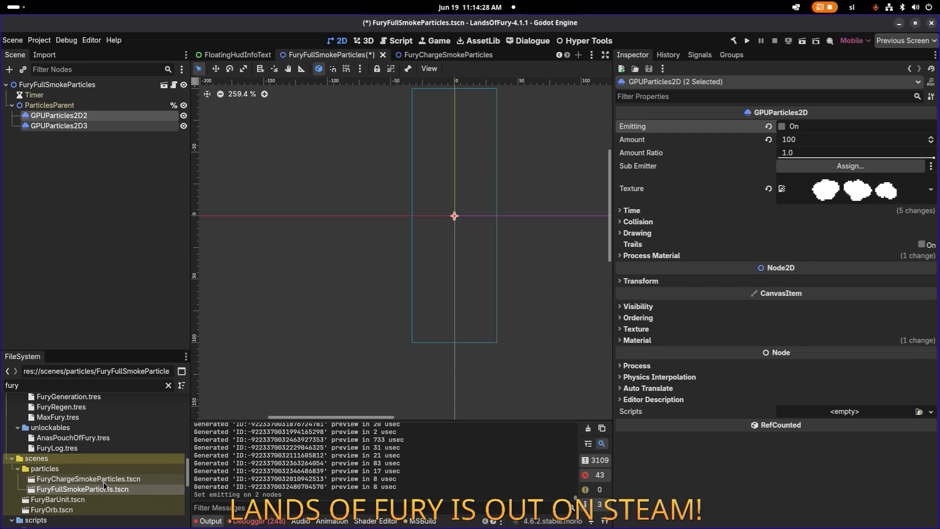
{"action": "double_click", "coordinate": [93, 479]}
{"action": "left_click", "coordinate": [130, 127]}
{"action": "left_click", "coordinate": [98, 115], "text": "shift"}
{"action": "left_click", "coordinate": [672, 214]}
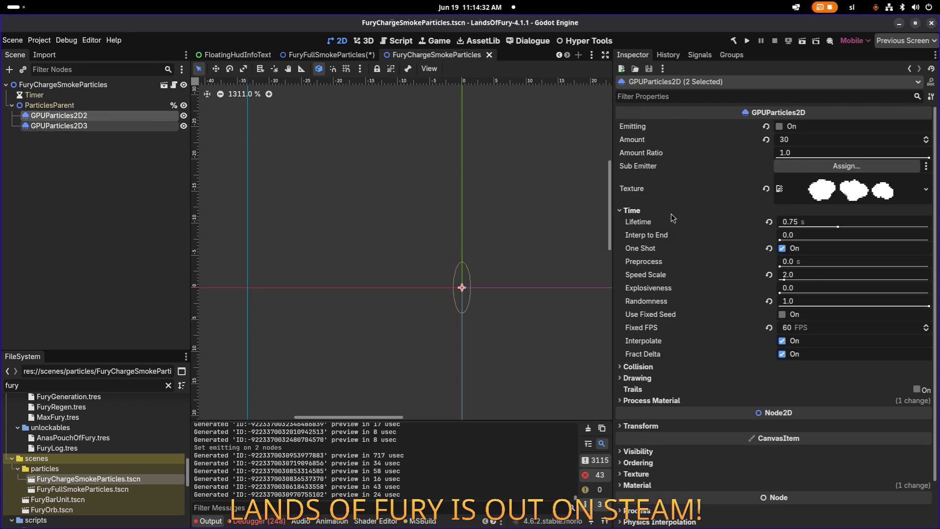
Set Speed Scale to 1.0 on both emitters and preview the smoke burst several times.
{"action": "left_click", "coordinate": [807, 275]}
{"action": "type", "text": "1"}
{"action": "key", "text": "Return"}
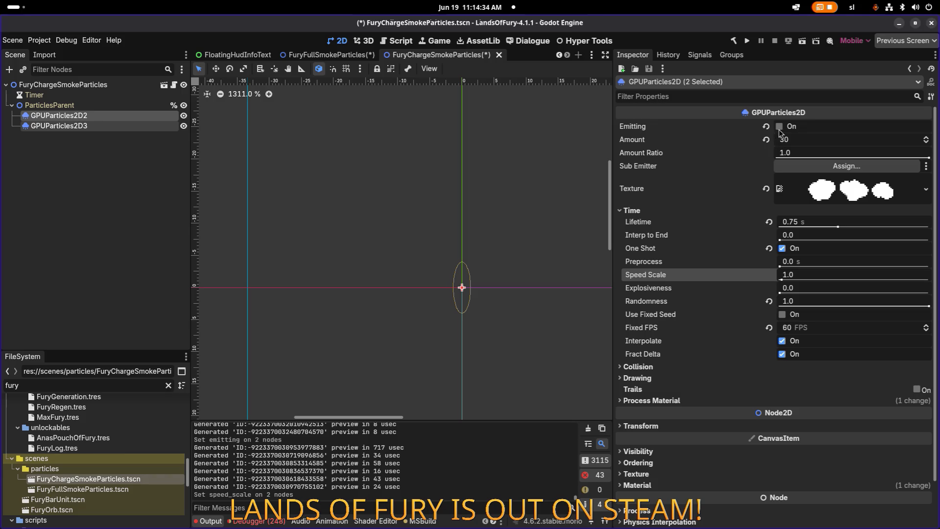
{"action": "left_click", "coordinate": [781, 129]}
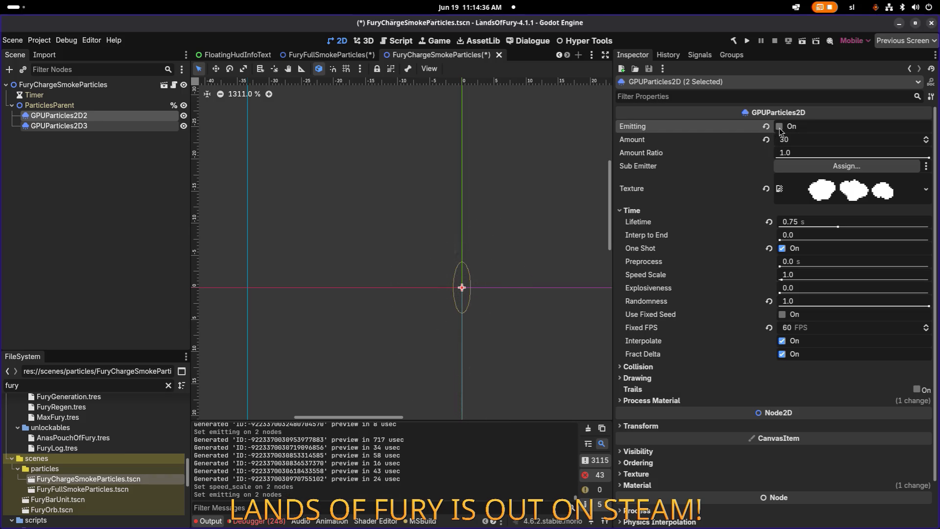
{"action": "left_click", "coordinate": [781, 127]}
{"action": "scroll", "coordinate": [551, 232], "scroll_direction": "down", "scroll_amount": 10}
{"action": "scroll", "coordinate": [569, 229], "scroll_direction": "up", "scroll_amount": 2}
{"action": "left_click", "coordinate": [781, 127]}
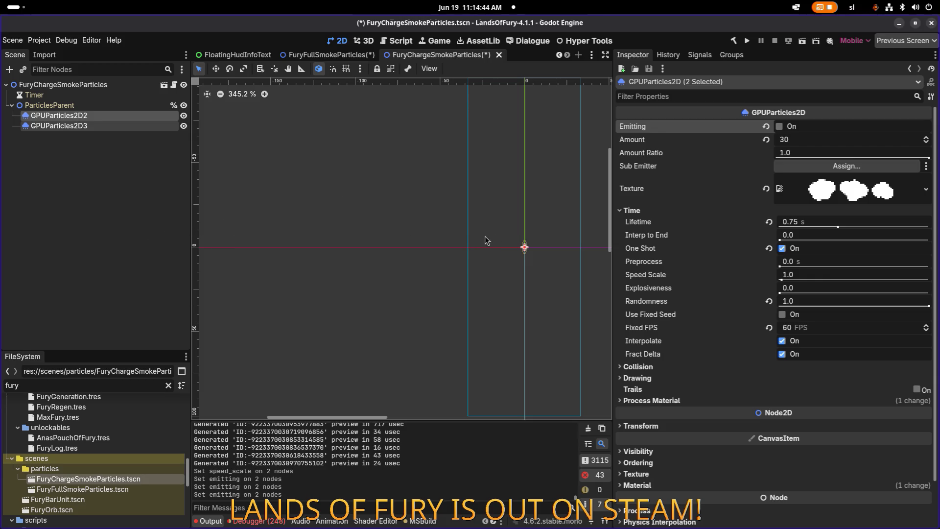
Close FuryChargeSmokeParticles without saving and preview the full smoke burst.
{"action": "left_click", "coordinate": [499, 54]}
{"action": "left_click", "coordinate": [391, 308]}
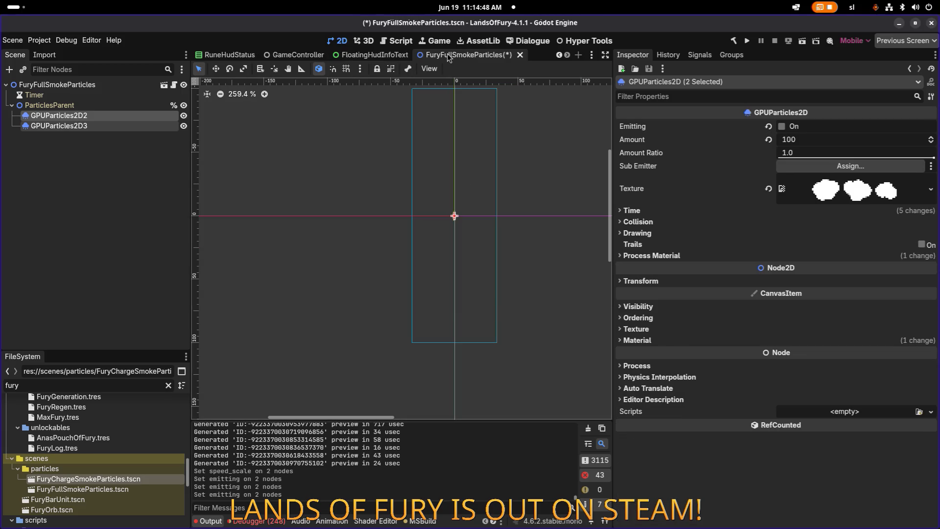
{"action": "left_click", "coordinate": [783, 126]}
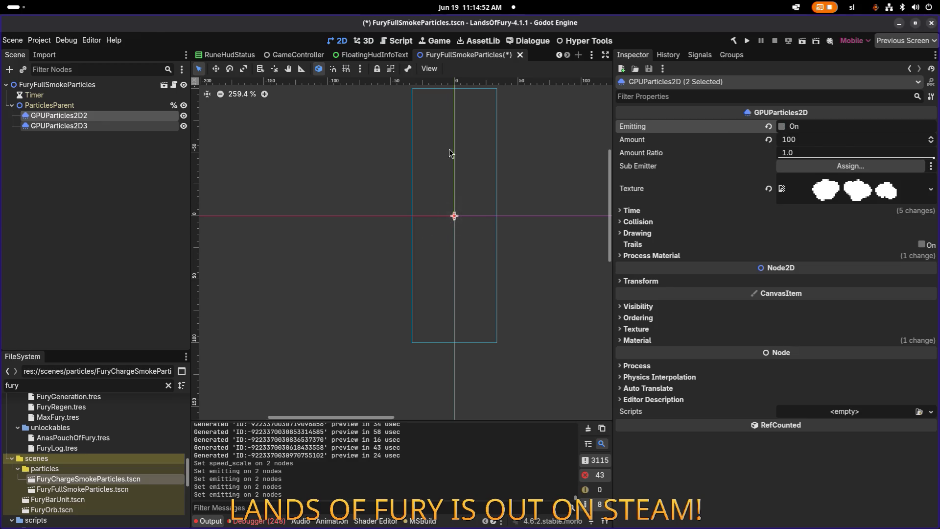
{"action": "left_click", "coordinate": [787, 127]}
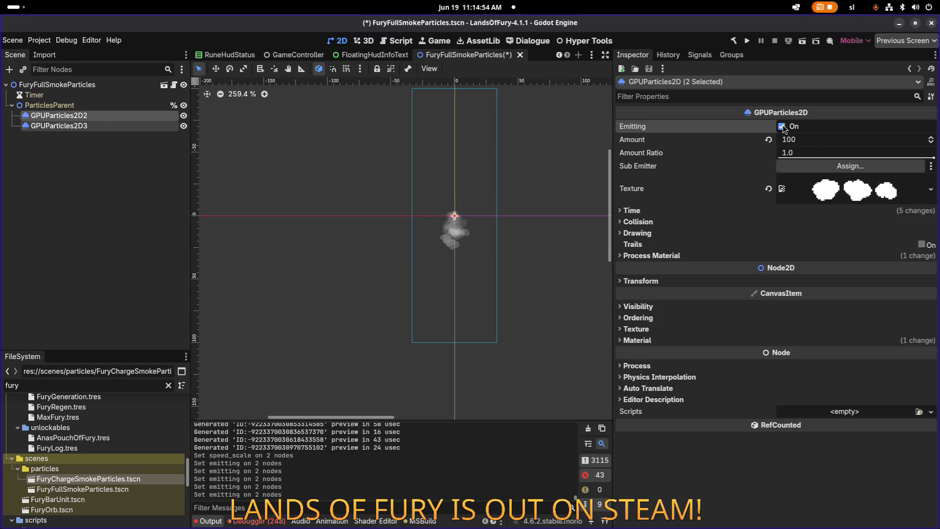
Compare the settings of GPUParticles2D2 and GPUParticles2D3 one at a time.
{"action": "left_click", "coordinate": [139, 106]}
{"action": "left_click", "coordinate": [102, 120]}
{"action": "left_click", "coordinate": [106, 125]}
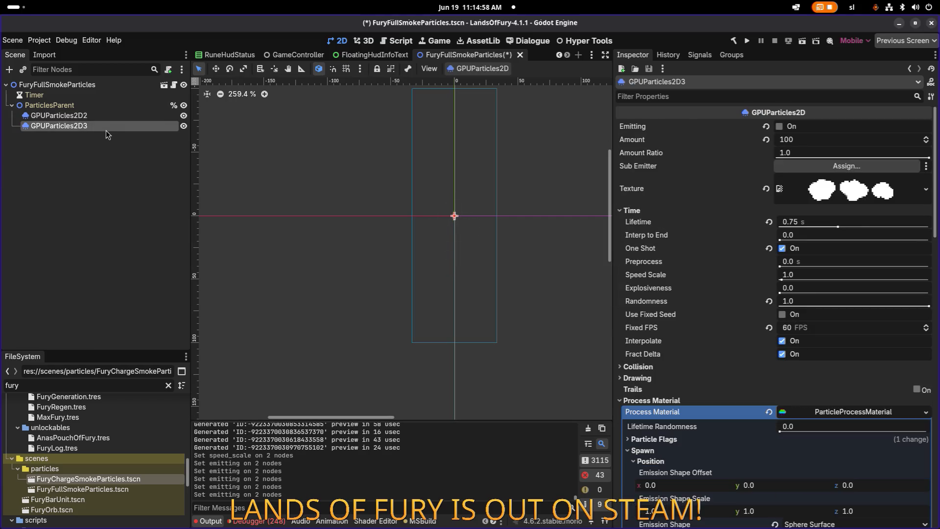
{"action": "left_click", "coordinate": [123, 117]}
{"action": "left_click", "coordinate": [114, 127]}
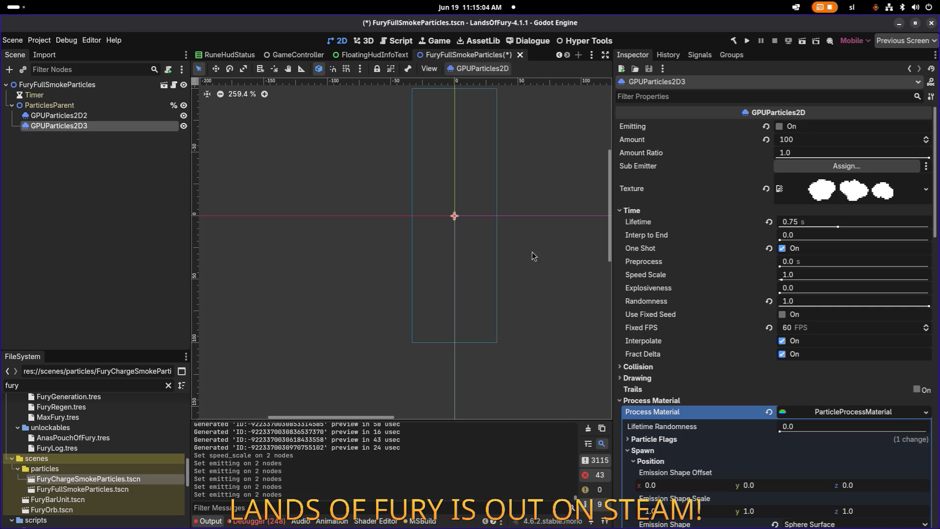
{"action": "left_click", "coordinate": [139, 117]}
{"action": "left_click", "coordinate": [117, 129]}
{"action": "left_click", "coordinate": [131, 116]}
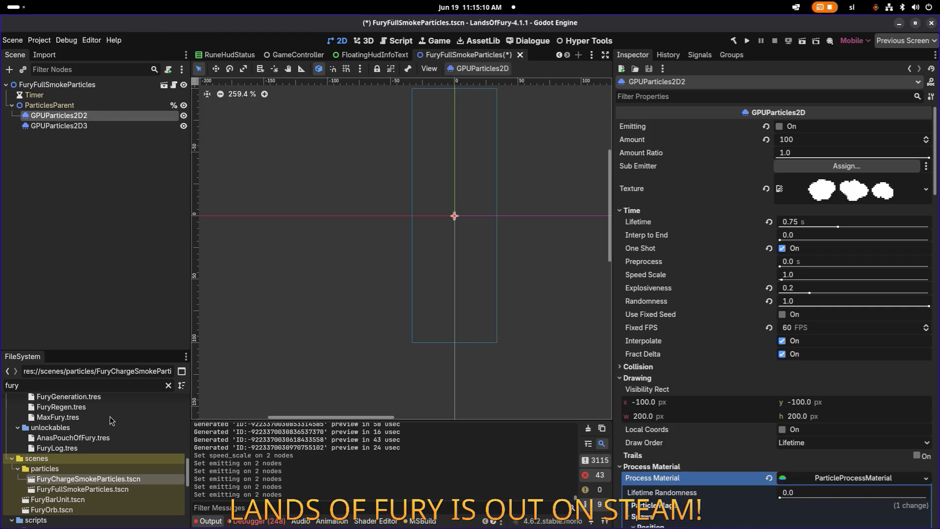
Check the FuryChargeSmokeParticles emitter (Amount 30, Explosiveness 0.8), then return to FuryFullSmokeParticles.
{"action": "double_click", "coordinate": [92, 480]}
{"action": "left_click", "coordinate": [163, 108]}
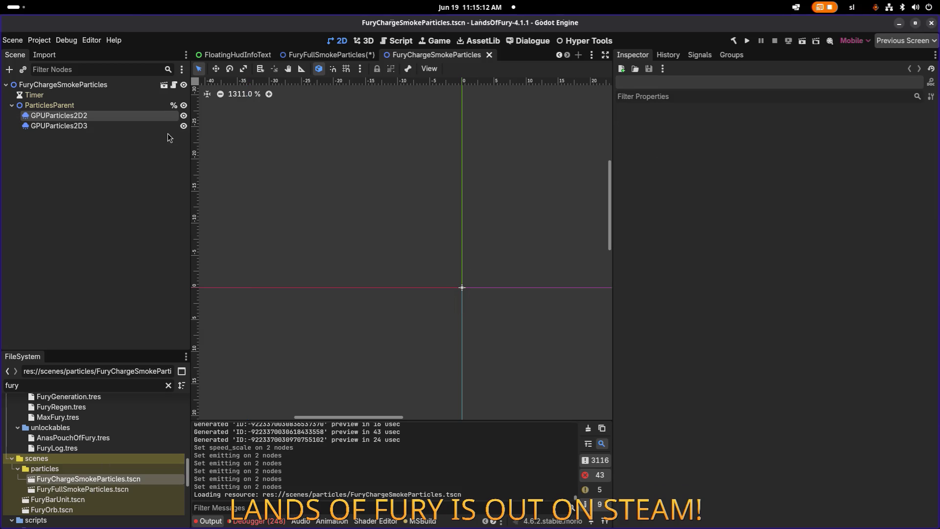
{"action": "left_click", "coordinate": [163, 115]}
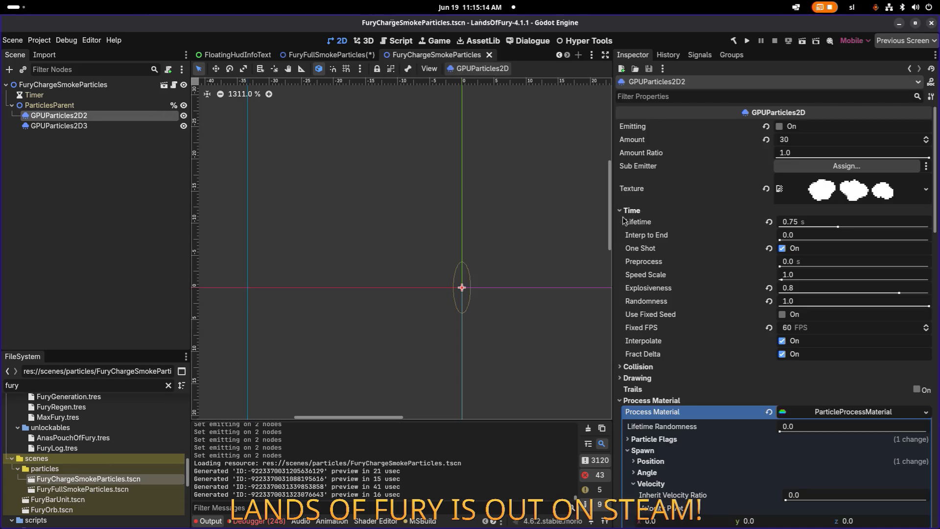
{"action": "double_click", "coordinate": [181, 489]}
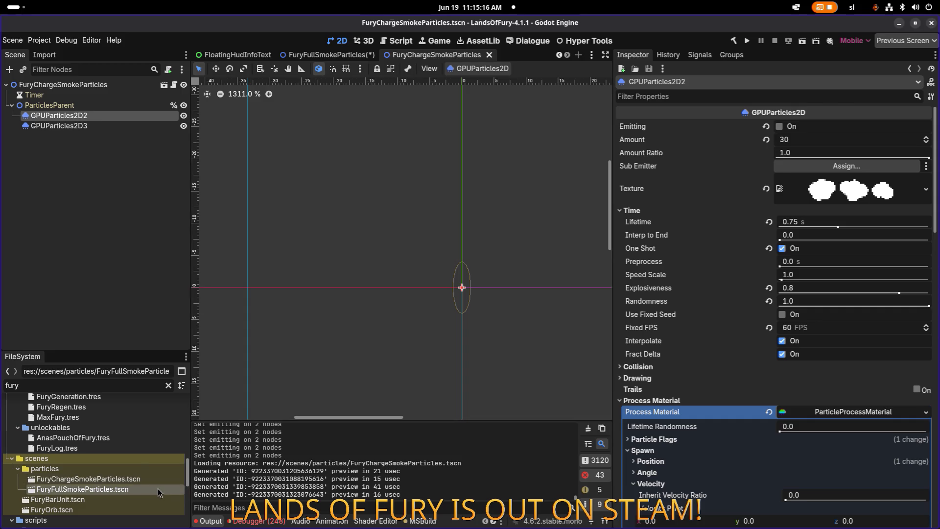
Set both smoke emitters' Explosiveness to 0.8 and test the burst.
{"action": "left_click", "coordinate": [101, 118], "text": "shift"}
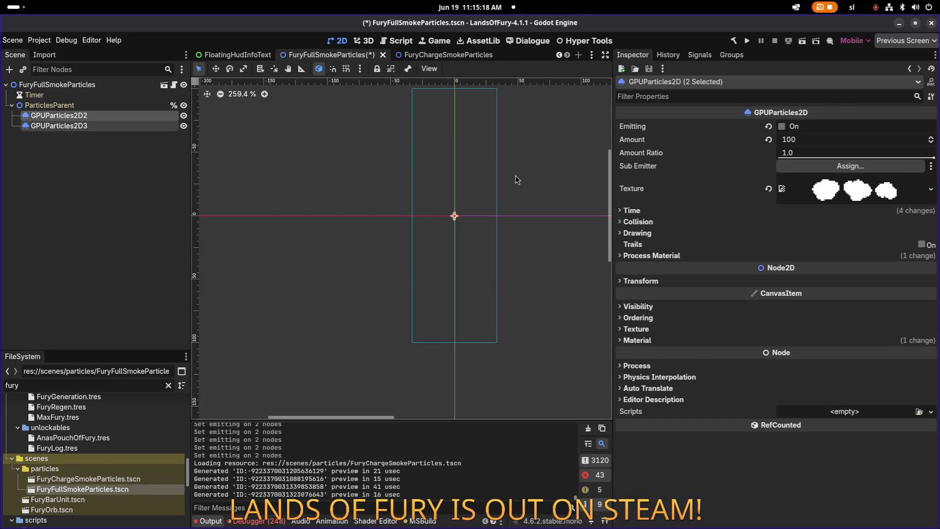
{"action": "left_click", "coordinate": [659, 213]}
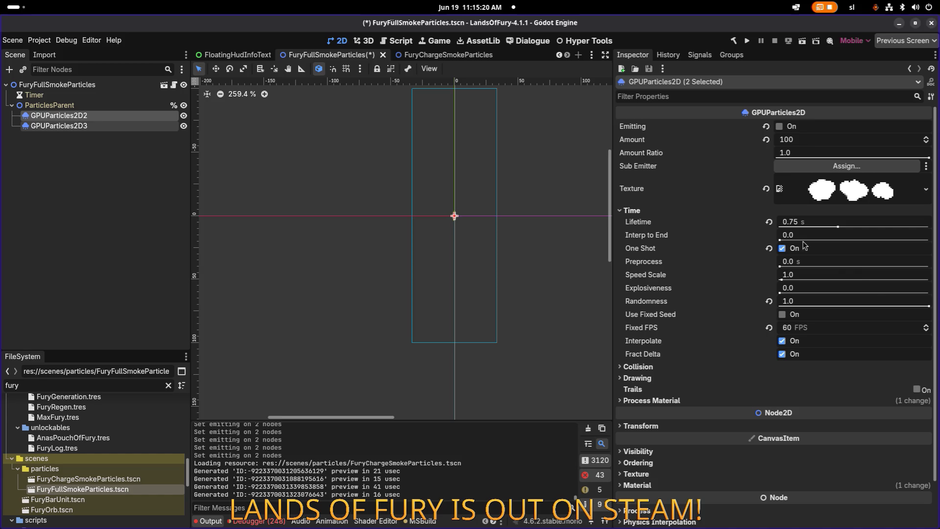
{"action": "left_click_drag", "start_coordinate": [781, 294], "coordinate": [895, 294]}
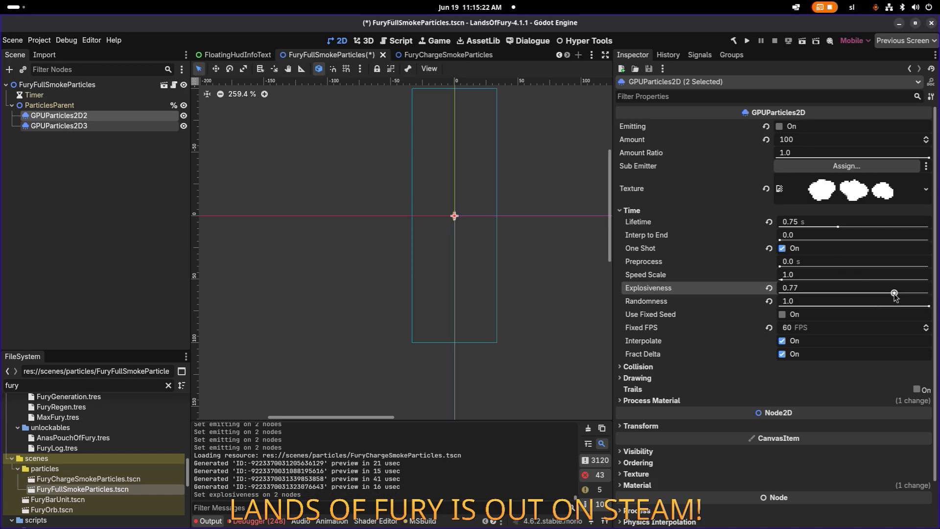
{"action": "left_click", "coordinate": [880, 293]}
{"action": "type", "text": "0.8"}
{"action": "key", "text": "Return"}
{"action": "left_click", "coordinate": [780, 126]}
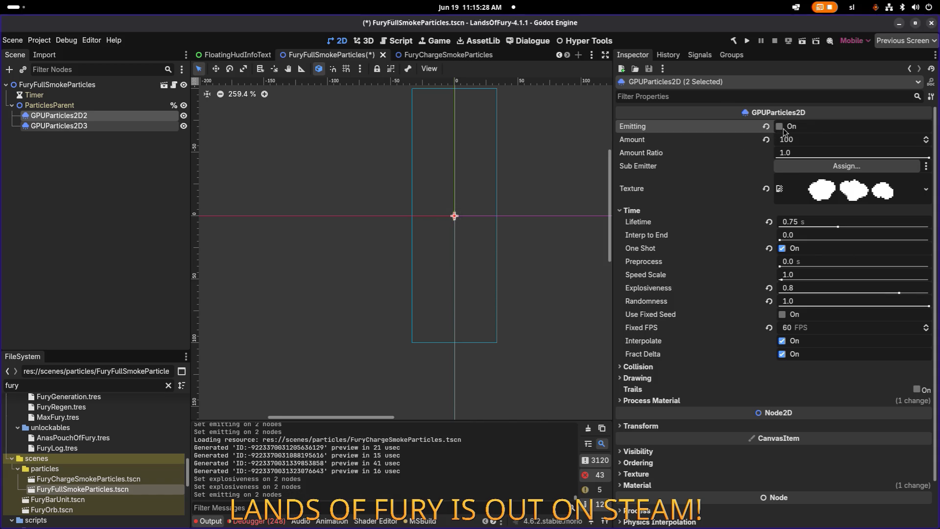
{"action": "left_click", "coordinate": [780, 128]}
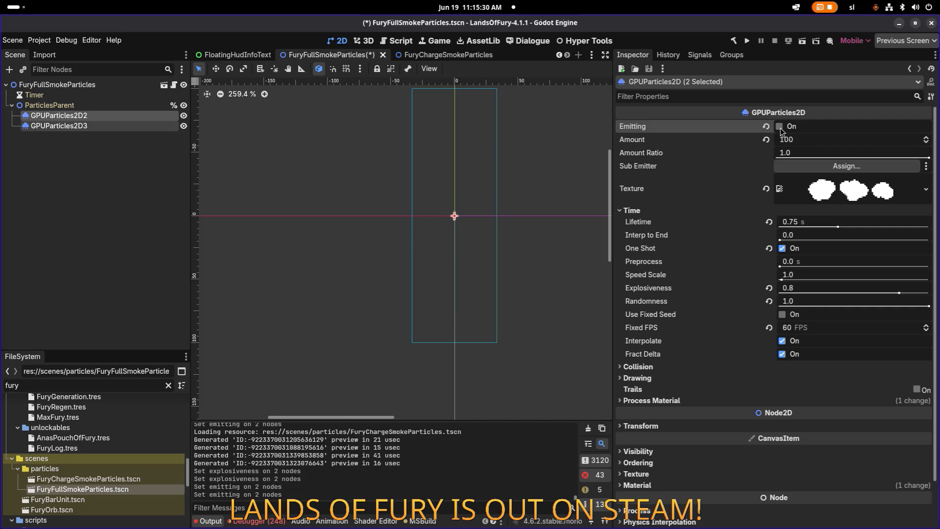
{"action": "left_click", "coordinate": [781, 128]}
Lower Explosiveness to 0.5 on both emitters and test the burst again.
{"action": "left_click", "coordinate": [865, 287]}
{"action": "type", "text": ".5"}
{"action": "key", "text": "Return"}
{"action": "left_click", "coordinate": [780, 127]}
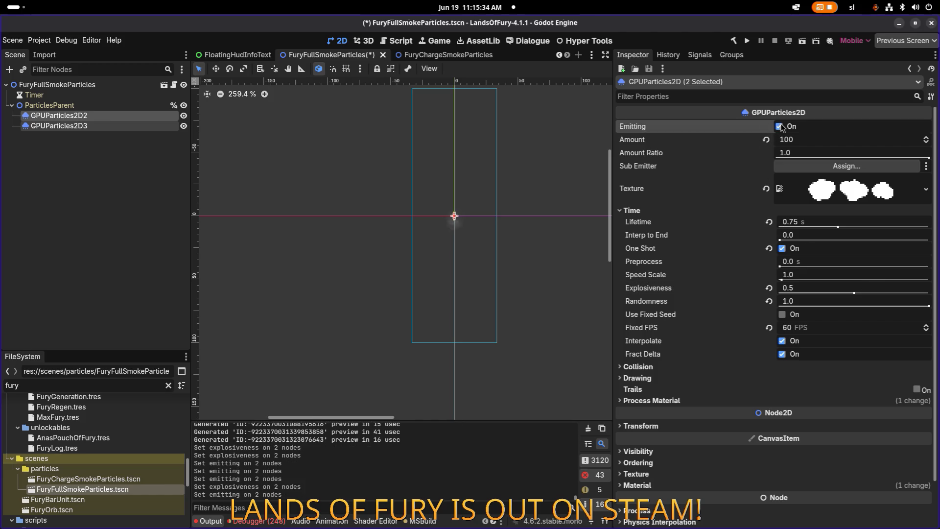
{"action": "left_click", "coordinate": [780, 127]}
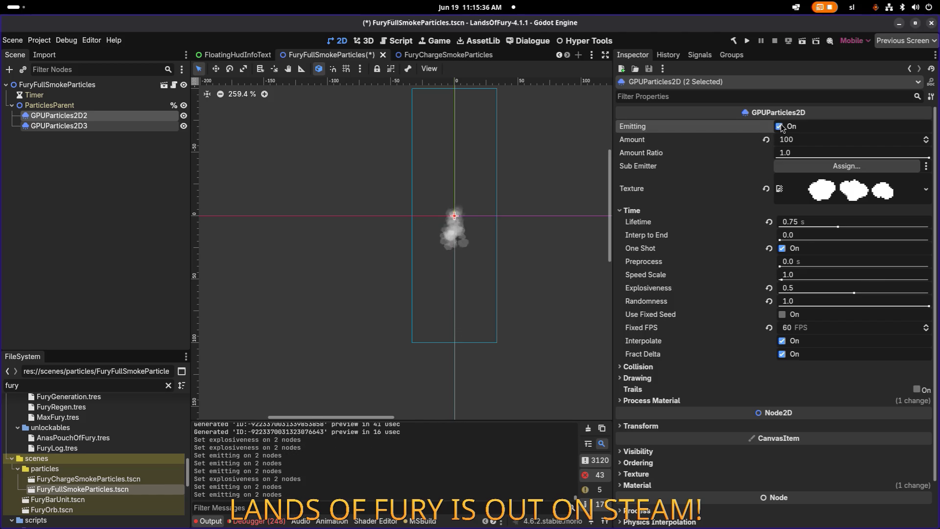
Settle on Explosiveness 0.25, test the burst, and save FuryFullSmokeParticles.
{"action": "left_click", "coordinate": [829, 287]}
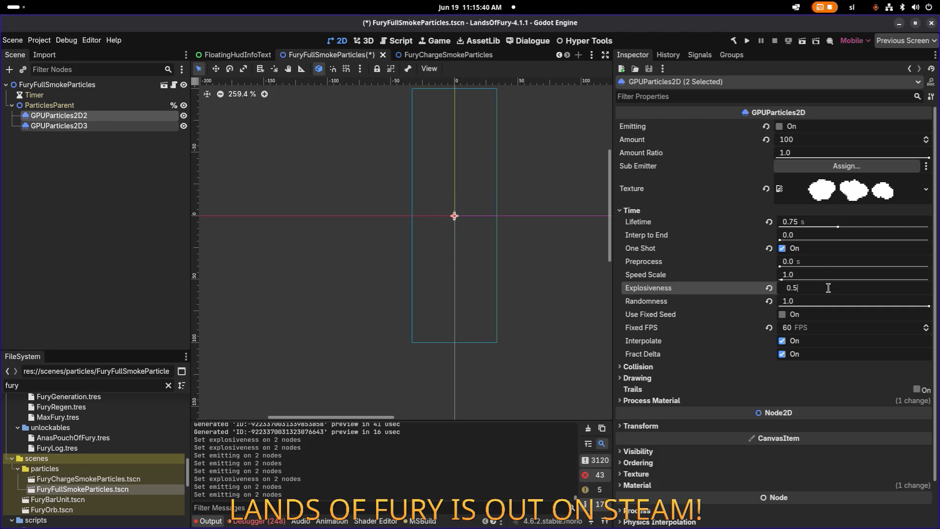
{"action": "type", "text": "0.25"}
{"action": "key", "text": "Return"}
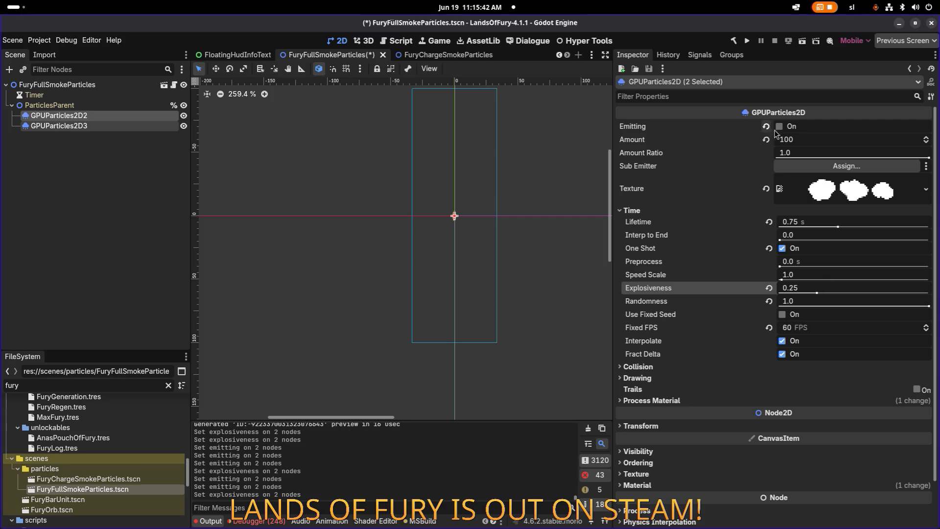
{"action": "left_click", "coordinate": [781, 127]}
{"action": "left_click", "coordinate": [781, 127]}
{"action": "scroll", "coordinate": [460, 157], "scroll_direction": "down", "scroll_amount": 2}
{"action": "scroll", "coordinate": [480, 155], "scroll_direction": "up", "scroll_amount": 3}
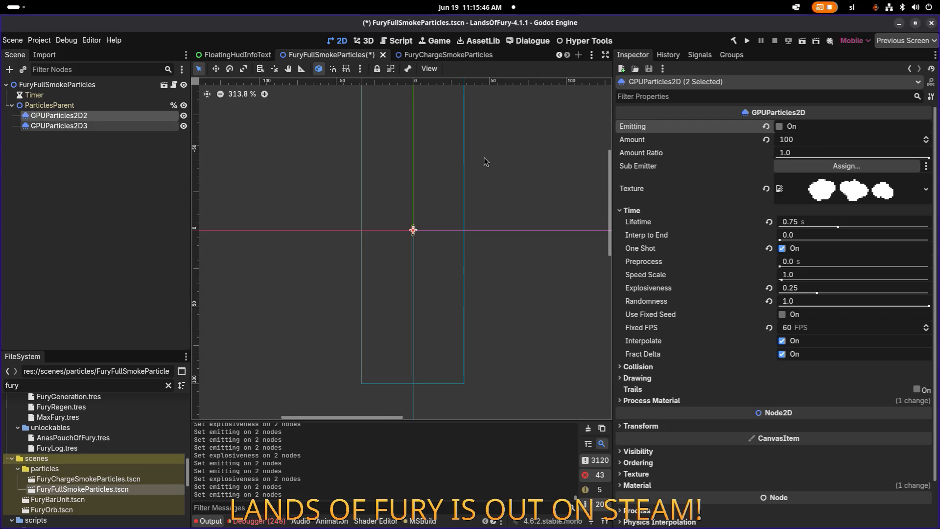
{"action": "key", "text": "ctrl+s"}
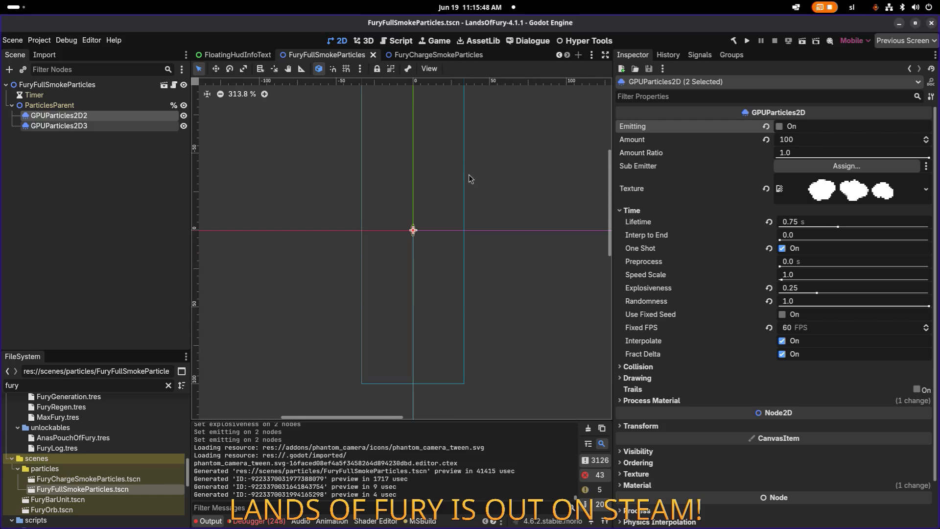
{"action": "left_click", "coordinate": [139, 129], "text": "ctrl"}
Set GPUParticles2D2's process material gravity Y to -50 and save the scene.
{"action": "left_click", "coordinate": [782, 98]}
{"action": "type", "text": "grav"}
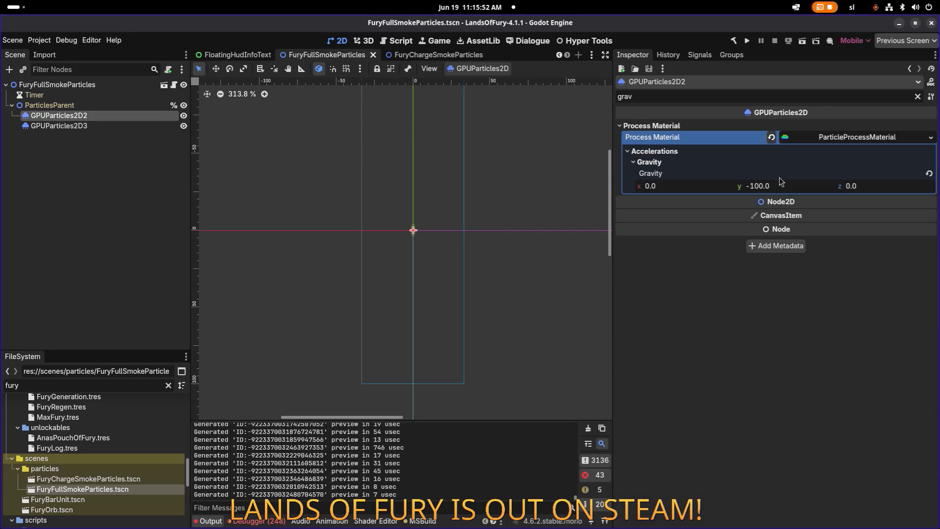
{"action": "left_click", "coordinate": [792, 188]}
{"action": "left_click", "coordinate": [795, 185]}
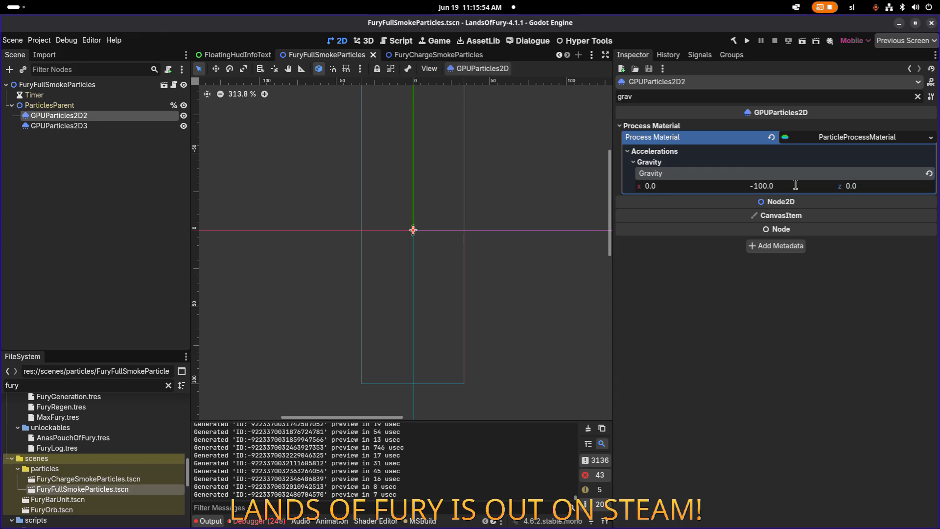
{"action": "key", "text": "ctrl+a"}
{"action": "type", "text": "-50"}
{"action": "key", "text": "Return"}
{"action": "key", "text": "ctrl+s"}
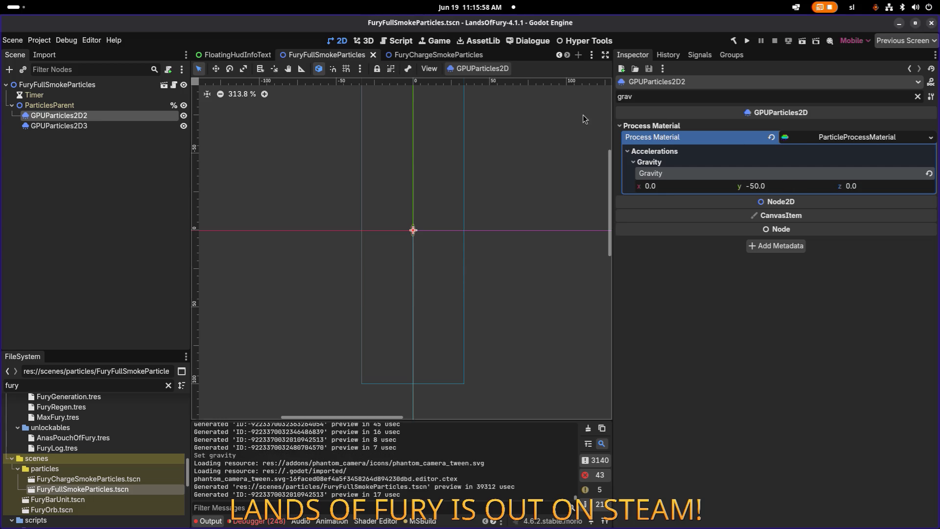
Test both emitters' burst with the new gravity, save again, and run the project.
{"action": "left_click", "coordinate": [112, 127], "text": "shift"}
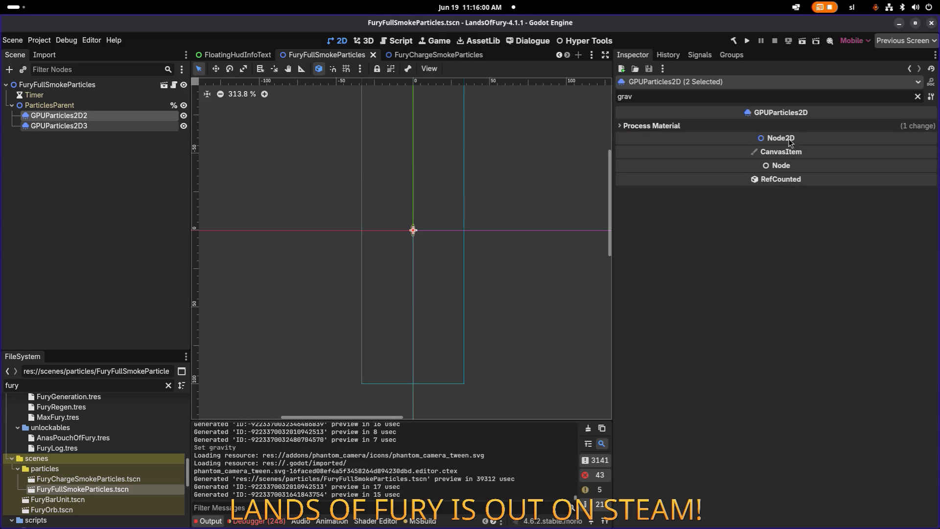
{"action": "left_click", "coordinate": [917, 97]}
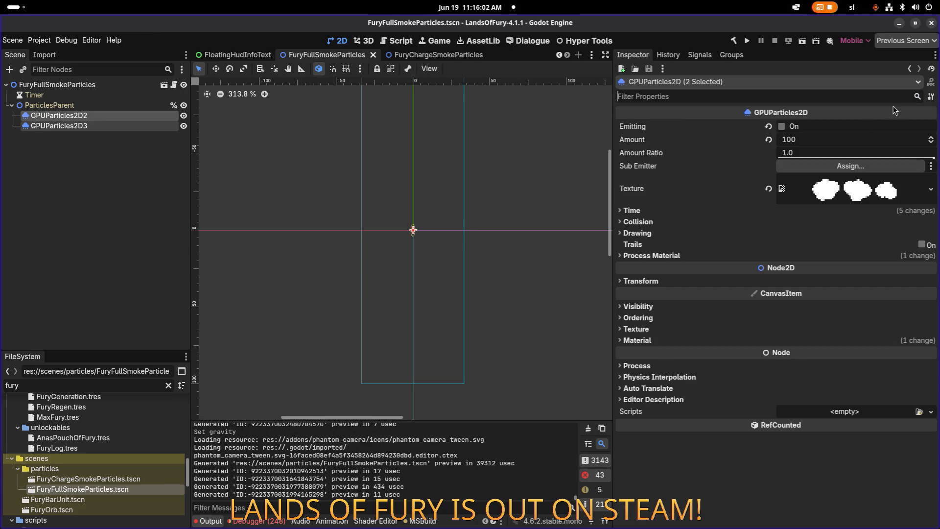
{"action": "left_click", "coordinate": [781, 127]}
{"action": "scroll", "coordinate": [431, 168], "scroll_direction": "down", "scroll_amount": 1}
{"action": "scroll", "coordinate": [431, 169], "scroll_direction": "down", "scroll_amount": 2}
{"action": "left_click", "coordinate": [784, 129]}
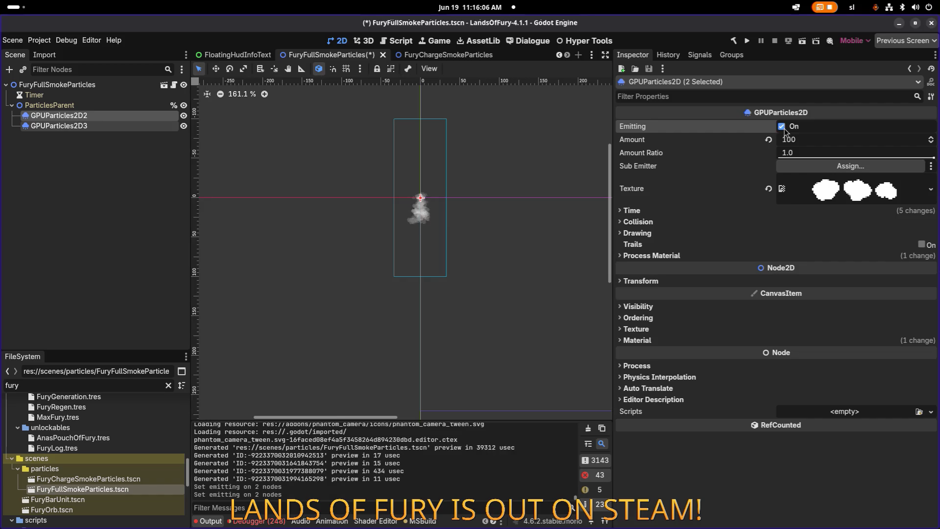
{"action": "key", "text": "ctrl+s"}
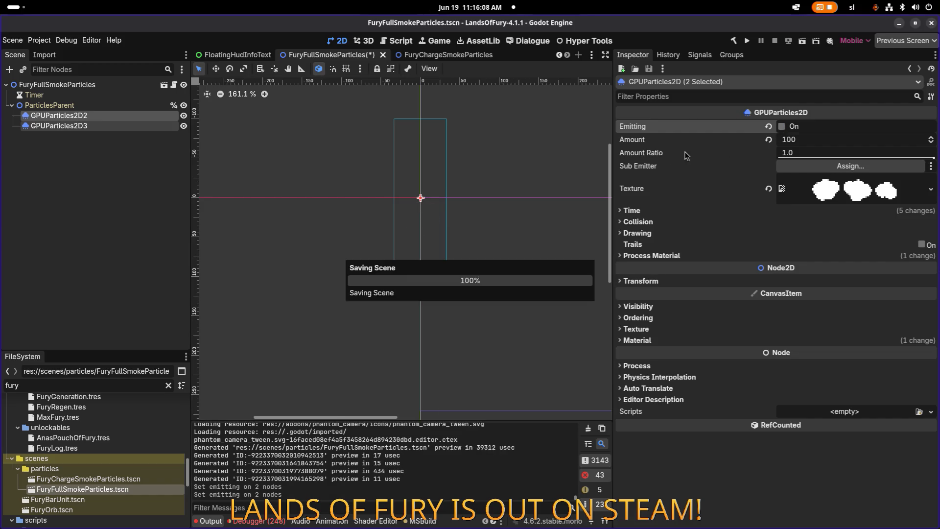
{"action": "left_click", "coordinate": [239, 164]}
{"action": "left_click", "coordinate": [747, 41]}
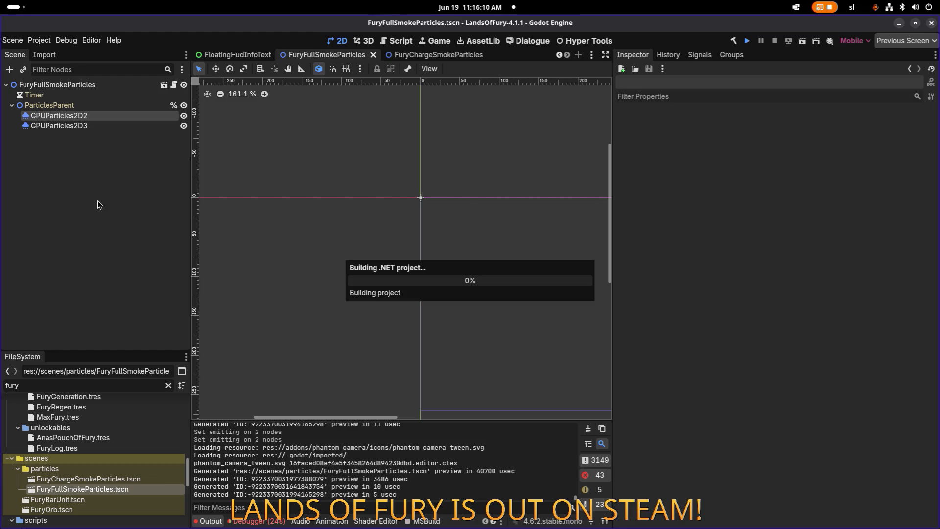
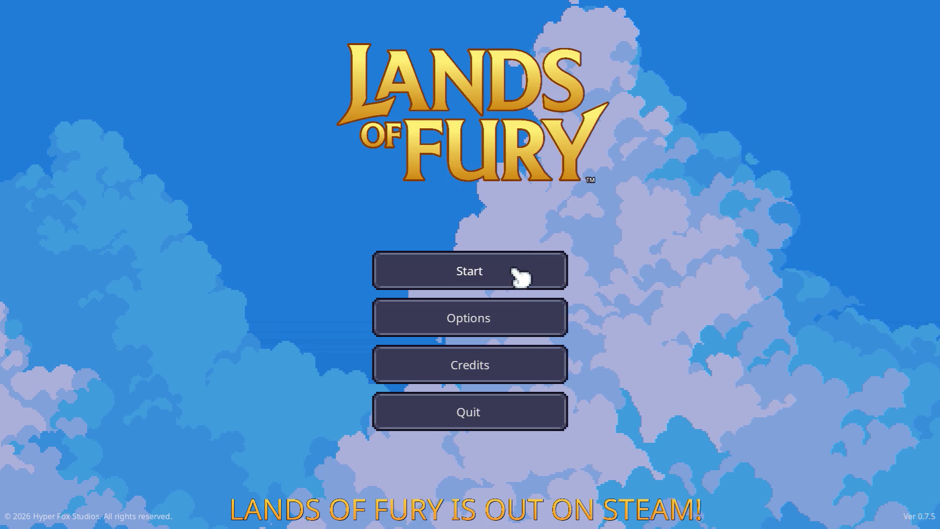
Start the game, load the saved profile, and walk through The Glade into the portal.
{"action": "left_click", "coordinate": [514, 273]}
{"action": "left_click", "coordinate": [464, 271]}
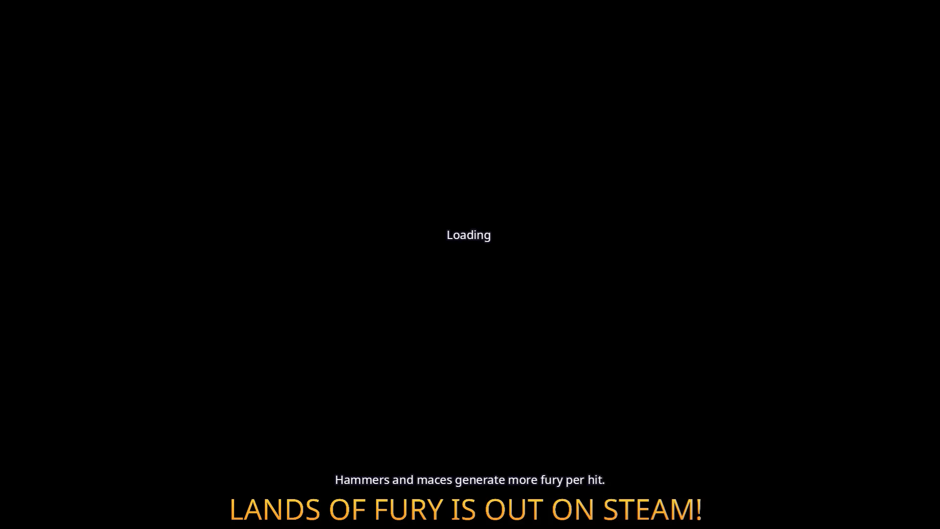
{"action": "key", "text": "w"}
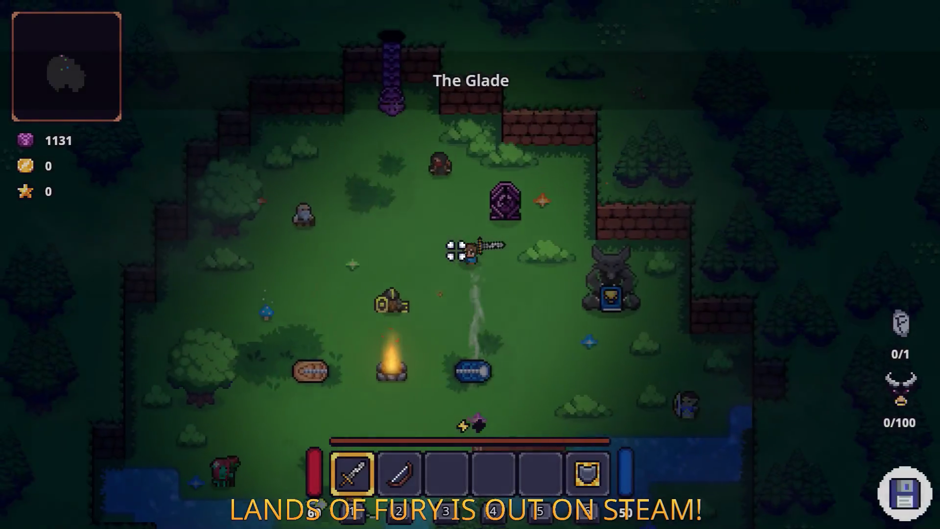
{"action": "key", "text": "e"}
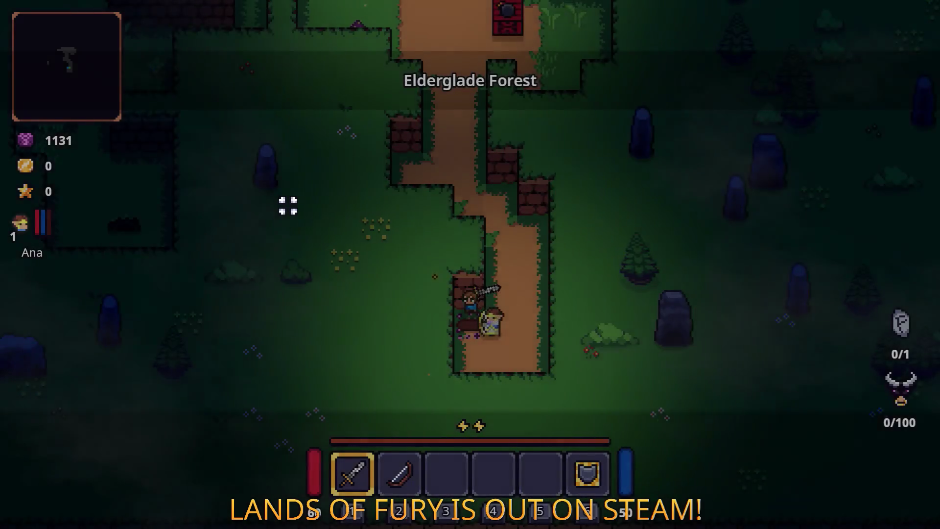
Swap to the bow and back to the sword, then strike the first enemy past the campfire.
{"action": "key", "text": "w"}
{"action": "key", "text": "2"}
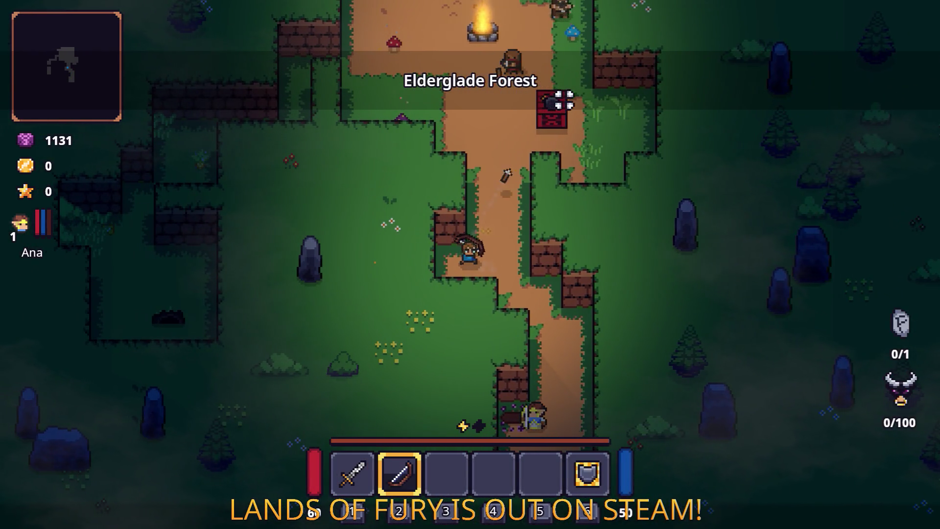
{"action": "key", "text": "w"}
{"action": "key", "text": "1"}
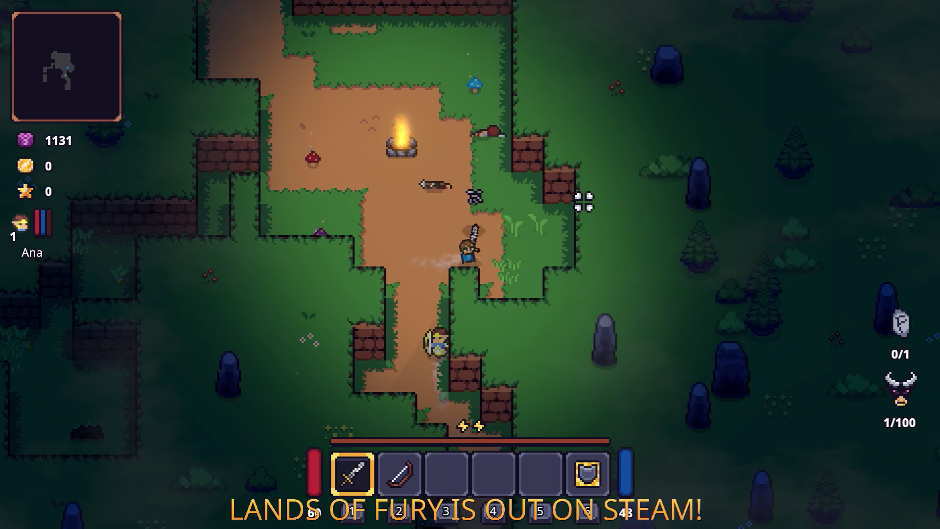
{"action": "key", "text": "w"}
{"action": "key", "text": "d"}
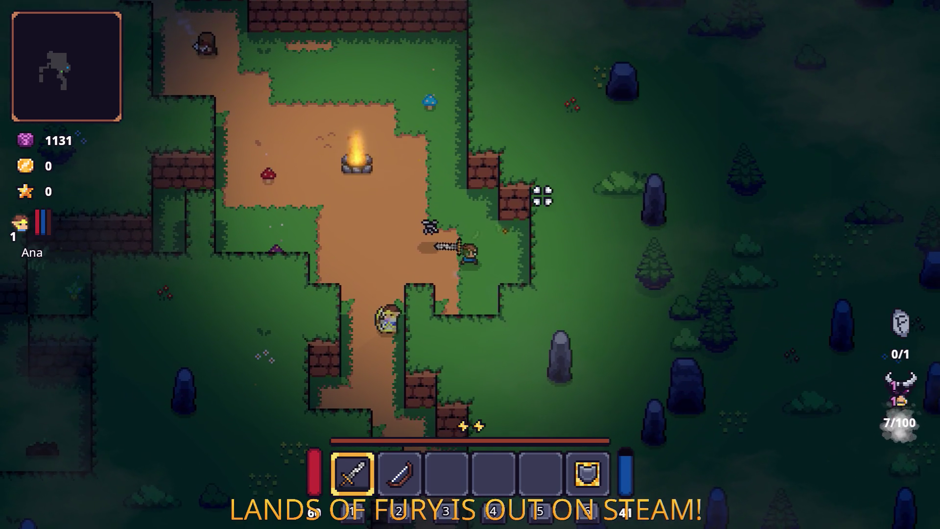
{"action": "key", "text": "a"}
{"action": "key", "text": "w"}
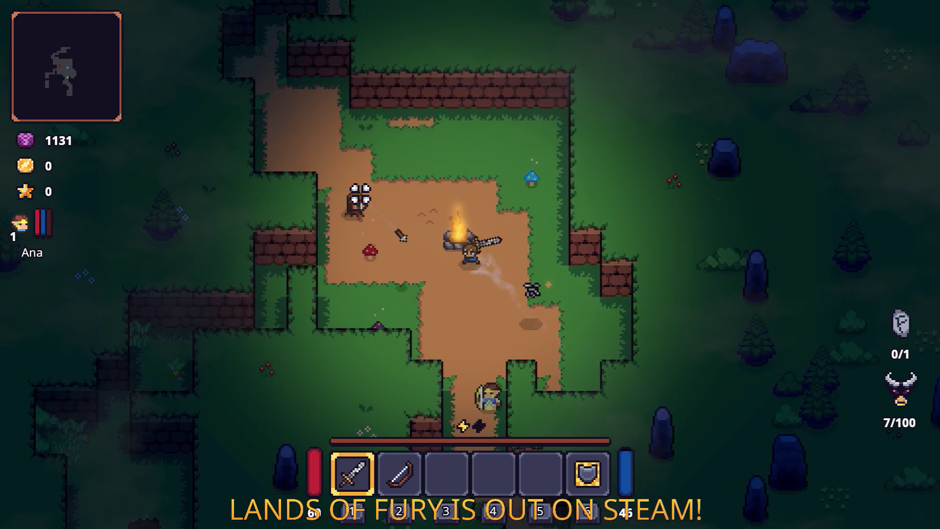
{"action": "key", "text": "a"}
{"action": "key", "text": "w"}
{"action": "left_click", "coordinate": [357, 184]}
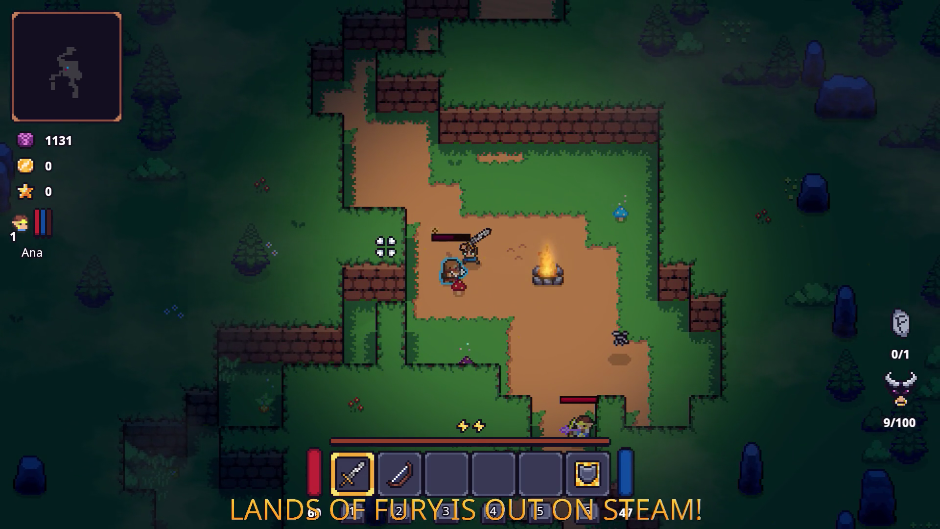
Walk past the carrot plant and brick ledge and attack the enemy by the brick wall.
{"action": "key", "text": "w"}
{"action": "key", "text": "a"}
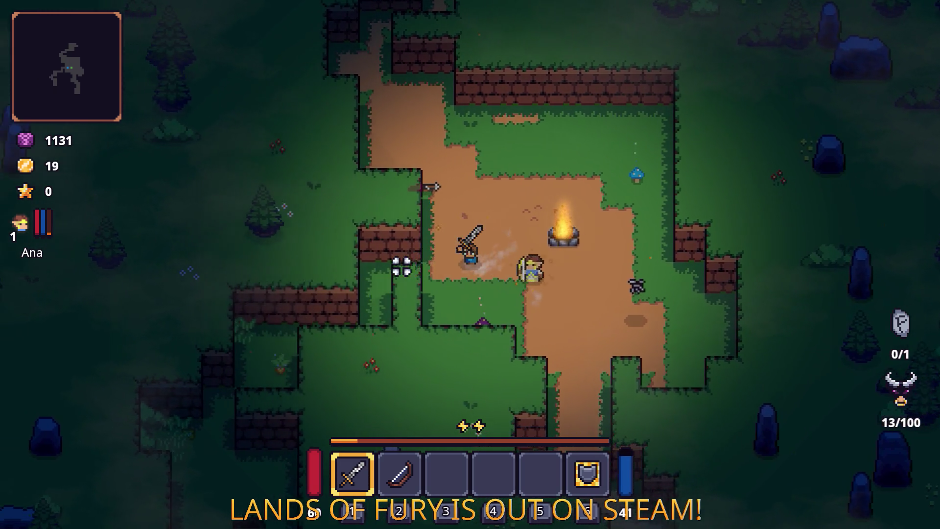
{"action": "key", "text": "a"}
{"action": "key", "text": "s"}
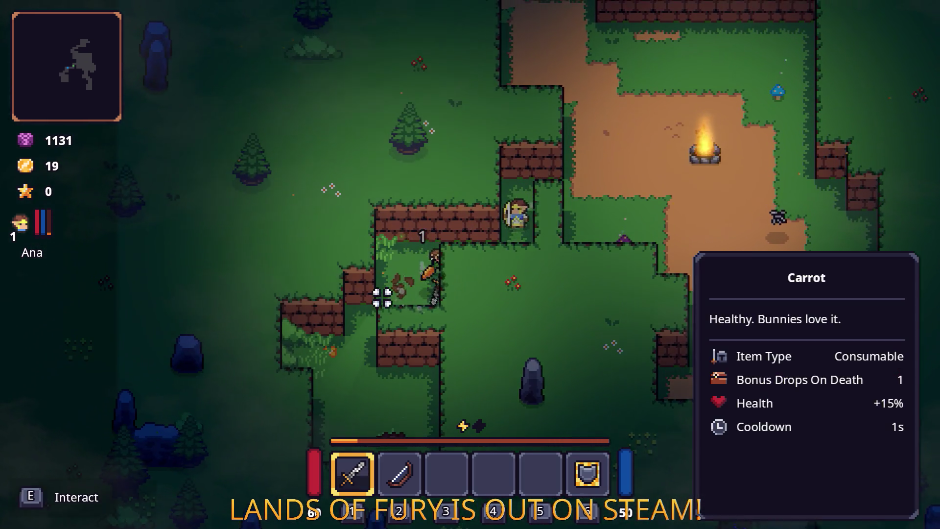
{"action": "key", "text": "s"}
{"action": "key", "text": "a"}
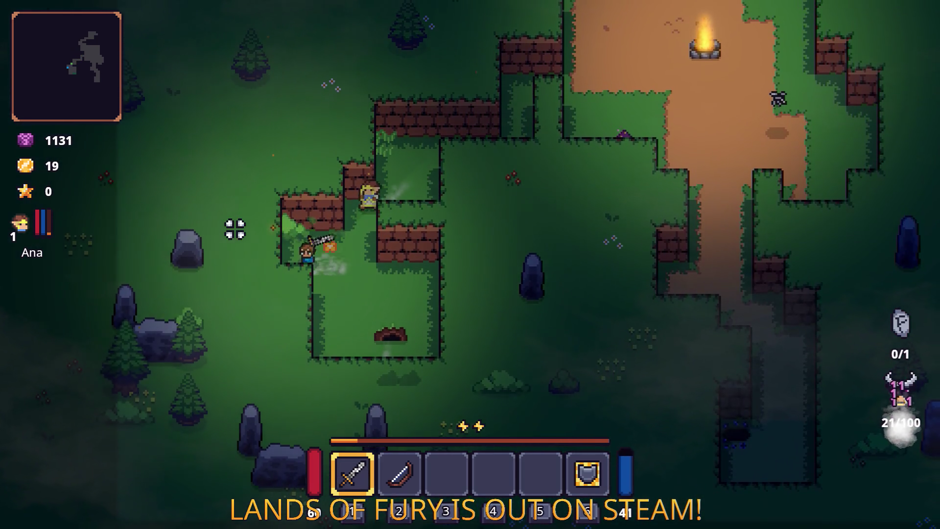
{"action": "key", "text": "w"}
{"action": "key", "text": "d"}
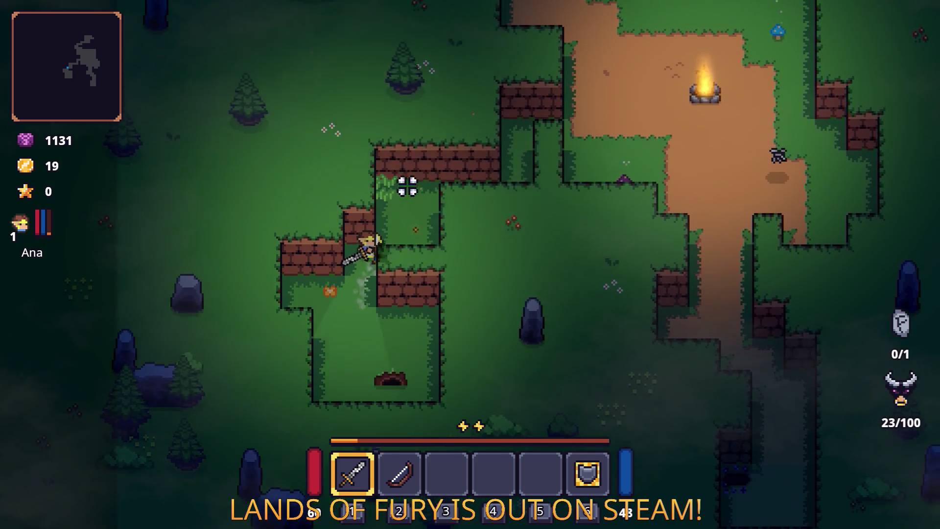
{"action": "key", "text": "w"}
{"action": "left_click", "coordinate": [307, 185]}
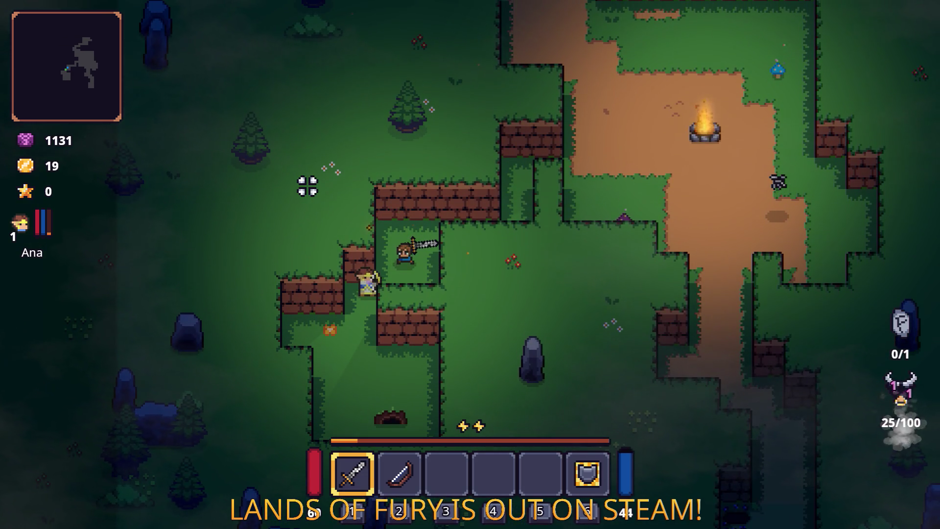
Head up the dirt path and hit the next enemy to raise the fury meter.
{"action": "key", "text": "w"}
{"action": "key", "text": "d"}
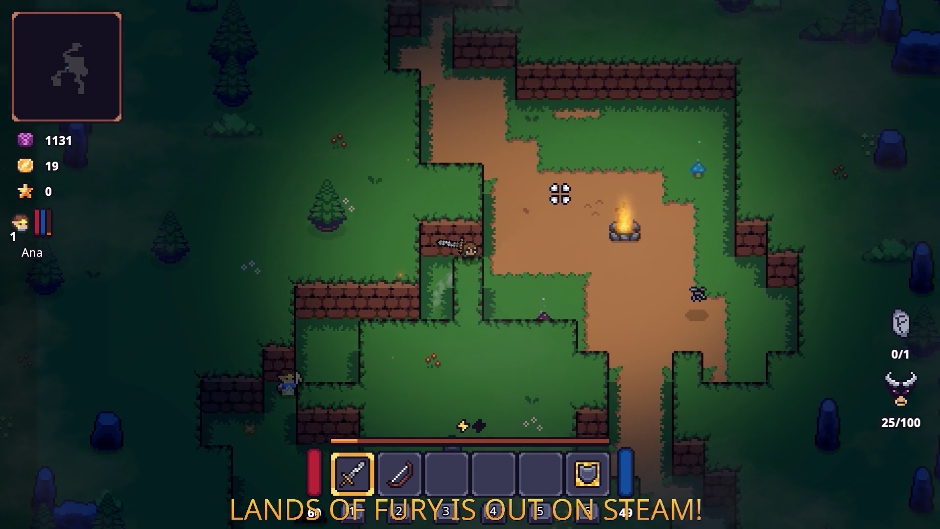
{"action": "key", "text": "w"}
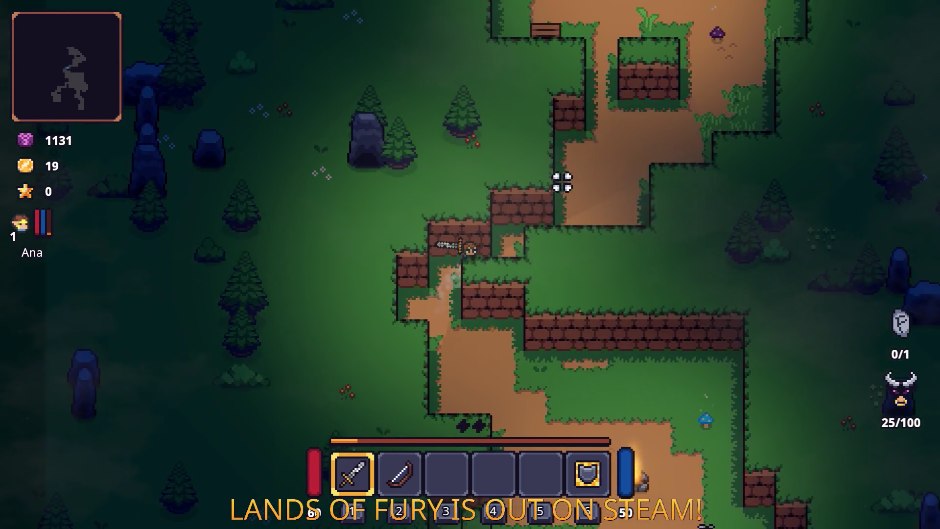
{"action": "key", "text": "w"}
{"action": "key", "text": "d"}
{"action": "key", "text": "w"}
{"action": "key", "text": "d"}
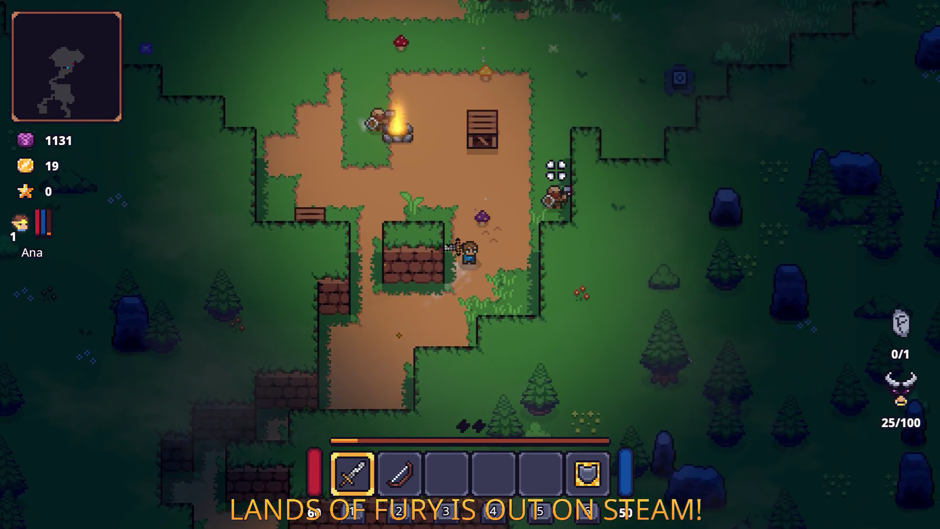
{"action": "left_click", "coordinate": [543, 200]}
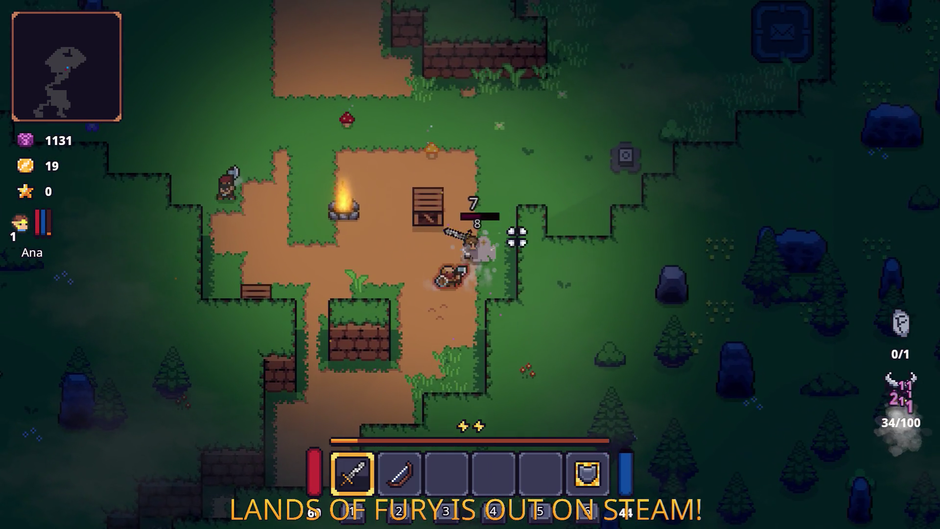
Finish that enemy, kill the last one so fury reaches 67/100, and open the developer console.
{"action": "key", "text": "w"}
{"action": "key", "text": "d"}
{"action": "left_click", "coordinate": [398, 306]}
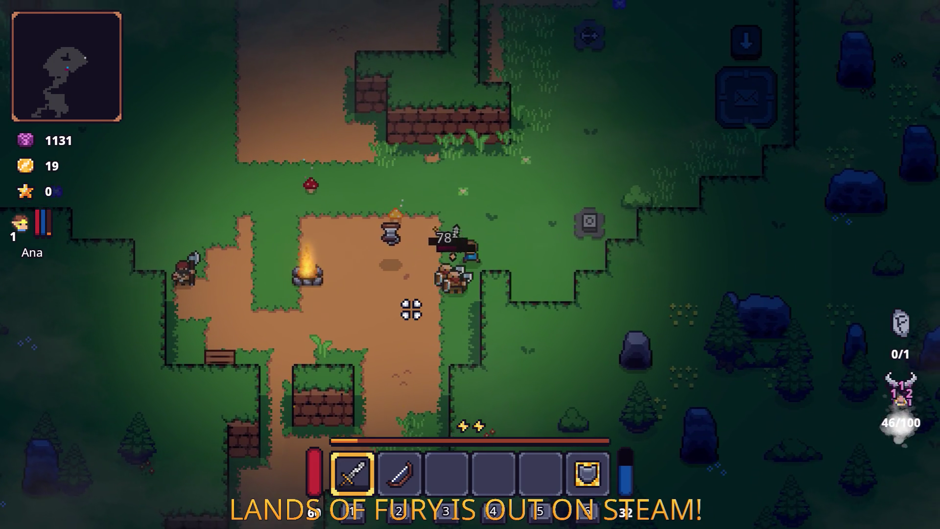
{"action": "left_click", "coordinate": [412, 308]}
{"action": "key", "text": "a"}
{"action": "key", "text": "a"}
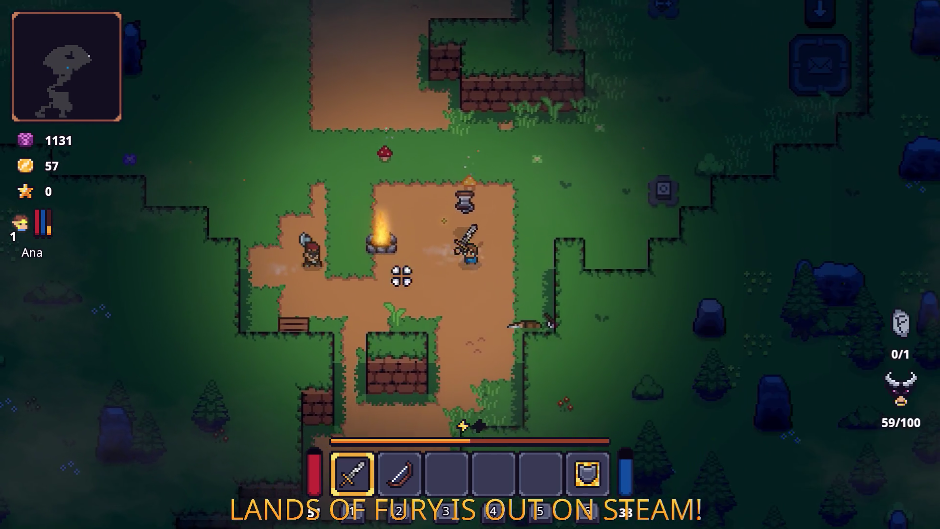
{"action": "left_click", "coordinate": [361, 256]}
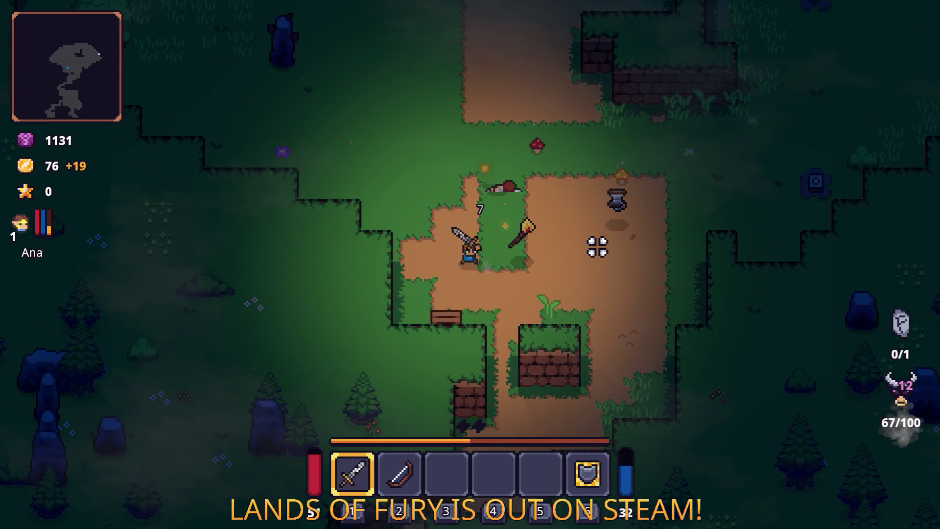
{"action": "key", "text": "grave"}
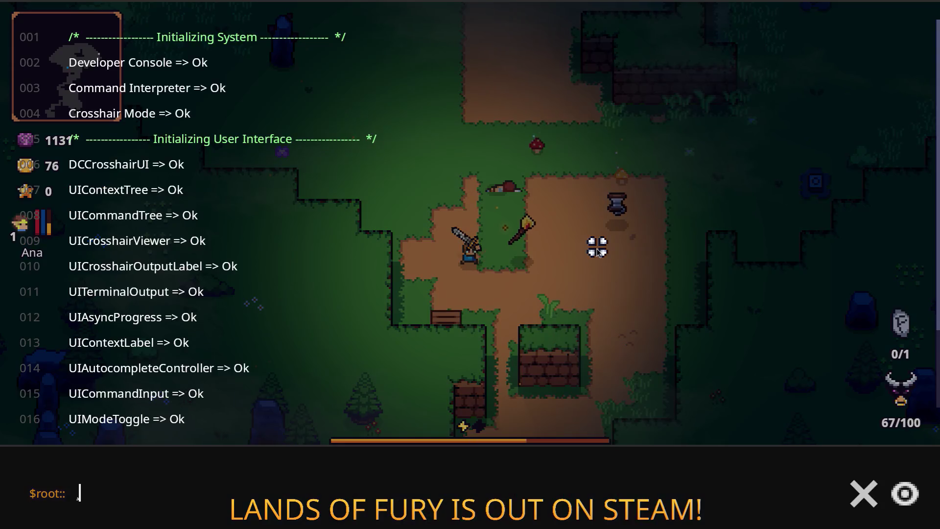
Add a fireball rune with Player.AddItem(fireball_rune,1) and assign it to the sword in the inventory.
{"action": "type", "text": "Player."}
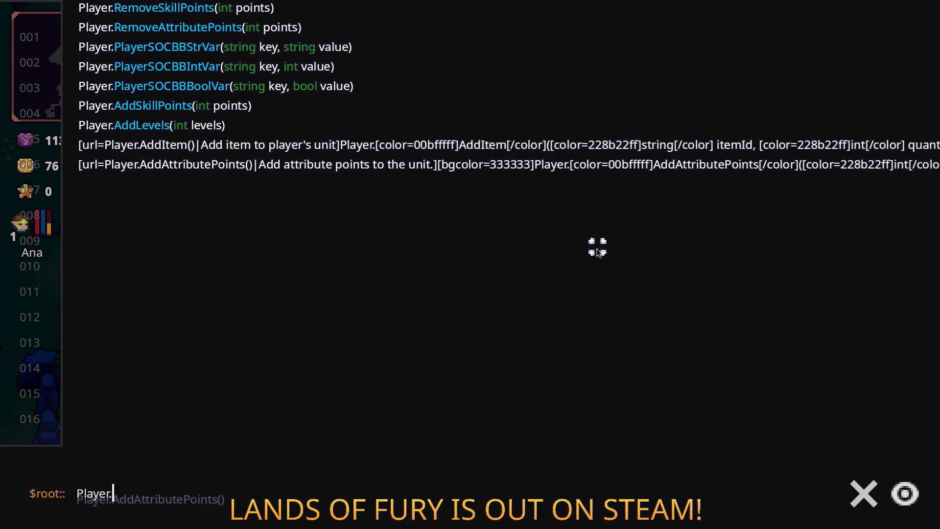
{"action": "type", "text": "AddItem(fireba"}
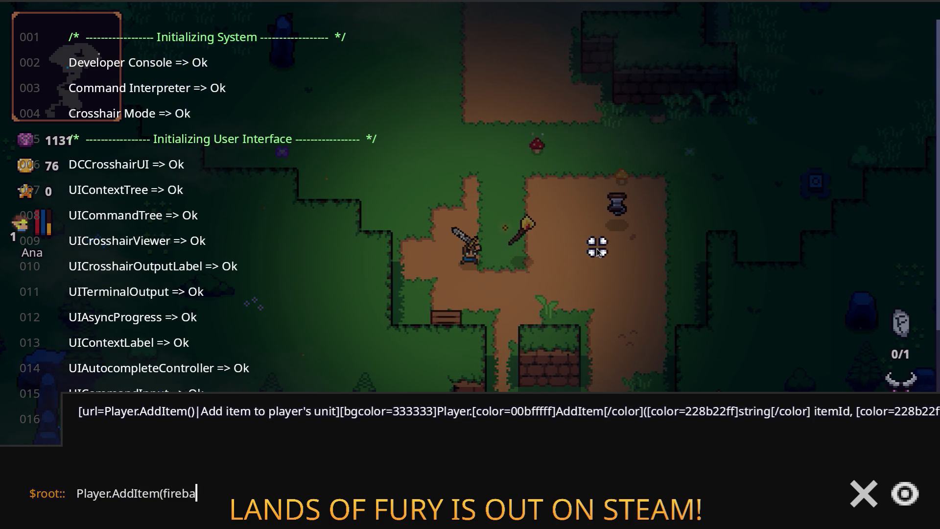
{"action": "type", "text": "1)"}
{"action": "key", "text": "Return"}
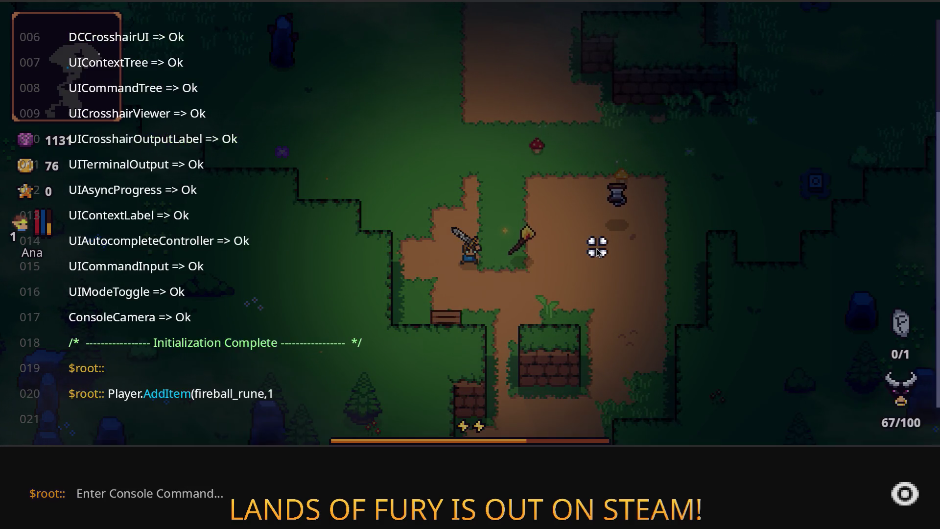
{"action": "key", "text": "grave"}
{"action": "key", "text": "i"}
{"action": "left_click", "coordinate": [318, 362]}
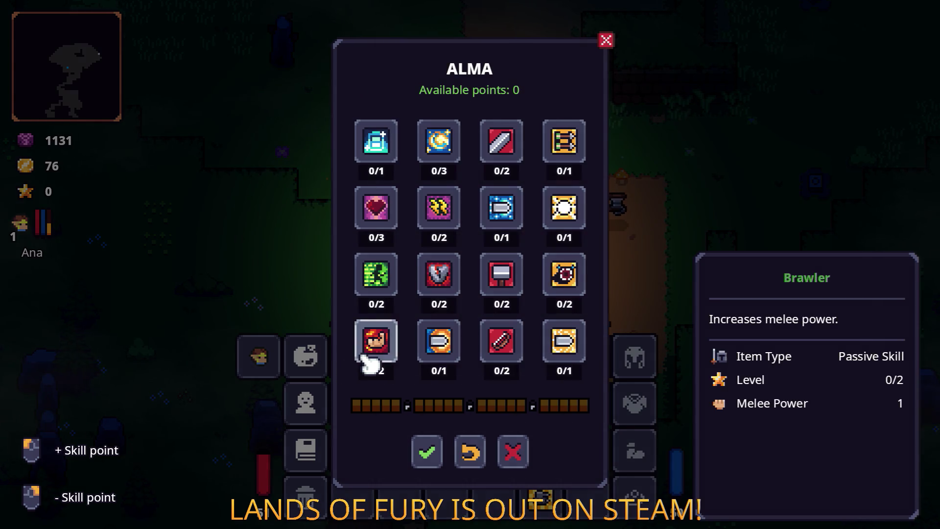
{"action": "key", "text": "Escape"}
{"action": "key", "text": "e"}
{"action": "left_click", "coordinate": [399, 272]}
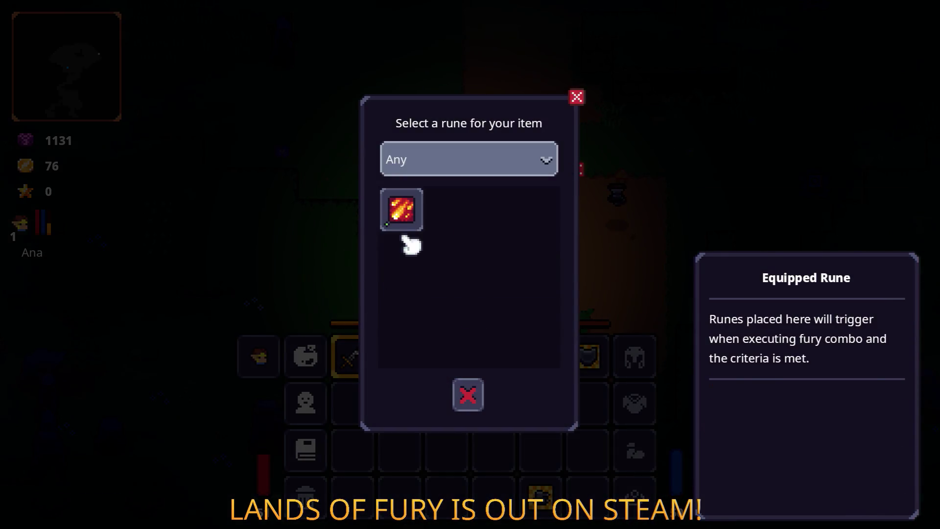
{"action": "left_click", "coordinate": [401, 210]}
{"action": "key", "text": "i"}
Cast two fireballs to drain fury to 20/100, then Alt+Tab away from the game.
{"action": "key", "text": "w"}
{"action": "key", "text": "d"}
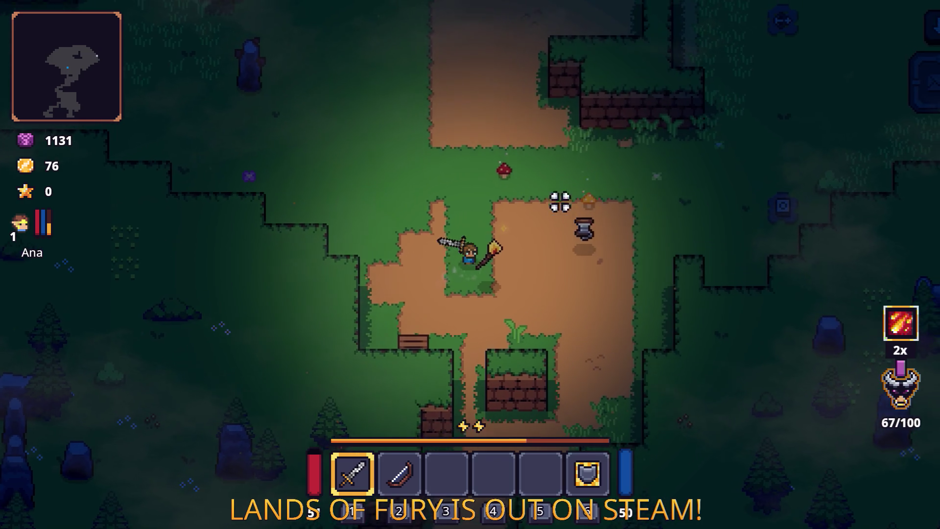
{"action": "left_click", "coordinate": [605, 165]}
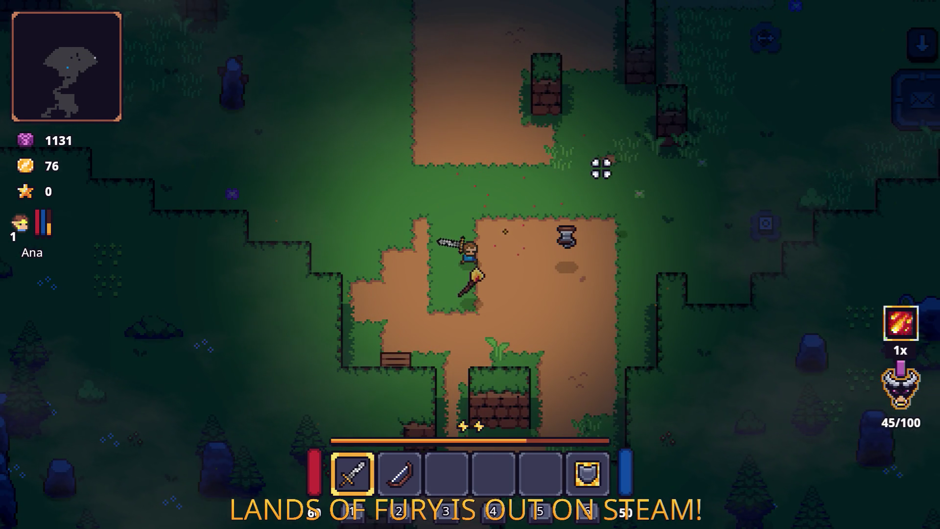
{"action": "key", "text": "w"}
{"action": "key", "text": "a"}
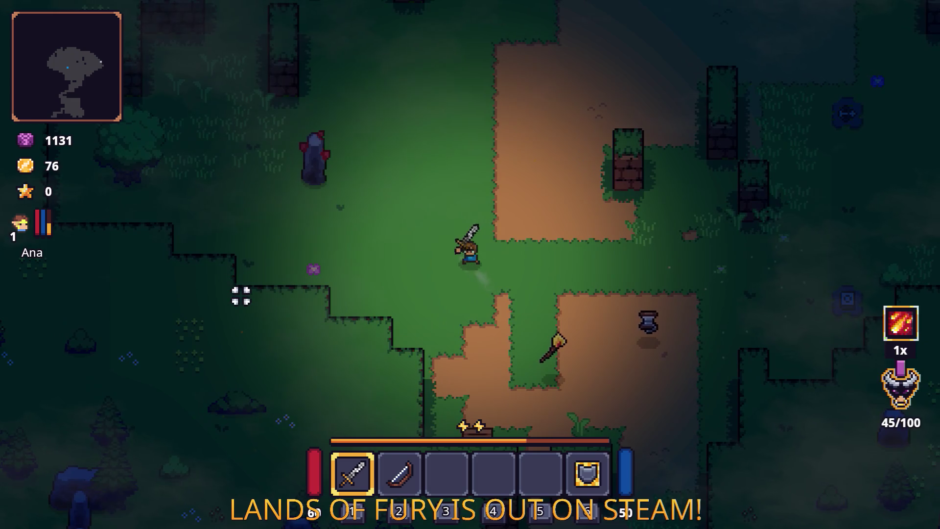
{"action": "left_click", "coordinate": [228, 297]}
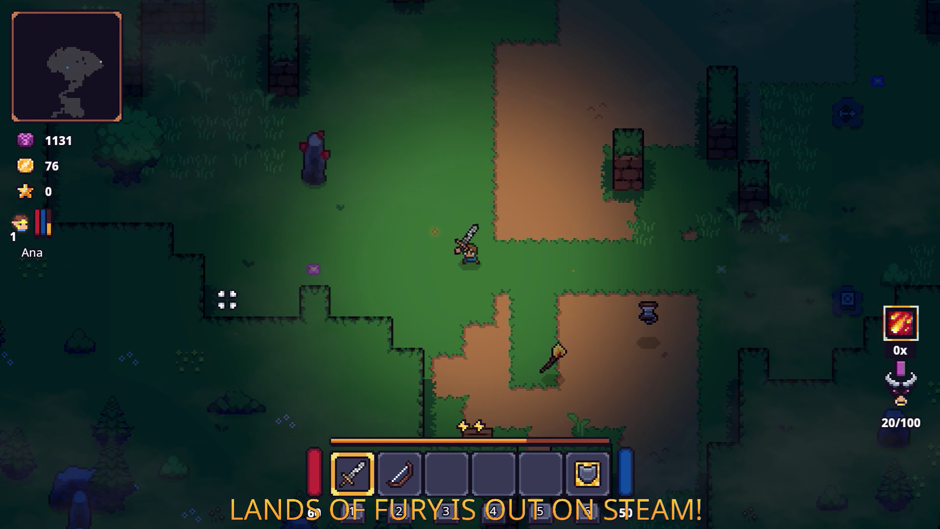
{"action": "key", "text": "alt+Tab"}
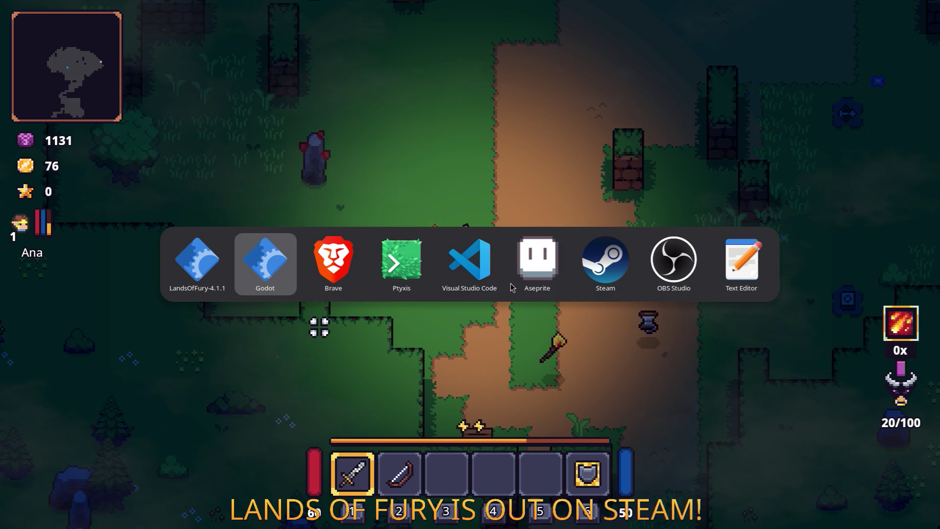
Return to PlayerHUD.cs in the editor and widen its code pane.
{"action": "left_click", "coordinate": [470, 262]}
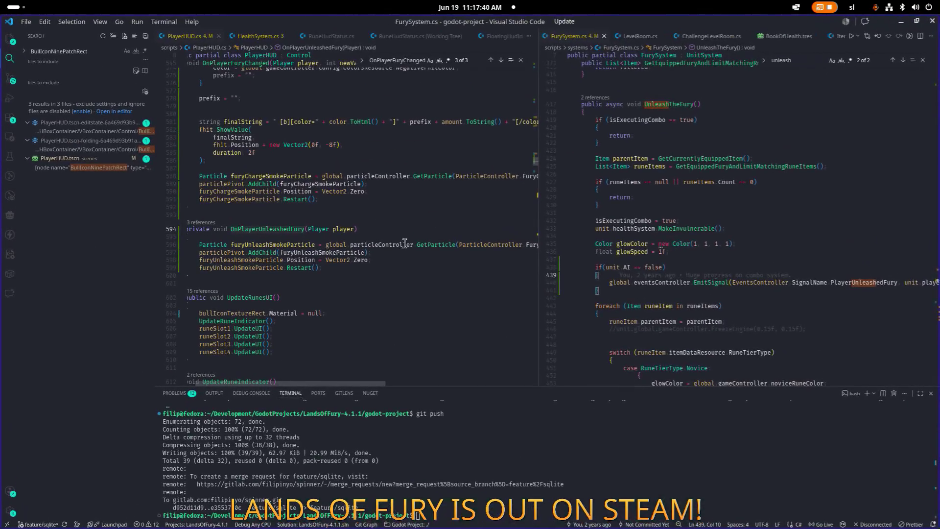
{"action": "scroll", "coordinate": [316, 215], "scroll_direction": "up", "scroll_amount": 3}
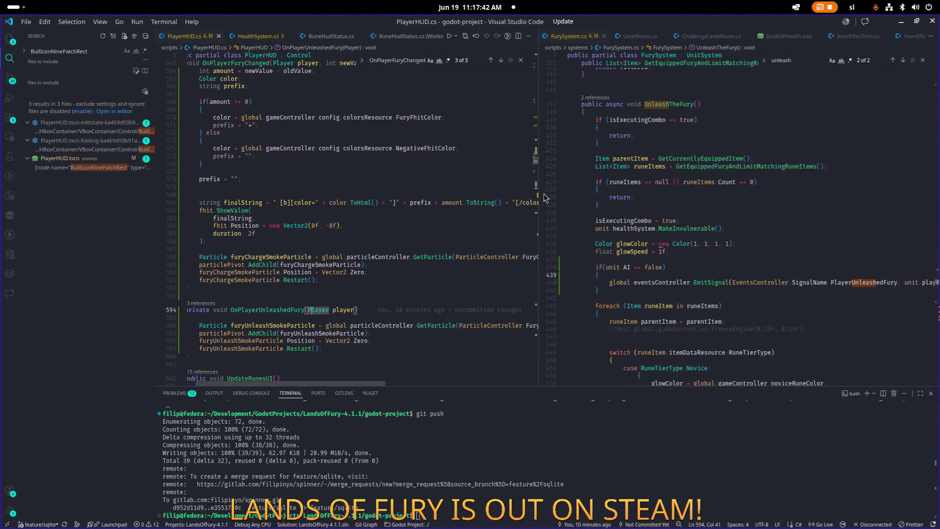
{"action": "left_click_drag", "start_coordinate": [538, 208], "coordinate": [657, 218]}
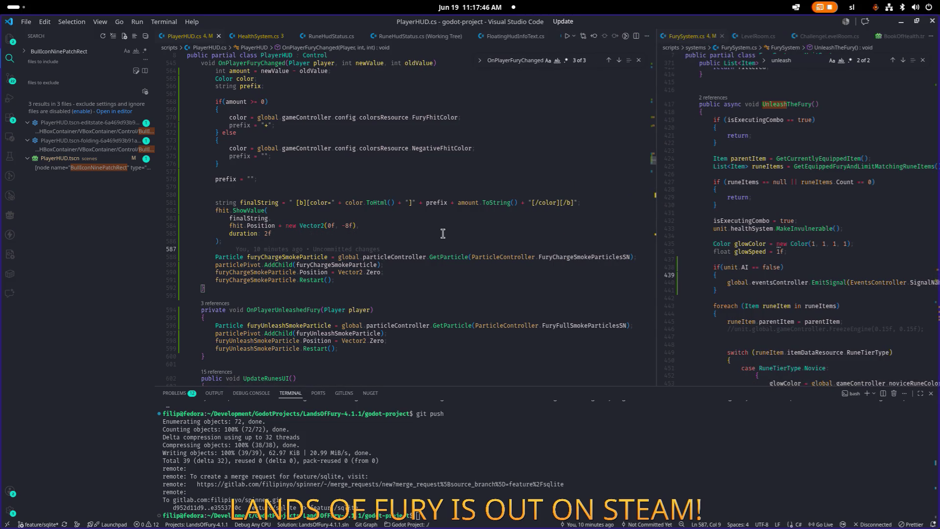
Add an if (amount >= 0) block and move the furyChargeSmokeParticle lines inside it.
{"action": "key", "text": "Return"}
{"action": "type", "text": "if"}
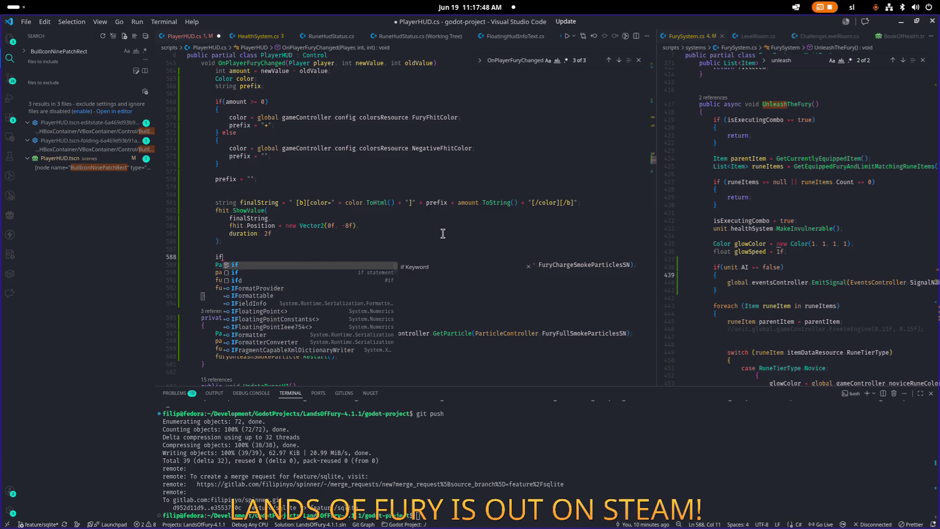
{"action": "type", "text": "(amount >= 0)        {"}
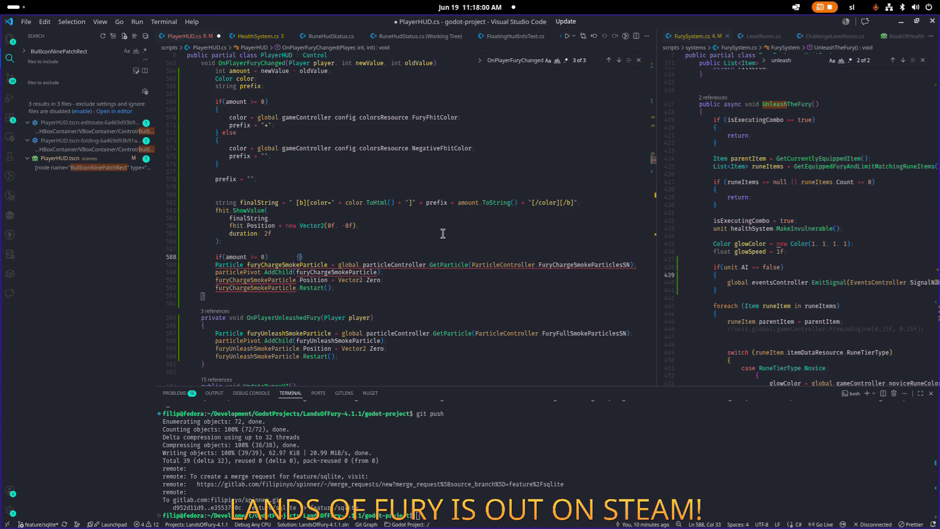
{"action": "key", "text": "Return"}
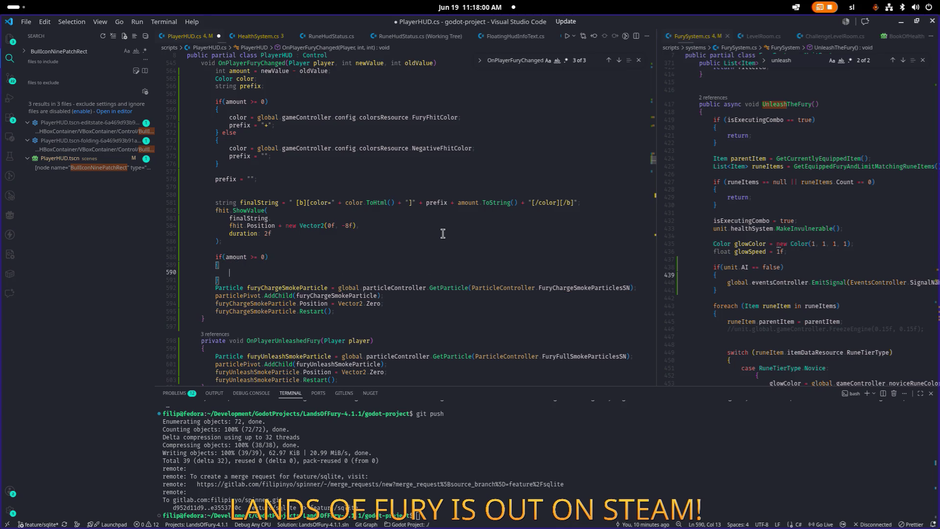
{"action": "key", "text": "shift+Up"}
{"action": "key", "text": "shift+Up"}
{"action": "key", "text": "shift+Home"}
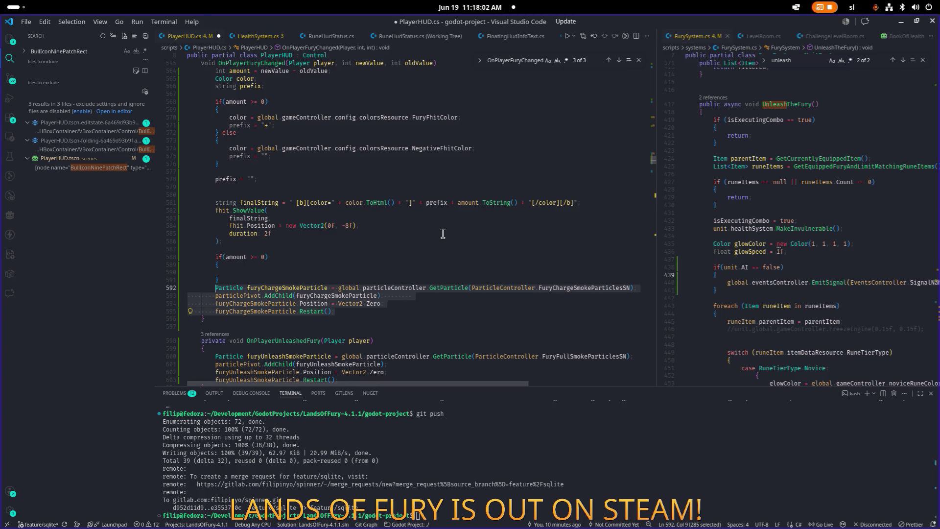
{"action": "key", "text": "alt+Up"}
{"action": "key", "text": "Up"}
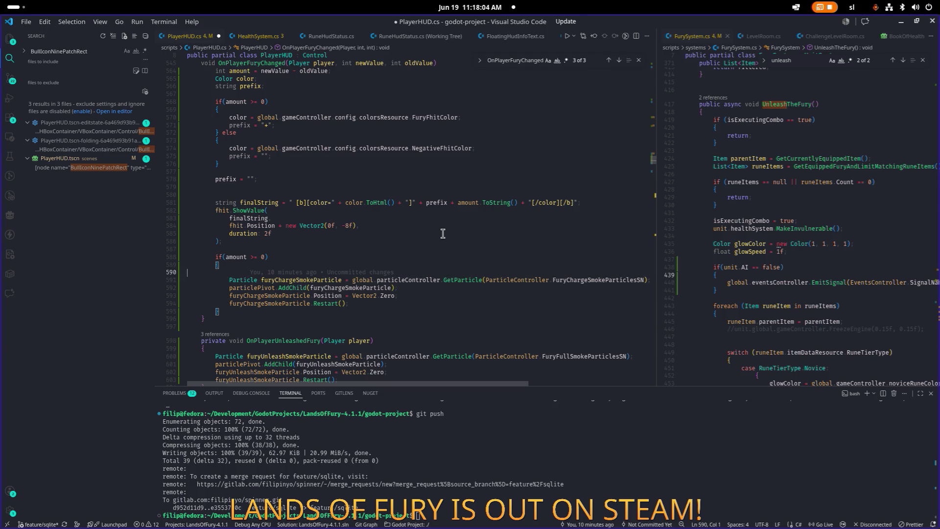
{"action": "key", "text": "BackSpace"}
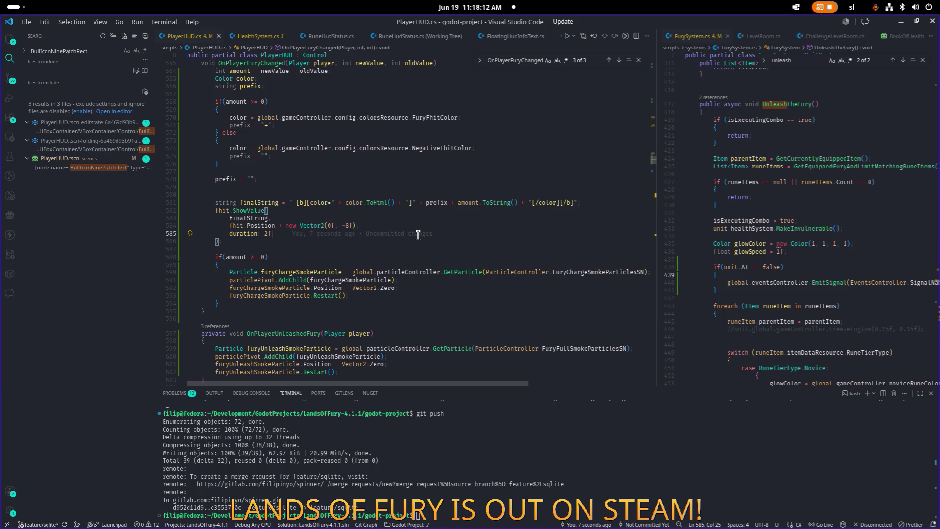
{"action": "scroll", "coordinate": [418, 235], "scroll_direction": "down", "scroll_amount": 4}
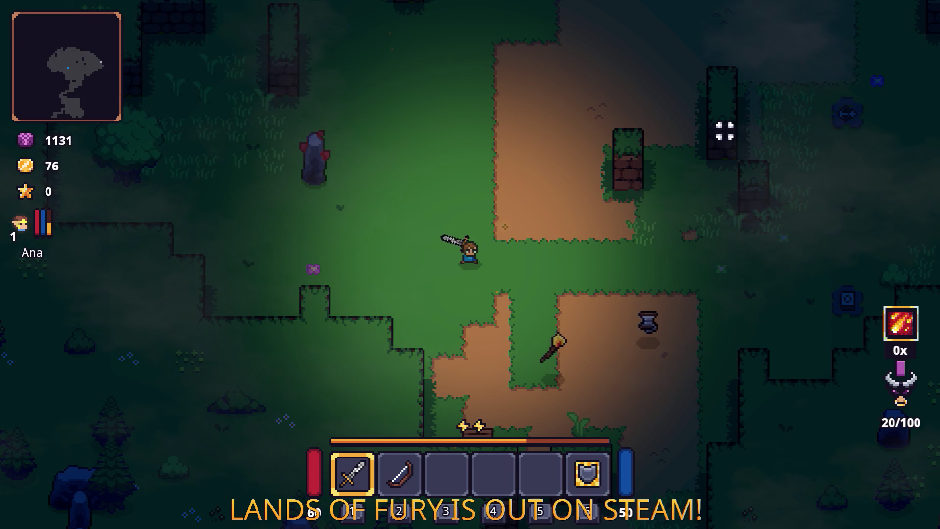
Dash right, swing the sword, then move north, south and dash up-left.
{"action": "key", "text": "2"}
{"action": "key", "text": "d"}
{"action": "key", "text": "space"}
{"action": "key", "text": "1"}
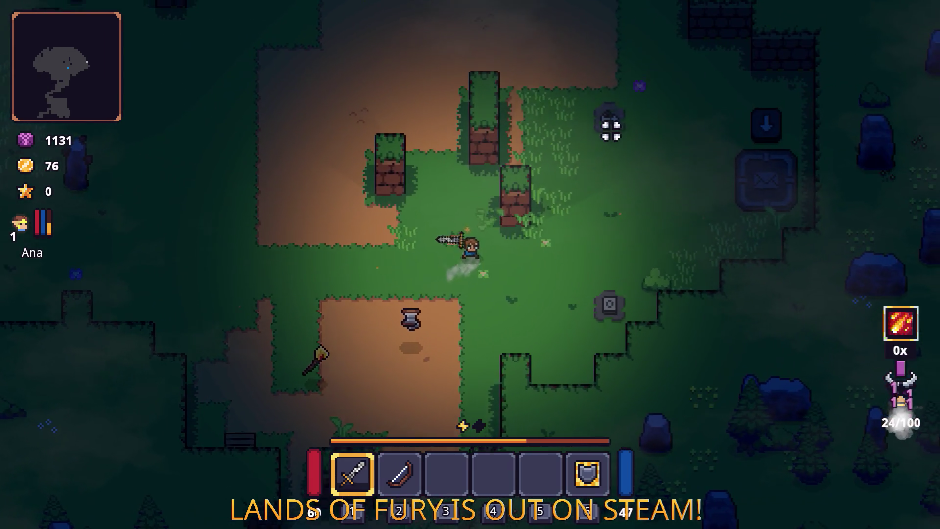
{"action": "key", "text": "w"}
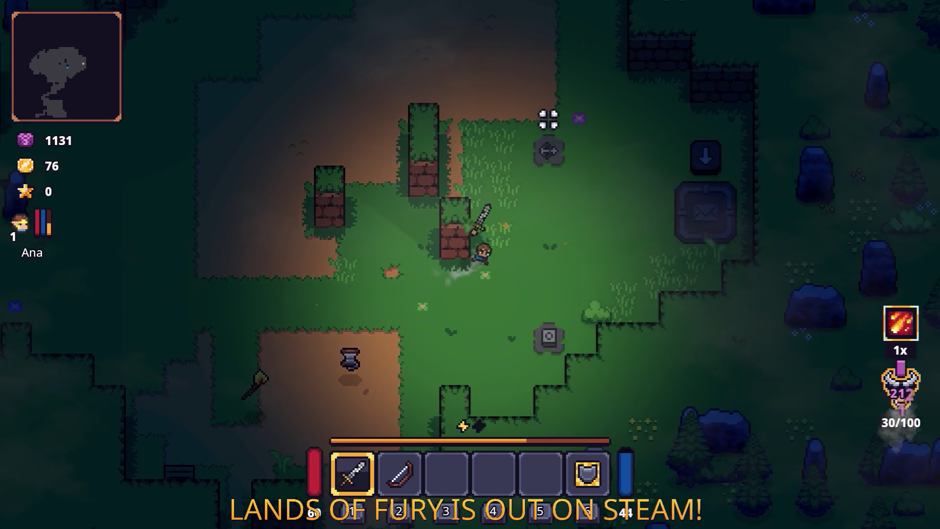
{"action": "left_click", "coordinate": [452, 139]}
{"action": "key", "text": "w"}
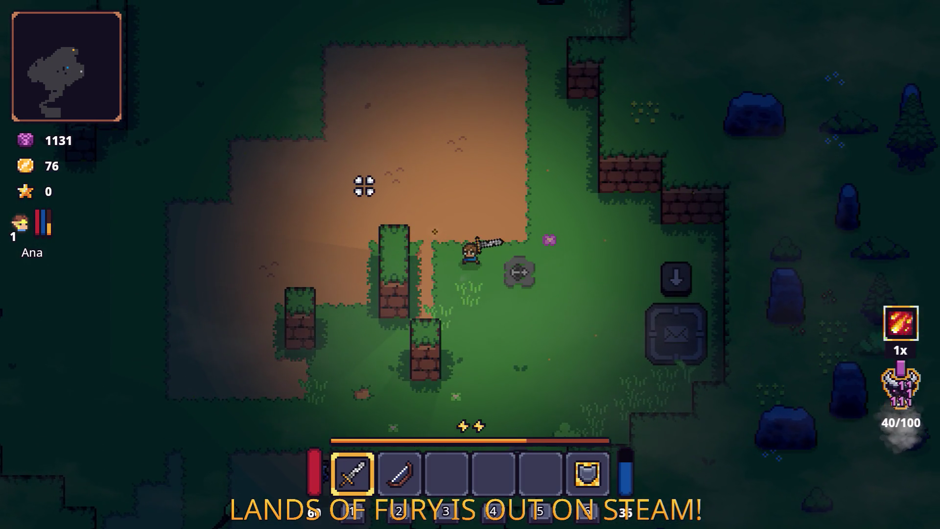
{"action": "key", "text": "s"}
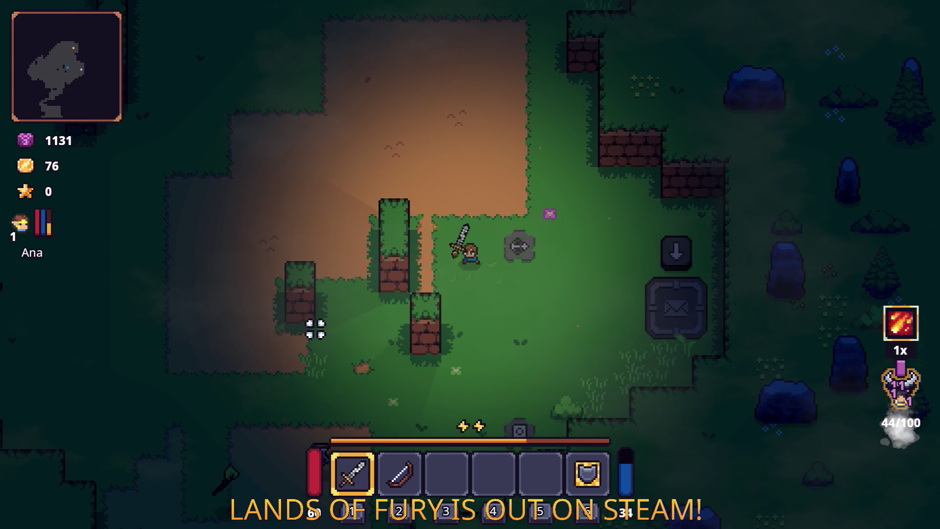
{"action": "key", "text": "w"}
{"action": "key", "text": "a"}
{"action": "key", "text": "space"}
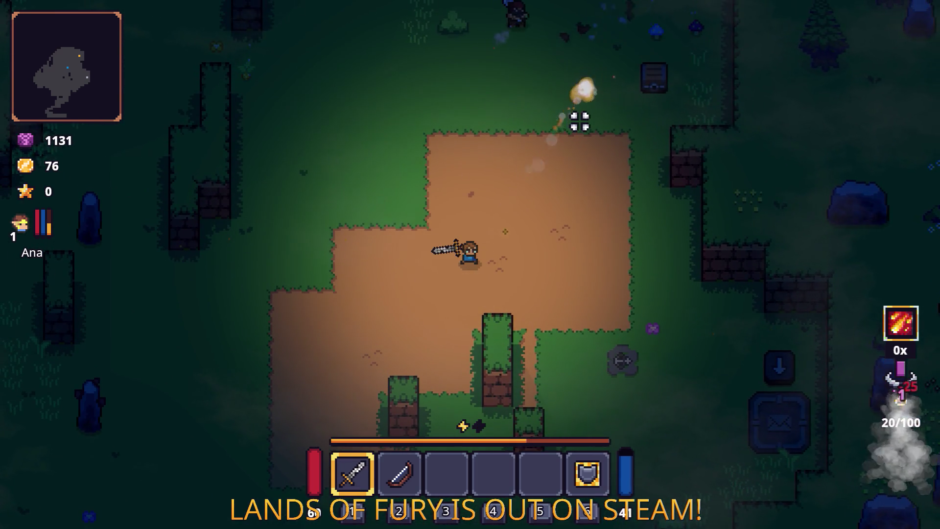
Dash north, kill the axe bandit, then dash east and north-west.
{"action": "key", "text": "w"}
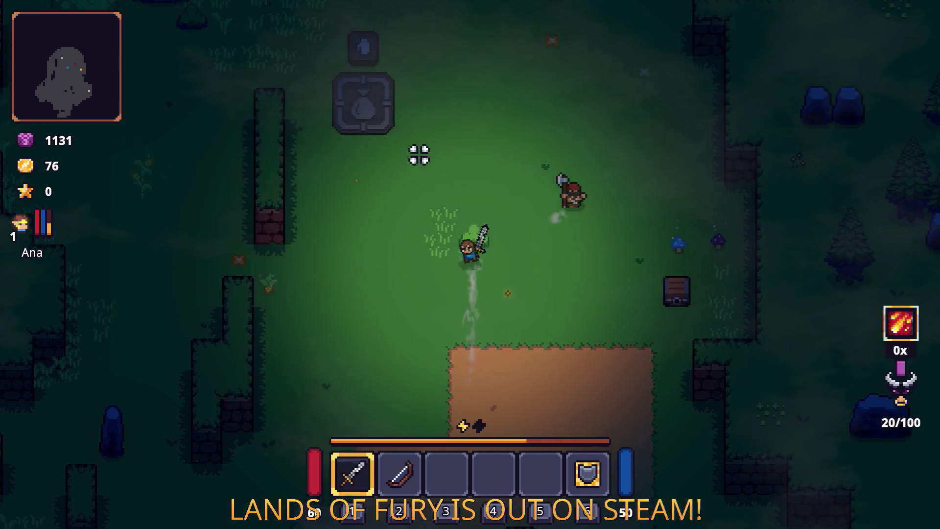
{"action": "key", "text": "space"}
{"action": "left_click", "coordinate": [568, 186]}
{"action": "key", "text": "d"}
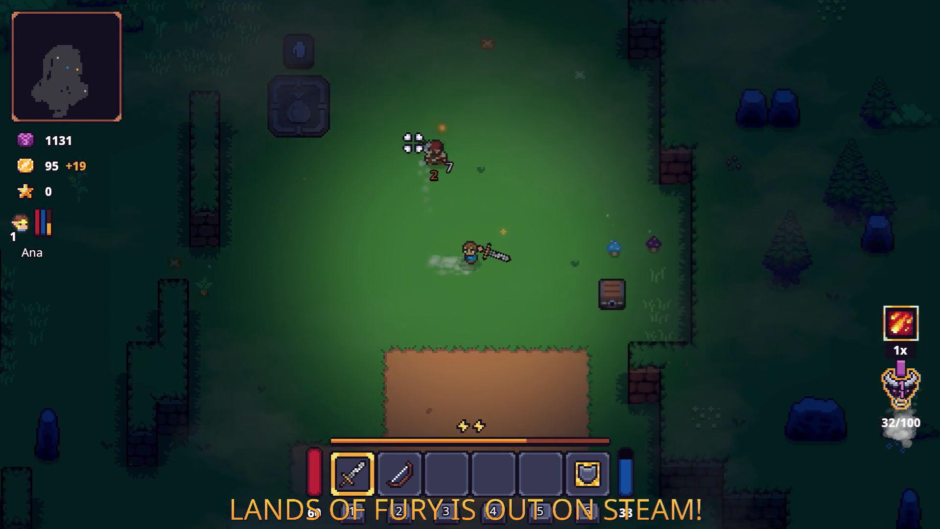
{"action": "key", "text": "space"}
{"action": "key", "text": "a"}
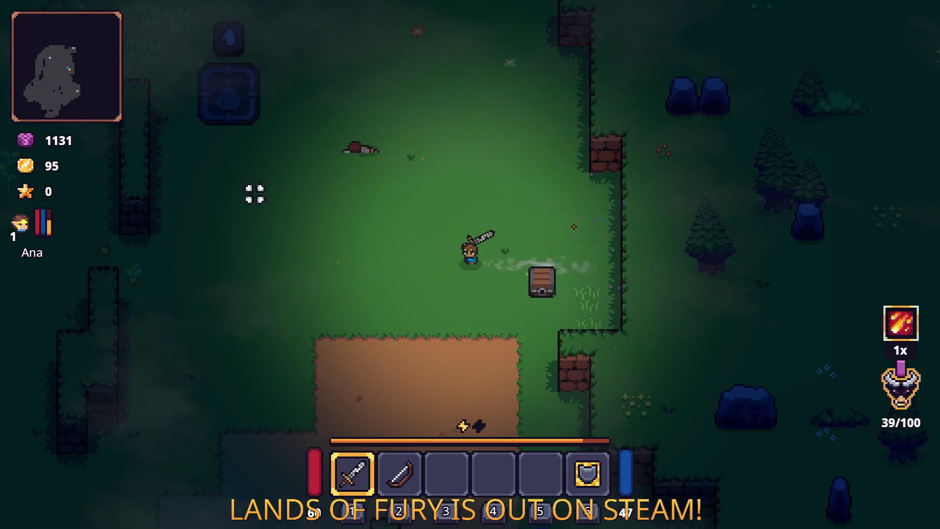
{"action": "key", "text": "w"}
{"action": "key", "text": "space"}
Walk north, west through the grass and southwest, swinging the sword to the right.
{"action": "key", "text": "w"}
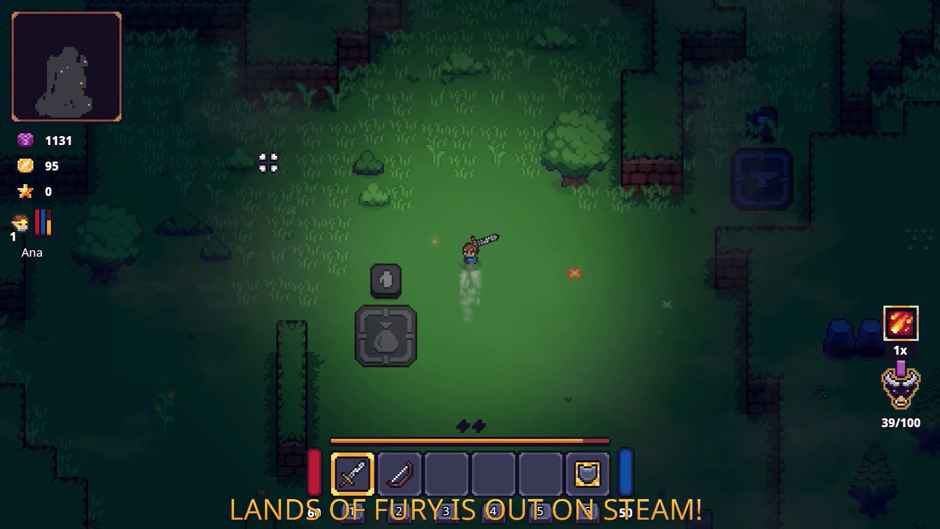
{"action": "key", "text": "a"}
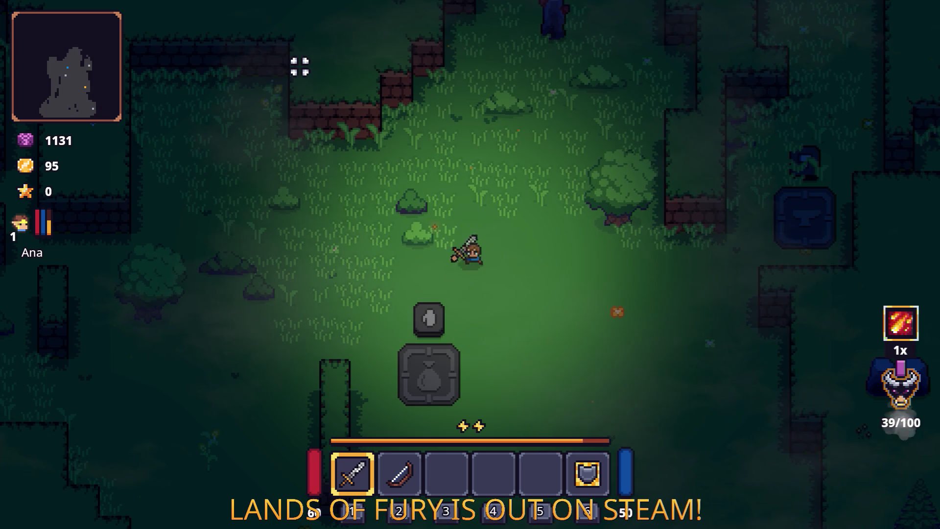
{"action": "key", "text": "a"}
{"action": "key", "text": "w"}
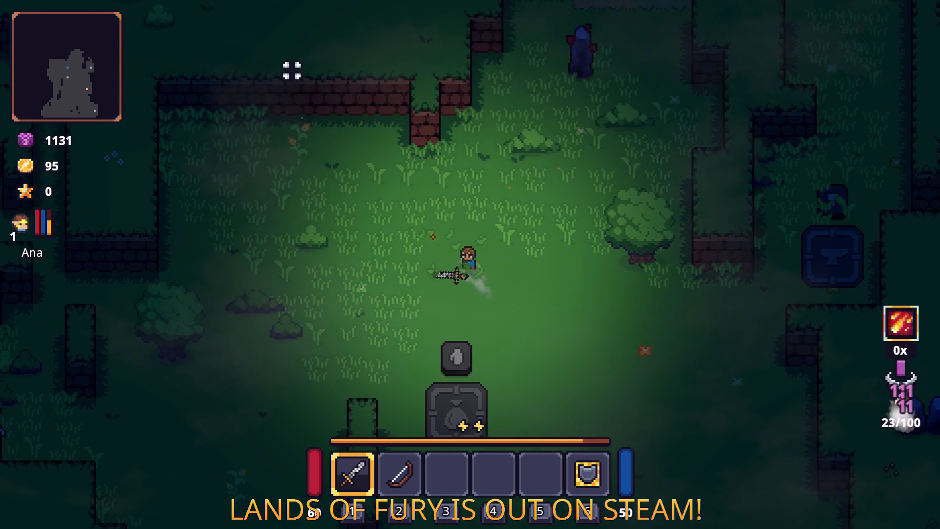
{"action": "key", "text": "a"}
{"action": "key", "text": "s"}
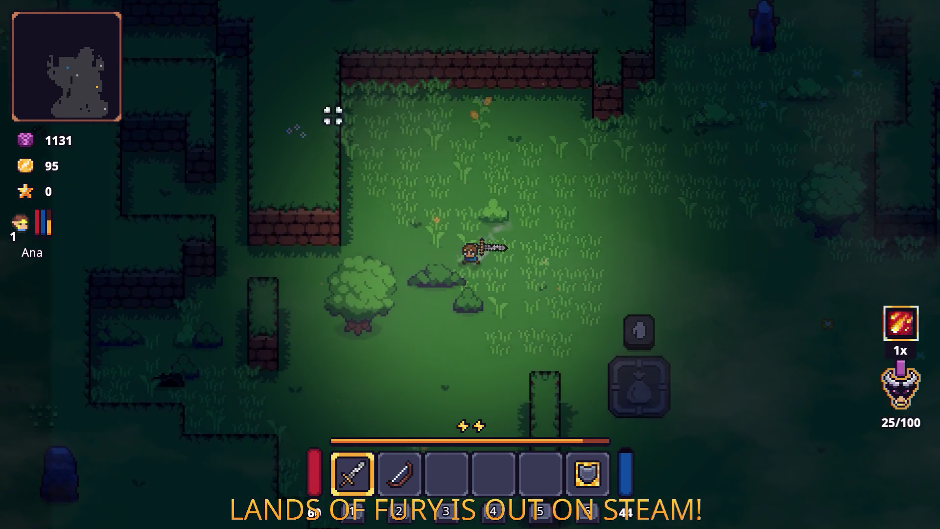
{"action": "left_click", "coordinate": [612, 179]}
Approach the viking by the statue and slash it repeatedly while circling around it.
{"action": "key", "text": "d"}
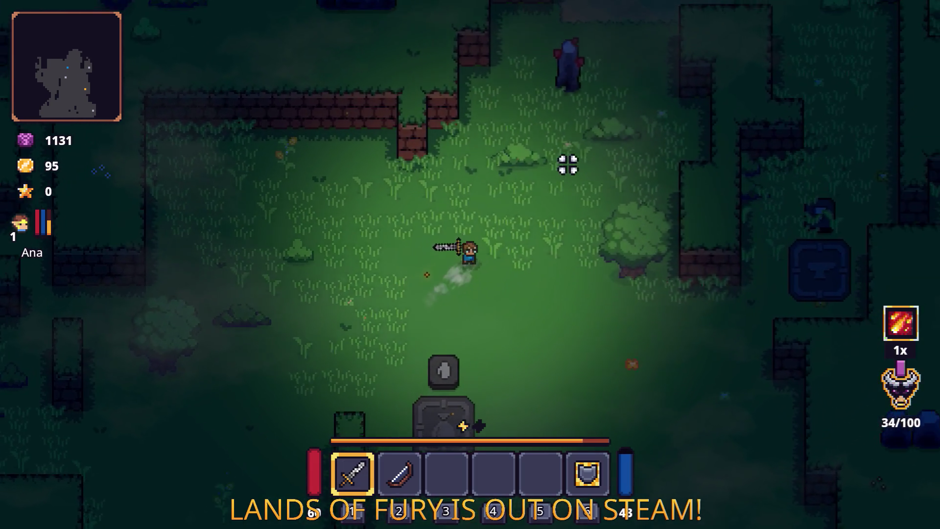
{"action": "key", "text": "w"}
{"action": "key", "text": "d"}
{"action": "key", "text": "e"}
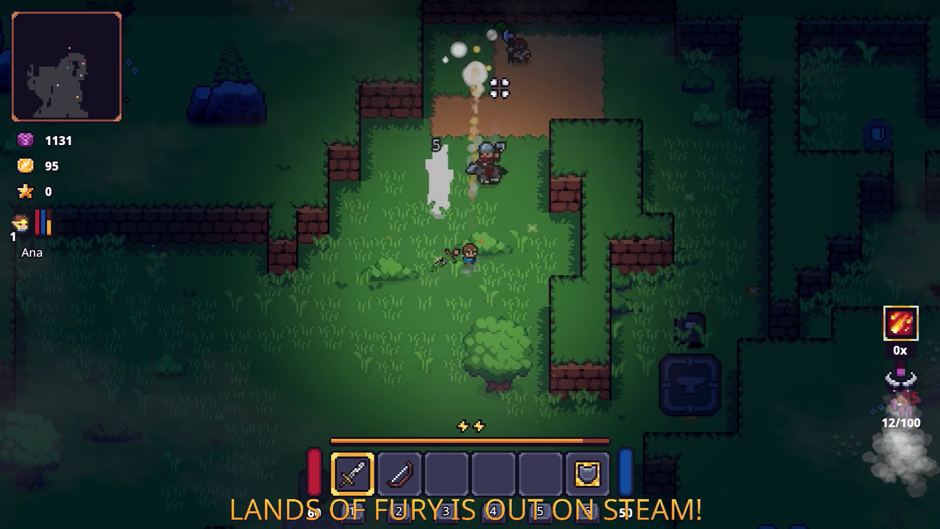
{"action": "key", "text": "s"}
{"action": "key", "text": "w"}
{"action": "left_click", "coordinate": [596, 155]}
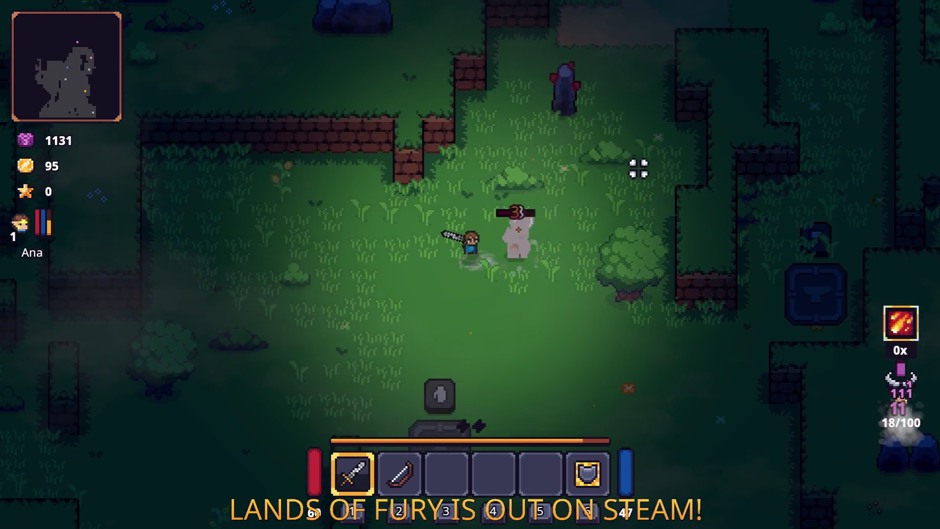
{"action": "key", "text": "a"}
{"action": "key", "text": "e"}
{"action": "left_click", "coordinate": [619, 225]}
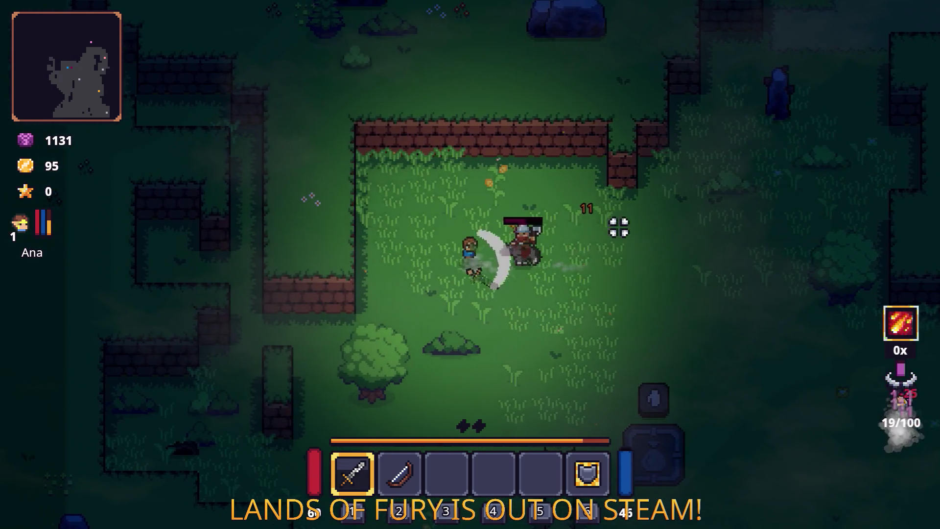
Walk northeast, then south to the anvil and fire the fire skill toward the upper right.
{"action": "key", "text": "s"}
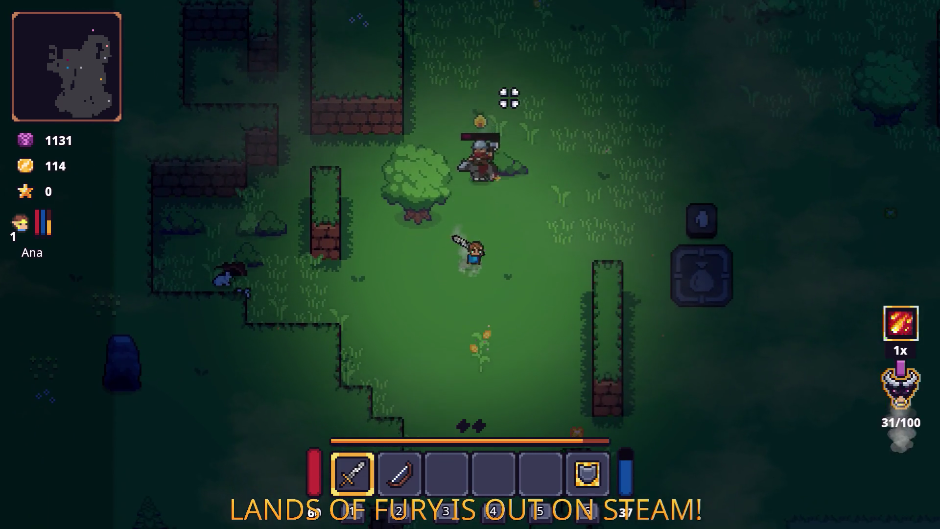
{"action": "key", "text": "w"}
{"action": "key", "text": "d"}
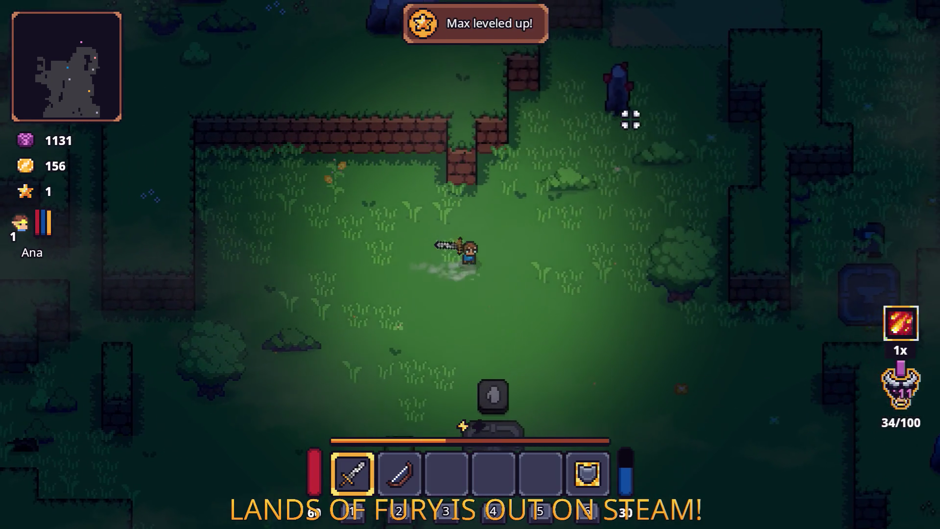
{"action": "key", "text": "w"}
{"action": "key", "text": "d"}
{"action": "key", "text": "w"}
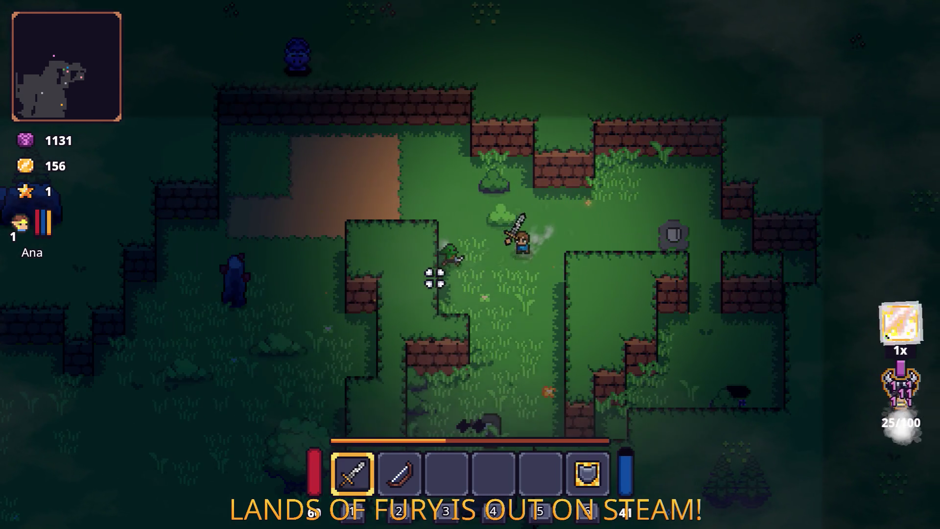
{"action": "key", "text": "s"}
{"action": "key", "text": "a"}
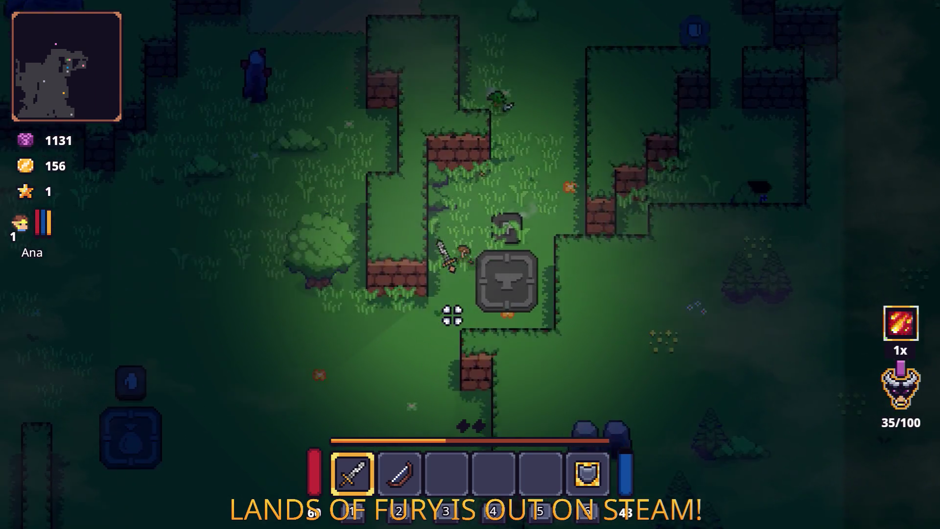
{"action": "key", "text": "s"}
{"action": "key", "text": "a"}
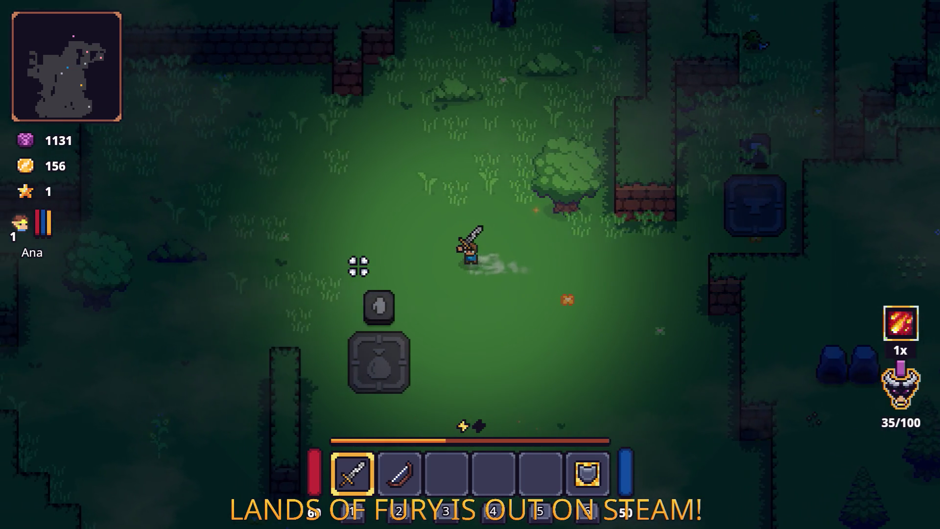
{"action": "right_click", "coordinate": [646, 216]}
Fire a skill, then roam west and south through the forest and swing at nearby enemies.
{"action": "key", "text": "d"}
{"action": "key", "text": "w"}
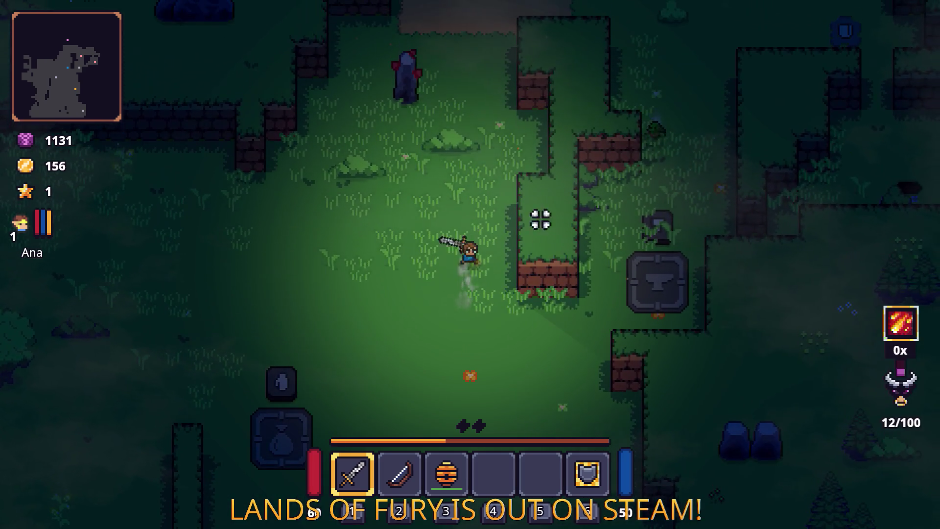
{"action": "key", "text": "a"}
{"action": "key", "text": "w"}
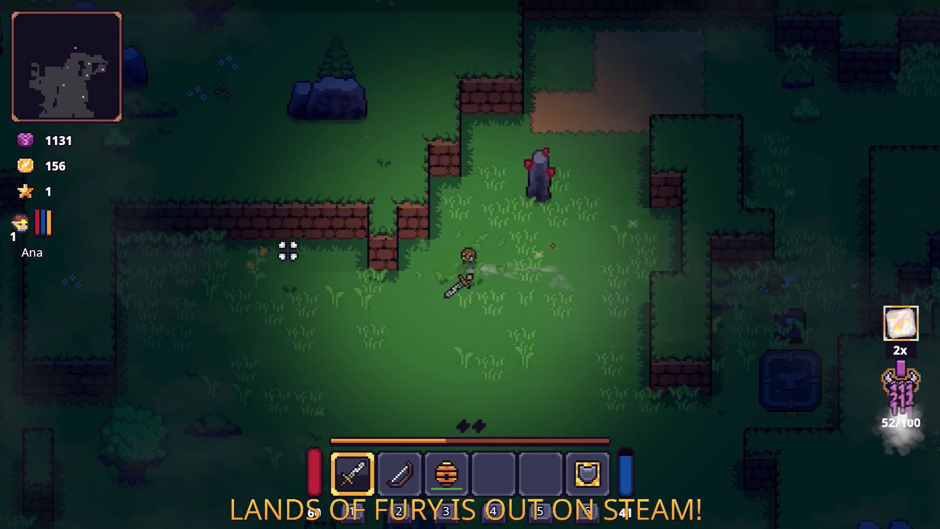
{"action": "key", "text": "a"}
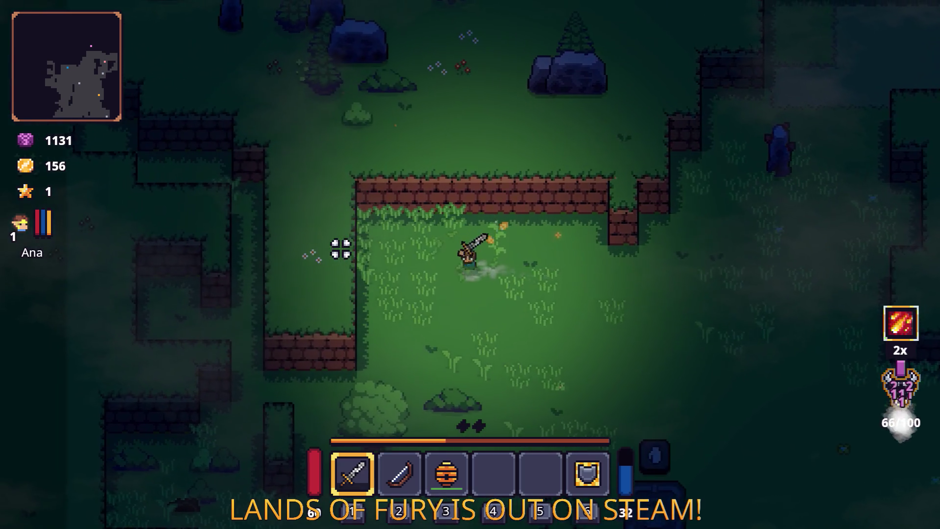
{"action": "key", "text": "s"}
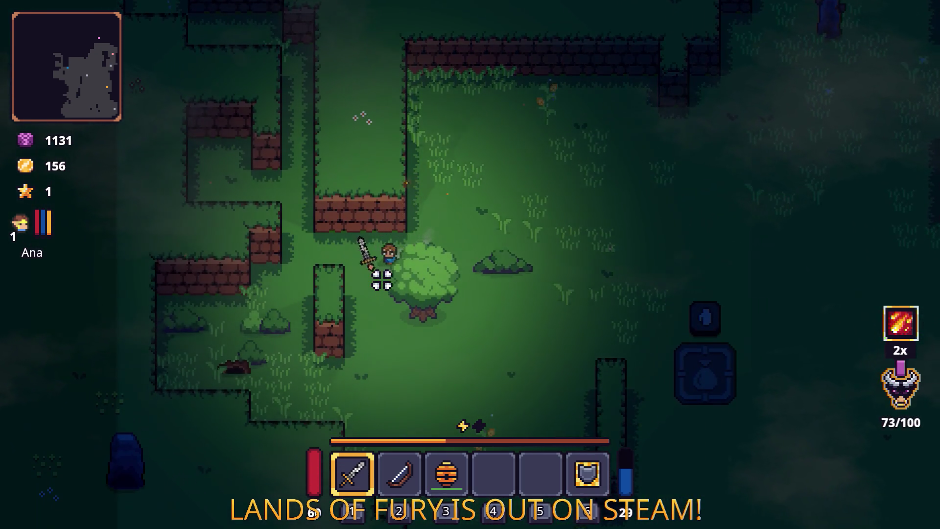
{"action": "key", "text": "a"}
{"action": "key", "text": "w"}
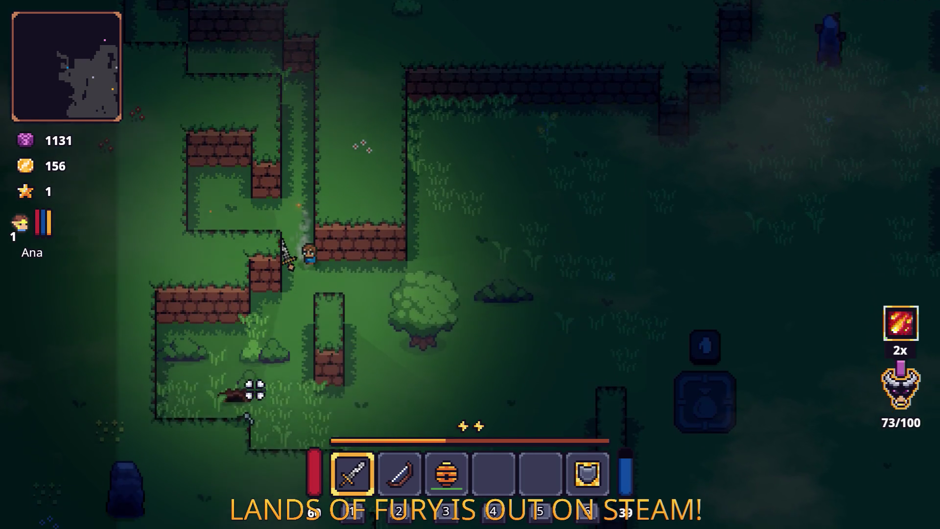
{"action": "key", "text": "s"}
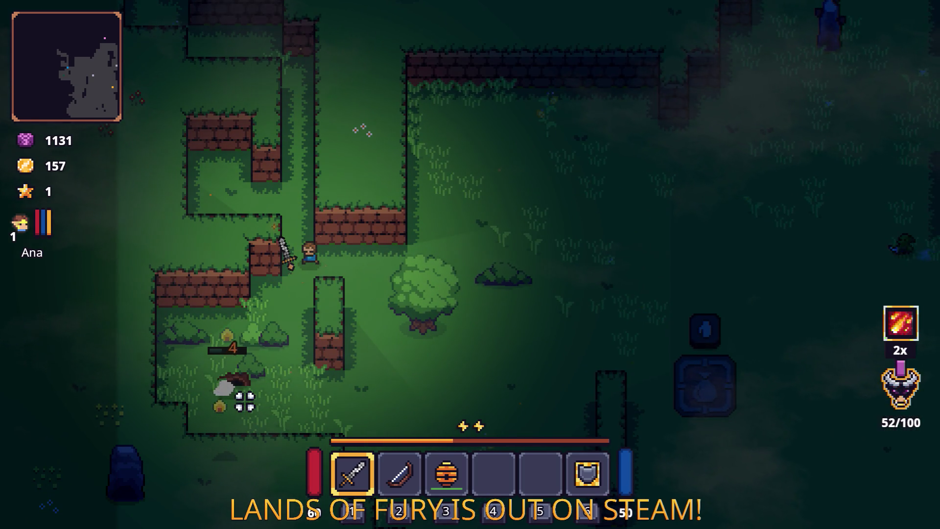
{"action": "key", "text": "s"}
{"action": "left_click", "coordinate": [231, 399]}
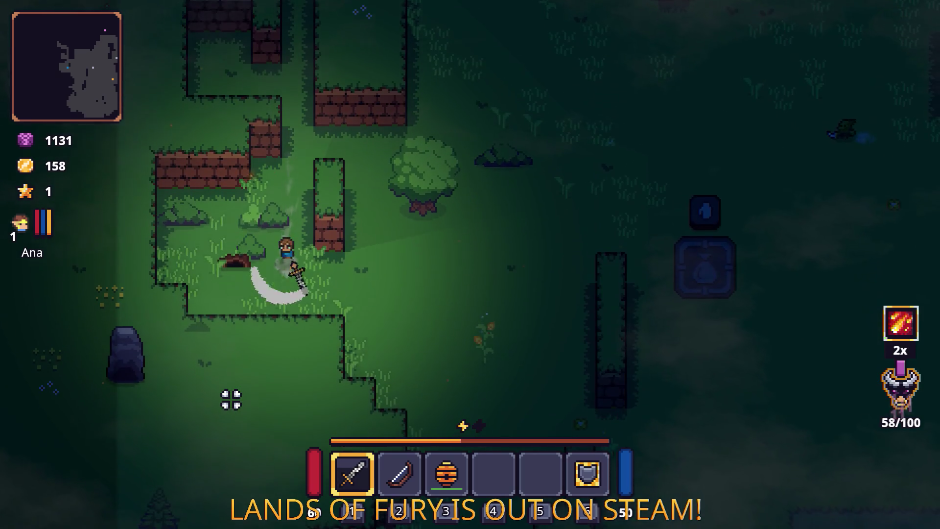
Cross the clearing up-right, slash the enemy for 13 damage, dash and attack again.
{"action": "key", "text": "d"}
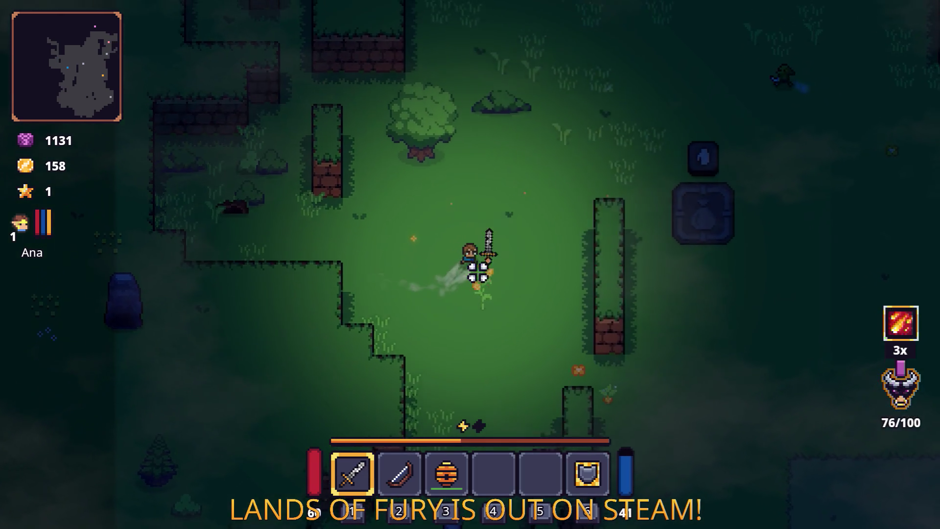
{"action": "key", "text": "w"}
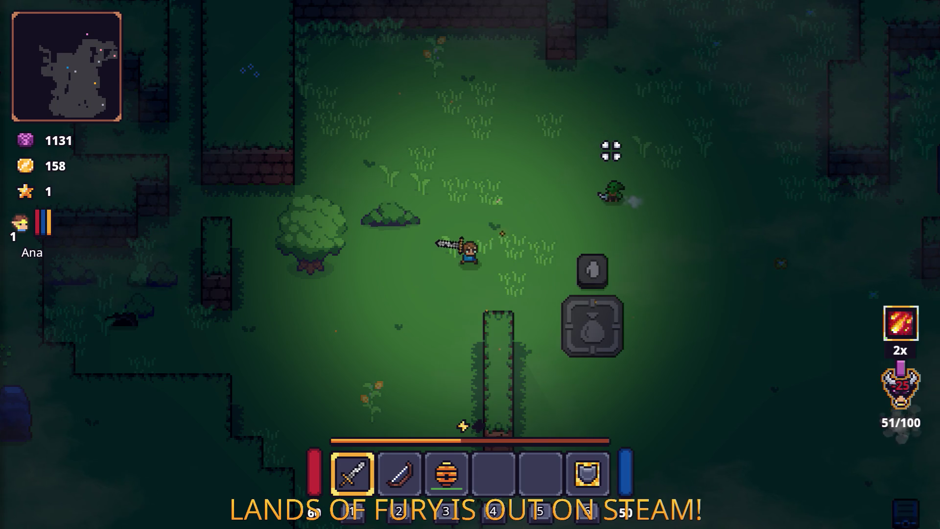
{"action": "key", "text": "w"}
{"action": "key", "text": "d"}
{"action": "left_click", "coordinate": [558, 179]}
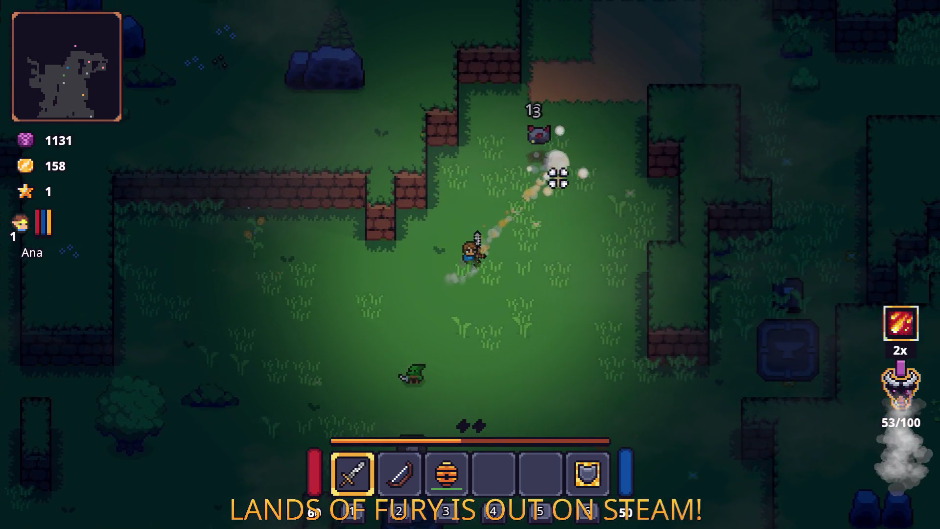
{"action": "key", "text": "w"}
{"action": "key", "text": "d"}
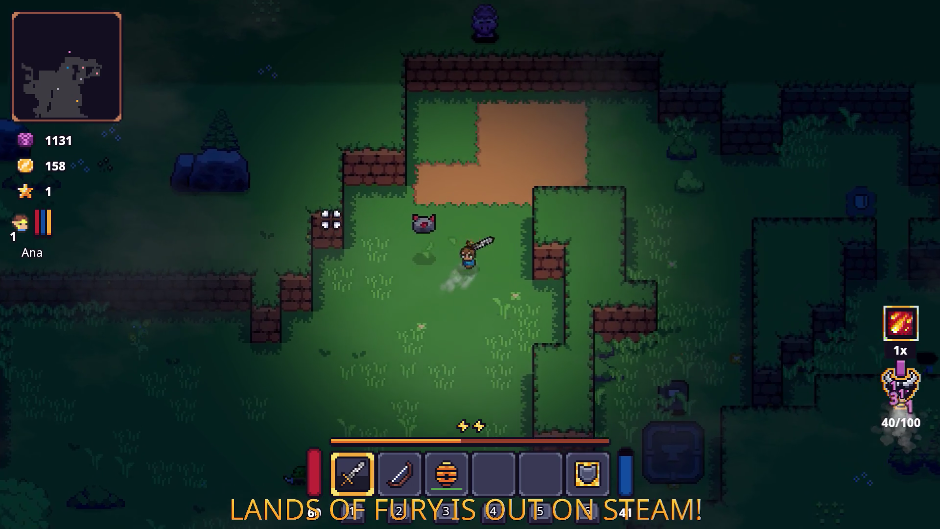
{"action": "key", "text": "w"}
{"action": "key", "text": "d"}
{"action": "key", "text": "space"}
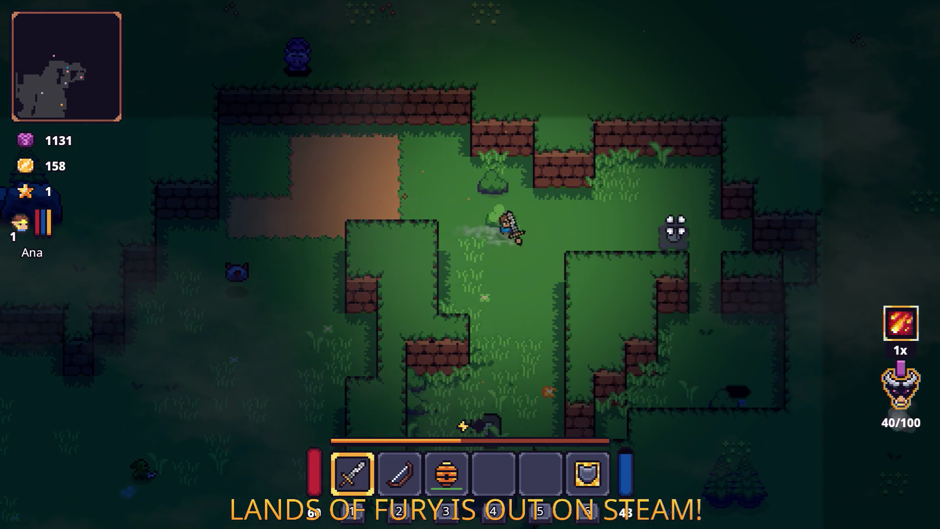
{"action": "key", "text": "s"}
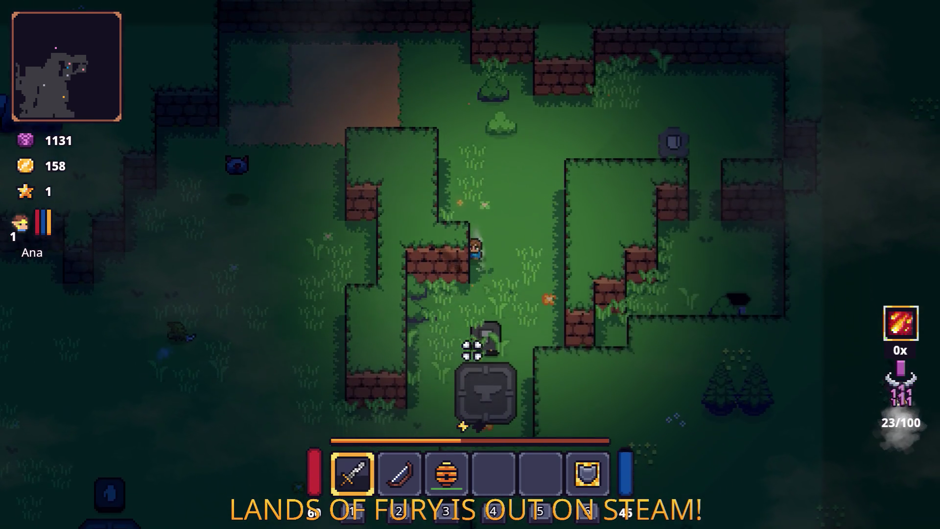
{"action": "left_click", "coordinate": [508, 327]}
Keep fighting with dashes and sword swings to build the fury meter.
{"action": "key", "text": "s"}
{"action": "key", "text": "a"}
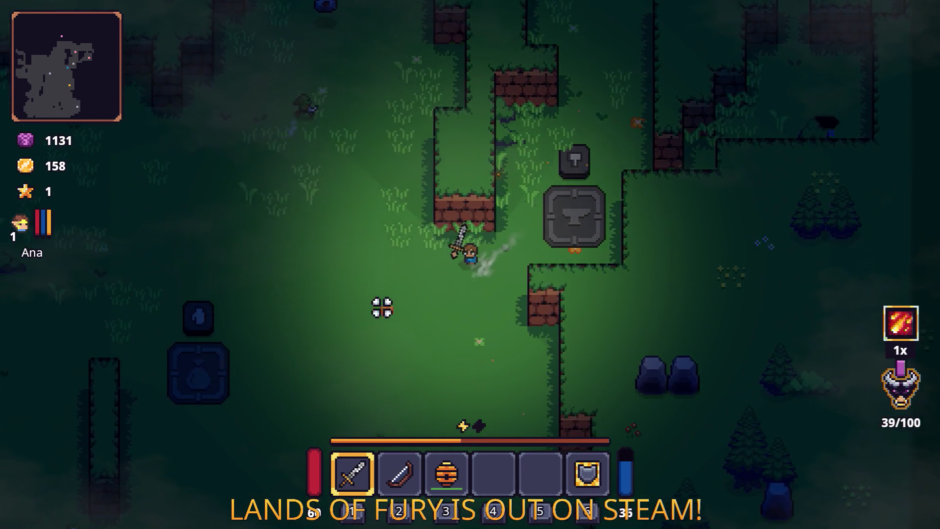
{"action": "left_click", "coordinate": [405, 250]}
{"action": "key", "text": "w"}
{"action": "key", "text": "space"}
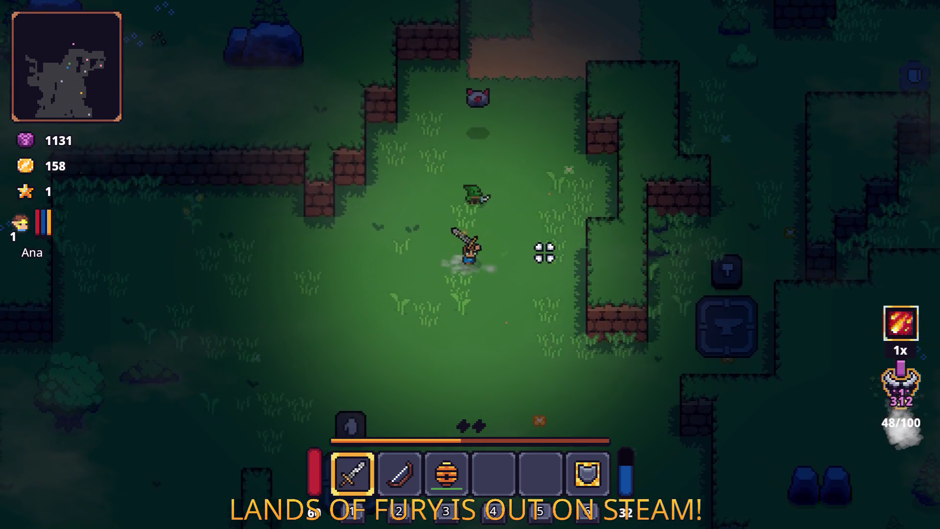
{"action": "key", "text": "d"}
{"action": "key", "text": "w"}
{"action": "left_click", "coordinate": [321, 299]}
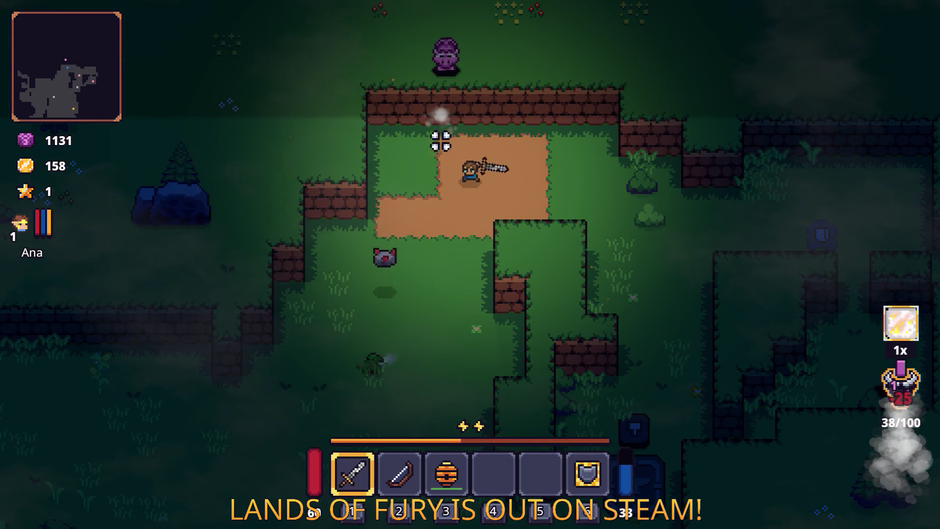
{"action": "key", "text": "s"}
{"action": "key", "text": "a"}
{"action": "key", "text": "space"}
{"action": "key", "text": "s"}
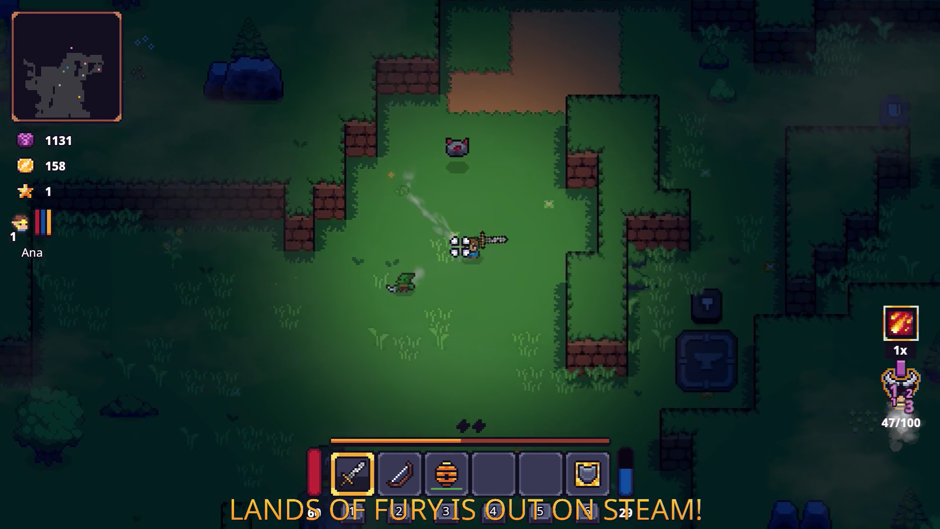
{"action": "key", "text": "space"}
{"action": "key", "text": "d"}
{"action": "key", "text": "s"}
{"action": "left_click", "coordinate": [587, 262]}
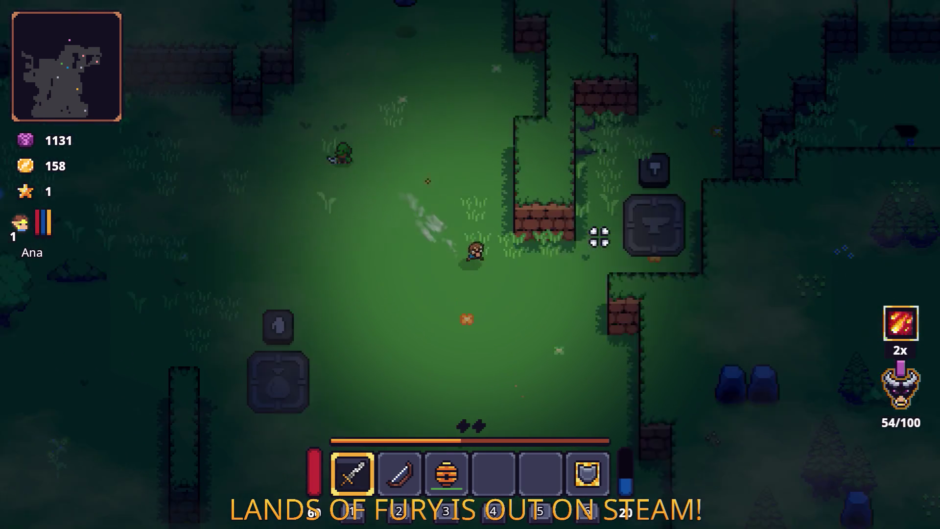
Walk left through the forest and swing the sword at another enemy.
{"action": "key", "text": "d"}
{"action": "key", "text": "w"}
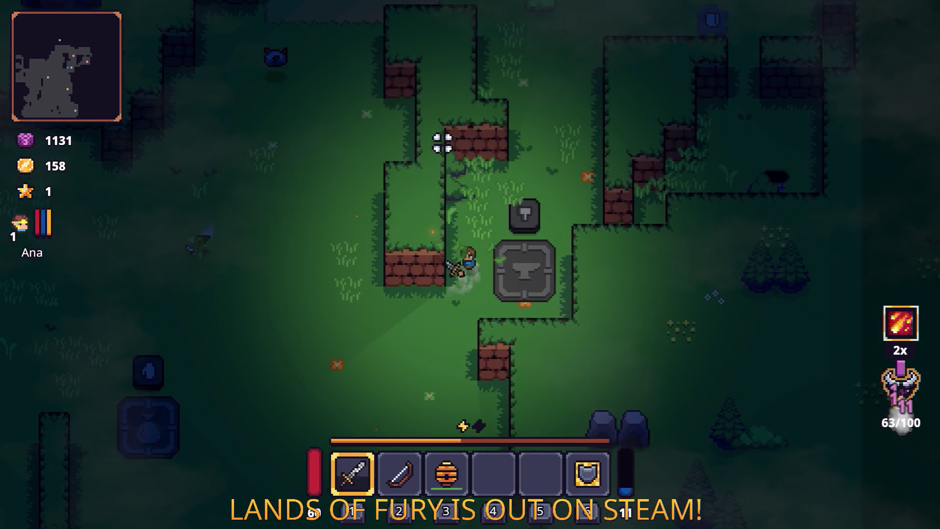
{"action": "key", "text": "w"}
{"action": "key", "text": "d"}
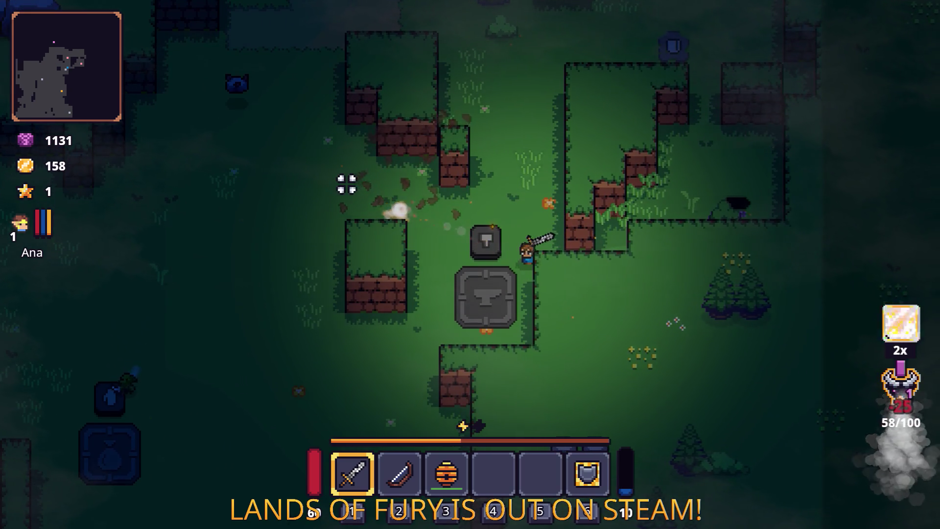
{"action": "key", "text": "a"}
{"action": "key", "text": "w"}
{"action": "key", "text": "s"}
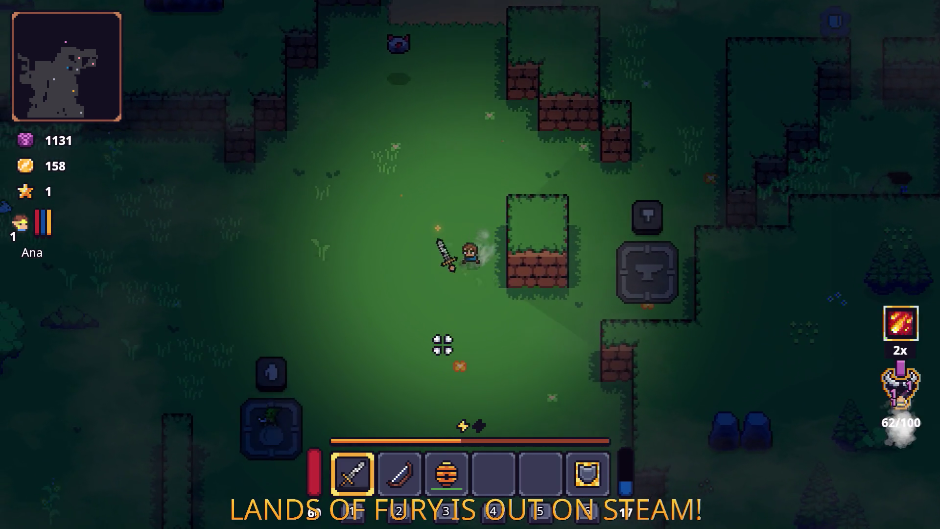
{"action": "key", "text": "a"}
{"action": "key", "text": "s"}
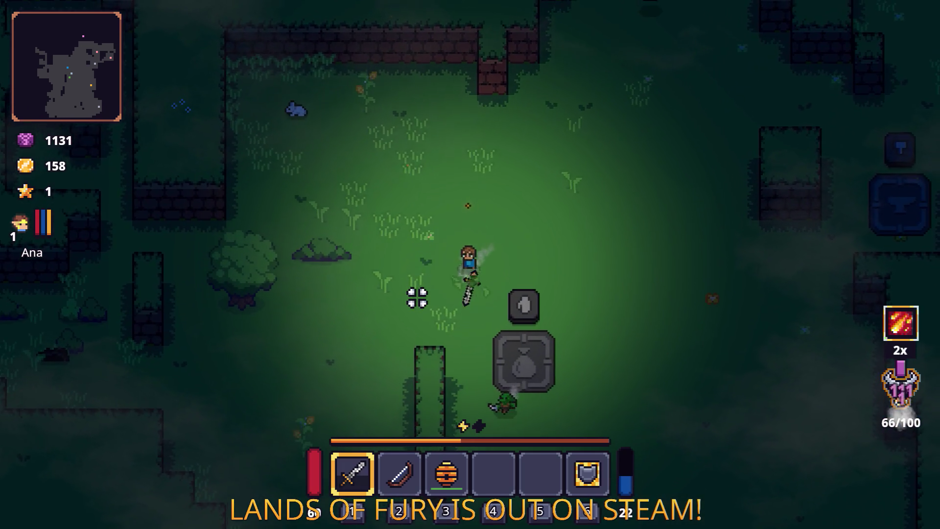
{"action": "key", "text": "w"}
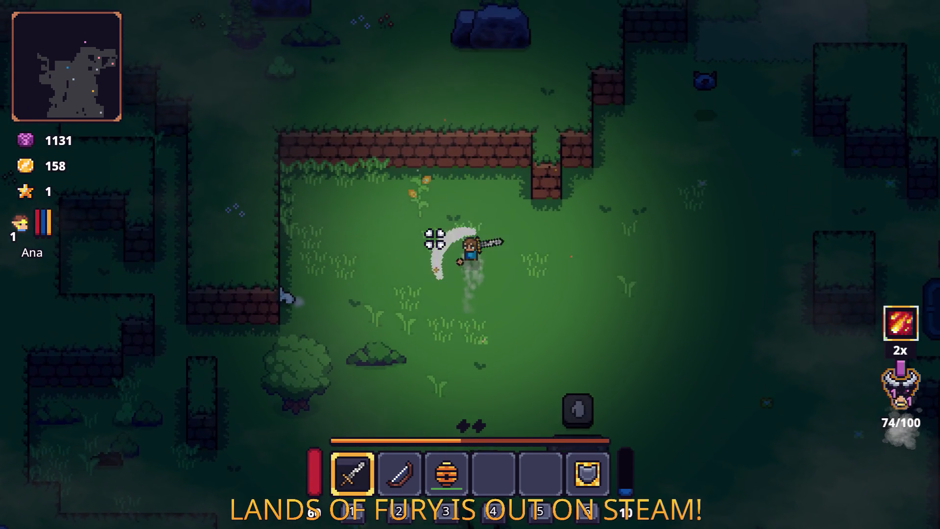
{"action": "key", "text": "a"}
{"action": "key", "text": "s"}
{"action": "key", "text": "a"}
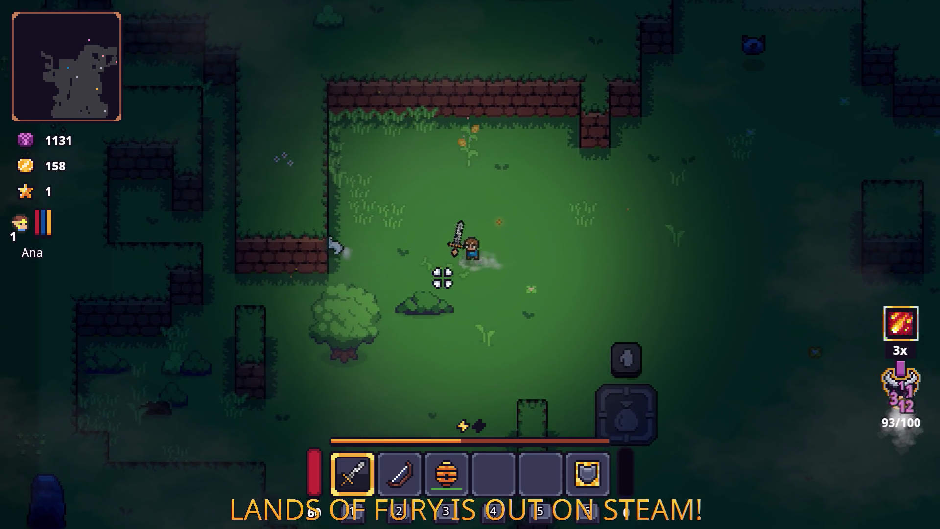
{"action": "key", "text": "w"}
{"action": "left_click", "coordinate": [427, 239]}
Dash right and walk down toward the chest.
{"action": "key", "text": "w"}
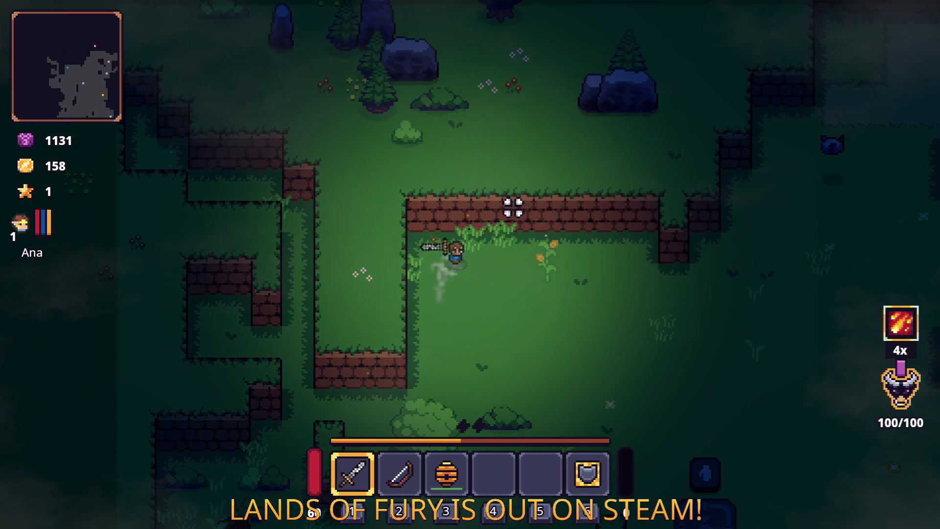
{"action": "key", "text": "d"}
{"action": "key", "text": "s"}
{"action": "key", "text": "d"}
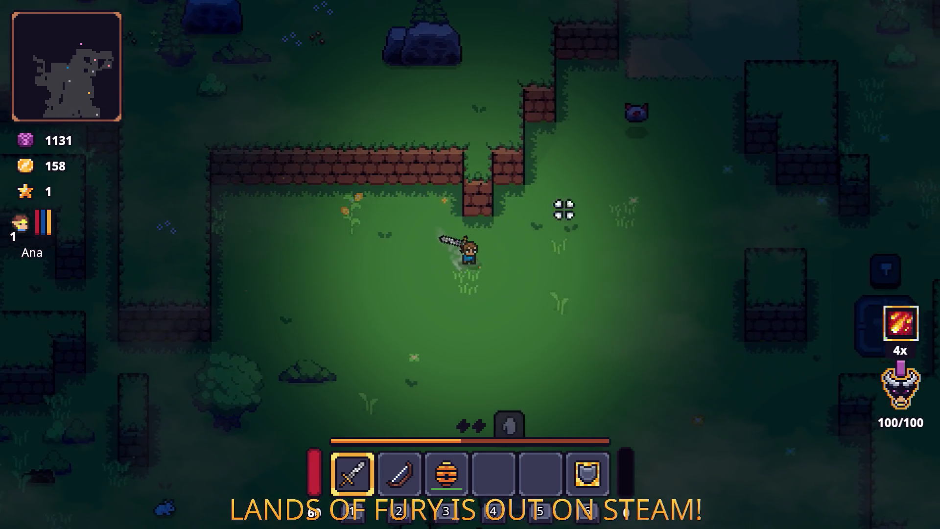
{"action": "key", "text": "d"}
{"action": "key", "text": "space"}
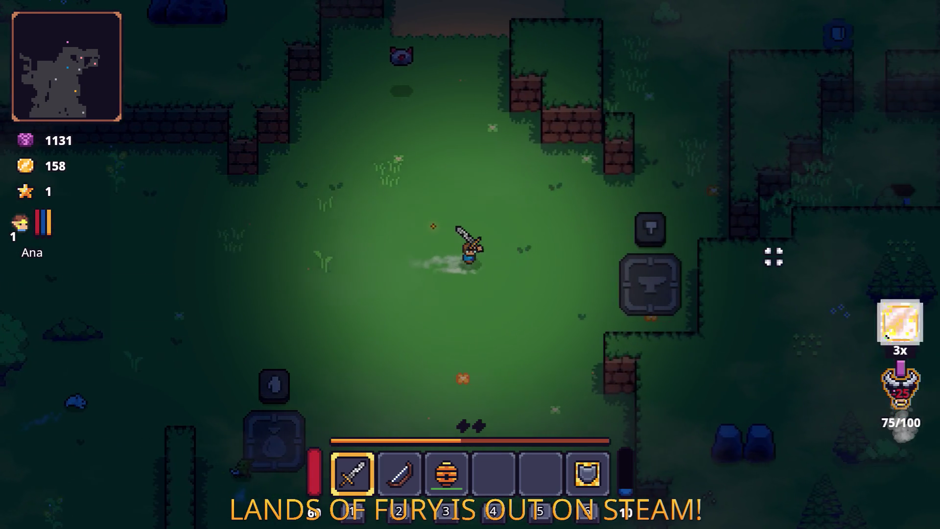
{"action": "key", "text": "s"}
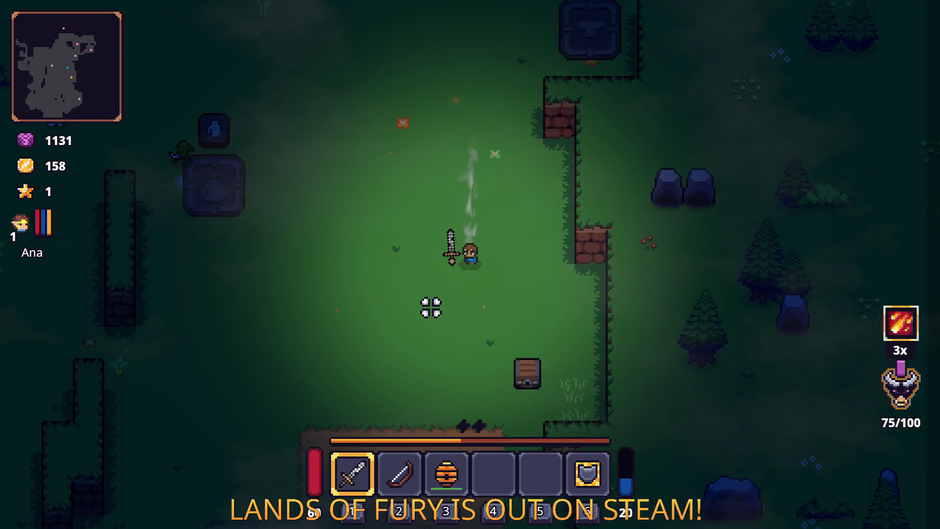
{"action": "key", "text": "d"}
{"action": "key", "text": "s"}
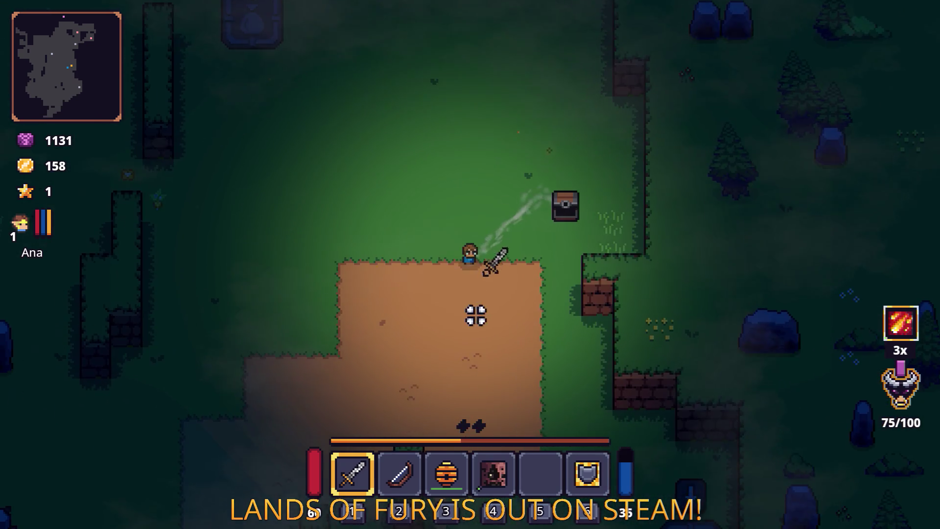
Socket the Void Sphere Rune into the sword from the inventory and resume attacking.
{"action": "key", "text": "i"}
{"action": "right_click", "coordinate": [361, 361]}
{"action": "left_click", "coordinate": [403, 277]}
{"action": "left_click", "coordinate": [416, 219]}
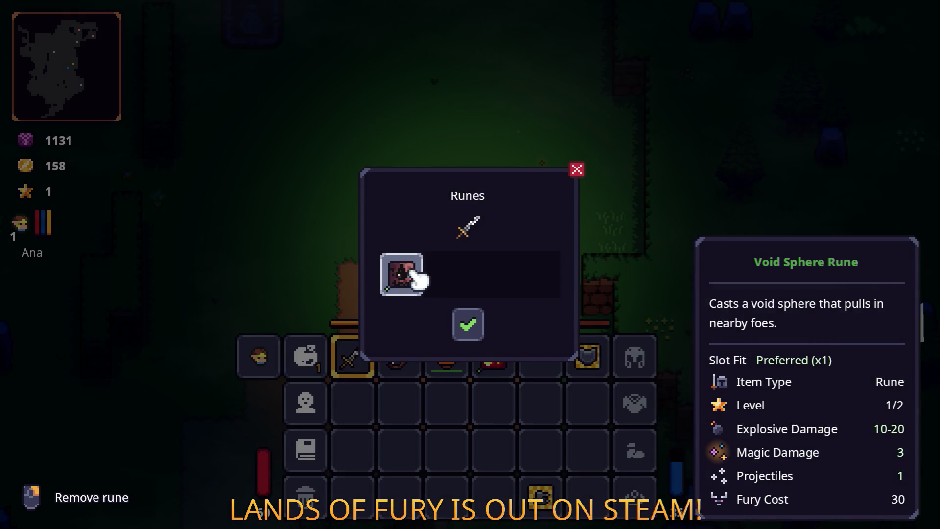
{"action": "left_click", "coordinate": [467, 323]}
{"action": "key", "text": "i"}
{"action": "left_click", "coordinate": [284, 243]}
Walk down-left through the forest, then head up and to the right.
{"action": "key", "text": "a"}
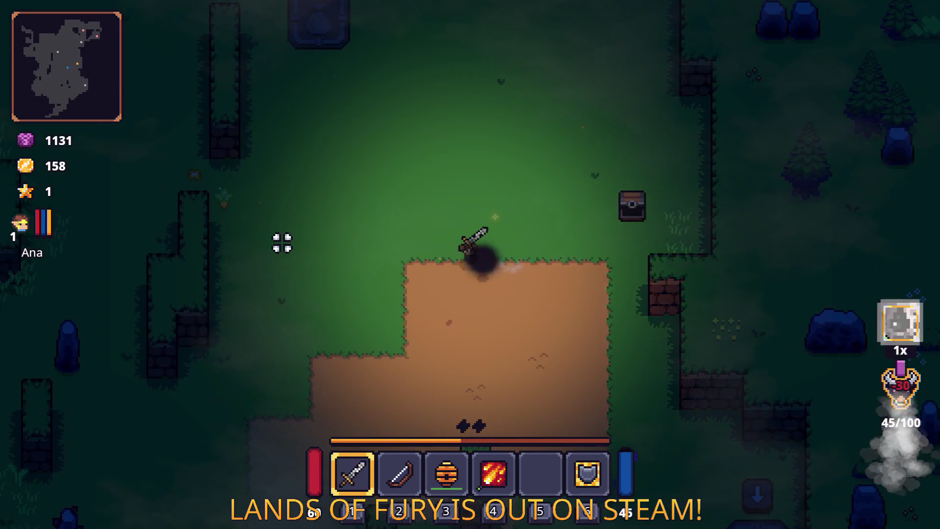
{"action": "key", "text": "s"}
{"action": "key", "text": "s"}
{"action": "key", "text": "a"}
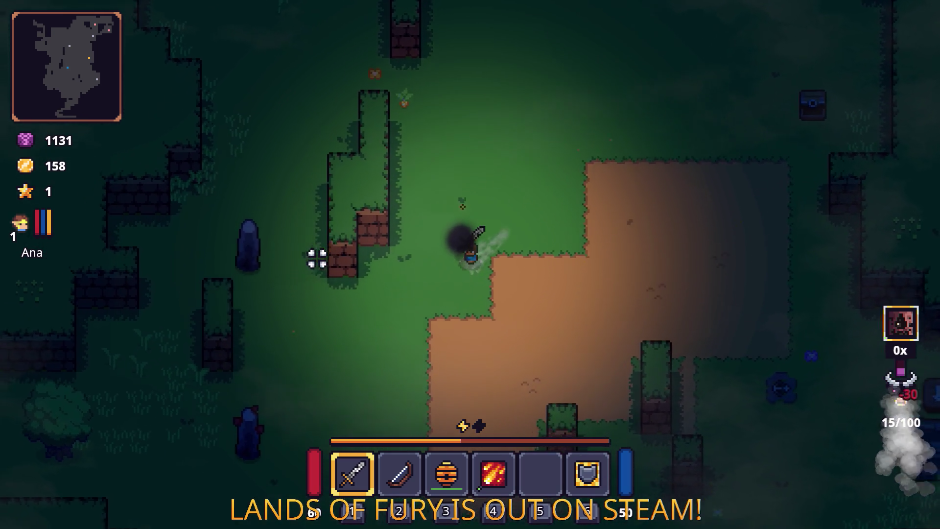
{"action": "key", "text": "a"}
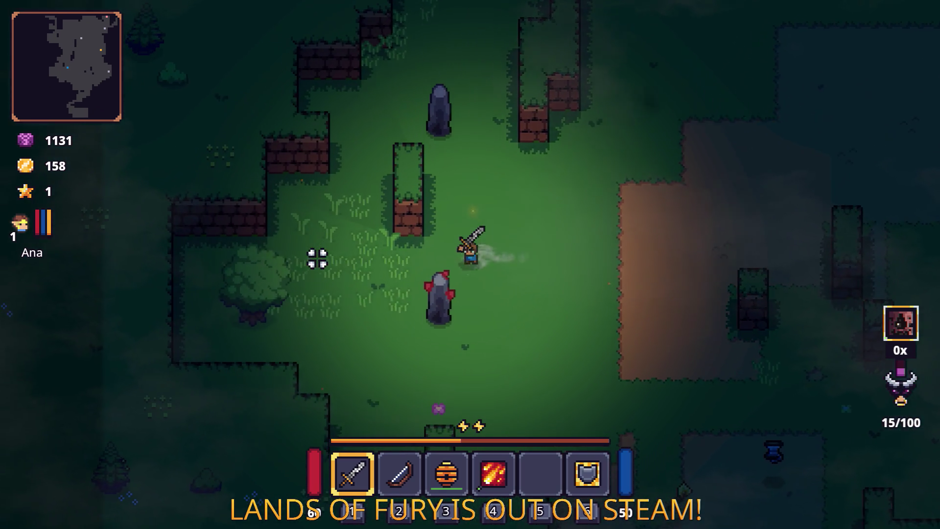
{"action": "key", "text": "s"}
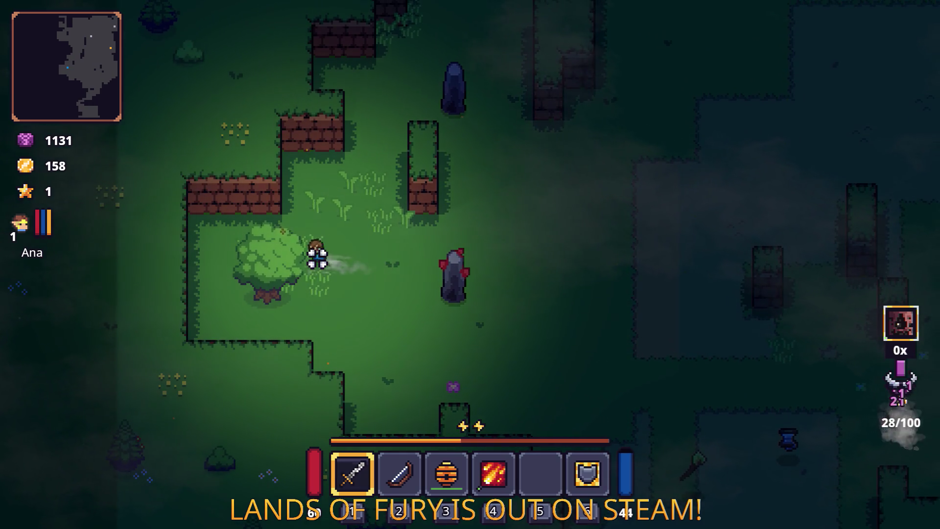
{"action": "key", "text": "w"}
{"action": "key", "text": "w"}
{"action": "key", "text": "d"}
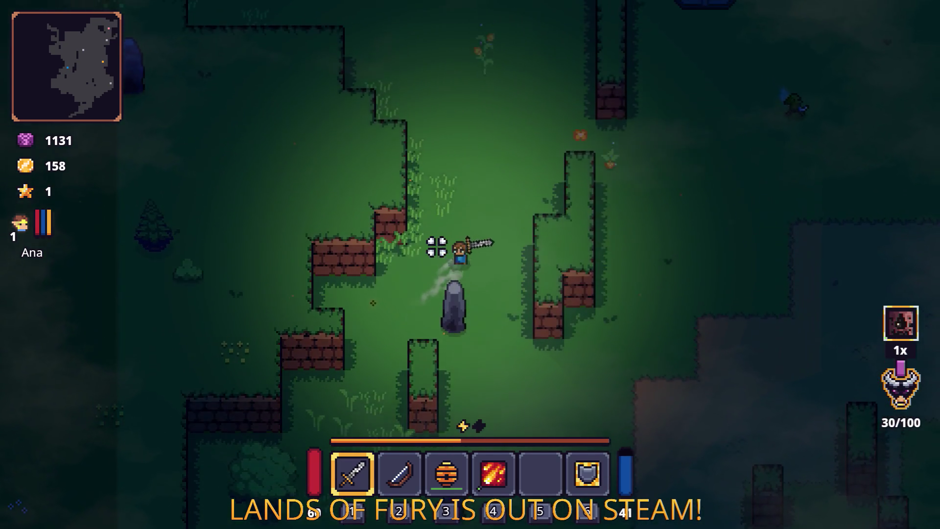
{"action": "key", "text": "w"}
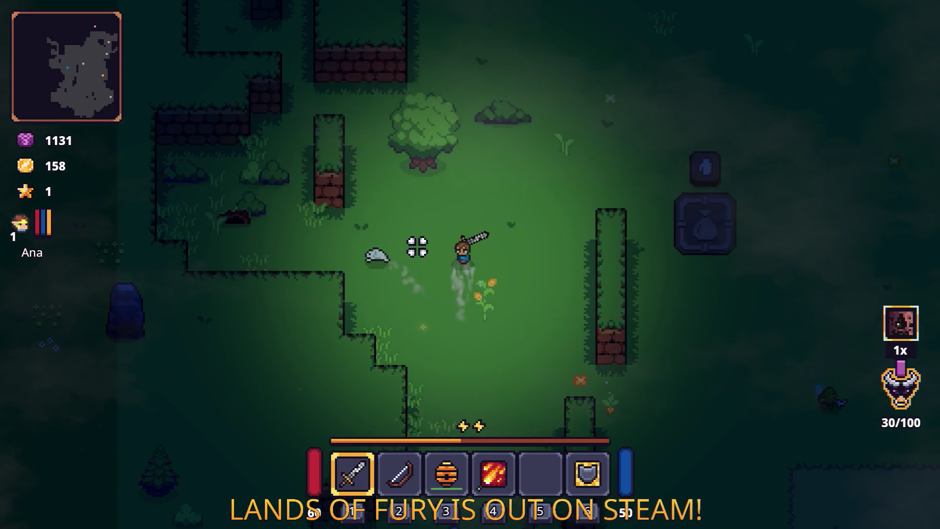
{"action": "key", "text": "d"}
Walk right past the Dyno Ore deposit, then pause and quit to the editor.
{"action": "key", "text": "w"}
{"action": "key", "text": "d"}
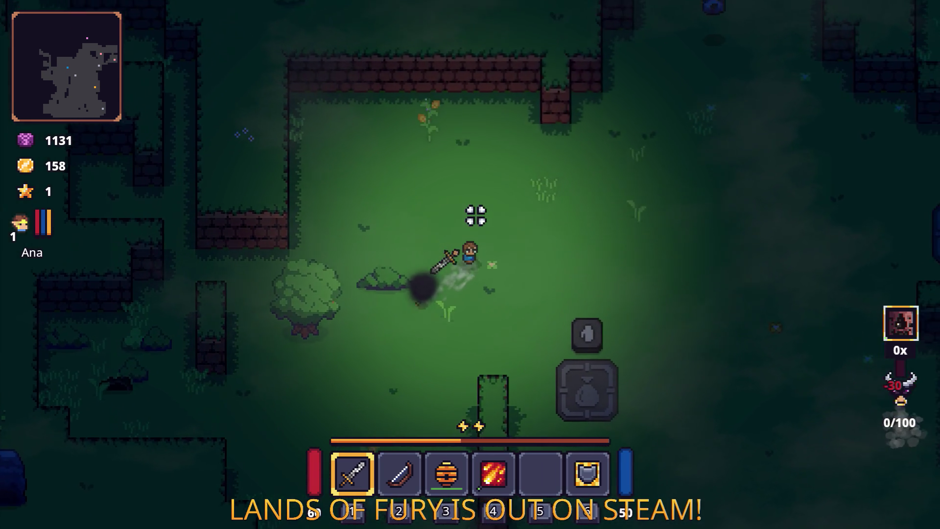
{"action": "key", "text": "w"}
{"action": "key", "text": "d"}
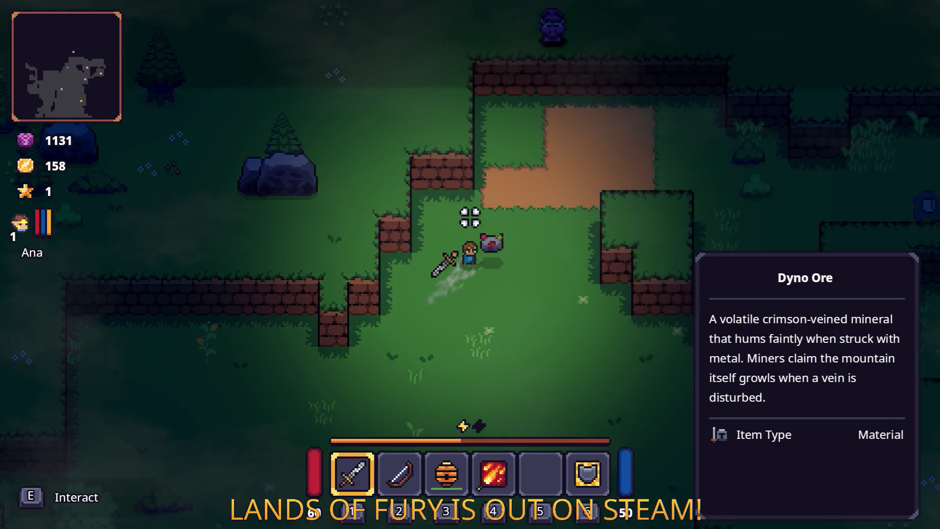
{"action": "key", "text": "d"}
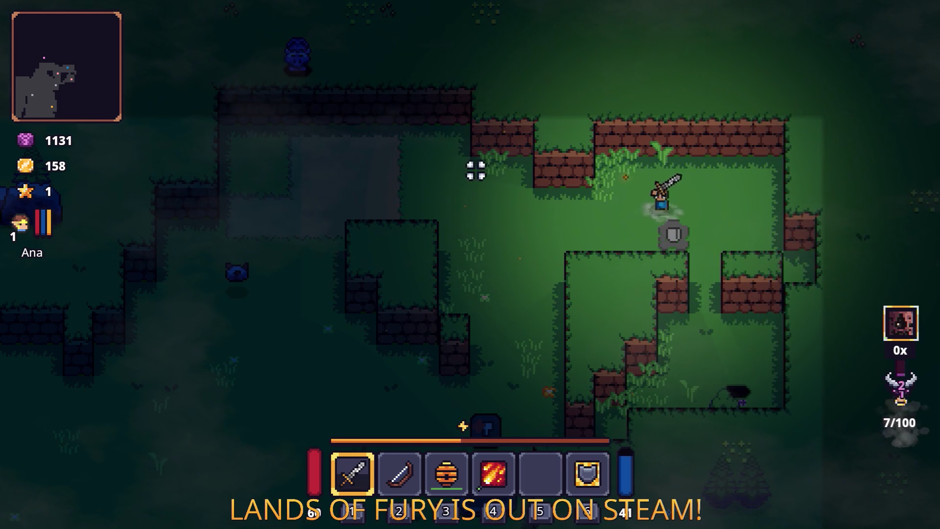
{"action": "key", "text": "Escape"}
{"action": "left_click", "coordinate": [516, 463]}
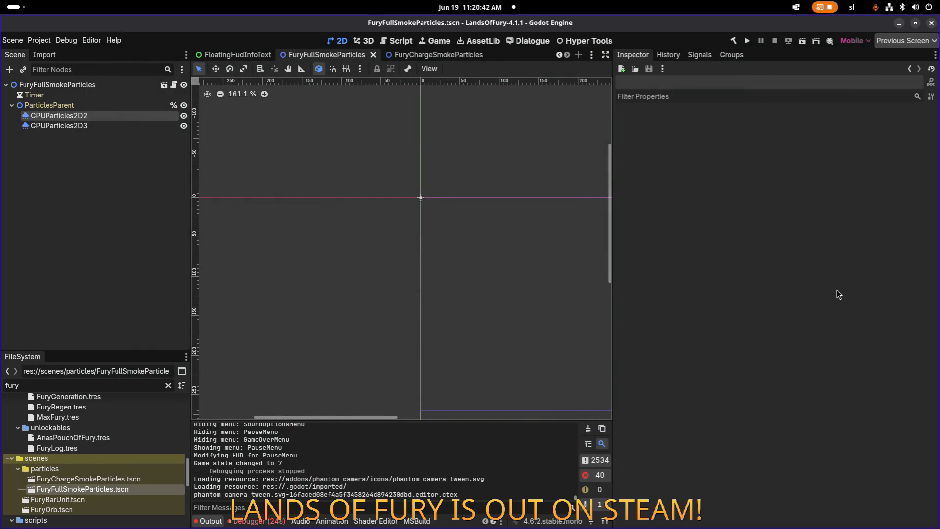
Switch to Visual Studio Code and place the cursor below the OnPlayerUnleashedFury handler.
{"action": "key", "text": "alt+Tab"}
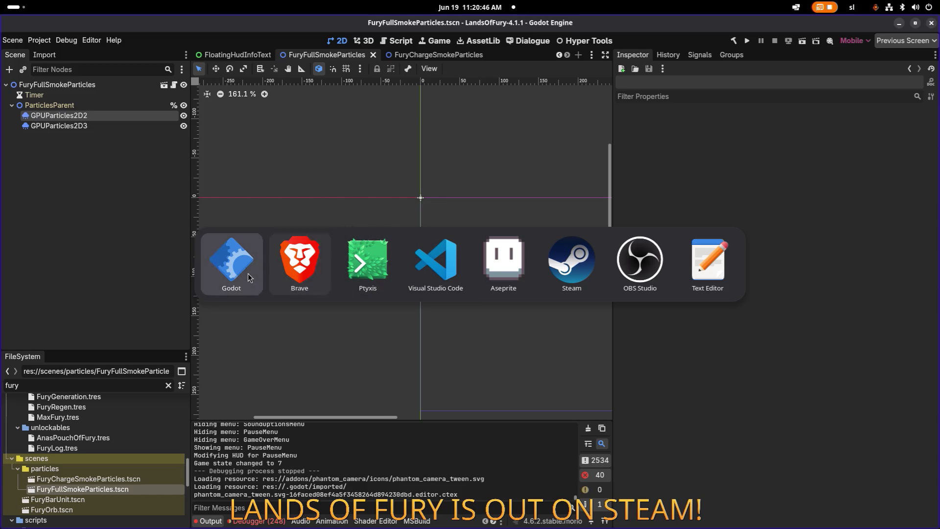
{"action": "left_click", "coordinate": [424, 273]}
{"action": "left_click", "coordinate": [382, 286]}
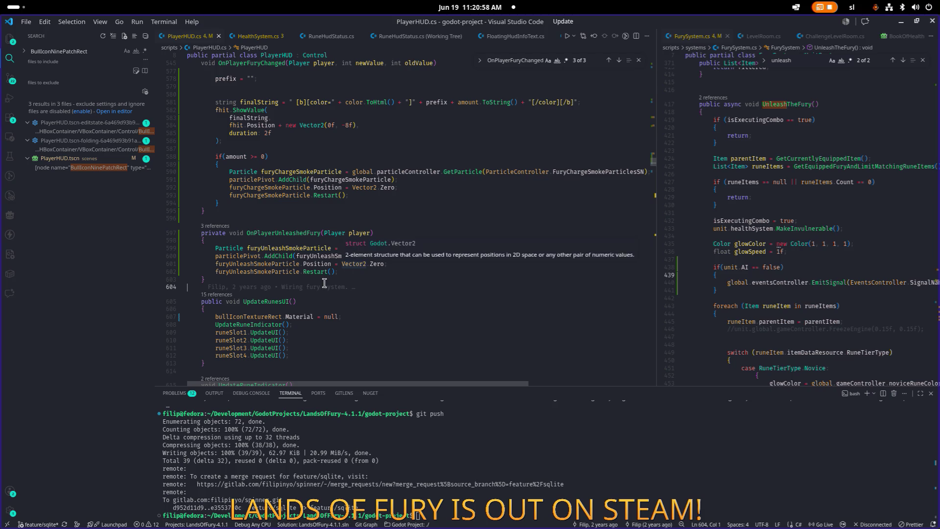
Scroll to the field declarations and open a blank line below journalCallback.
{"action": "scroll", "coordinate": [330, 280], "scroll_direction": "up", "scroll_amount": 5}
{"action": "scroll", "coordinate": [331, 279], "scroll_direction": "up", "scroll_amount": 20}
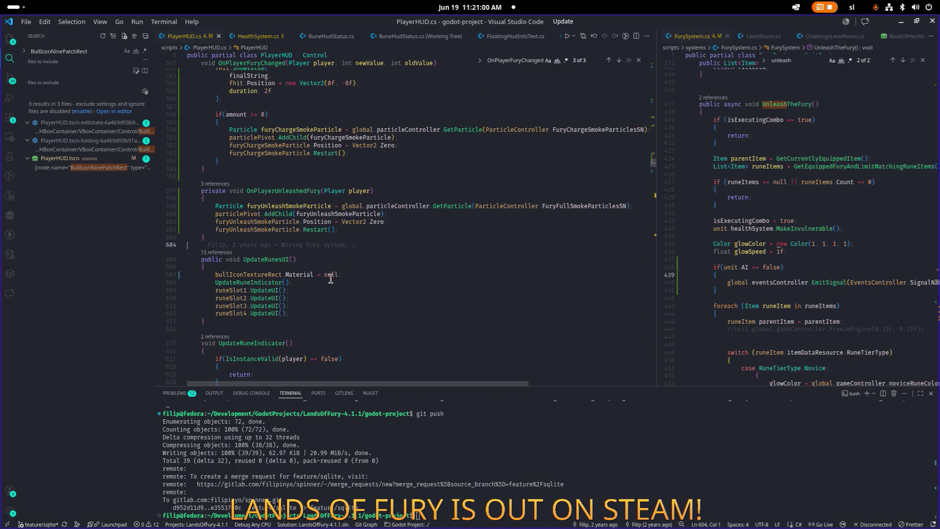
{"action": "scroll", "coordinate": [332, 274], "scroll_direction": "up", "scroll_amount": 20}
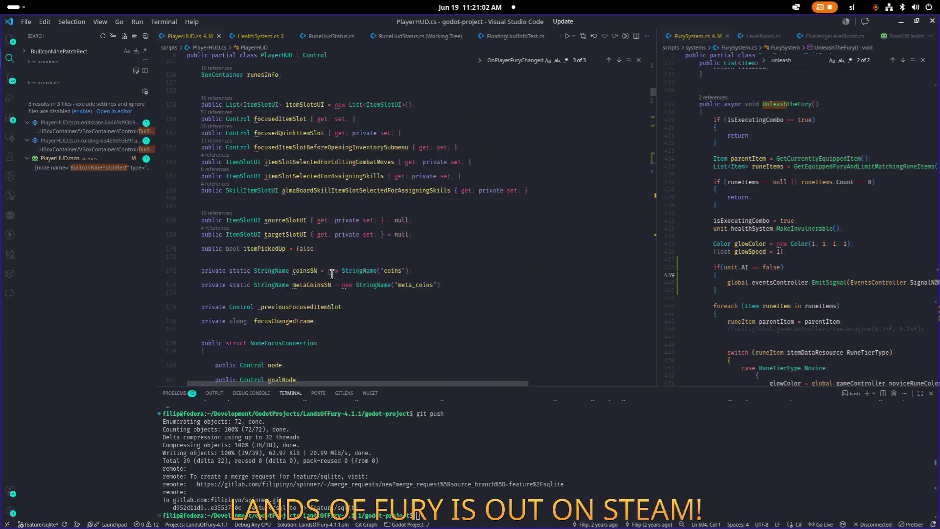
{"action": "scroll", "coordinate": [461, 265], "scroll_direction": "down", "scroll_amount": 1}
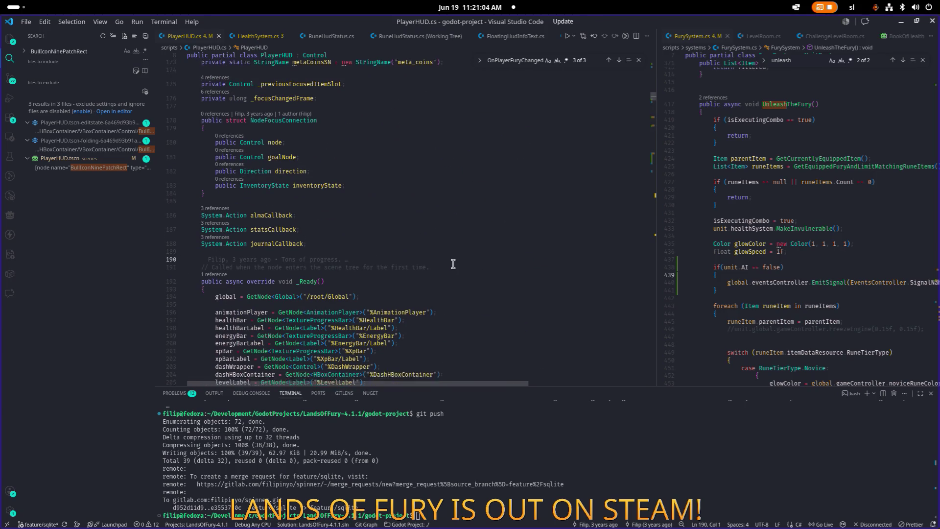
{"action": "left_click", "coordinate": [529, 223]}
{"action": "key", "text": "Down"}
{"action": "key", "text": "Return"}
{"action": "key", "text": "Return"}
{"action": "type", "text": "t"}
{"action": "key", "text": "BackSpace"}
Declare 'private Tween bullTween;' and save PlayerHUD.cs.
{"action": "type", "text": "private "}
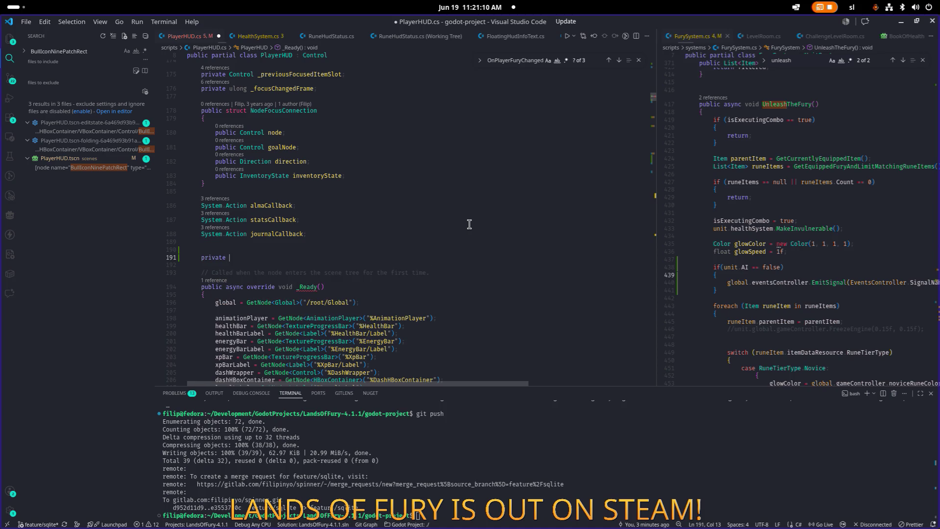
{"action": "type", "text": "Twee"}
{"action": "type", "text": "n fury"}
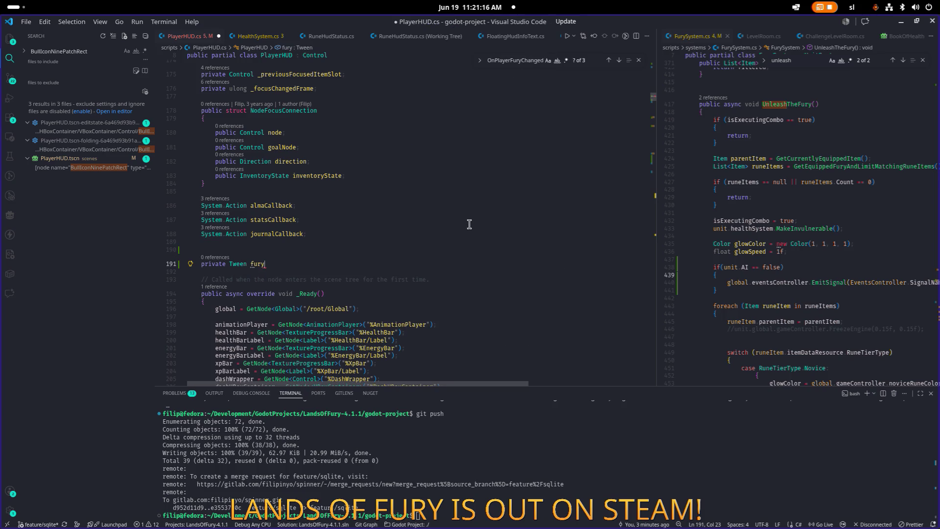
{"action": "type", "text": "Icon"}
{"action": "key", "text": "BackSpace"}
{"action": "type", "text": "bullT"}
{"action": "key", "text": "BackSpace"}
{"action": "key", "text": "BackSpace"}
{"action": "type", "text": "Fur"}
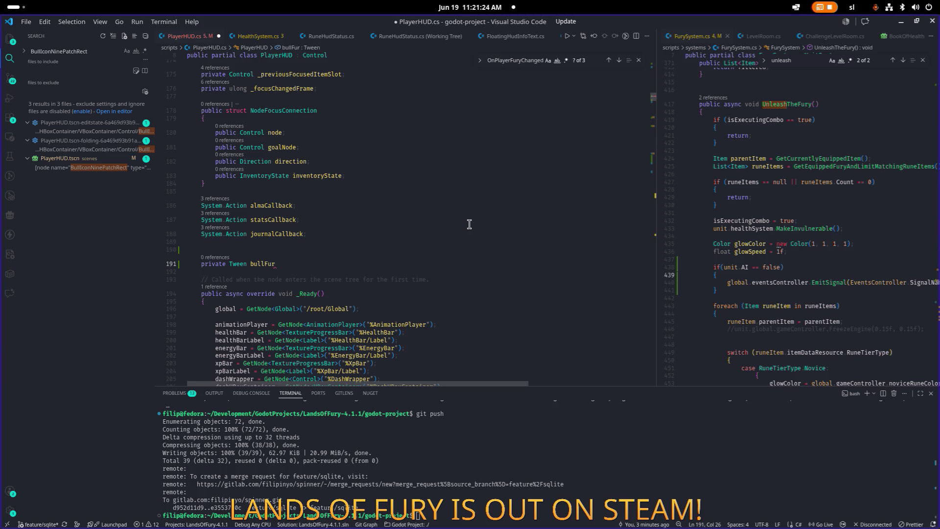
{"action": "type", "text": "nleas"}
{"action": "key", "text": "BackSpace"}
{"action": "key", "text": "BackSpace"}
{"action": "key", "text": "BackSpace"}
{"action": "type", "text": "en;"}
{"action": "key", "text": "ctrl+s"}
Select the bullTween name and search the file for 'unleashedf'.
{"action": "key", "text": "ctrl+shift+Left"}
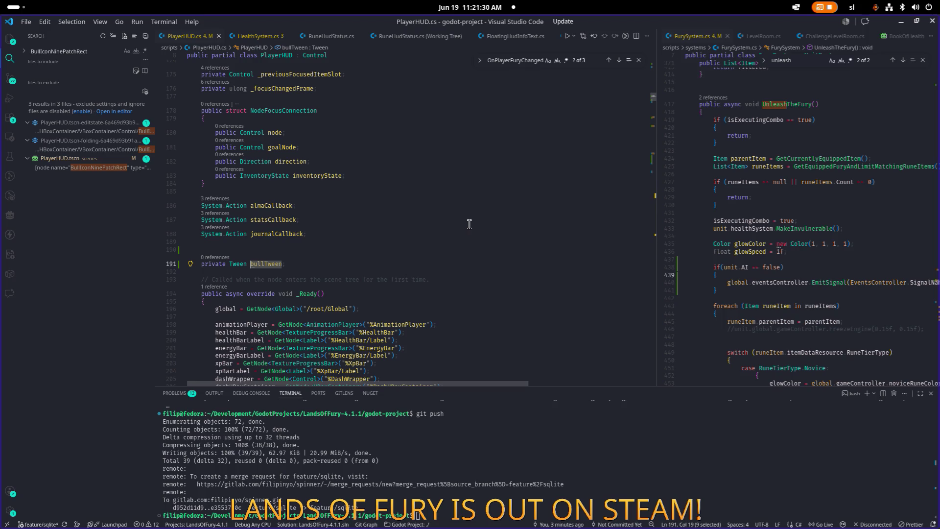
{"action": "key", "text": "ctrl+f"}
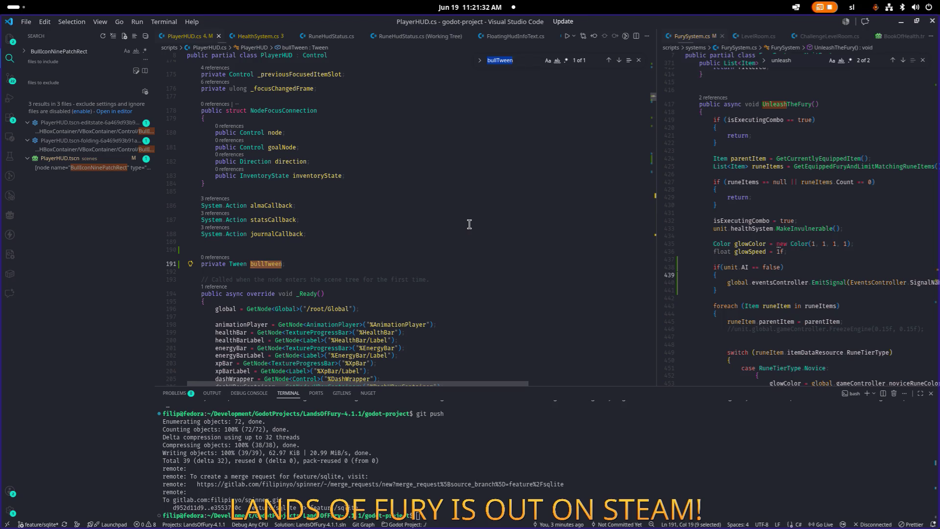
{"action": "type", "text": "unleash"}
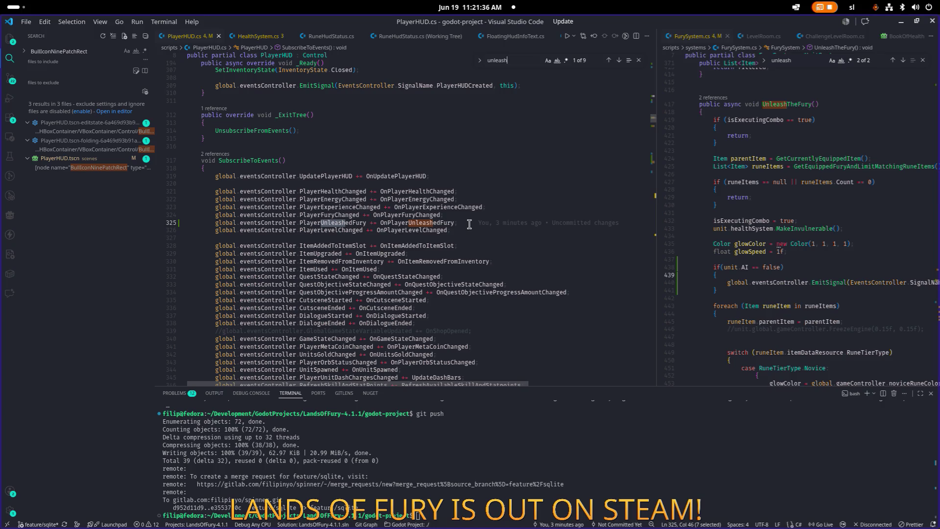
{"action": "type", "text": "edf"}
Jump to OnPlayerUnleashedFury and add a bullTween line at the top of its body.
{"action": "key", "text": "Return"}
{"action": "key", "text": "Return"}
{"action": "key", "text": "Return"}
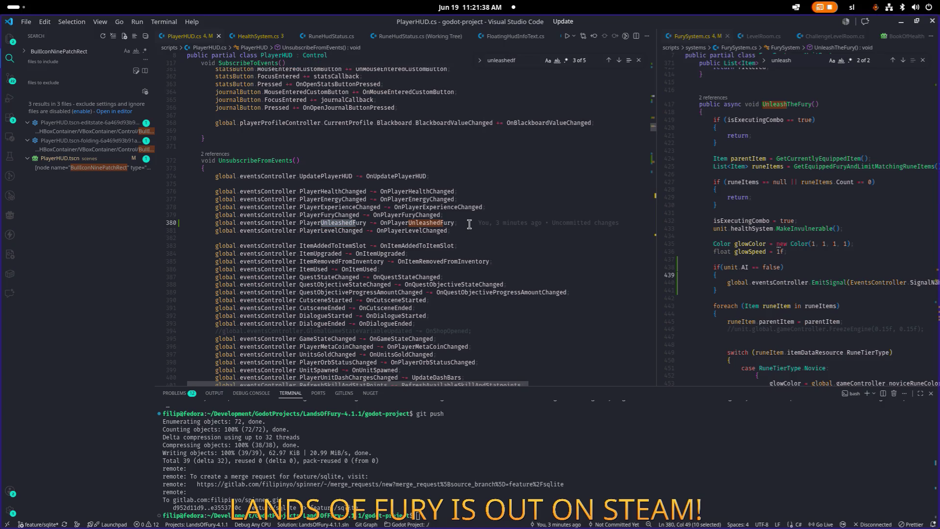
{"action": "left_click", "coordinate": [443, 224]}
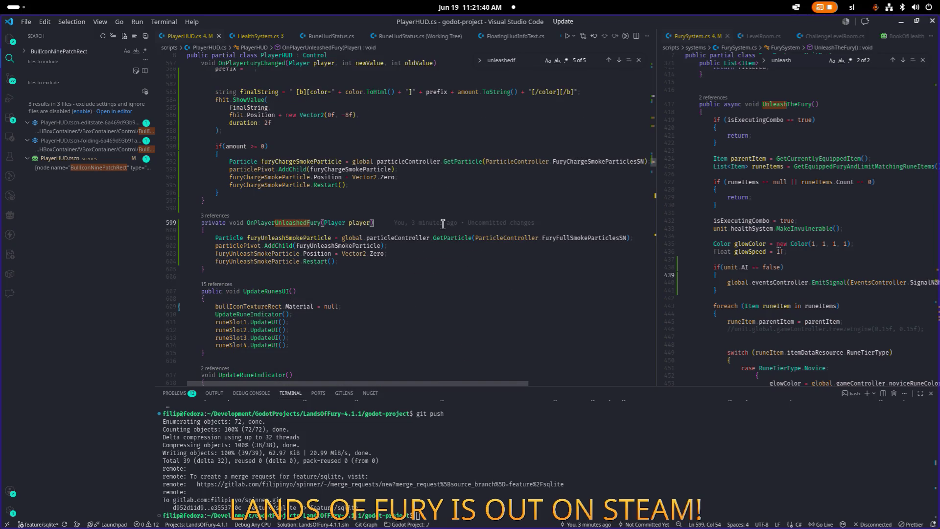
{"action": "key", "text": "Down"}
{"action": "key", "text": "Return"}
{"action": "key", "text": "Return"}
{"action": "key", "text": "Return"}
{"action": "key", "text": "Up"}
{"action": "type", "text": "bullTween"}
{"action": "key", "text": "shift+Home"}
{"action": "key", "text": "Home"}
Wrap it as an if (bullTween?.Kill()) condition with an opening brace.
{"action": "type", "text": "i f("}
{"action": "key", "text": "Right"}
{"action": "key", "text": "Left"}
{"action": "key", "text": "BackSpace"}
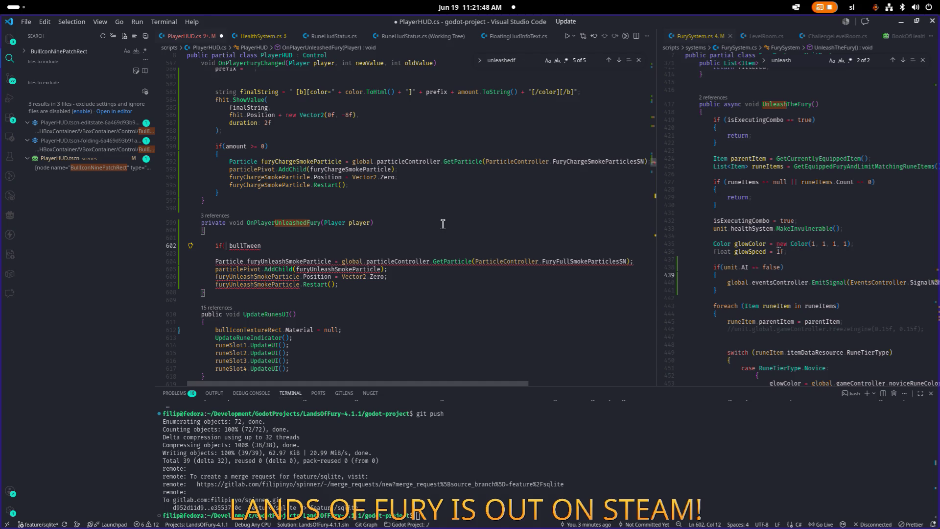
{"action": "key", "text": "Delete"}
{"action": "key", "text": "End"}
{"action": "type", "text": "?.Kill())"}
{"action": "key", "text": "Return"}
{"action": "type", "text": "{"}
{"action": "key", "text": "Return"}
Move bullTween?.Kill() out of the if condition onto its own line above as a statement.
{"action": "key", "text": "Up"}
{"action": "key", "text": "Up"}
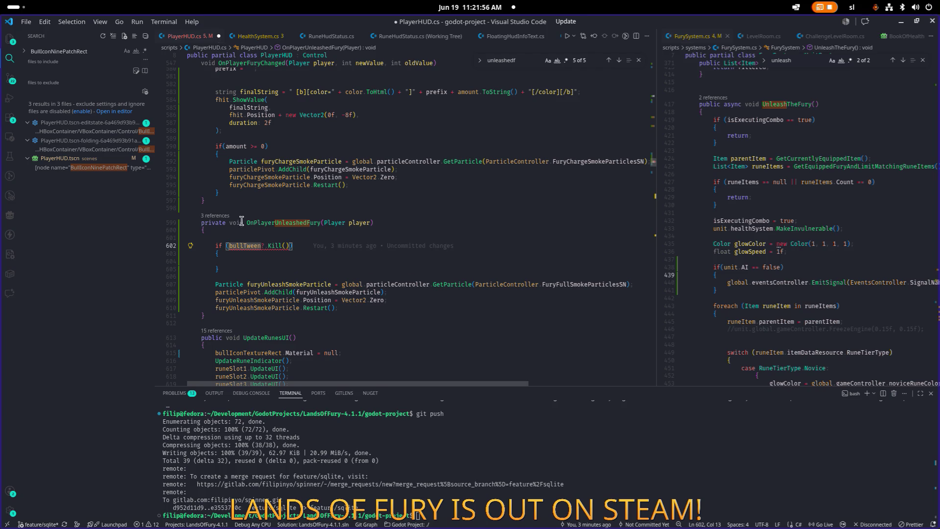
{"action": "mouse_move", "coordinate": [249, 246]}
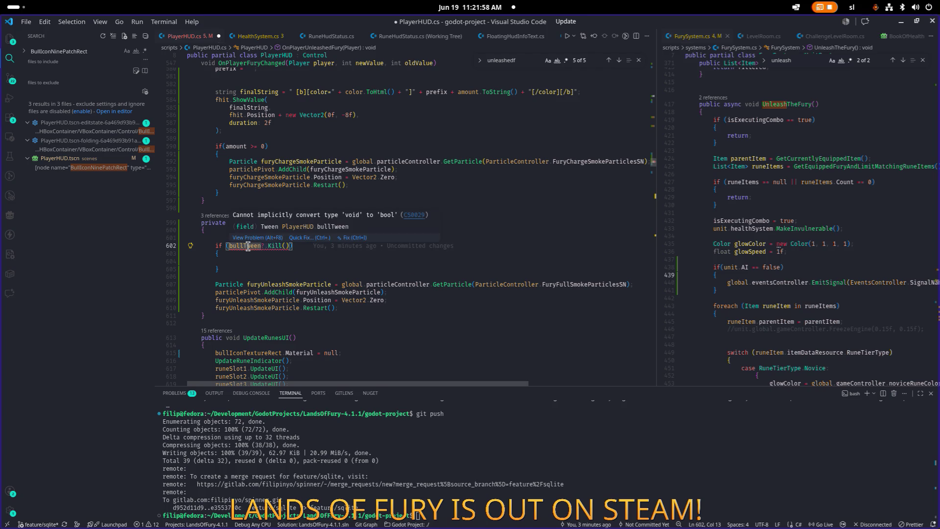
{"action": "key", "text": "Down"}
{"action": "left_click", "coordinate": [326, 245]}
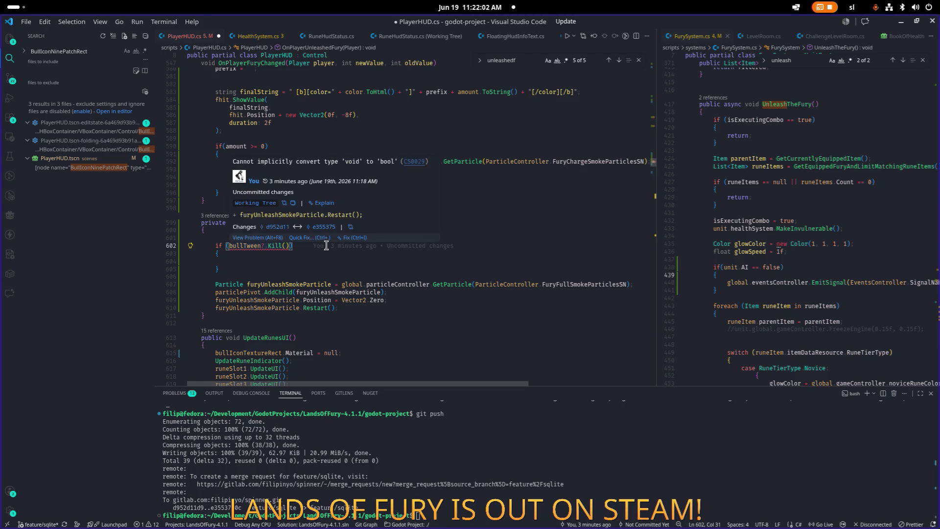
{"action": "key", "text": "Home"}
{"action": "key", "text": "Right"}
{"action": "key", "text": "Right"}
{"action": "key", "text": "Right"}
{"action": "key", "text": "shift+End"}
{"action": "key", "text": "ctrl+x"}
{"action": "type", "text": "("}
{"action": "key", "text": "Up"}
{"action": "key", "text": "ctrl+v"}
{"action": "key", "text": "End"}
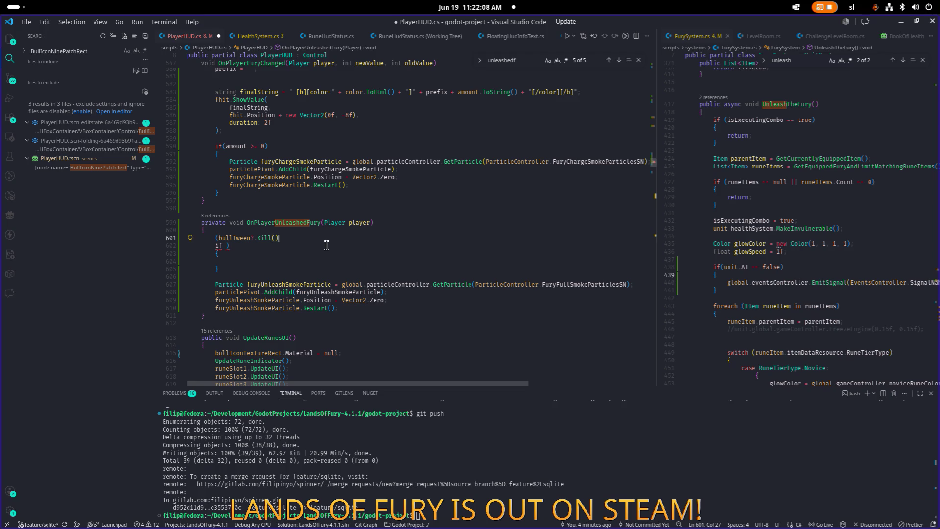
{"action": "type", "text": ";"}
{"action": "key", "text": "Home"}
{"action": "key", "text": "Delete"}
{"action": "key", "text": "Down"}
{"action": "key", "text": "Down"}
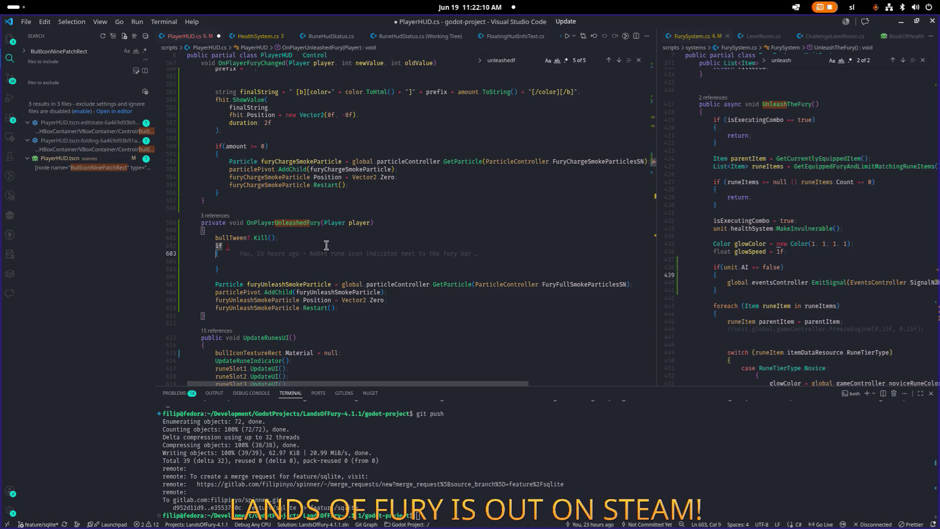
Delete the leftover empty if block and begin a bullTween = create line.
{"action": "key", "text": "Up"}
{"action": "key", "text": "Down"}
{"action": "key", "text": "Down"}
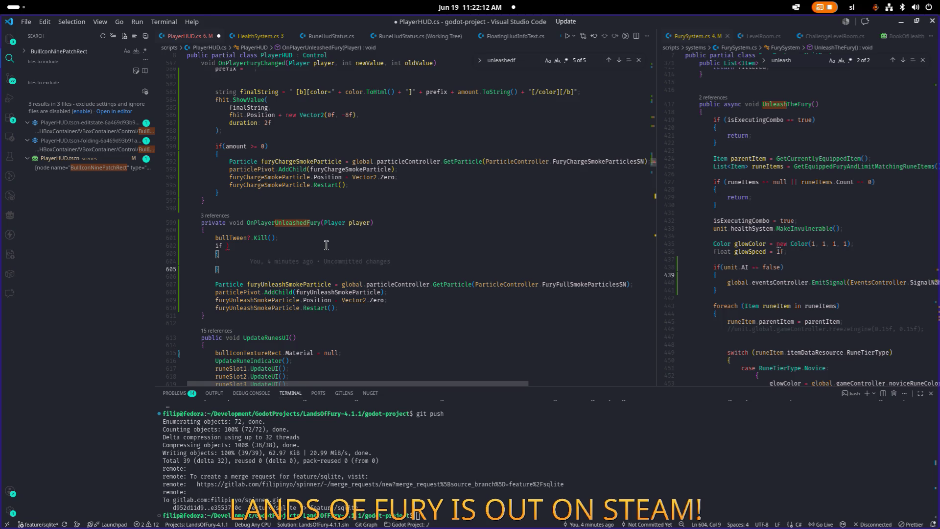
{"action": "key", "text": "shift+Up"}
{"action": "key", "text": "shift+Up"}
{"action": "key", "text": "shift+Right"}
{"action": "key", "text": "shift+Up"}
{"action": "key", "text": "BackSpace"}
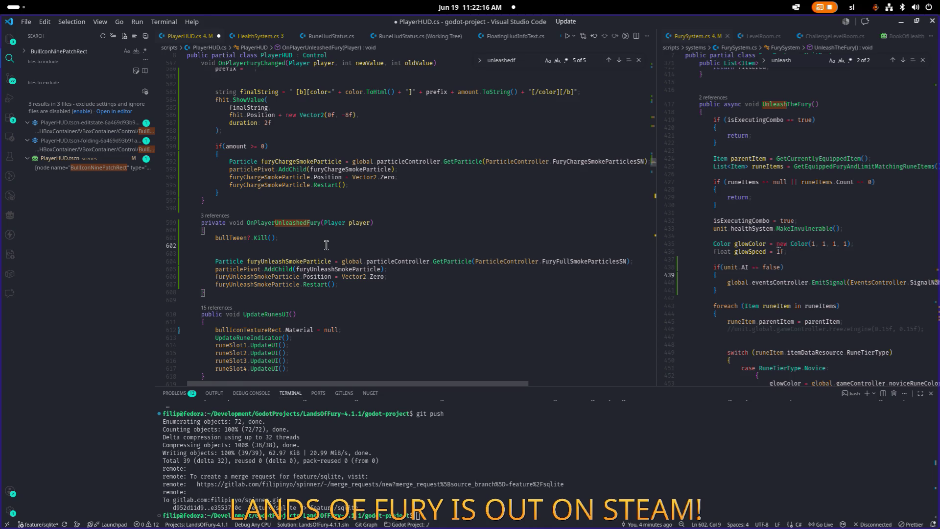
{"action": "key", "text": "Return"}
{"action": "type", "text": "bul"}
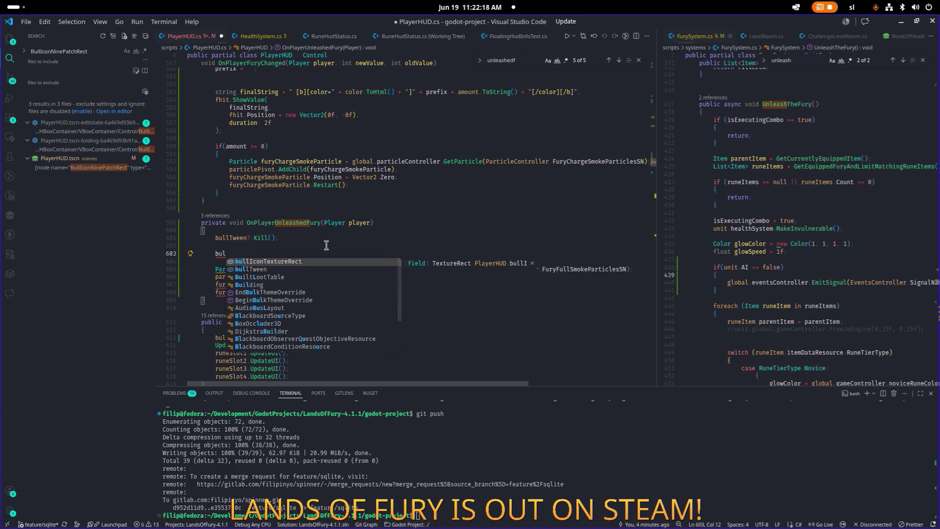
{"action": "type", "text": "lTween "}
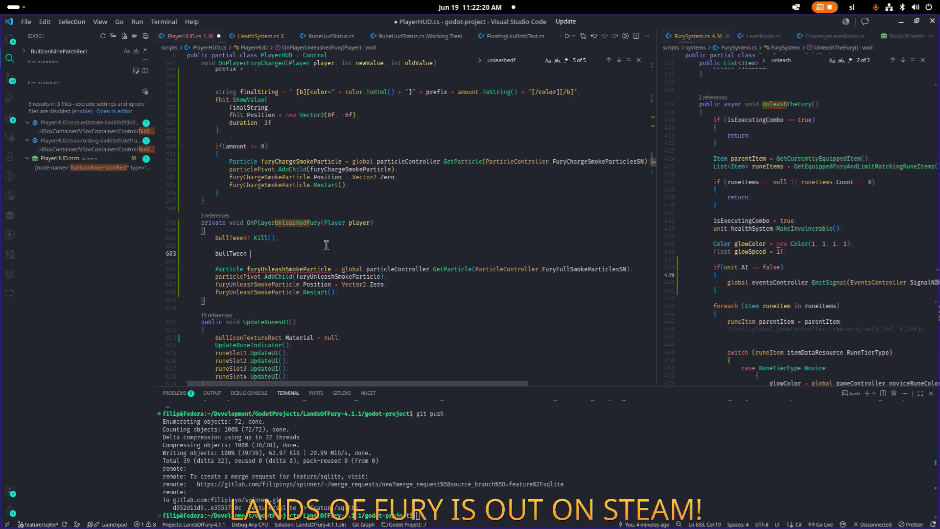
{"action": "type", "text": "= create"}
Complete the assignment as bullTween = CreateTween();.
{"action": "key", "text": "Down"}
{"action": "key", "text": "Down"}
{"action": "key", "text": "Return"}
{"action": "type", "text": "();"}
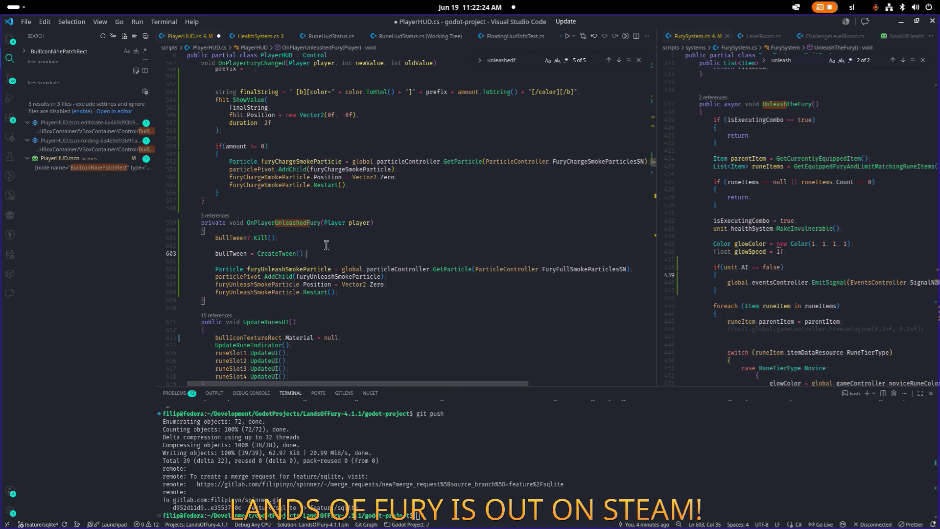
{"action": "key", "text": "Return"}
{"action": "key", "text": "Return"}
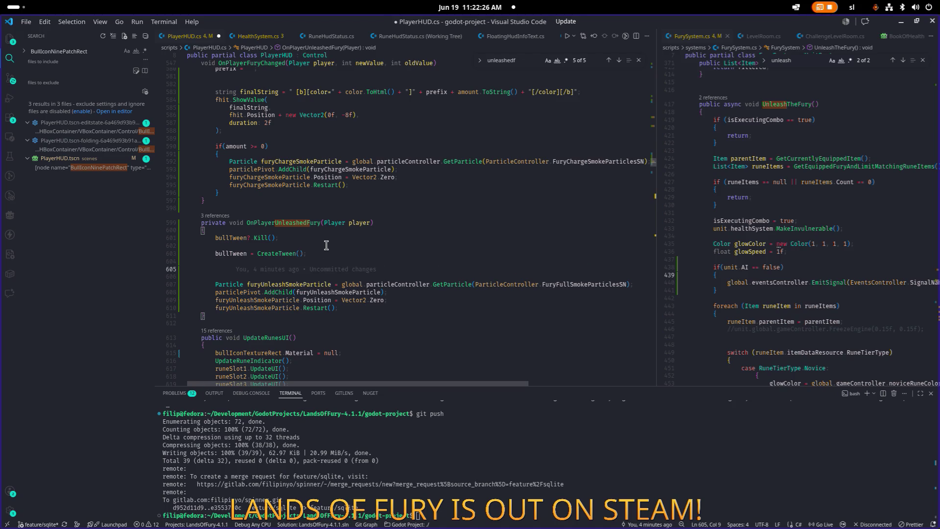
Add a bullTween.TweenProperty("position") call on the next line.
{"action": "type", "text": "bu"}
{"action": "key", "text": "Down"}
{"action": "key", "text": "Return"}
{"action": "type", "text": ".twee"}
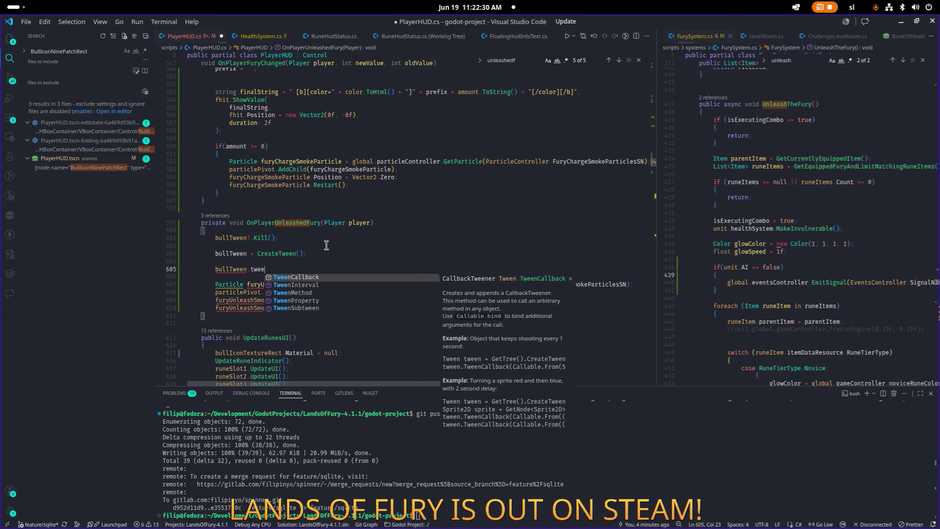
{"action": "key", "text": "Down"}
{"action": "key", "text": "Down"}
{"action": "key", "text": "Down"}
{"action": "key", "text": "Return"}
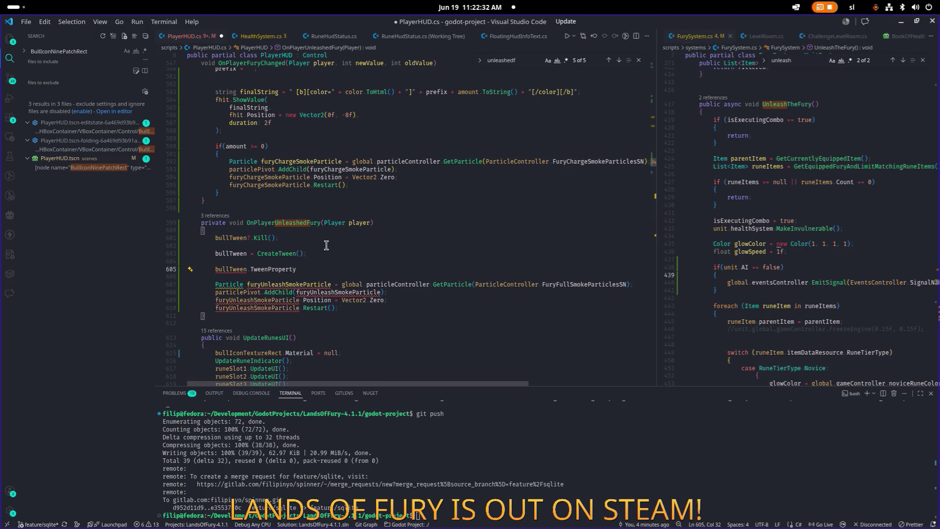
{"action": "type", "text": "("}
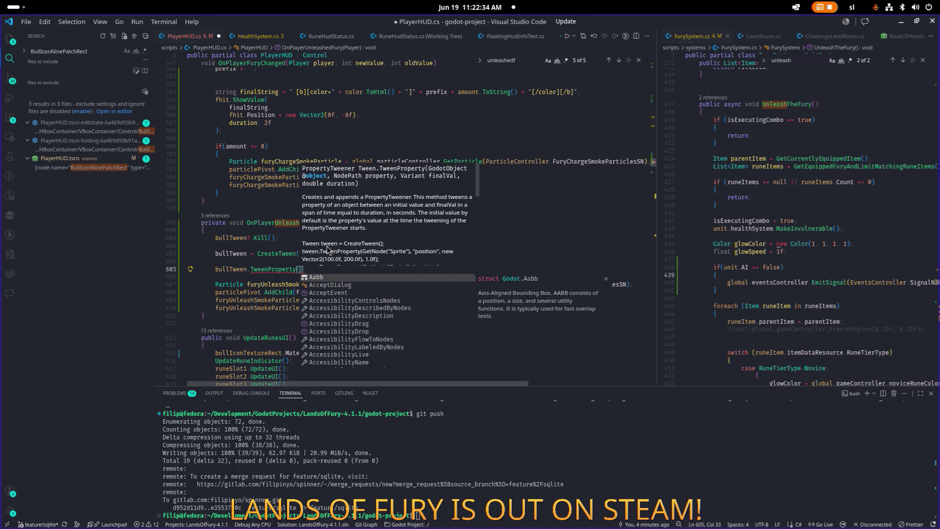
{"action": "key", "text": "Escape"}
{"action": "key", "text": "Right"}
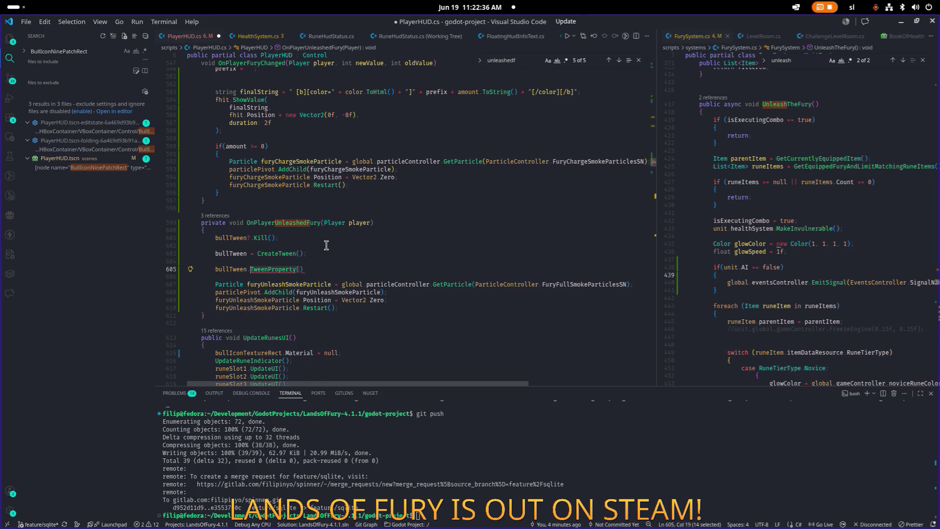
{"action": "key", "text": "Left"}
{"action": "type", "text": "\""}
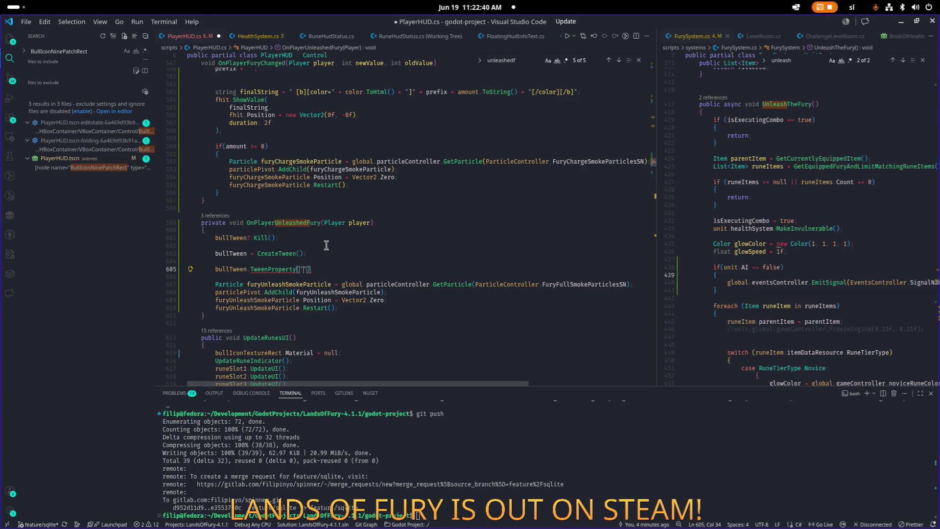
{"action": "type", "text": "position"}
Search the whole project for the selected TweenProperty(" text.
{"action": "key", "text": "ctrl+Left"}
{"action": "key", "text": "ctrl+Left"}
{"action": "key", "text": "ctrl+Left"}
{"action": "key", "text": "ctrl+shift+Right"}
{"action": "key", "text": "ctrl+shift+Right"}
{"action": "key", "text": "ctrl+shift+f"}
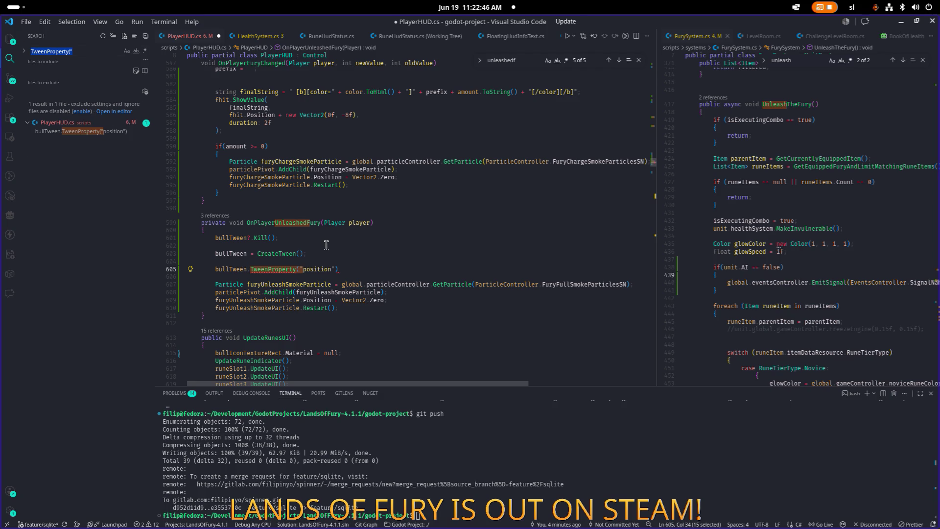
Replace the "position" argument with bullIconTextureRect followed by a comma.
{"action": "left_click", "coordinate": [109, 49]}
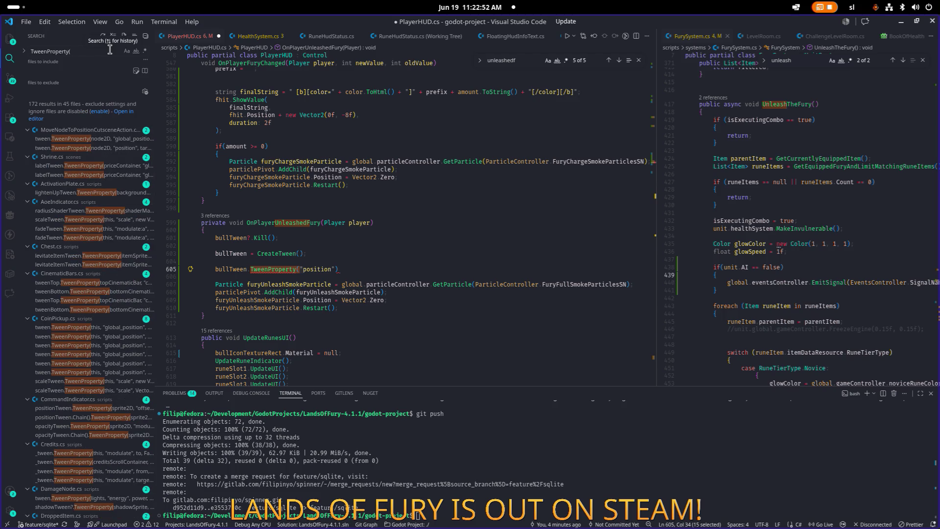
{"action": "left_click", "coordinate": [377, 266]}
{"action": "key", "text": "Left"}
{"action": "key", "text": "shift+Left"}
{"action": "key", "text": "ctrl+shift+Left"}
{"action": "key", "text": "ctrl+shift+Left"}
{"action": "key", "text": "BackSpace"}
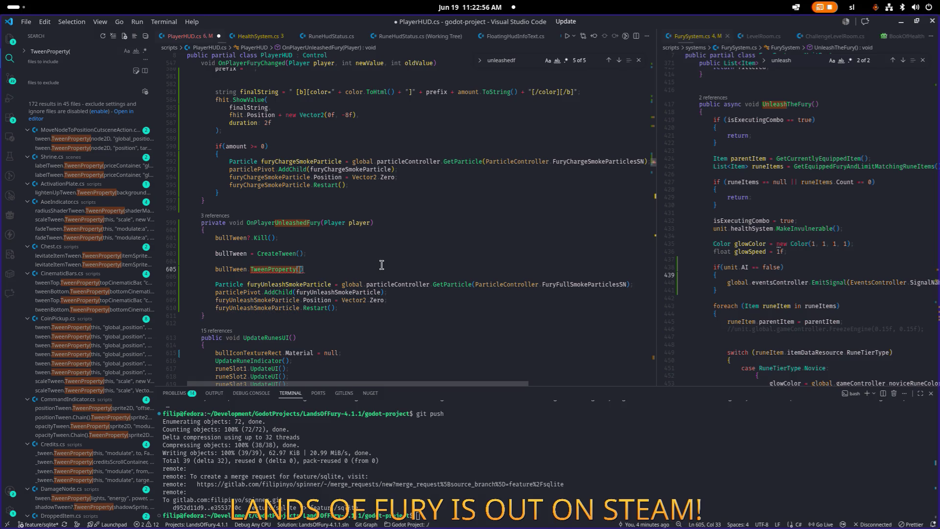
{"action": "type", "text": "bull"}
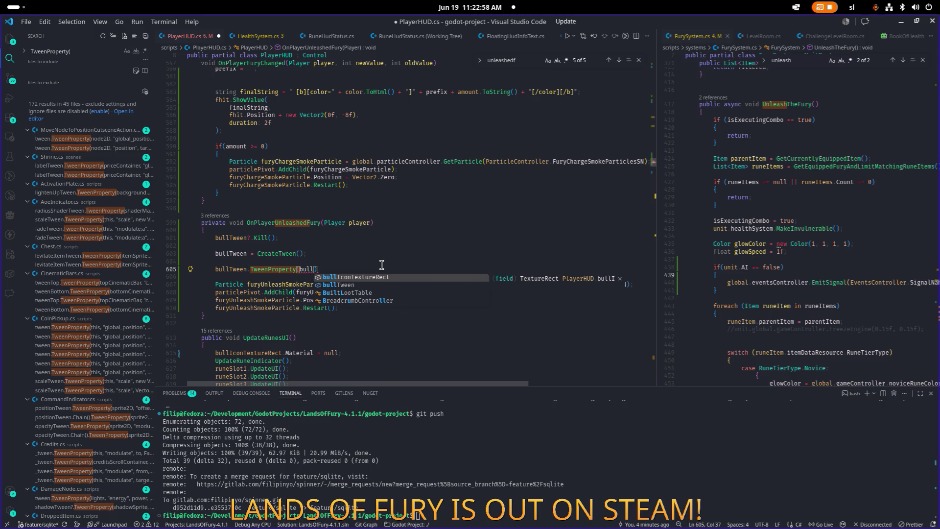
{"action": "key", "text": "Tab"}
{"action": "type", "text": ","}
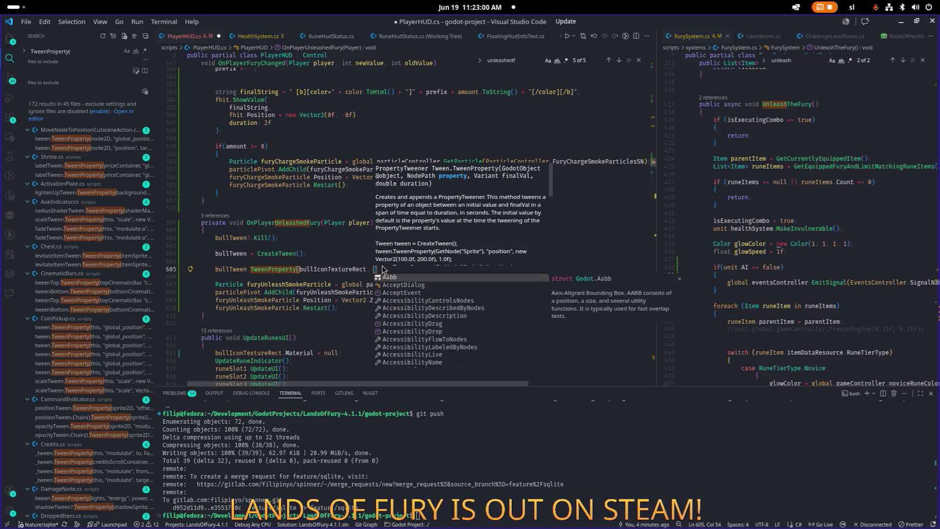
Browse the TweenProperty search results and open the FuryBarUnit.cs example in the right split.
{"action": "left_click", "coordinate": [764, 252]}
{"action": "scroll", "coordinate": [82, 254], "scroll_direction": "down", "scroll_amount": 1}
{"action": "scroll", "coordinate": [93, 284], "scroll_direction": "down", "scroll_amount": 3}
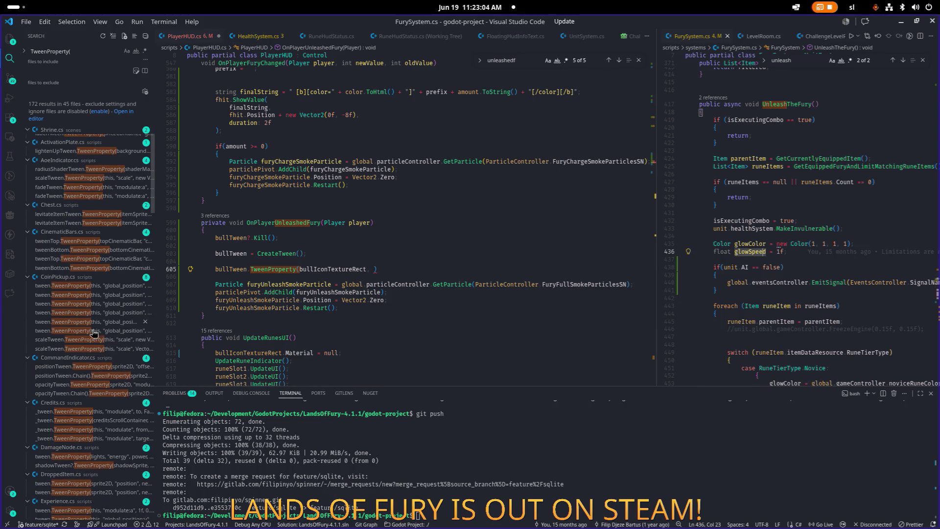
{"action": "scroll", "coordinate": [97, 333], "scroll_direction": "down", "scroll_amount": 6}
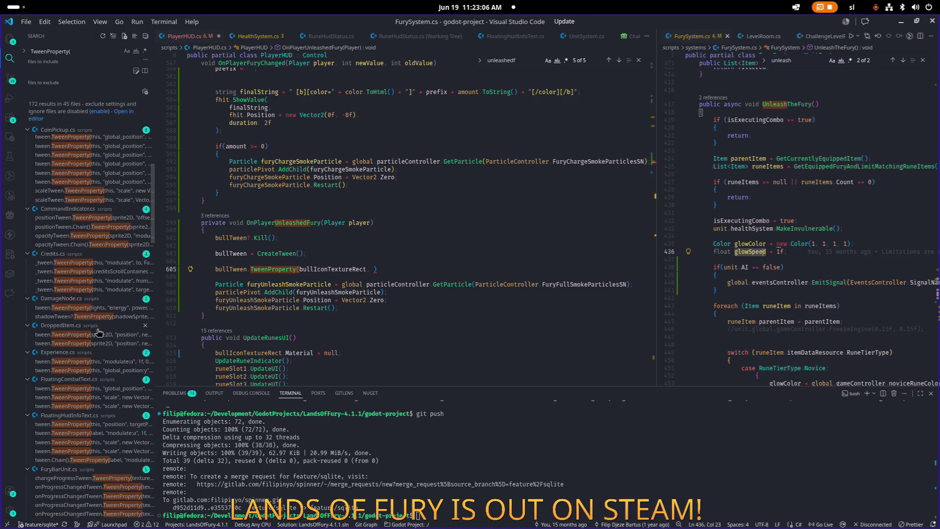
{"action": "scroll", "coordinate": [98, 332], "scroll_direction": "down", "scroll_amount": 5}
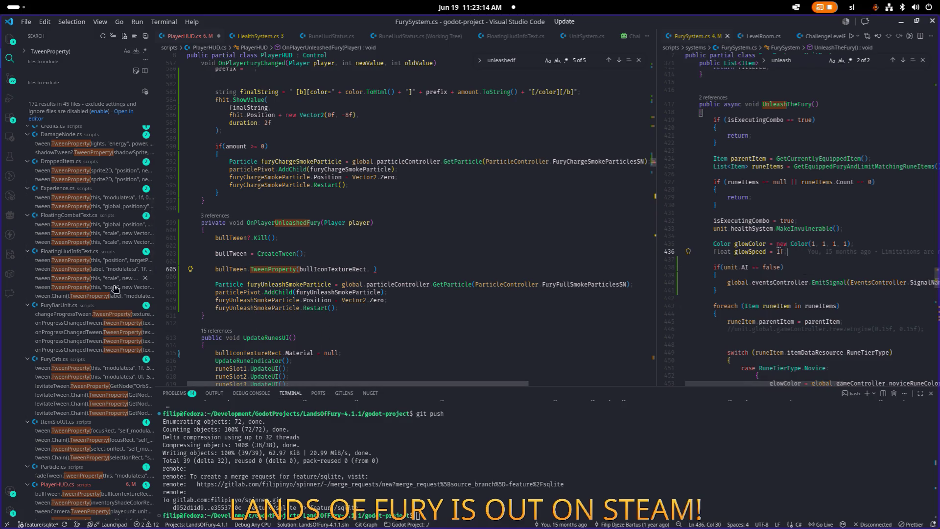
{"action": "key", "text": "F4"}
{"action": "left_click", "coordinate": [832, 245]}
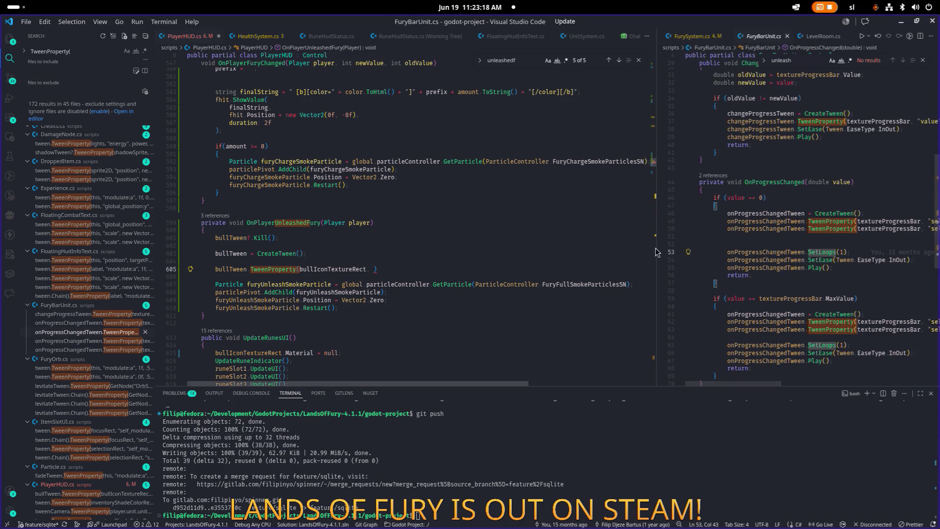
{"action": "scroll", "coordinate": [750, 249], "scroll_direction": "down", "scroll_amount": 3}
{"action": "scroll", "coordinate": [769, 242], "scroll_direction": "up", "scroll_amount": 10}
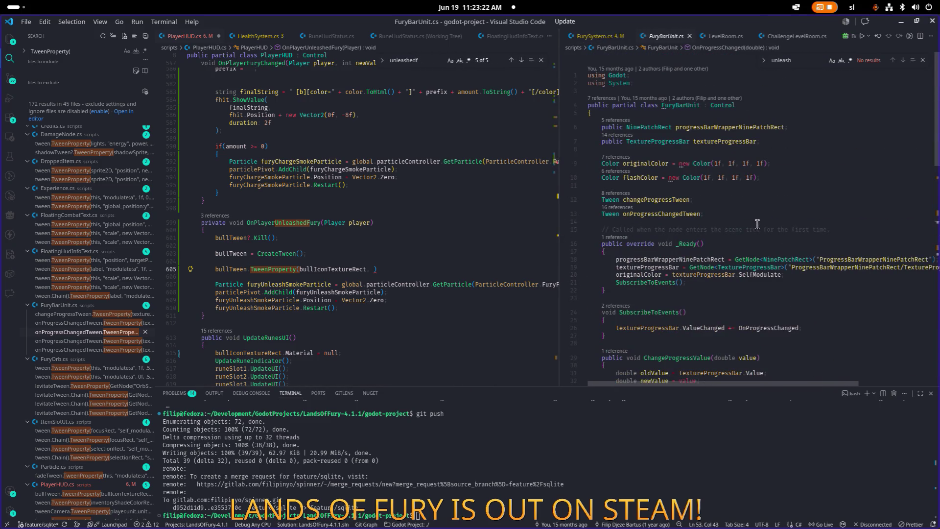
{"action": "scroll", "coordinate": [741, 220], "scroll_direction": "down", "scroll_amount": 5}
Search FuryBarUnit.cs, then the whole project, for rotation.
{"action": "left_click", "coordinate": [737, 190]}
{"action": "key", "text": "ctrl+f"}
{"action": "type", "text": "rotat"}
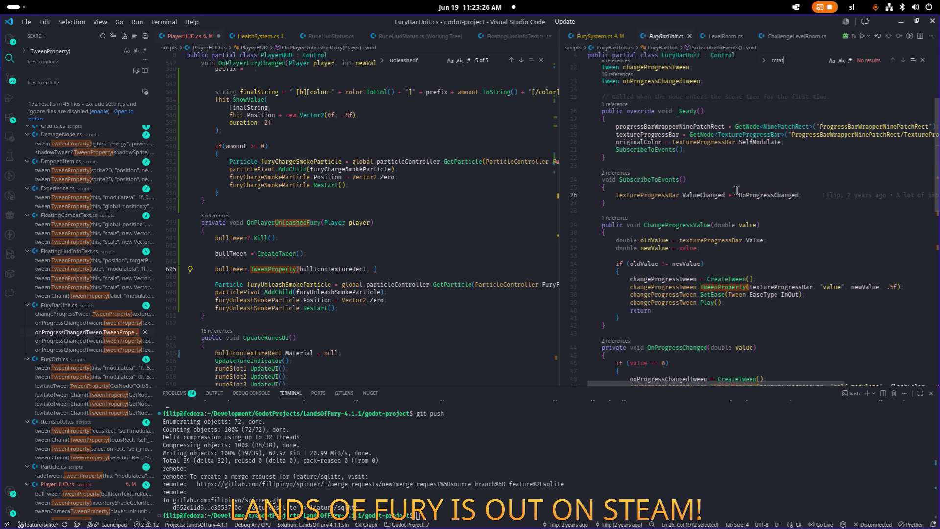
{"action": "key", "text": "ctrl+shift+f"}
{"action": "type", "text": "rotation"}
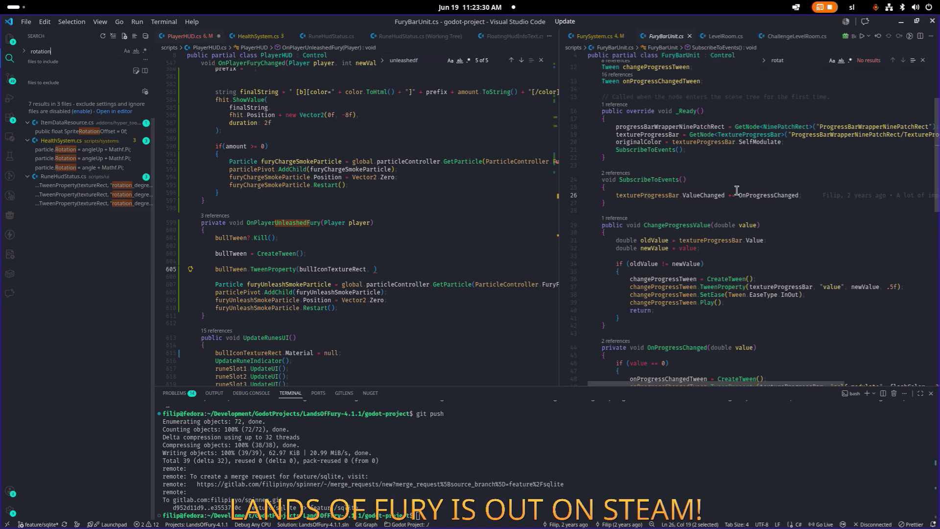
{"action": "key", "text": "Home"}
Search for "rotation, check RewardDial.cs's stopTween, then open RuneHudStatus.cs's rotation_degrees wiggle tween.
{"action": "type", "text": "\""}
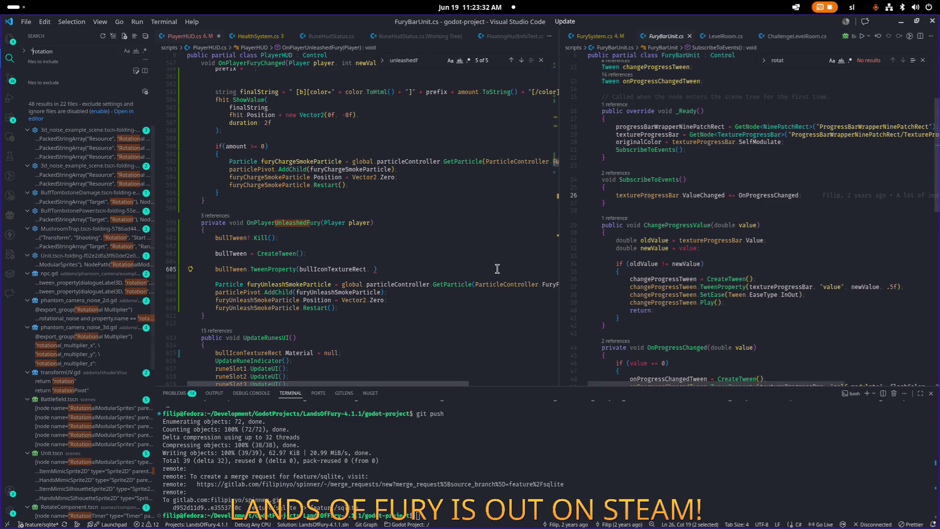
{"action": "scroll", "coordinate": [98, 264], "scroll_direction": "down", "scroll_amount": 5}
{"action": "left_click", "coordinate": [760, 225]}
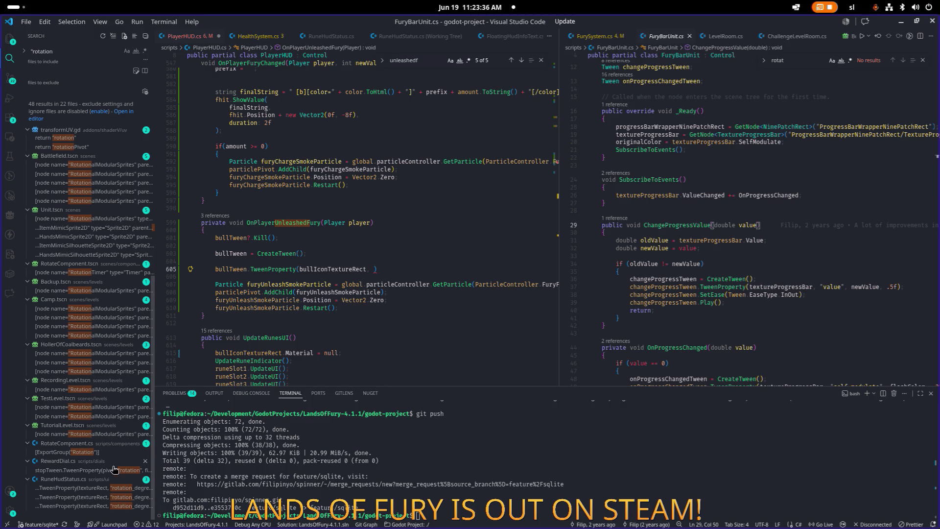
{"action": "left_click", "coordinate": [102, 472]}
{"action": "left_click", "coordinate": [797, 238]}
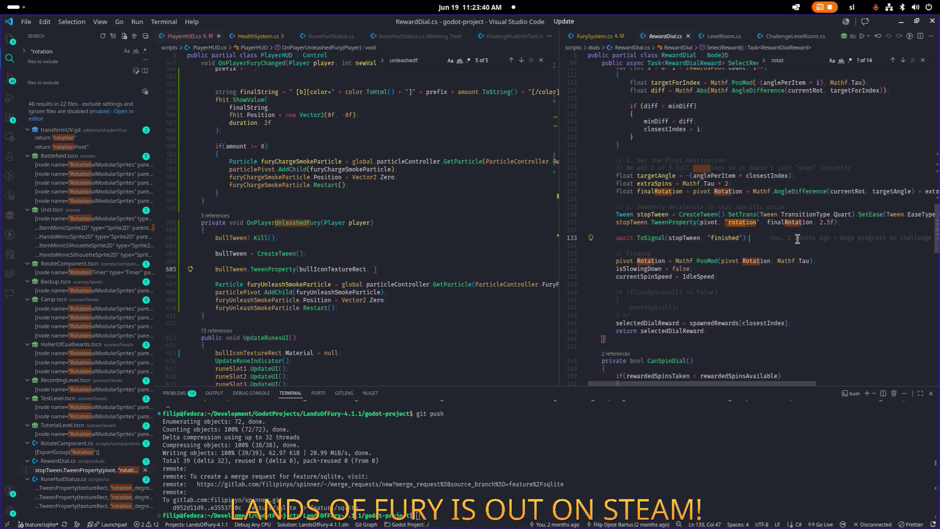
{"action": "left_click", "coordinate": [771, 222]}
{"action": "left_click", "coordinate": [698, 222]}
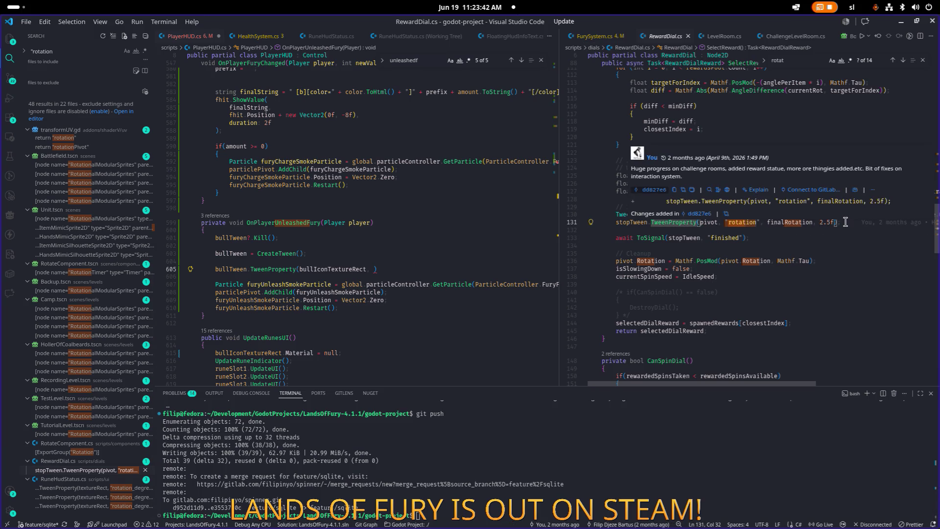
{"action": "key", "text": "Down"}
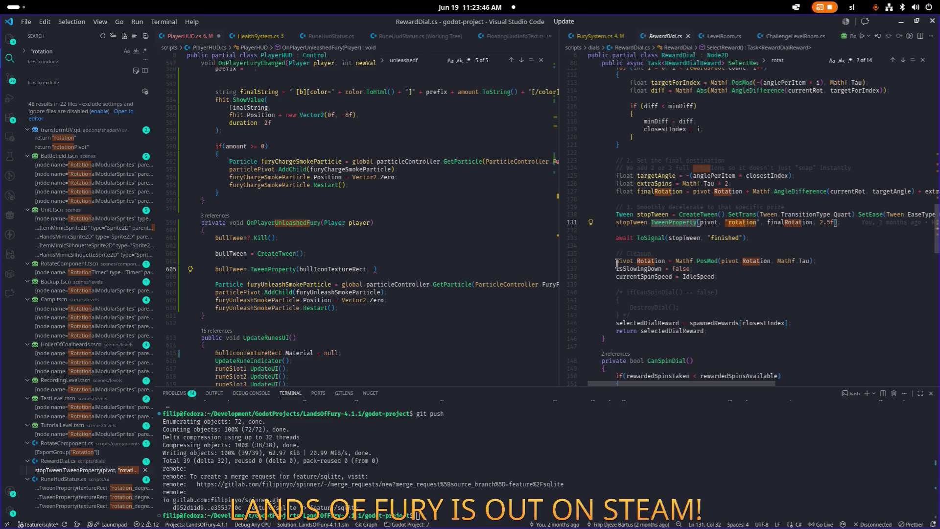
{"action": "left_click", "coordinate": [116, 488]}
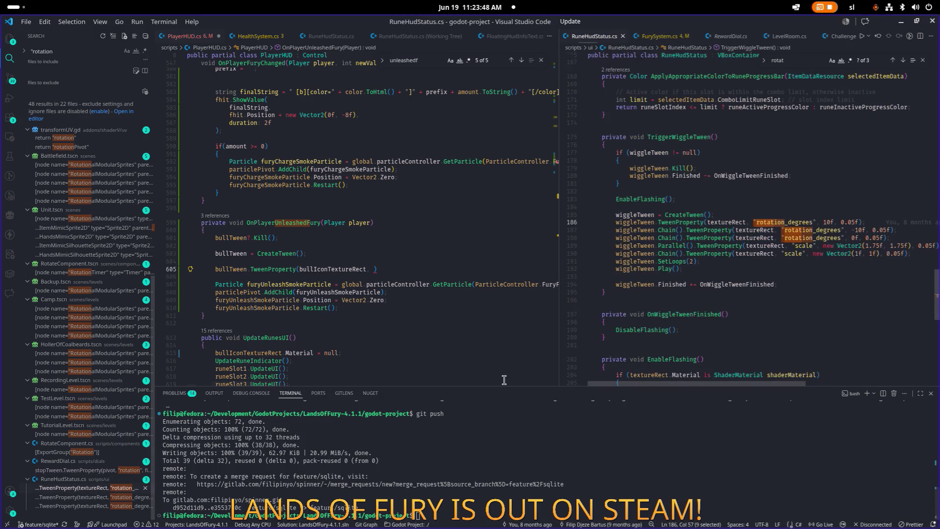
Select the wiggleTween rotation_degrees and scale lines in RuneHudStatus.cs.
{"action": "left_click", "coordinate": [821, 231]}
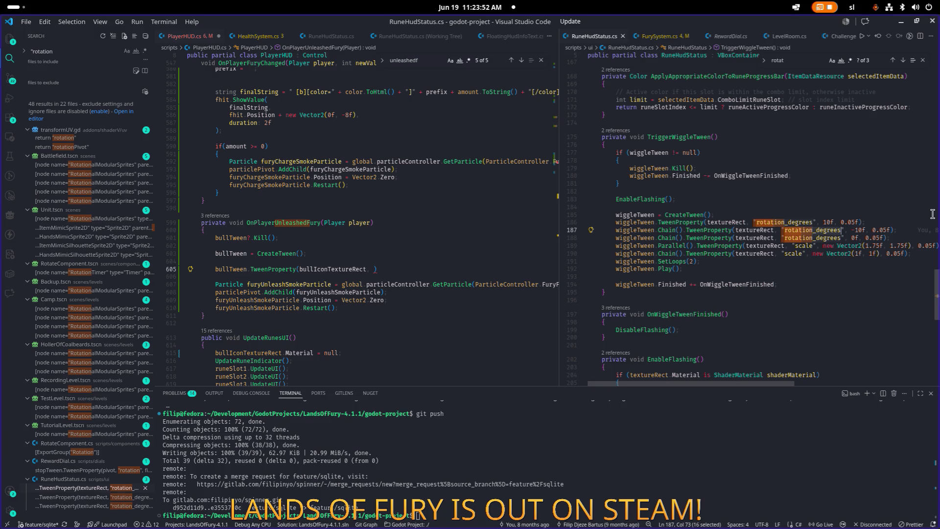
{"action": "key", "text": "Left"}
{"action": "key", "text": "Down"}
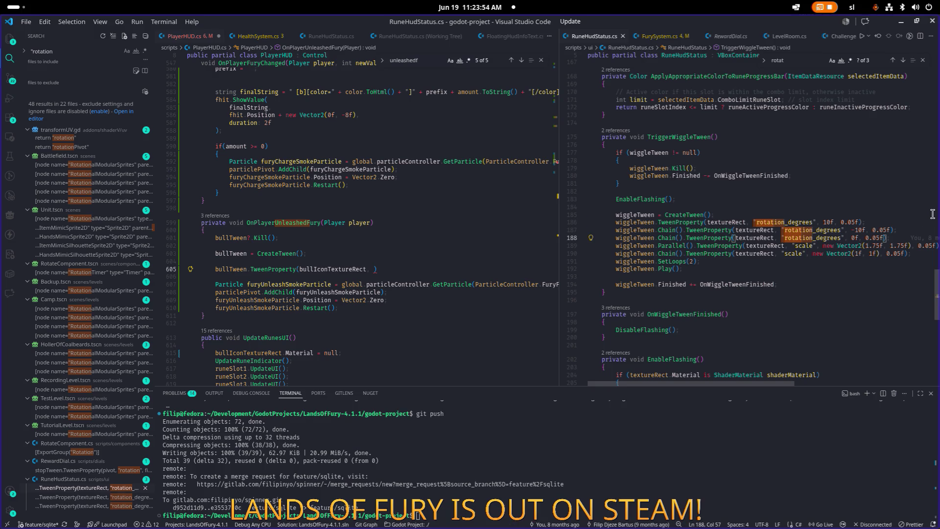
{"action": "key", "text": "Down"}
{"action": "key", "text": "Up"}
{"action": "key", "text": "Down"}
{"action": "key", "text": "End"}
{"action": "key", "text": "Down"}
{"action": "key", "text": "Down"}
{"action": "key", "text": "Down"}
{"action": "key", "text": "shift+Up"}
{"action": "key", "text": "shift+Up"}
{"action": "key", "text": "shift+Up"}
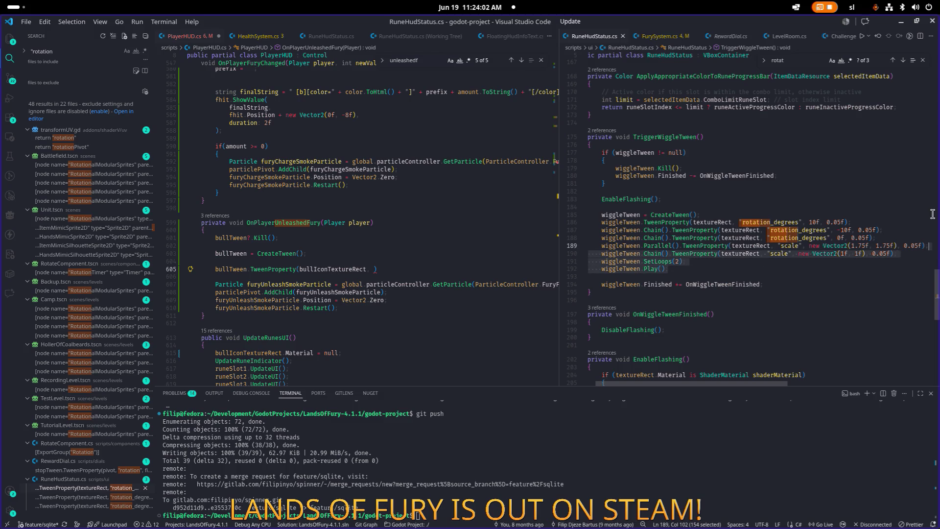
{"action": "key", "text": "shift+Up"}
{"action": "key", "text": "shift+Up"}
{"action": "key", "text": "shift+Up"}
{"action": "key", "text": "shift+Home"}
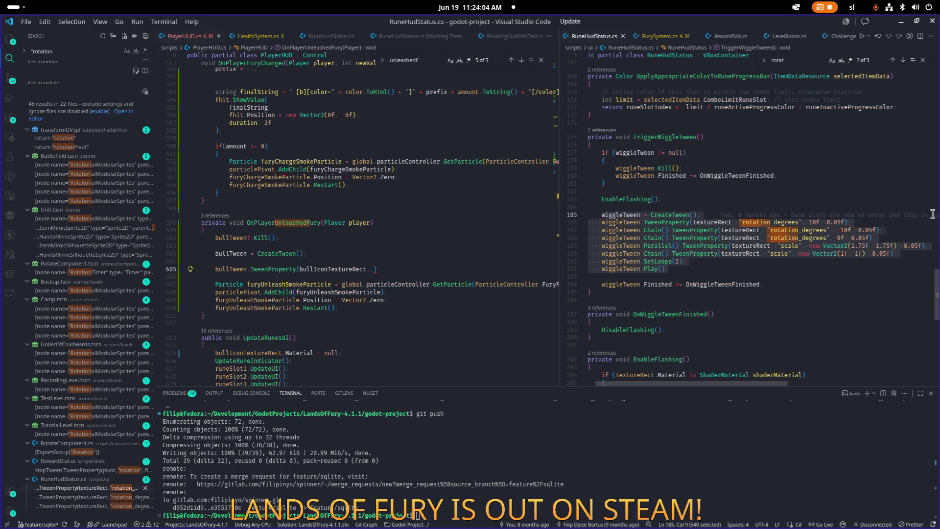
Paste the wiggle sequence over PlayerHUD.cs's bullTween creation and TweenProperty lines, then select RuneHudStatus's null-check block.
{"action": "left_click", "coordinate": [439, 276]}
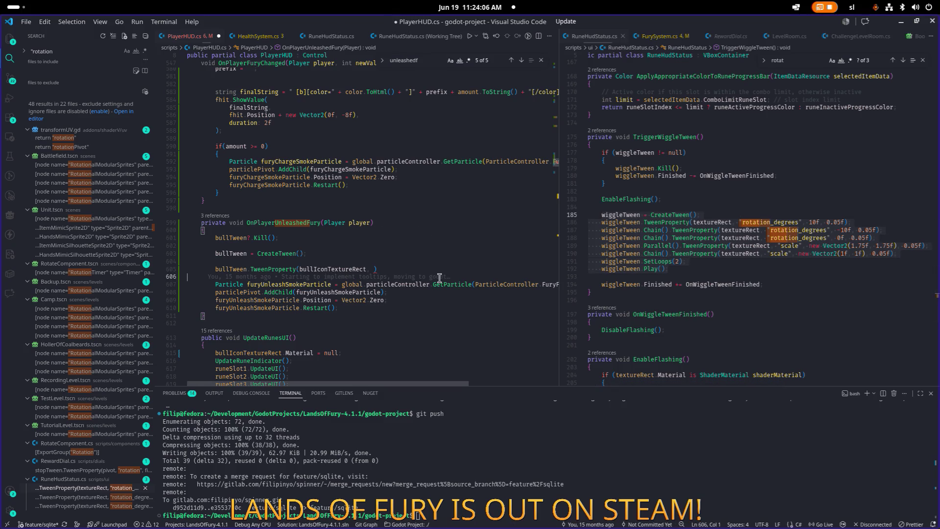
{"action": "key", "text": "Up"}
{"action": "key", "text": "Up"}
{"action": "key", "text": "End"}
{"action": "key", "text": "shift+Up"}
{"action": "key", "text": "shift+Up"}
{"action": "key", "text": "shift+Home"}
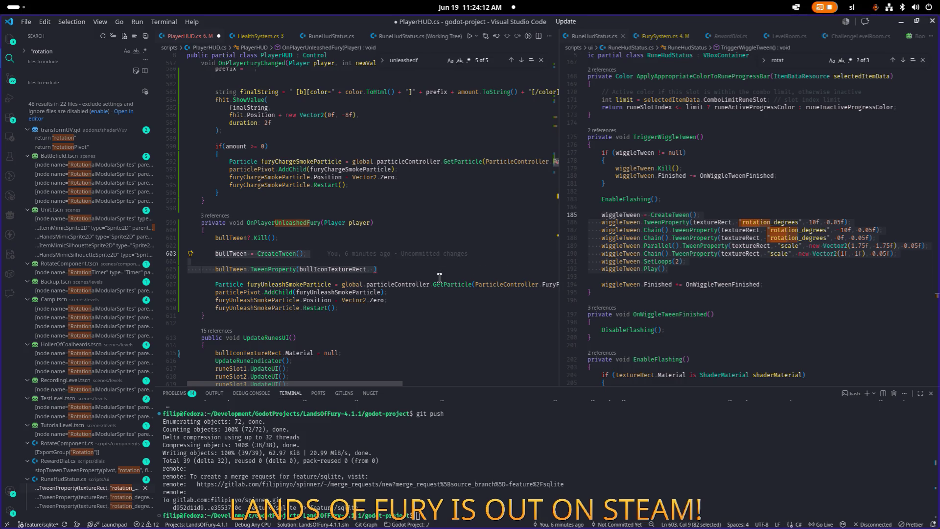
{"action": "type", "text": "wiggleTween = CreateTween();         wiggleTween.TweenProperty(textureRect, \"rotation_degrees\", 10f, 0.05f);         wiggleTween.Chain().TweenProperty(textureRect, \"rotation_degrees\", -10f, 0.05f);         wiggleTween.Chain().TweenProperty(textureRect, \"rotation_degrees\", 0f, 0.05f);         wiggleTween.Parallel().TweenProperty(textureRect, \"scale\", new Vector2(1.75f, 1.75f), 0.05f);         wiggleTween.Chain().TweenProperty(textureRect, \"scale\", new Vector2(1f, 1f), 0.05f);         wiggleTween.SetLoops(2);         wiggleTween.Play();"}
{"action": "left_click_drag", "start_coordinate": [666, 191], "coordinate": [601, 152]}
{"action": "key", "text": "ctrl+c"}
{"action": "left_click", "coordinate": [394, 238]}
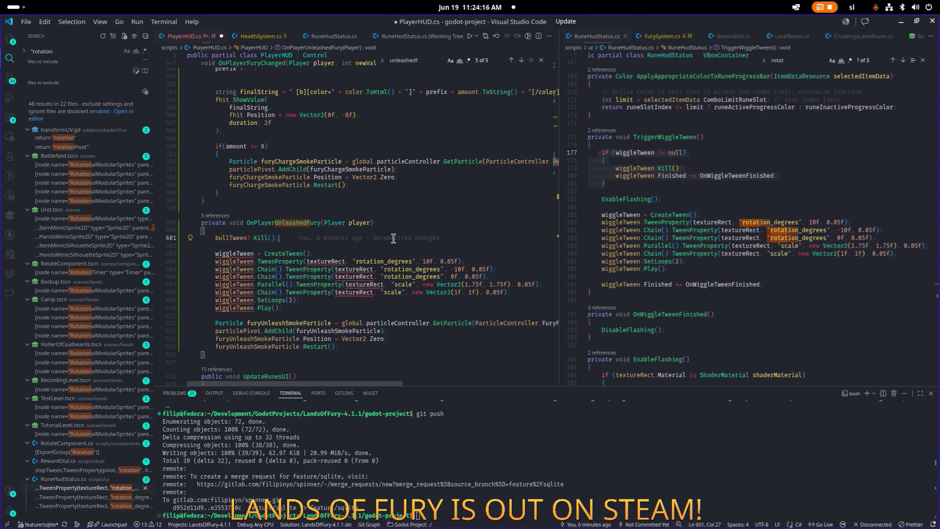
Paste the null-check-and-kill block below line 601 and delete the old bullTween?.Kill() line.
{"action": "key", "text": "Return"}
{"action": "key", "text": "ctrl+v"}
{"action": "key", "text": "Up"}
{"action": "key", "text": "Up"}
{"action": "key", "text": "Down"}
{"action": "key", "text": "End"}
{"action": "key", "text": "shift+Home"}
{"action": "key", "text": "shift+Home"}
{"action": "key", "text": "Delete"}
{"action": "key", "text": "Delete"}
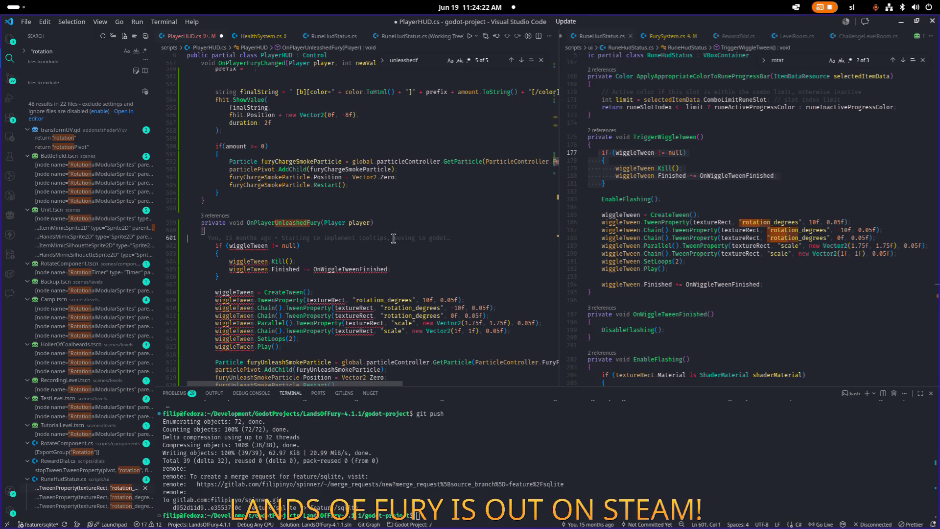
{"action": "key", "text": "Delete"}
{"action": "key", "text": "Home"}
Replace every wiggleTween with bullTween in the file.
{"action": "key", "text": "ctrl+Right"}
{"action": "key", "text": "ctrl+Right"}
{"action": "key", "text": "ctrl+d"}
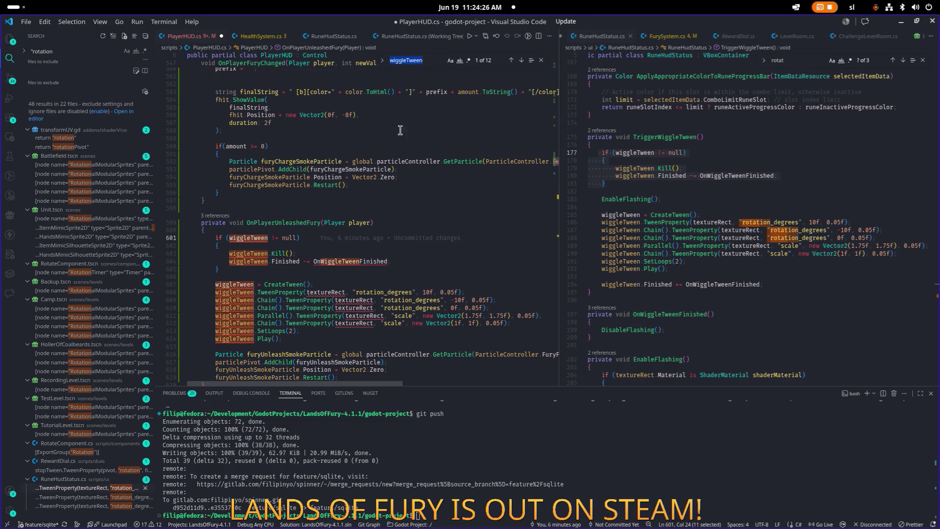
{"action": "left_click", "coordinate": [382, 60]}
{"action": "type", "text": "bullTween"}
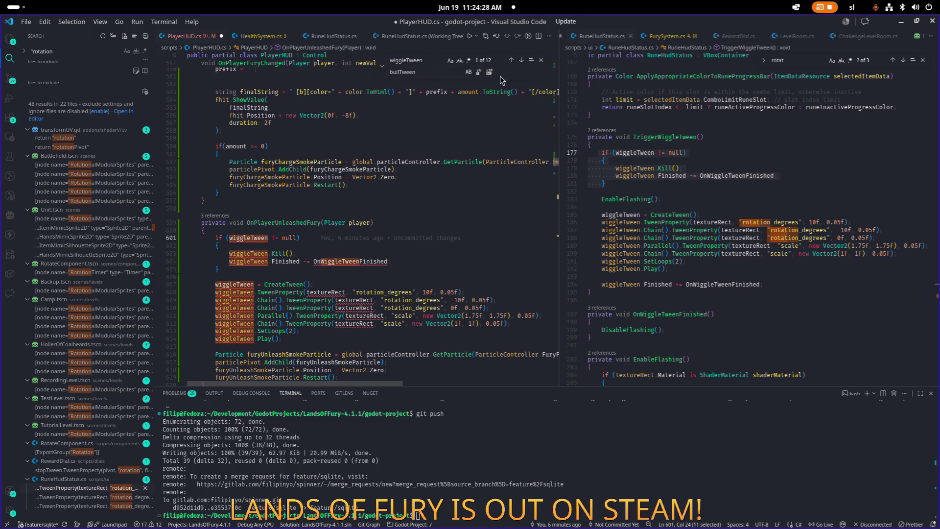
{"action": "left_click", "coordinate": [489, 72]}
{"action": "left_click", "coordinate": [542, 61]}
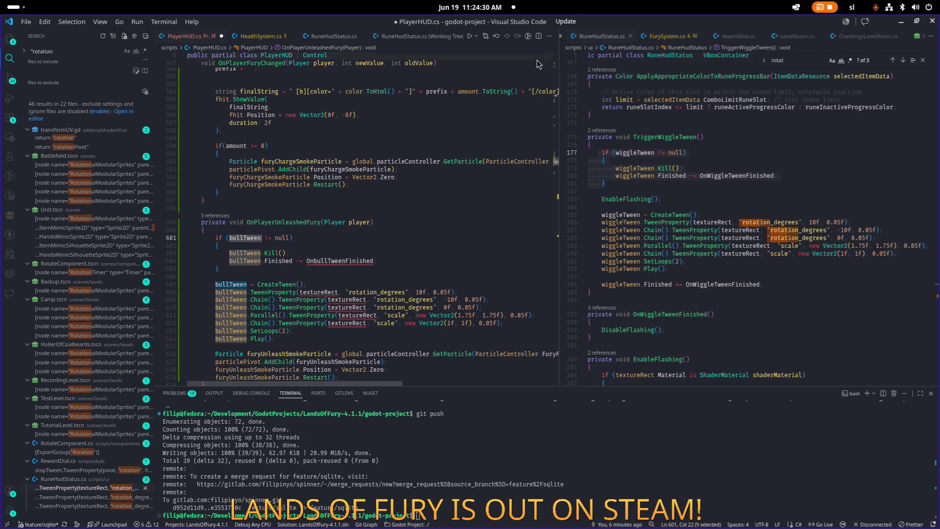
Comment out the bullTween Finished unsubscribe line in OnPlayerUnleashedFury.
{"action": "left_click", "coordinate": [353, 262]}
{"action": "double_click", "coordinate": [366, 260]}
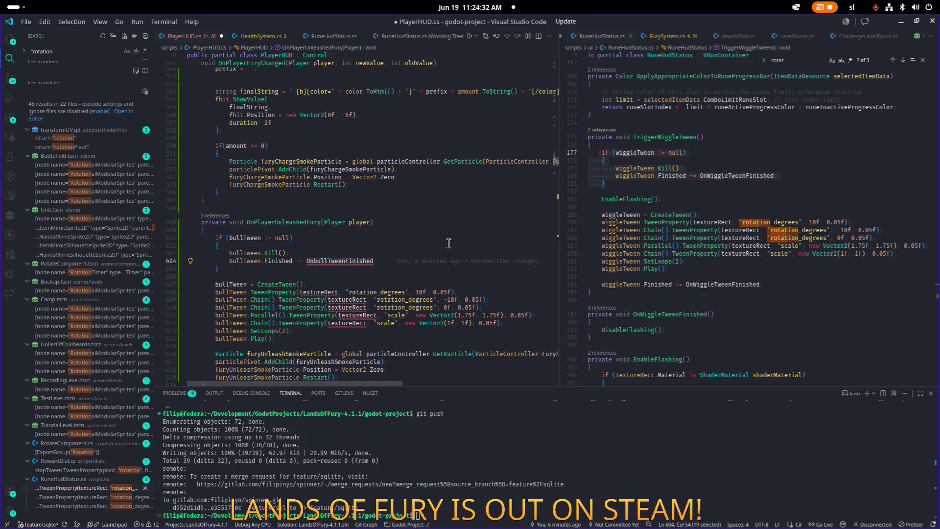
{"action": "left_click", "coordinate": [414, 267]}
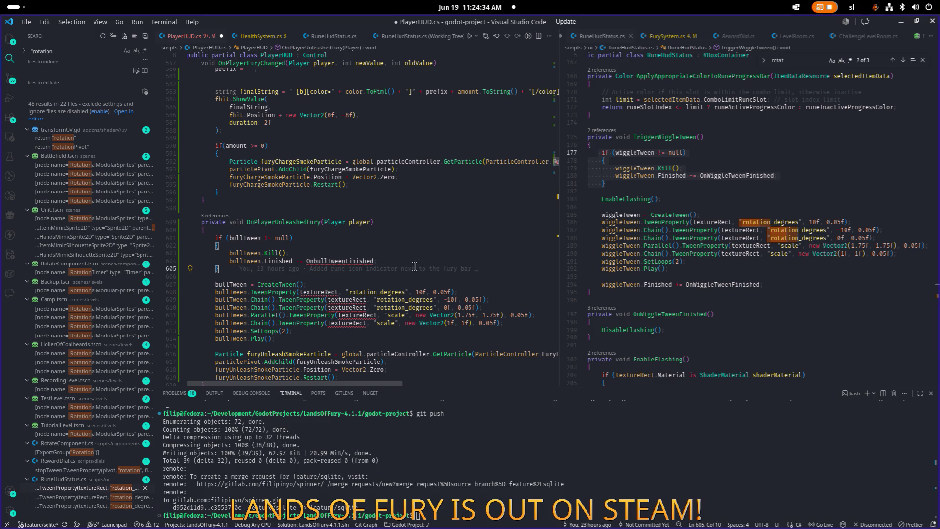
{"action": "key", "text": "Up"}
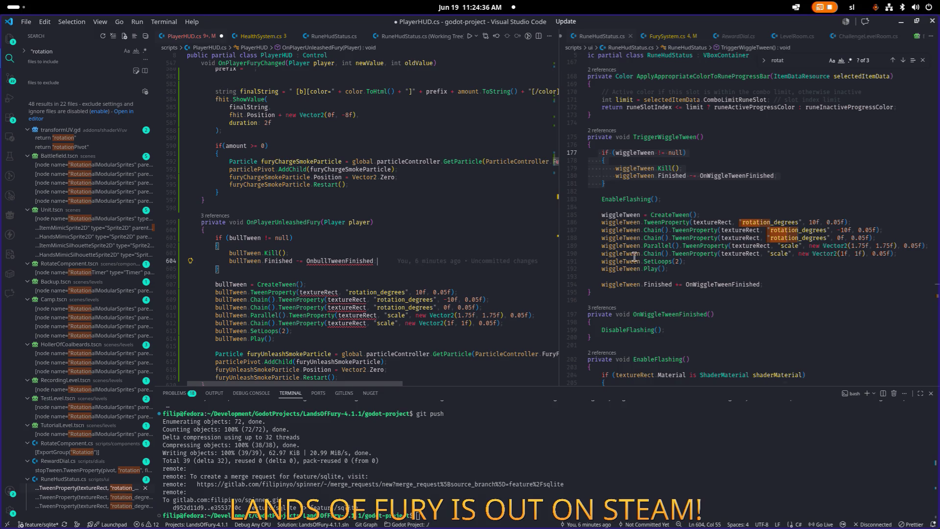
{"action": "left_click", "coordinate": [747, 285]}
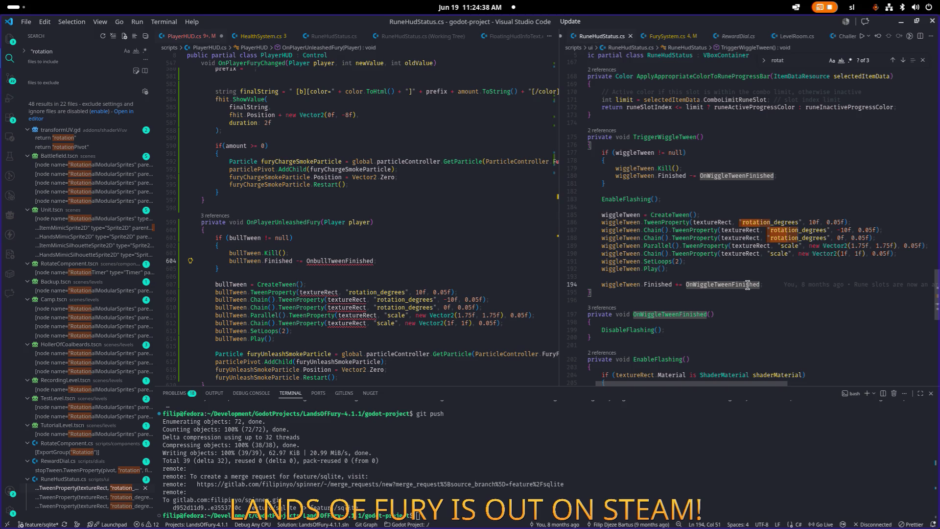
{"action": "left_click", "coordinate": [453, 263]}
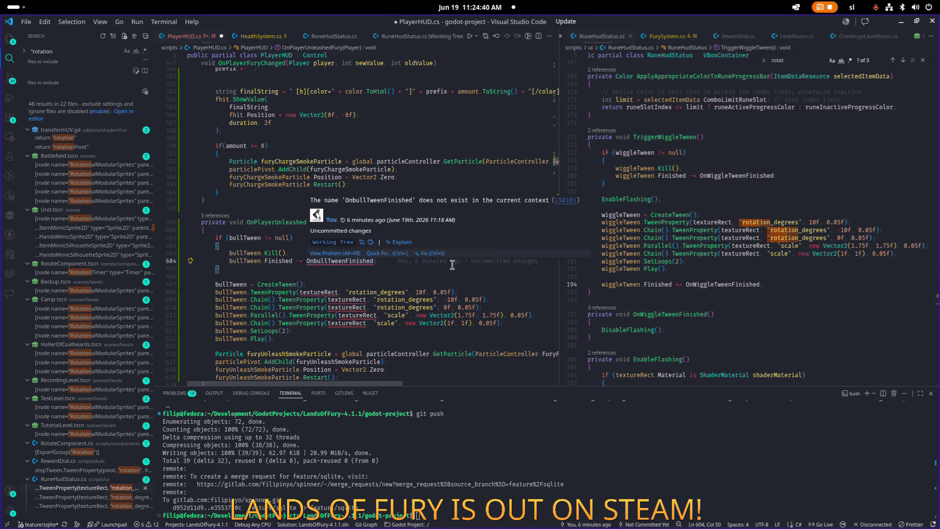
{"action": "key", "text": "Delete"}
{"action": "key", "text": "ctrl+z"}
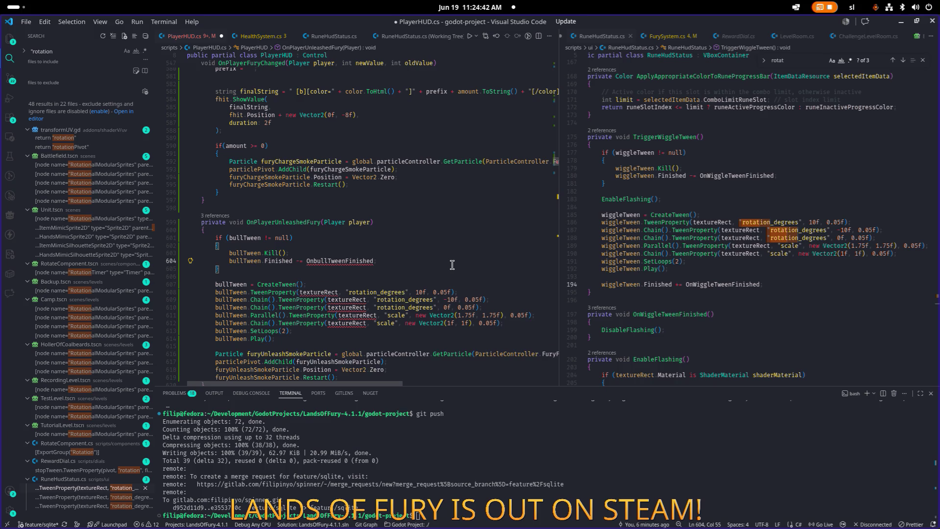
{"action": "key", "text": "Down"}
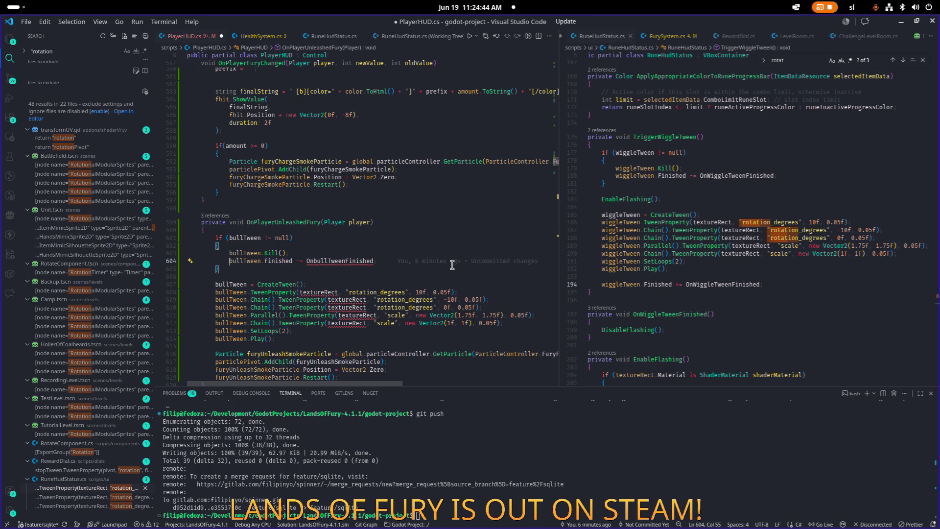
{"action": "key", "text": "ctrl+slash"}
{"action": "key", "text": "Down"}
{"action": "key", "text": "Down"}
{"action": "key", "text": "Down"}
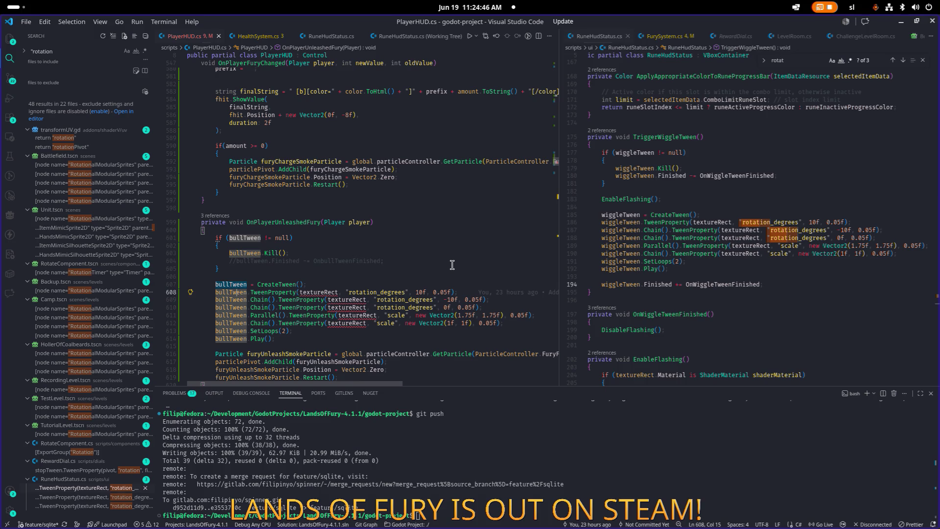
Change the tween targets on lines 608 and 609 from textureRect to bullIconTextureRect.
{"action": "key", "text": "ctrl+Right"}
{"action": "key", "text": "ctrl+Right"}
{"action": "key", "text": "BackSpace"}
{"action": "type", "text": "bull"}
{"action": "key", "text": "Tab"}
{"action": "key", "text": "Down"}
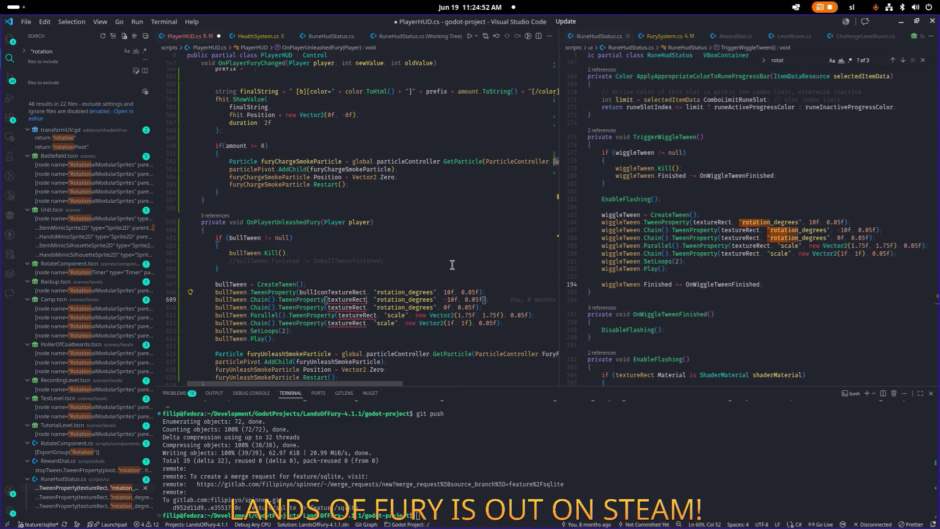
{"action": "key", "text": "ctrl+d"}
Retarget the bull tween steps on lines 610–612 to bullIconTextureRect as well.
{"action": "type", "text": "bull"}
{"action": "key", "text": "Tab"}
{"action": "key", "text": "Down"}
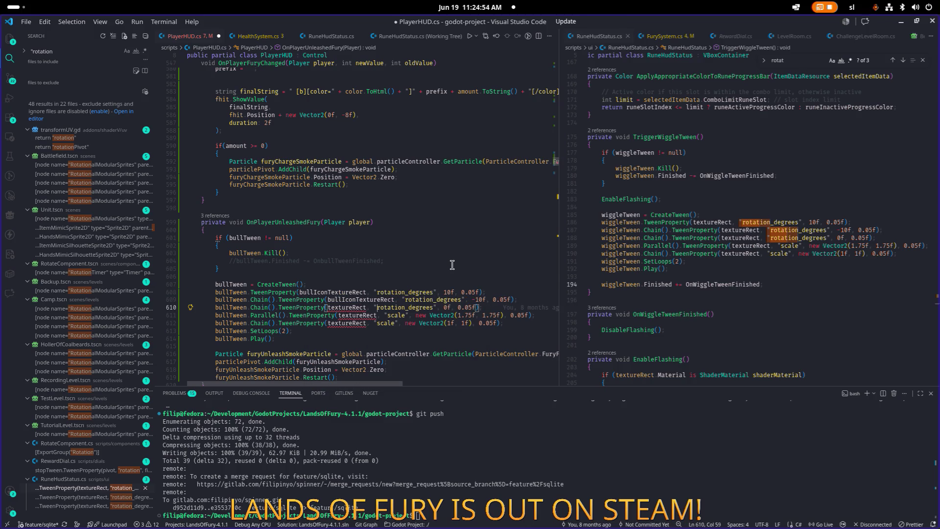
{"action": "type", "text": "bull"}
{"action": "key", "text": "Tab"}
{"action": "key", "text": "Down"}
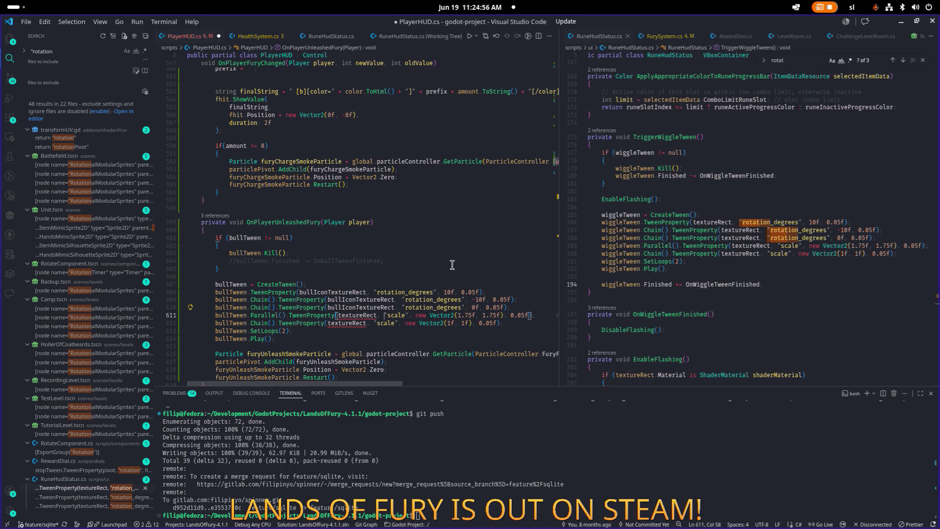
{"action": "type", "text": "bull"}
{"action": "key", "text": "Tab"}
{"action": "key", "text": "Down"}
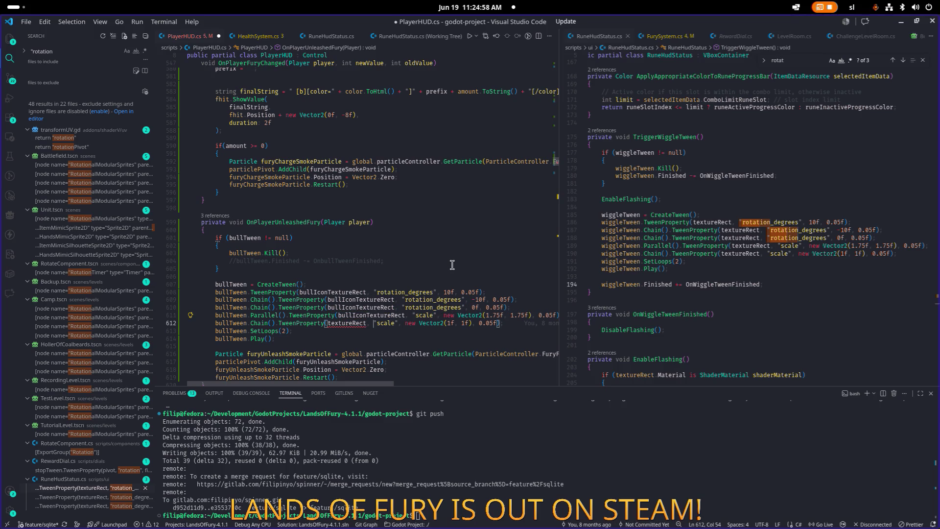
{"action": "type", "text": "bull"}
{"action": "key", "text": "Tab"}
Save PlayerHUD.cs, review the code after bullTween.Play(), and return to Godot.
{"action": "key", "text": "ctrl+s"}
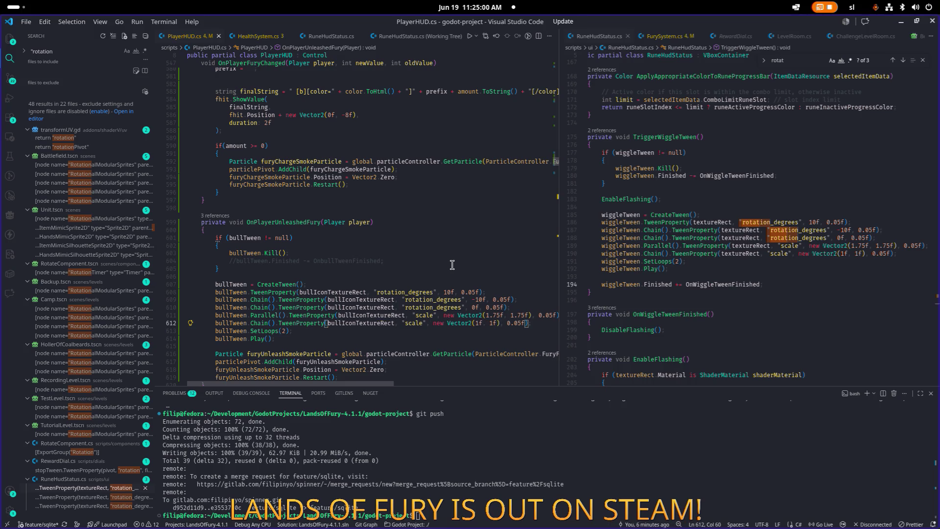
{"action": "scroll", "coordinate": [451, 264], "scroll_direction": "down", "scroll_amount": 3}
{"action": "left_click", "coordinate": [351, 276]}
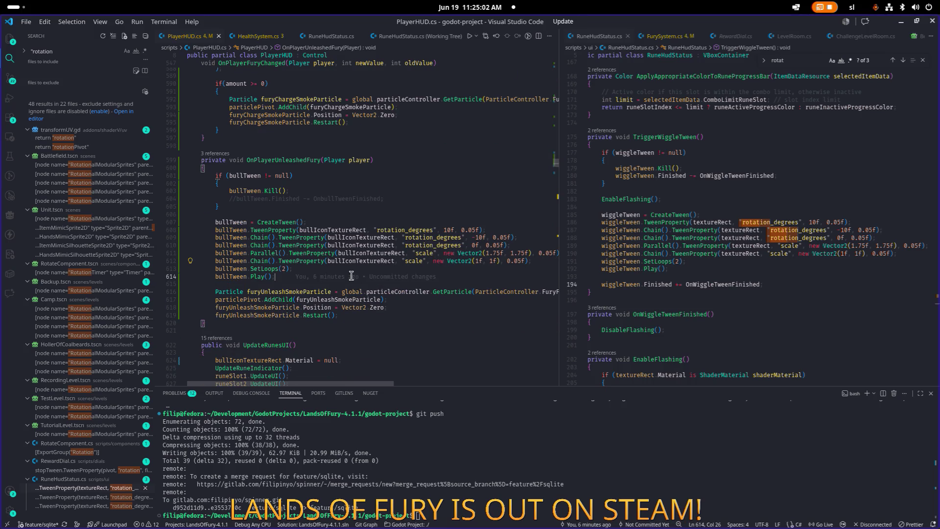
{"action": "left_click", "coordinate": [363, 198]}
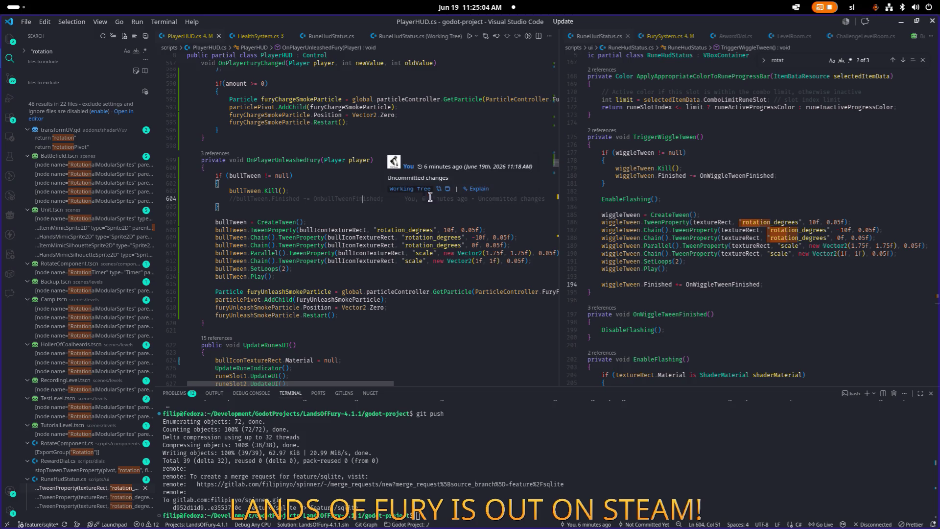
{"action": "key", "text": "alt+Tab"}
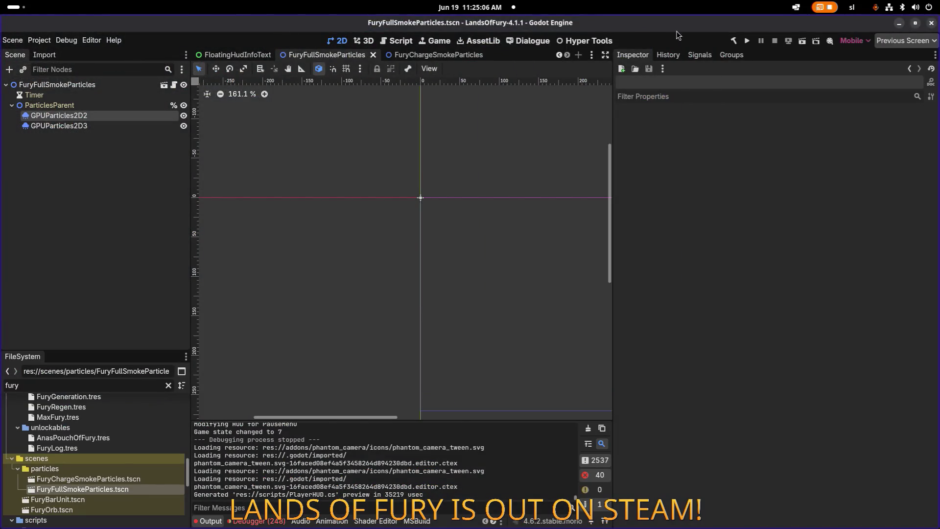
Run the project from Godot so the .NET build launches Lands of Fury.
{"action": "left_click", "coordinate": [748, 40]}
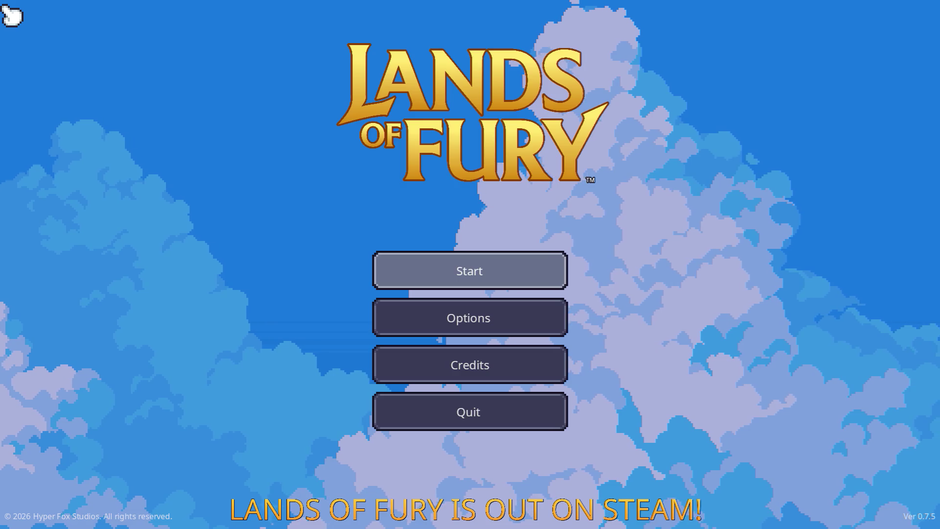
Start a new game, add one fireball_rune via Player.AddItem(fireball_rune,1), and walk into the portal.
{"action": "left_click", "coordinate": [469, 270]}
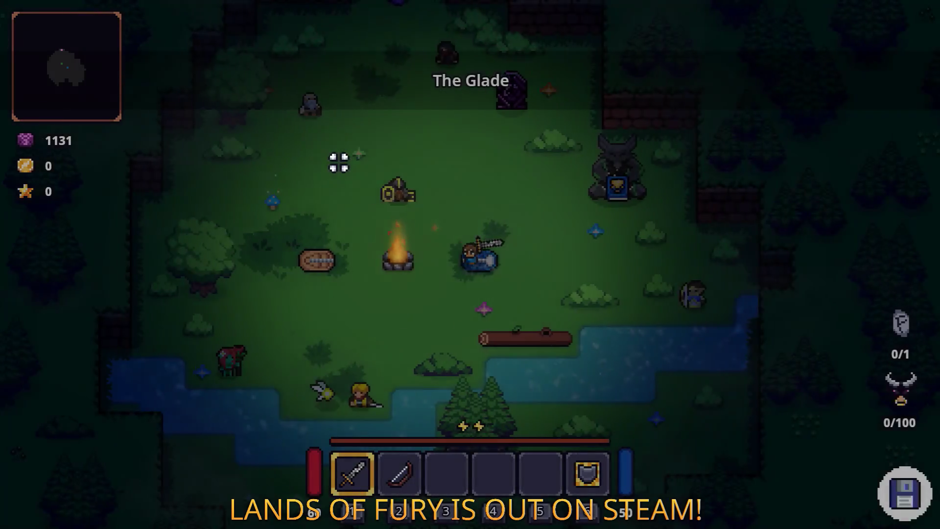
{"action": "key", "text": "w"}
{"action": "key", "text": "grave"}
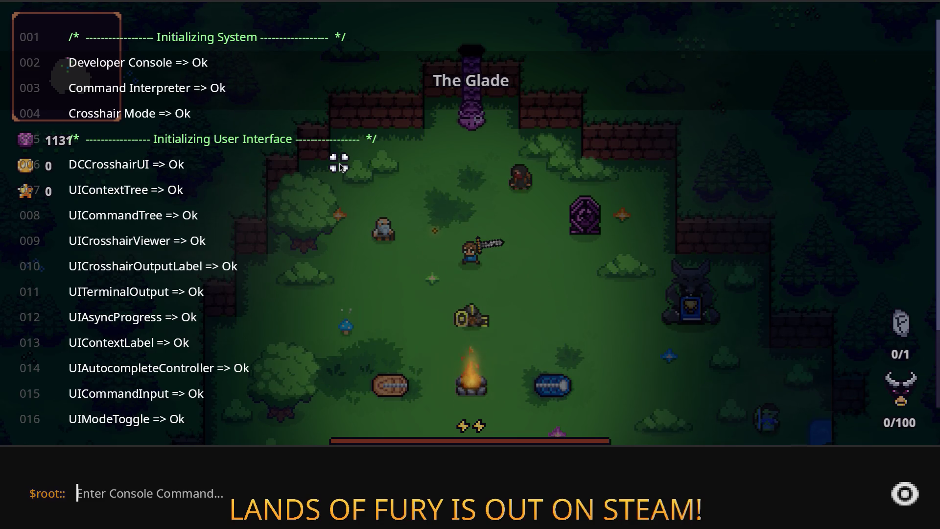
{"action": "type", "text": "player.AddItem"}
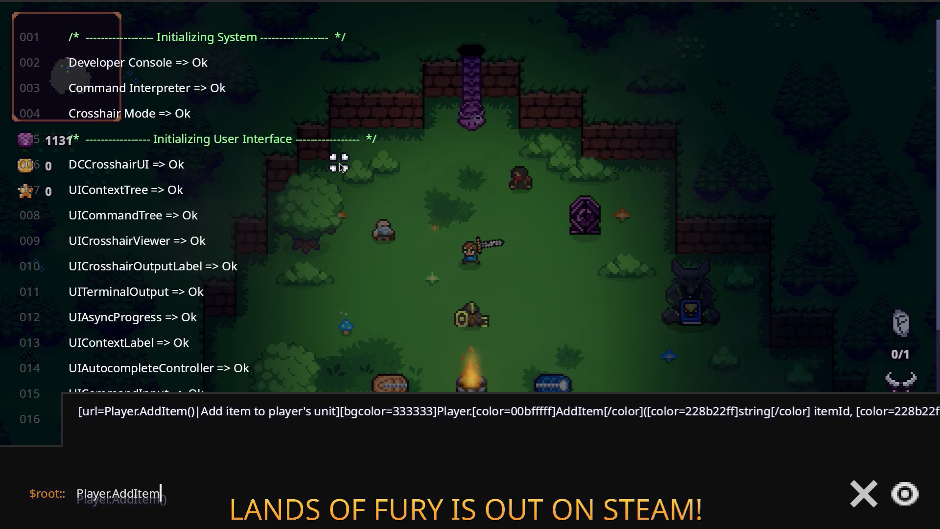
{"action": "type", "text": "(fireb"}
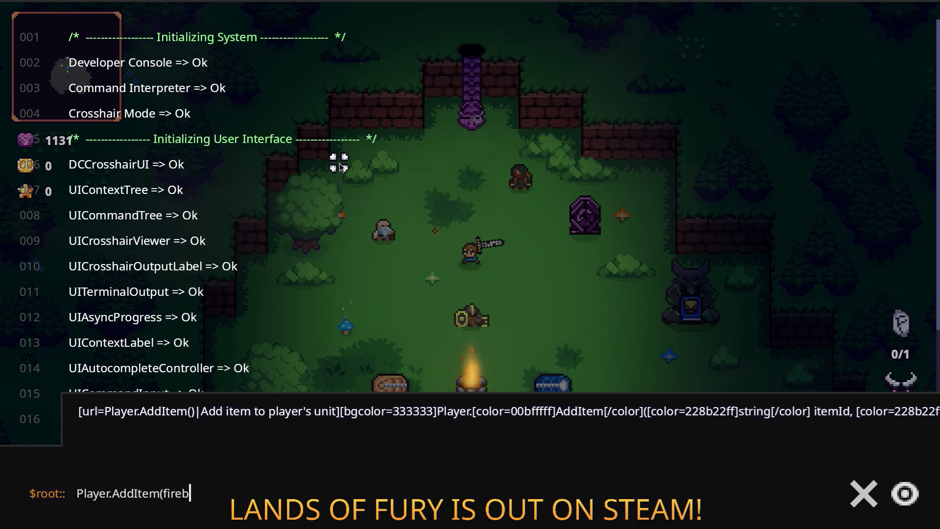
{"action": "type", "text": "all-ro"}
{"action": "key", "text": "BackSpace"}
{"action": "key", "text": "BackSpace"}
{"action": "key", "text": "BackSpace"}
{"action": "type", "text": "-r"}
{"action": "key", "text": "BackSpace"}
{"action": "key", "text": "BackSpace"}
{"action": "type", "text": "_r"}
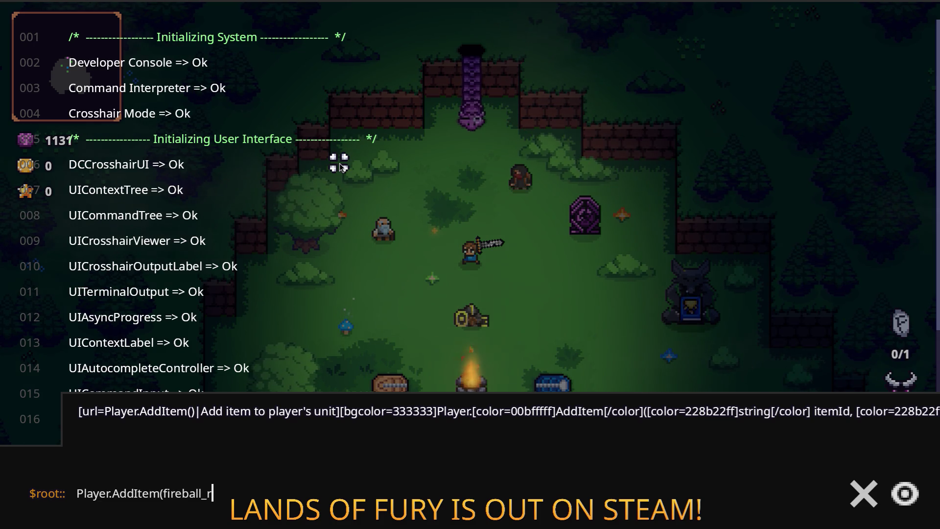
{"action": "type", "text": "une,1"}
{"action": "key", "text": "Return"}
{"action": "key", "text": "Escape"}
{"action": "key", "text": "w"}
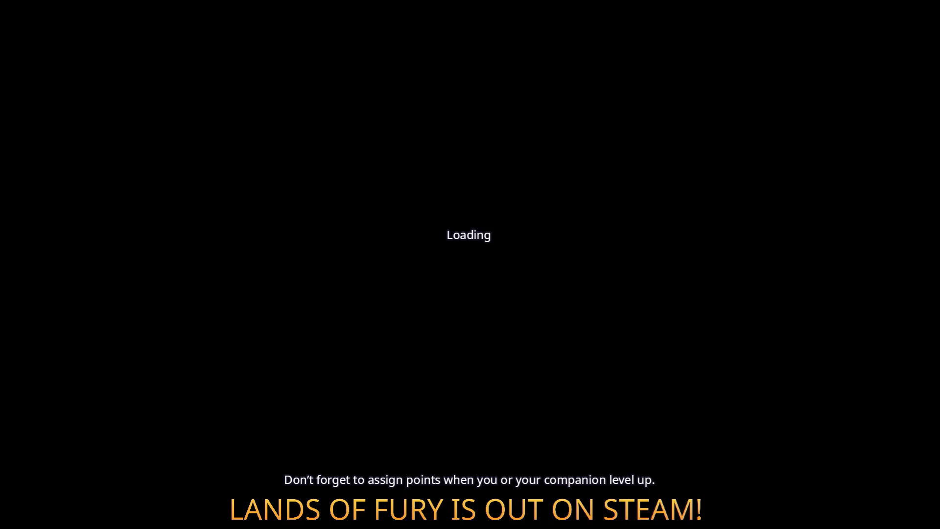
Assign the Fireball Rune to the Rusty Sword from the inventory.
{"action": "key", "text": "i"}
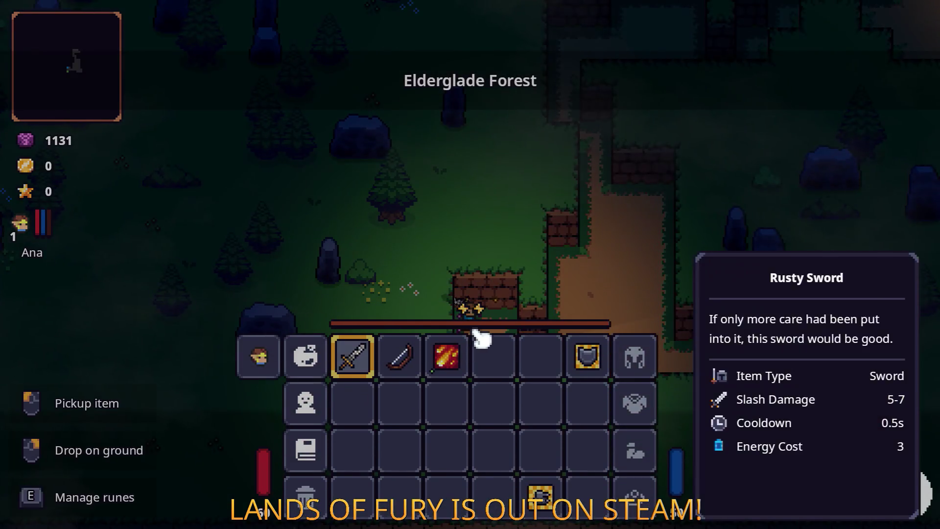
{"action": "key", "text": "e"}
{"action": "left_click", "coordinate": [400, 273]}
{"action": "left_click", "coordinate": [399, 206]}
{"action": "key", "text": "i"}
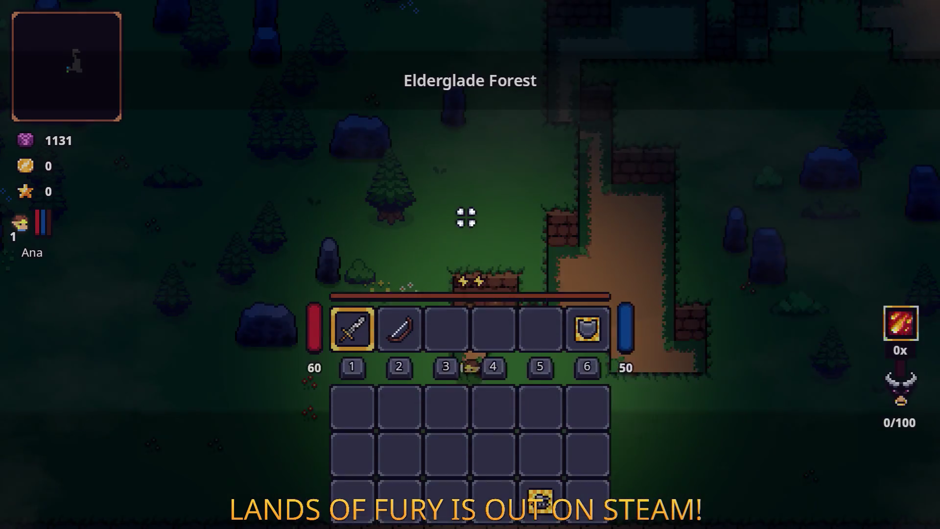
Walk the hero up and right toward the campfire camp and crates.
{"action": "key", "text": "w"}
{"action": "key", "text": "d"}
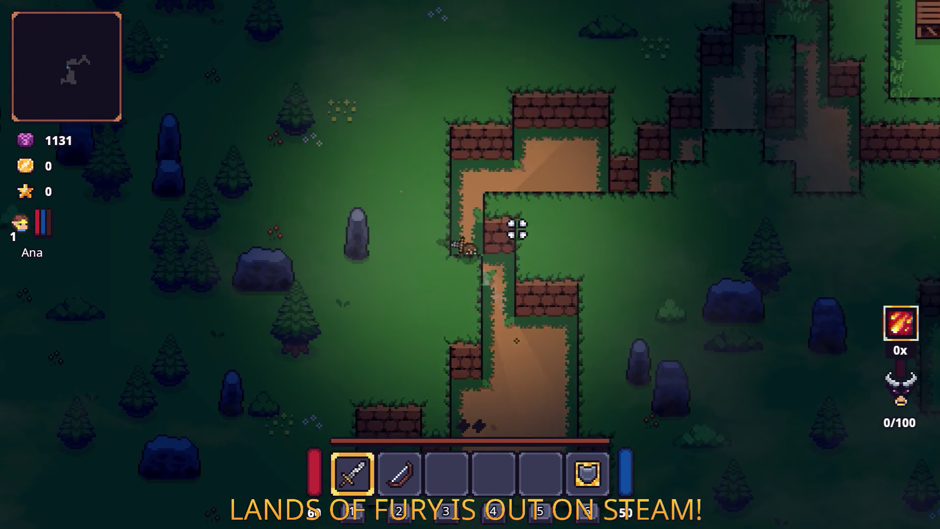
{"action": "key", "text": "w"}
{"action": "key", "text": "d"}
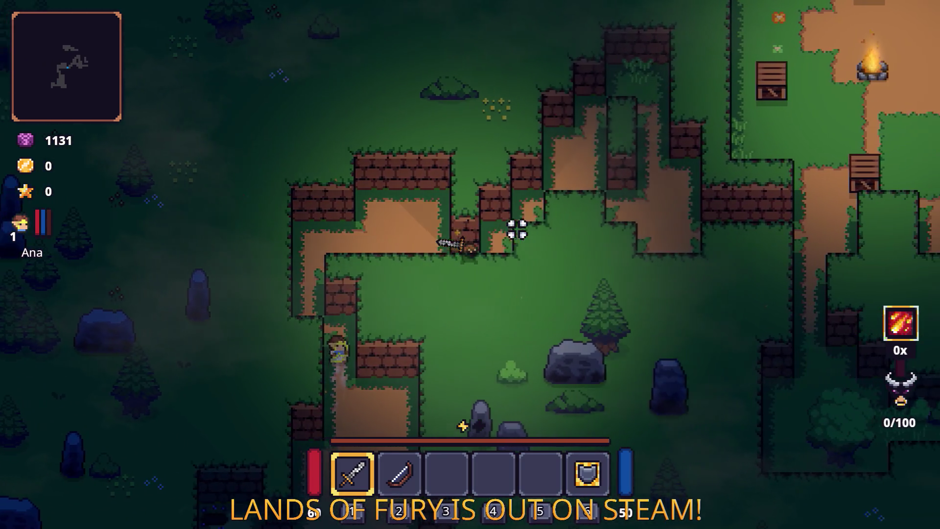
{"action": "key", "text": "w"}
{"action": "key", "text": "d"}
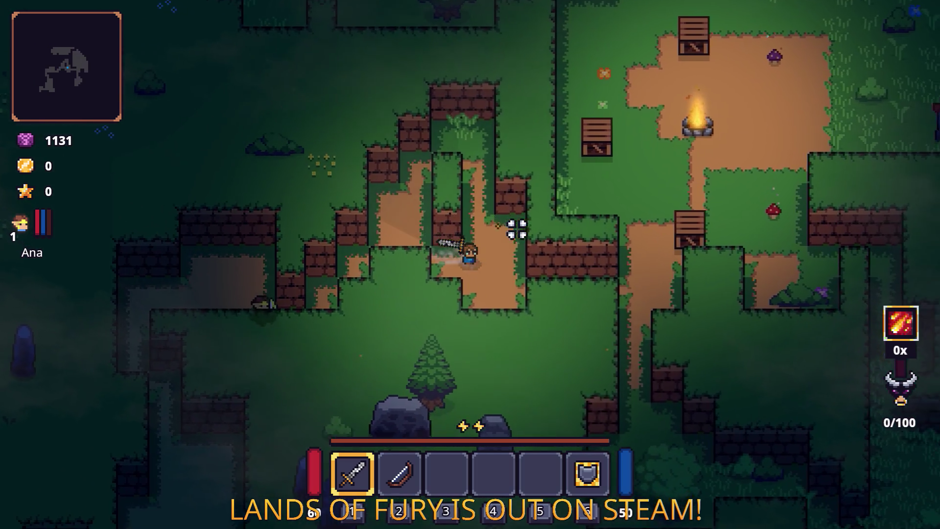
{"action": "key", "text": "w"}
{"action": "key", "text": "d"}
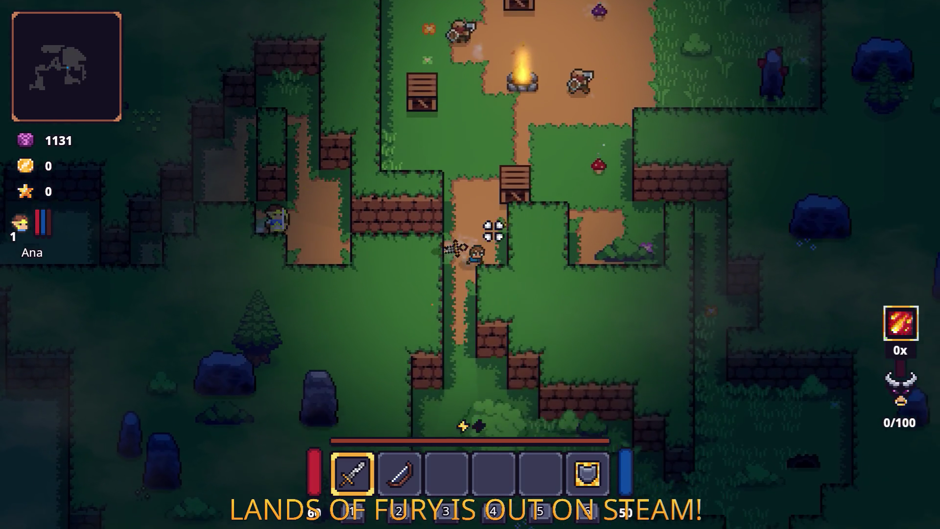
Fight the nearby enemy with sword swings until it dies and drops gold.
{"action": "key", "text": "s"}
{"action": "left_click", "coordinate": [529, 357]}
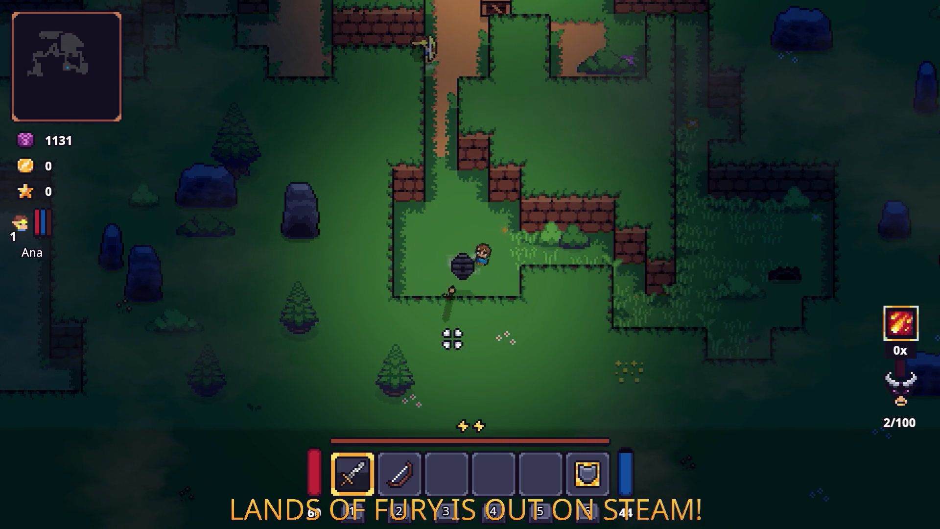
{"action": "key", "text": "d"}
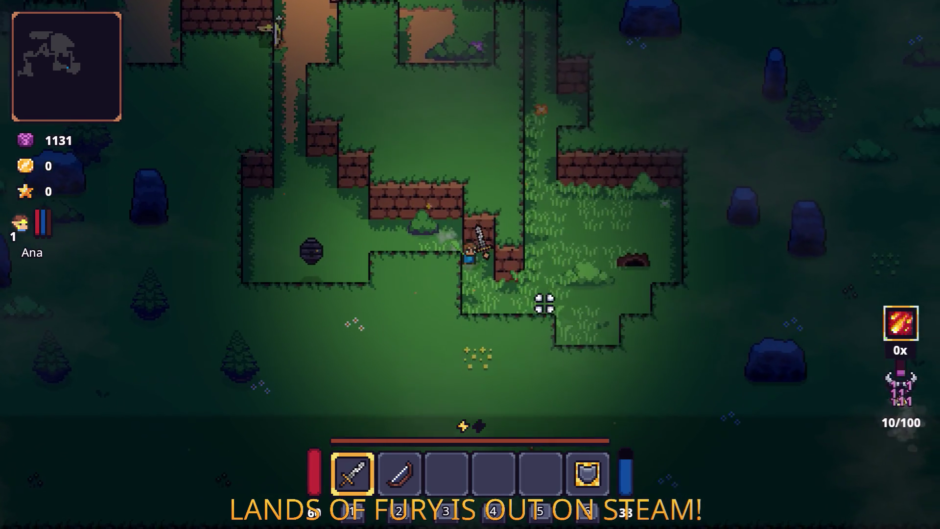
{"action": "left_click", "coordinate": [570, 300]}
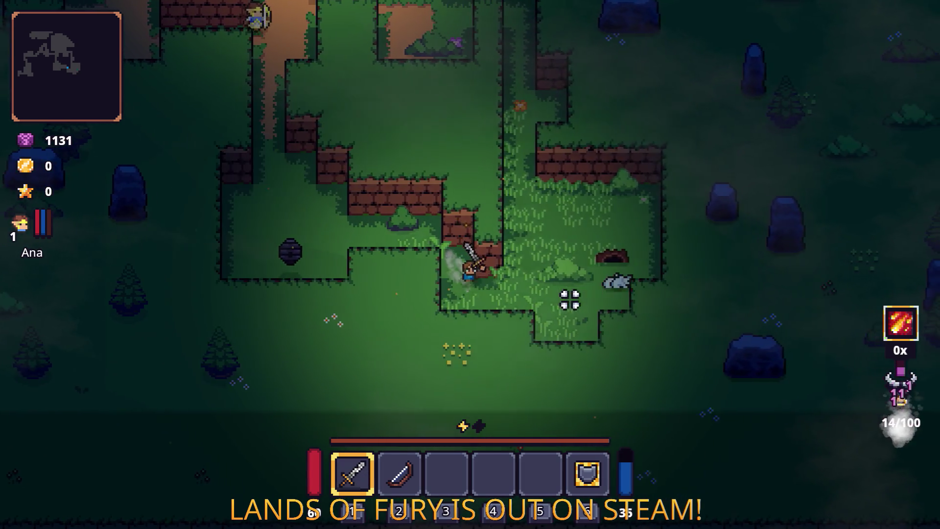
{"action": "key", "text": "s"}
{"action": "left_click", "coordinate": [634, 273]}
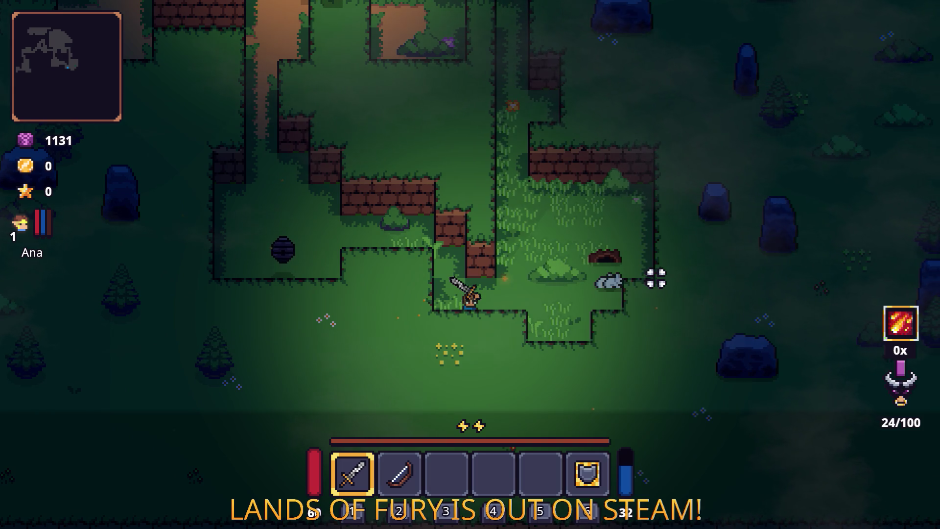
{"action": "key", "text": "d"}
{"action": "left_click", "coordinate": [443, 330]}
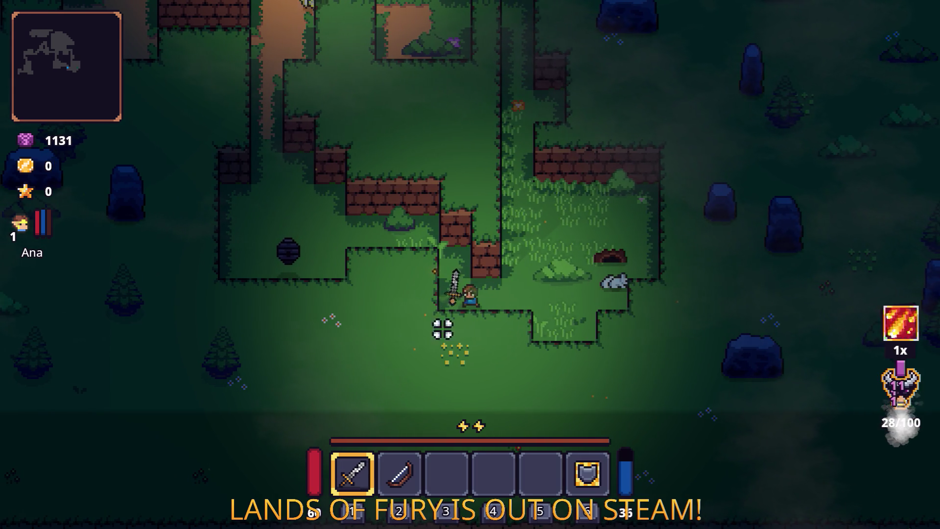
{"action": "left_click", "coordinate": [664, 278]}
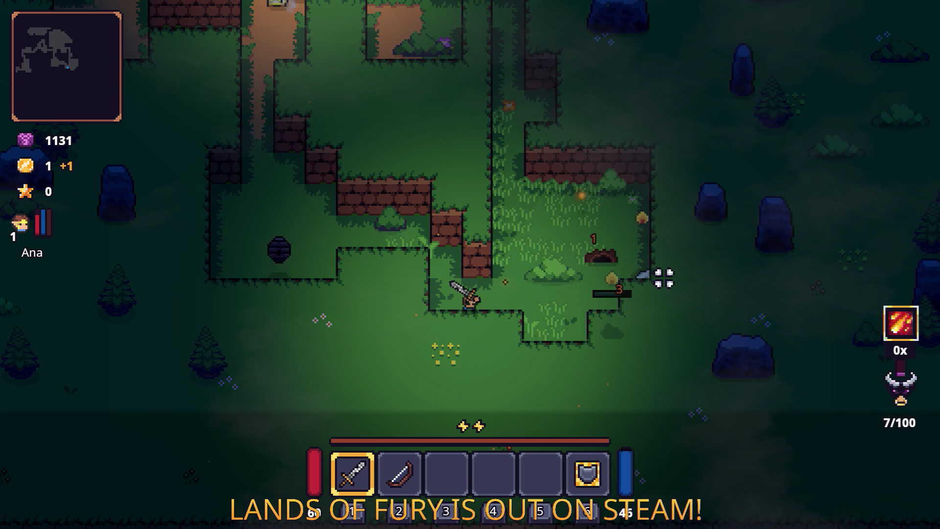
Move up-right and kill the next enemy to build fury.
{"action": "key", "text": "d"}
{"action": "key", "text": "w"}
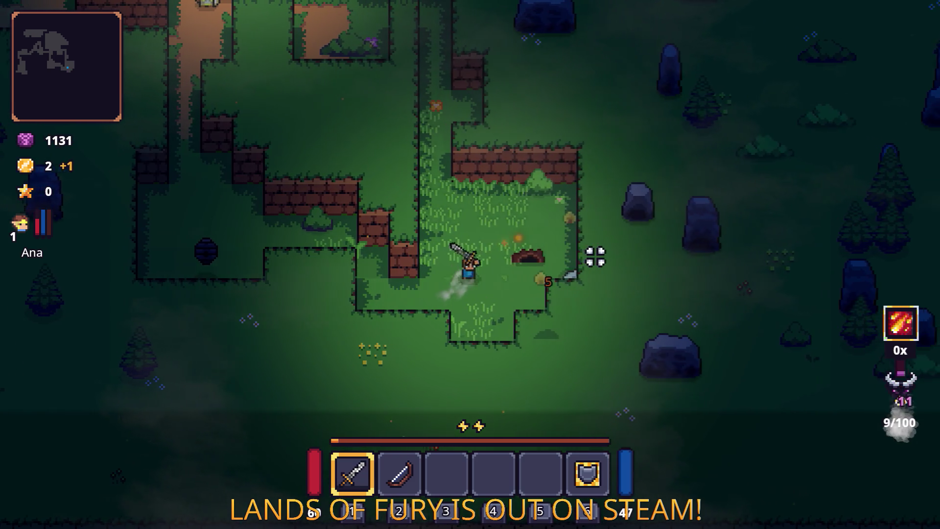
{"action": "left_click", "coordinate": [531, 254]}
{"action": "left_click", "coordinate": [531, 253]}
{"action": "key", "text": "w"}
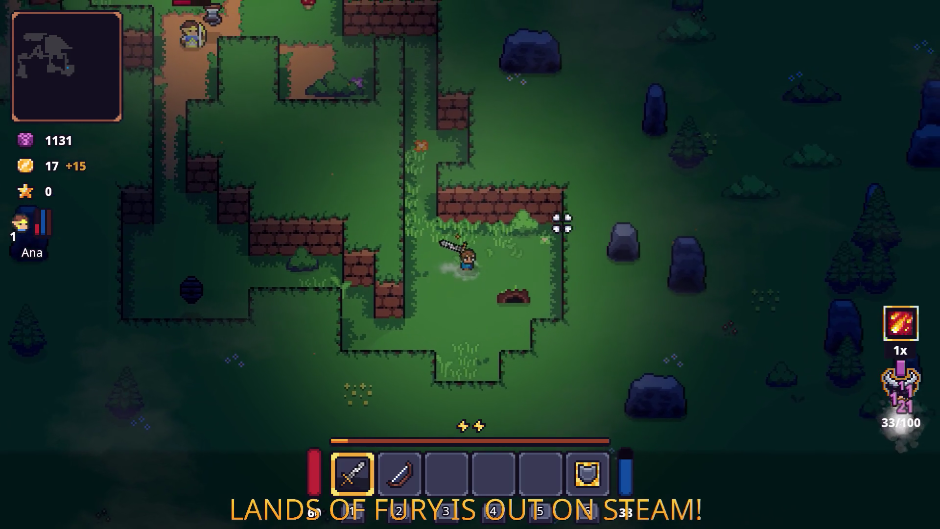
Walk up the corridor, break a pot, and collect its coins.
{"action": "key", "text": "w"}
{"action": "key", "text": "a"}
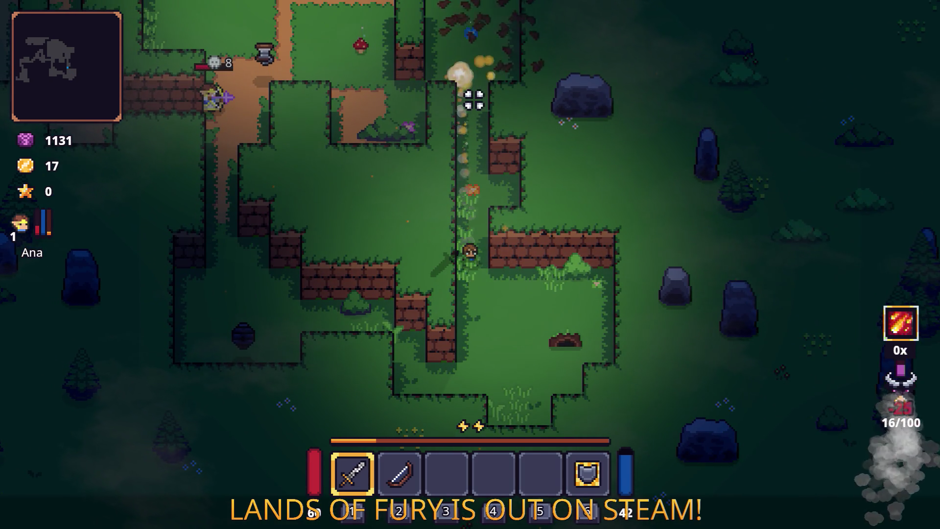
{"action": "key", "text": "w"}
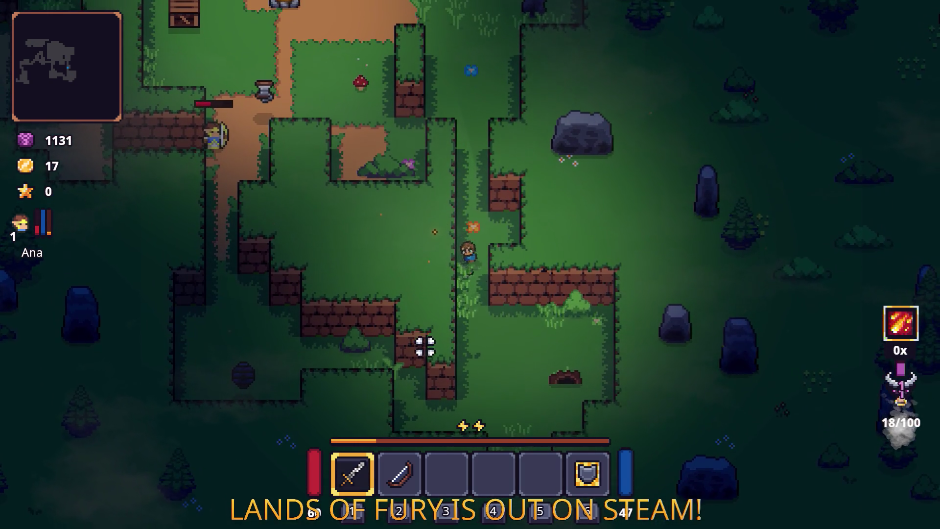
{"action": "key", "text": "s"}
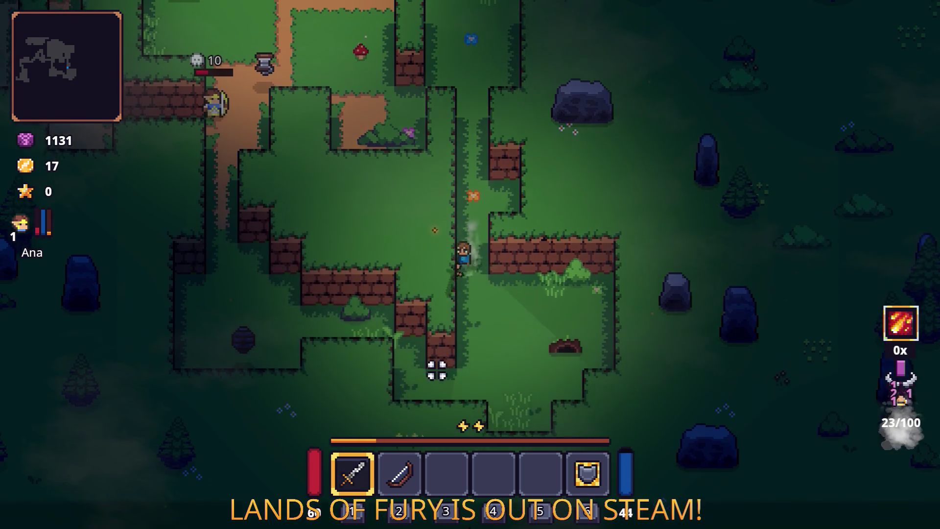
{"action": "left_click", "coordinate": [402, 321]}
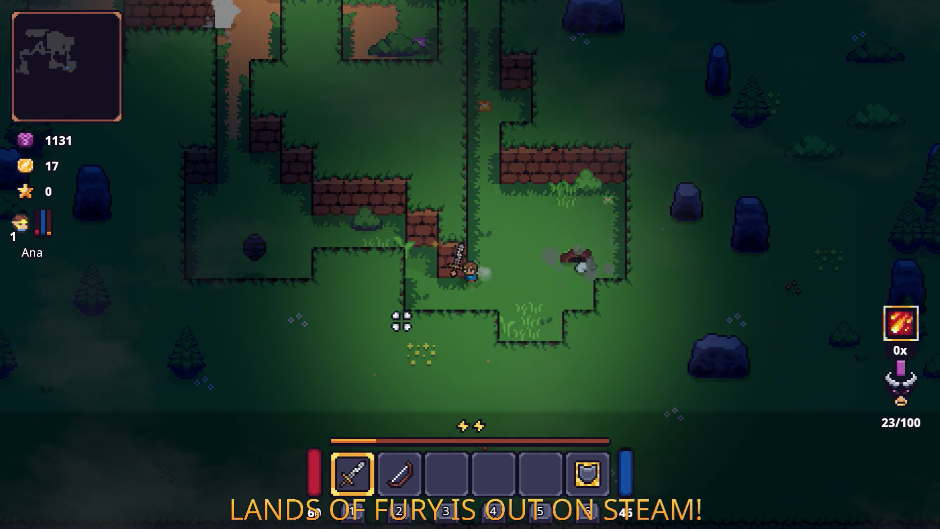
{"action": "key", "text": "s"}
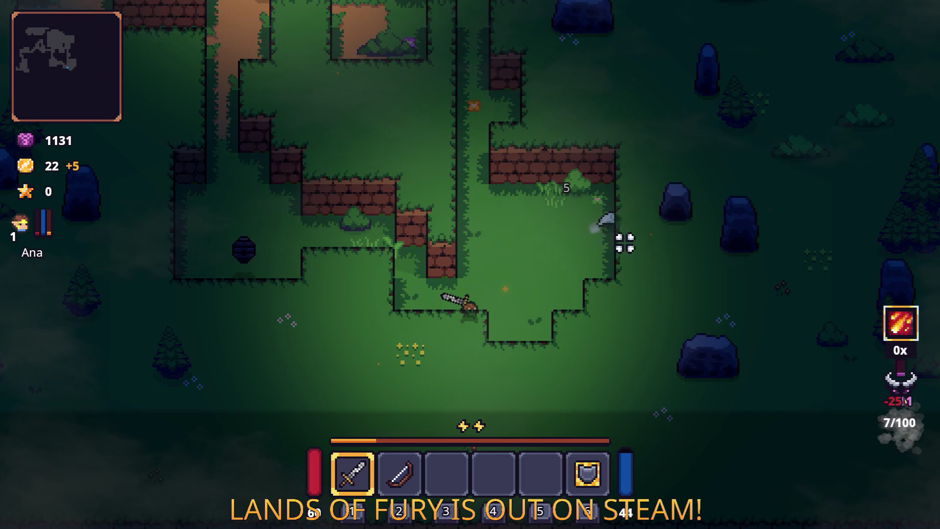
Head up the corridor toward the camp and slash the skeleton enemy.
{"action": "key", "text": "d"}
{"action": "key", "text": "w"}
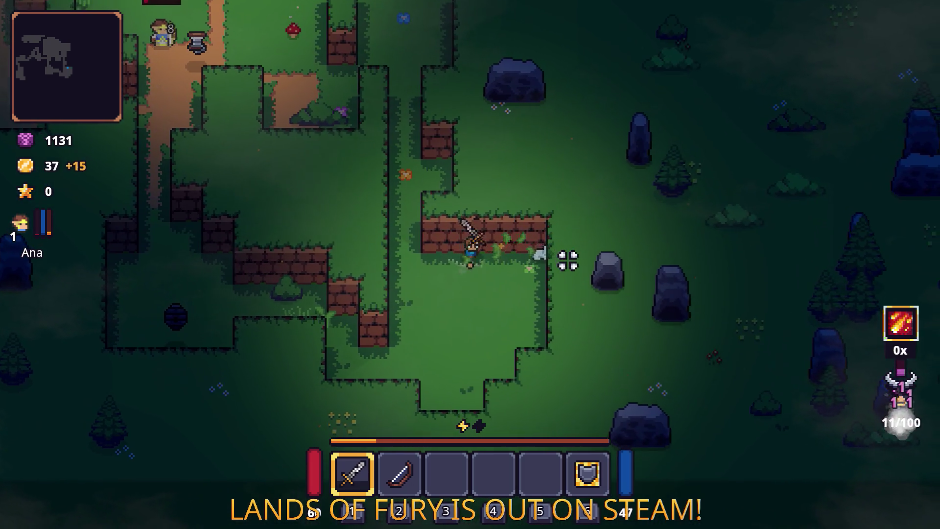
{"action": "key", "text": "d"}
{"action": "key", "text": "a"}
{"action": "key", "text": "w"}
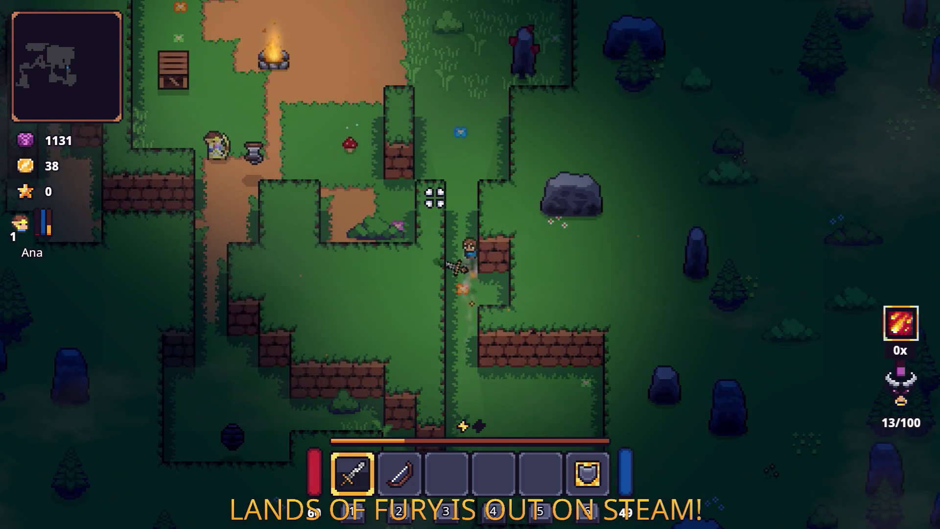
{"action": "key", "text": "w"}
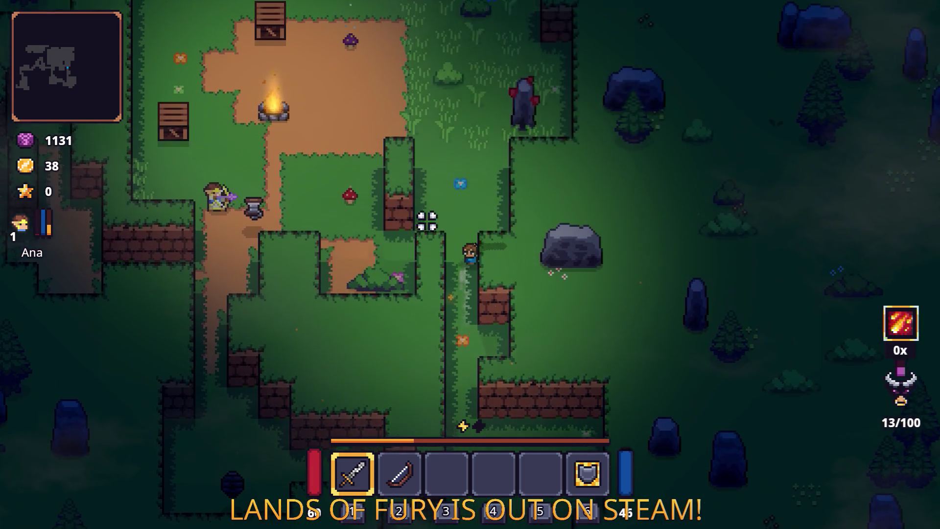
{"action": "key", "text": "a"}
Strike near the campfire, then walk left and pick up the Small Potion.
{"action": "key", "text": "w"}
{"action": "left_click", "coordinate": [337, 289]}
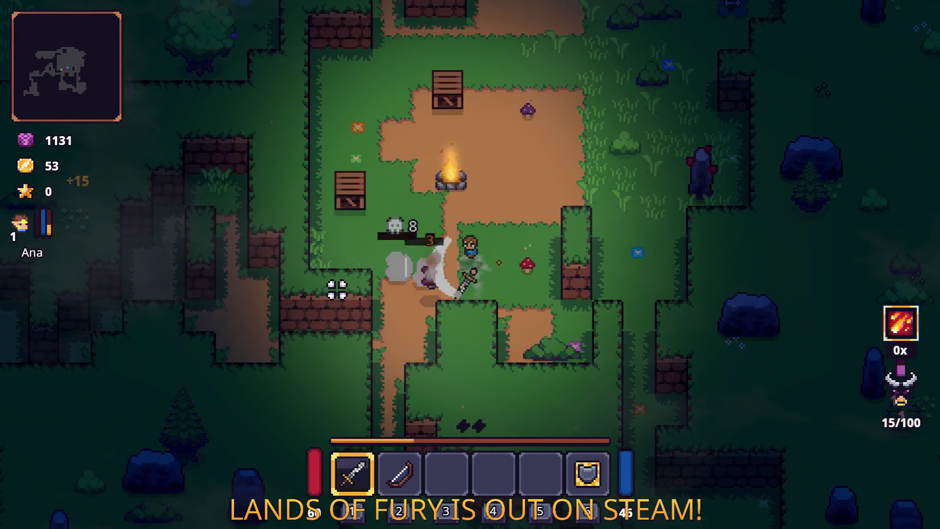
{"action": "key", "text": "a"}
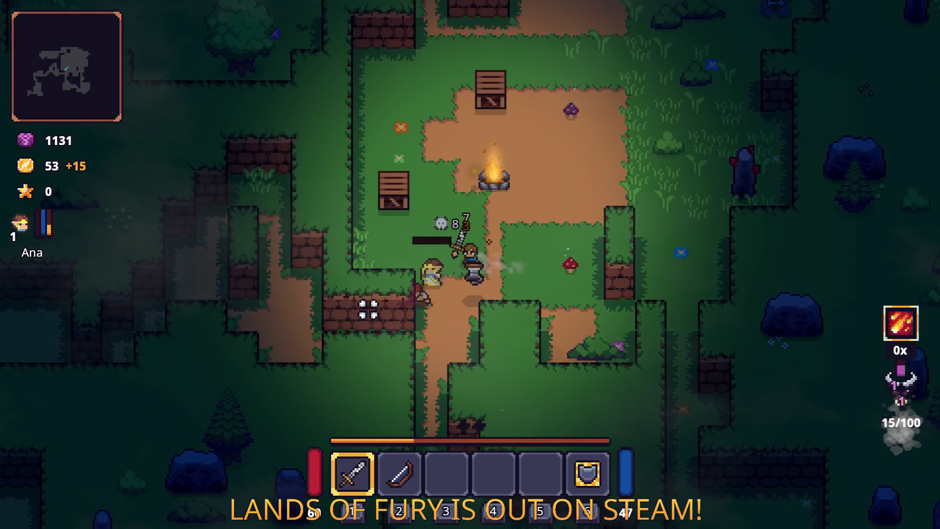
{"action": "key", "text": "w"}
{"action": "left_click", "coordinate": [510, 221]}
{"action": "key", "text": "d"}
{"action": "key", "text": "s"}
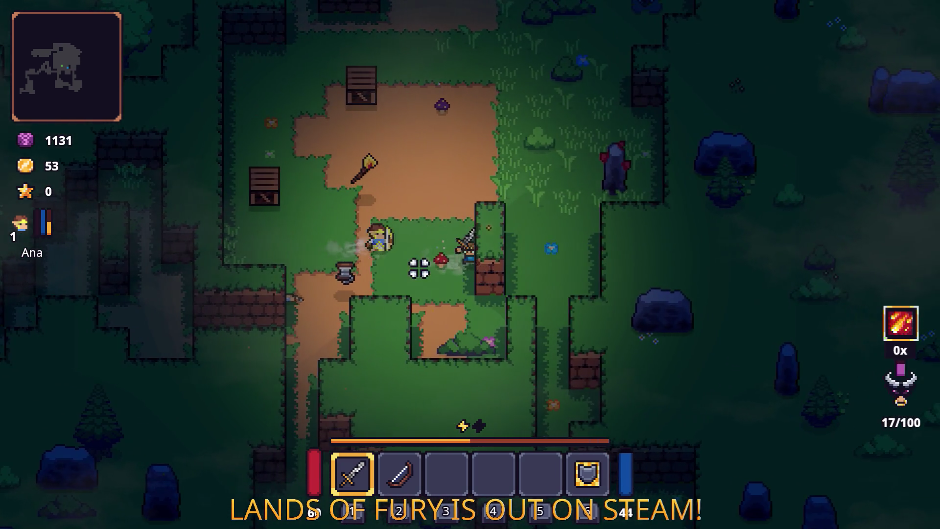
{"action": "key", "text": "w"}
{"action": "key", "text": "s"}
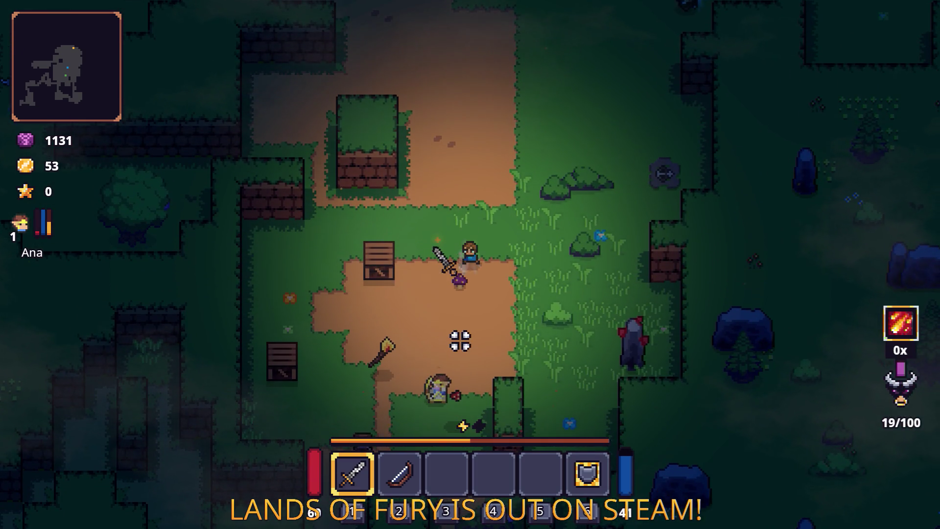
{"action": "key", "text": "a"}
{"action": "key", "text": "e"}
Swing at an enemy across the clearing, then head toward the Purple Spore.
{"action": "key", "text": "d"}
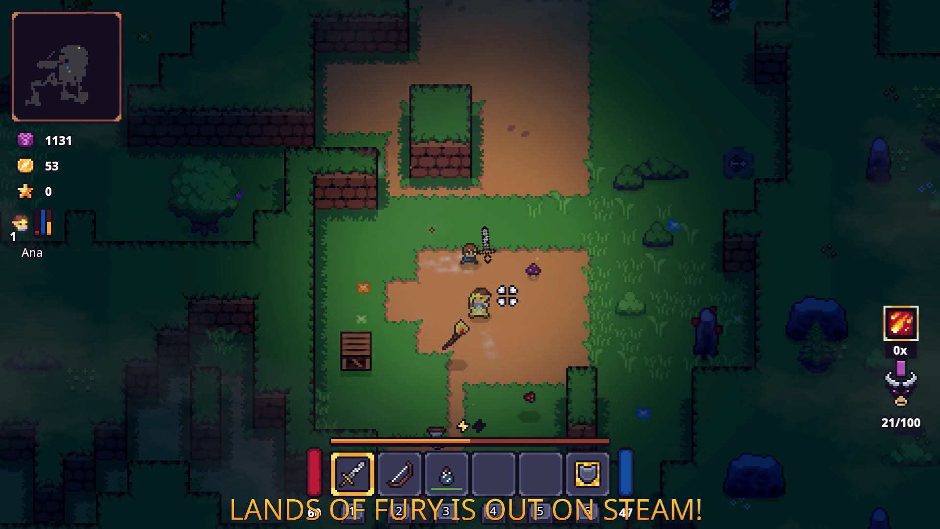
{"action": "key", "text": "s"}
{"action": "left_click", "coordinate": [345, 282]}
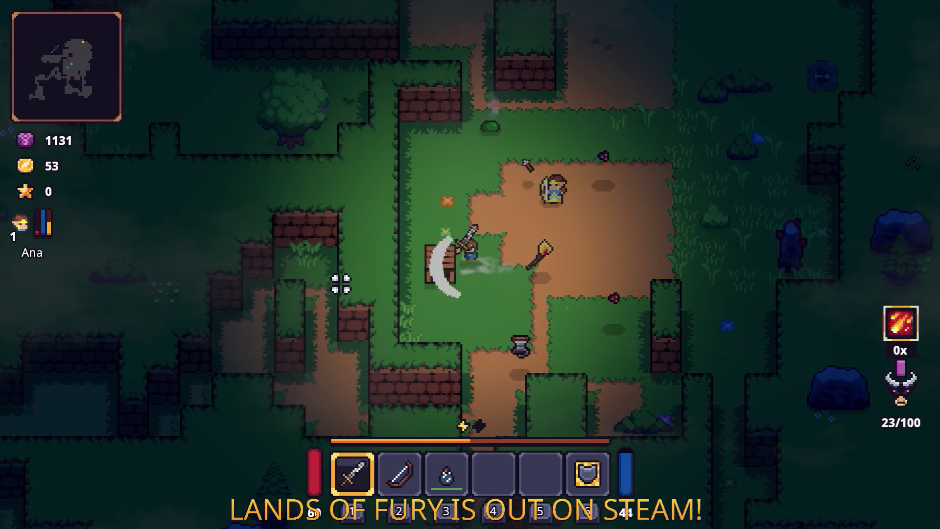
{"action": "key", "text": "w"}
{"action": "key", "text": "d"}
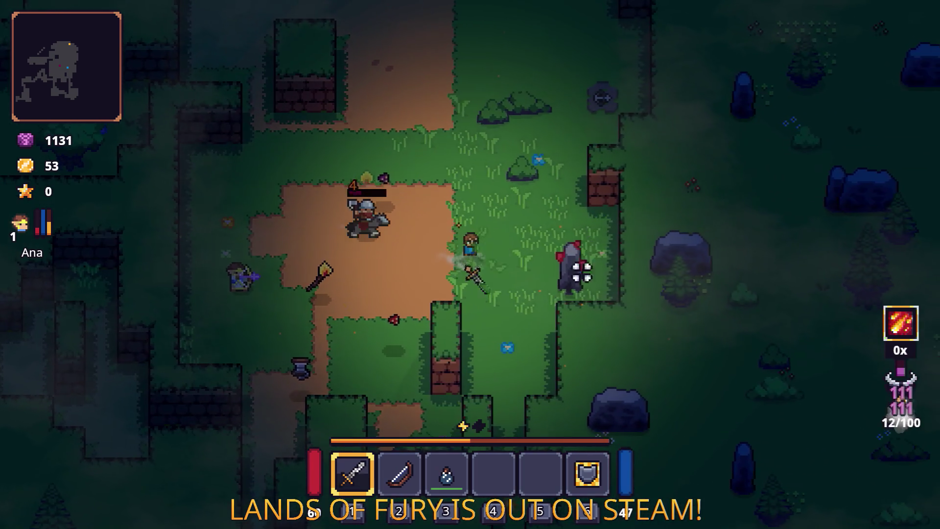
Circle and attack the armored enemy until it is killed.
{"action": "key", "text": "s"}
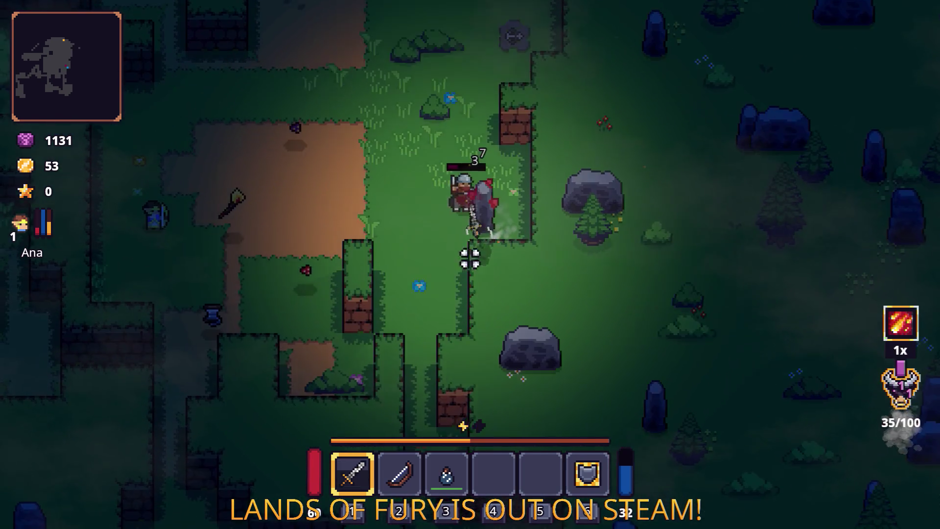
{"action": "left_click", "coordinate": [531, 208]}
{"action": "key", "text": "w"}
{"action": "key", "text": "a"}
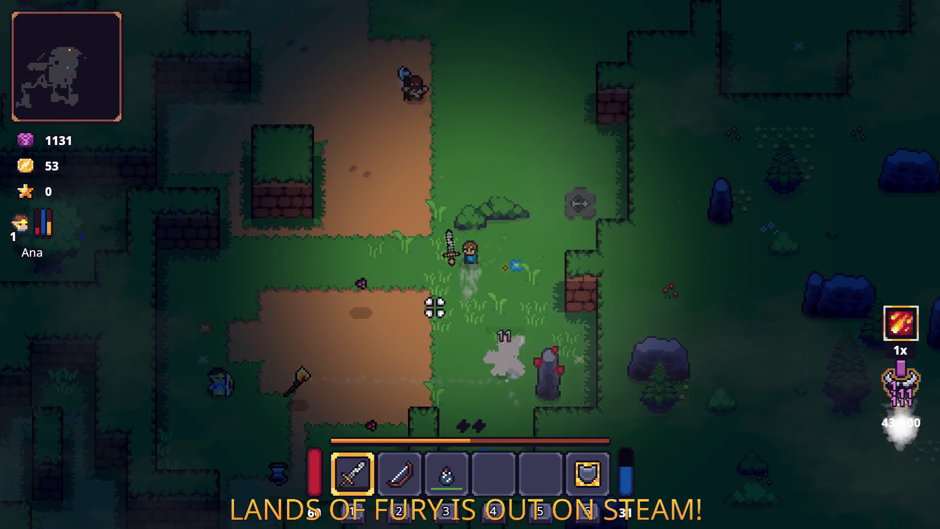
{"action": "key", "text": "s"}
{"action": "key", "text": "a"}
{"action": "left_click", "coordinate": [656, 247]}
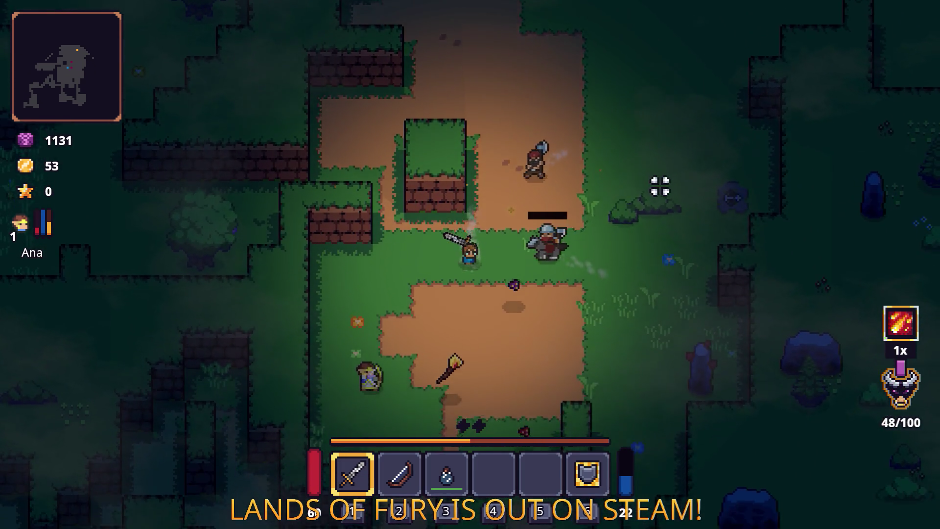
{"action": "left_click", "coordinate": [593, 150]}
Advance on the nearby enemies and unleash the Q fire ability on them.
{"action": "key", "text": "d"}
{"action": "key", "text": "w"}
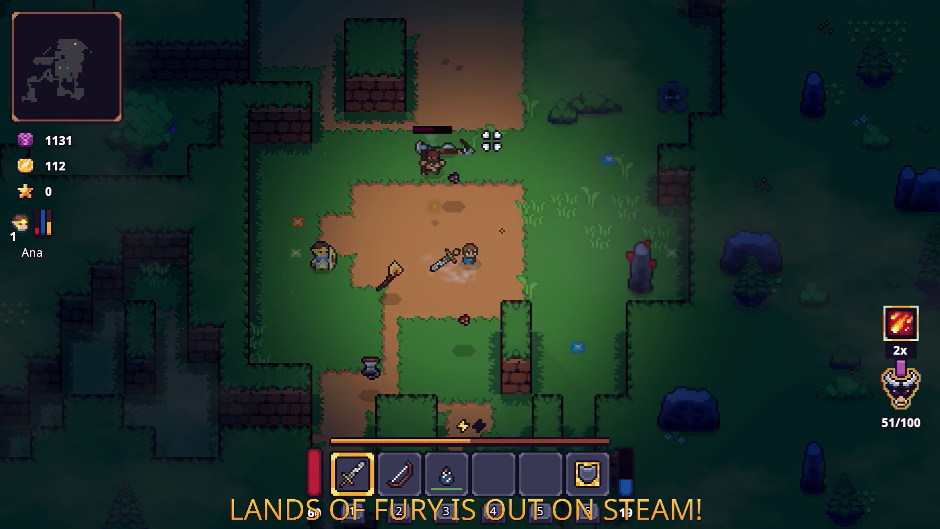
{"action": "key", "text": "q"}
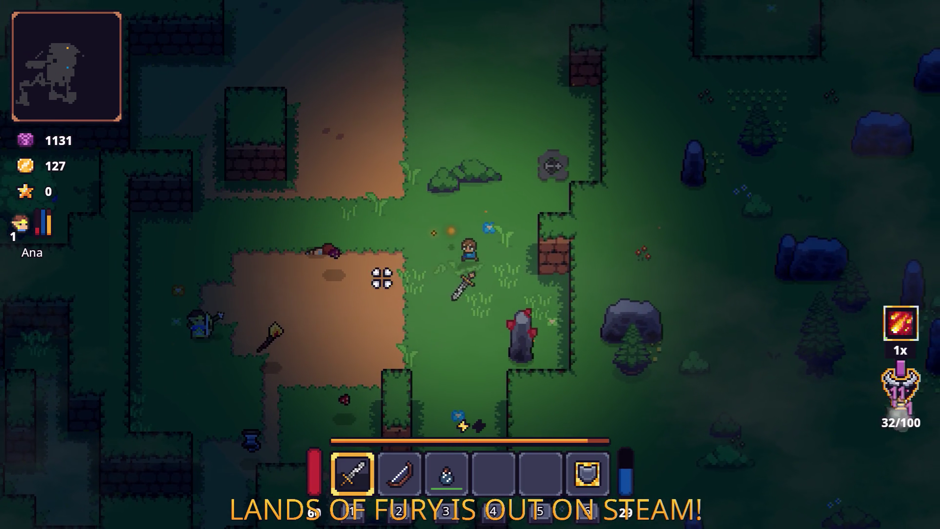
{"action": "key", "text": "w"}
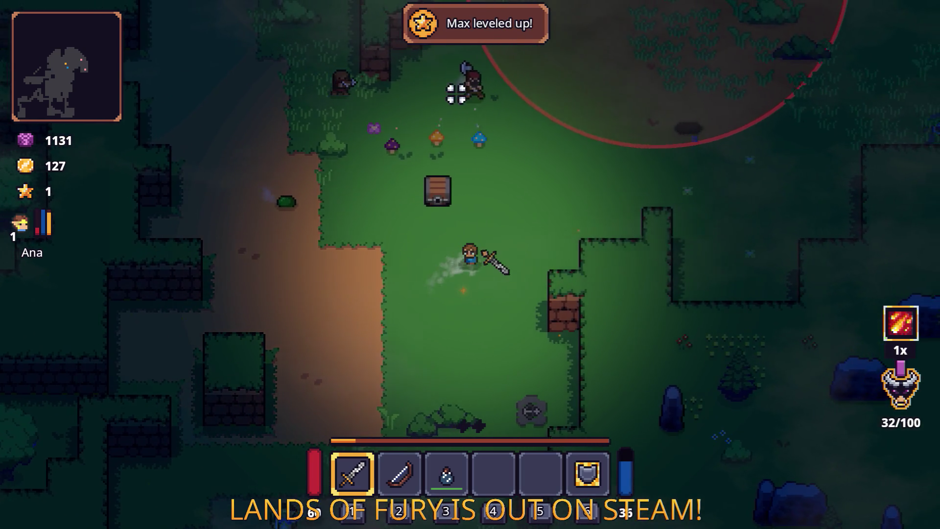
{"action": "key", "text": "d"}
{"action": "key", "text": "q"}
{"action": "key", "text": "s"}
{"action": "key", "text": "a"}
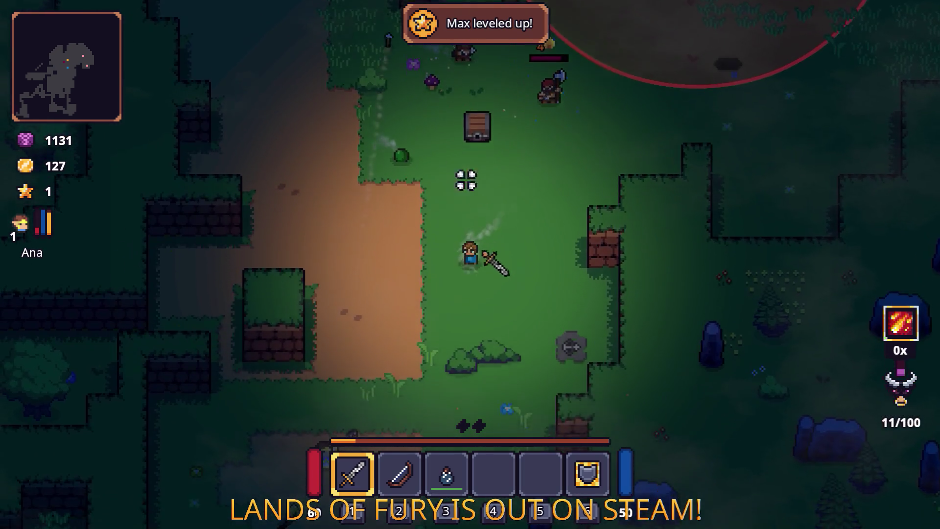
{"action": "key", "text": "s"}
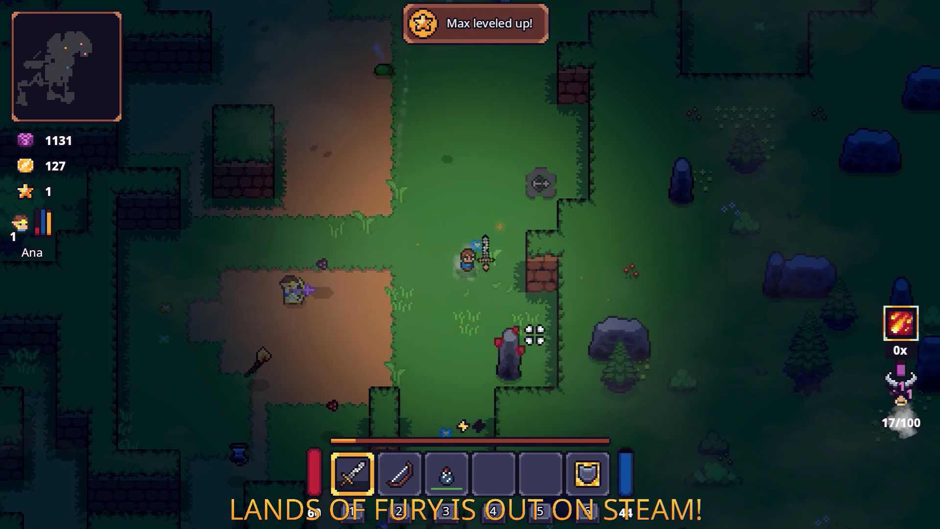
{"action": "key", "text": "a"}
Sword-strike the enemies along the north path, then run right to collect gold.
{"action": "left_click", "coordinate": [631, 232]}
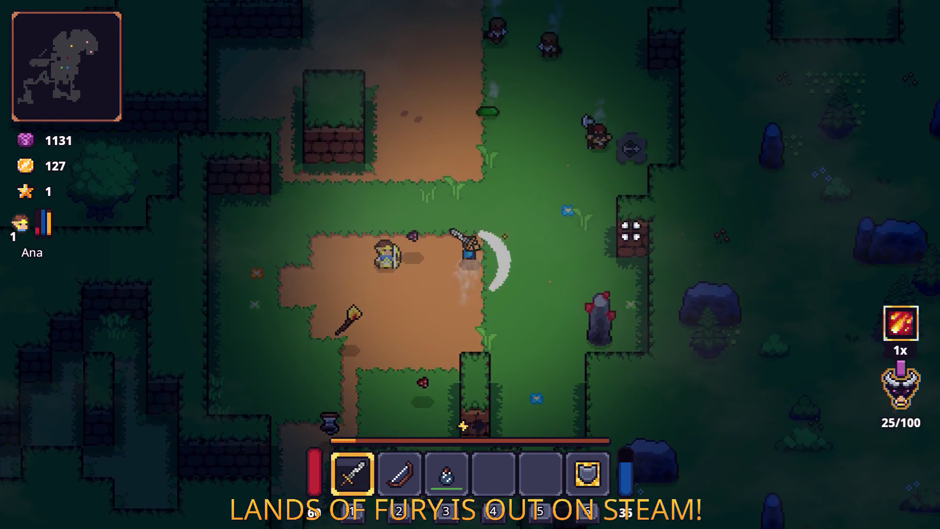
{"action": "key", "text": "w"}
{"action": "left_click", "coordinate": [591, 123]}
{"action": "key", "text": "w"}
{"action": "key", "text": "a"}
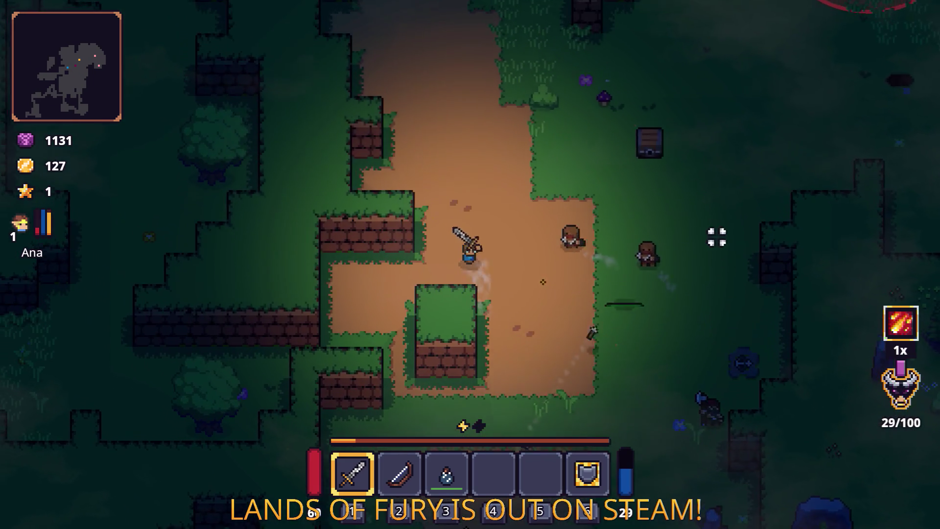
{"action": "left_click", "coordinate": [680, 270]}
{"action": "key", "text": "w"}
{"action": "key", "text": "d"}
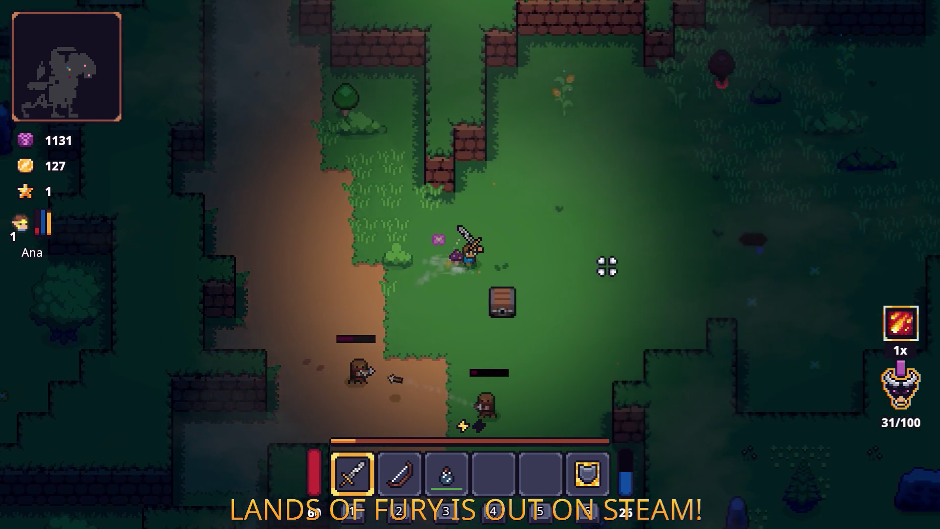
{"action": "key", "text": "d"}
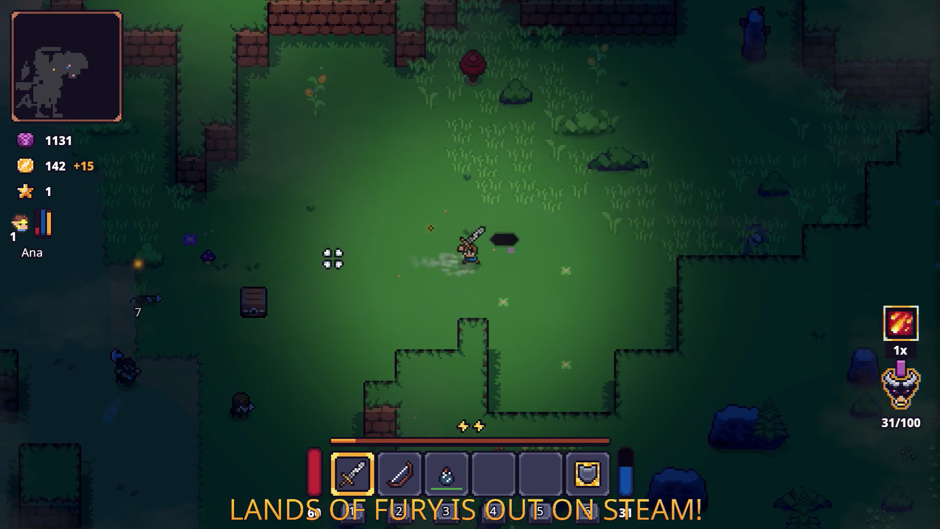
Cross the clearing gathering gold, hit the axe bandit, and dash away from it.
{"action": "key", "text": "a"}
{"action": "key", "text": "s"}
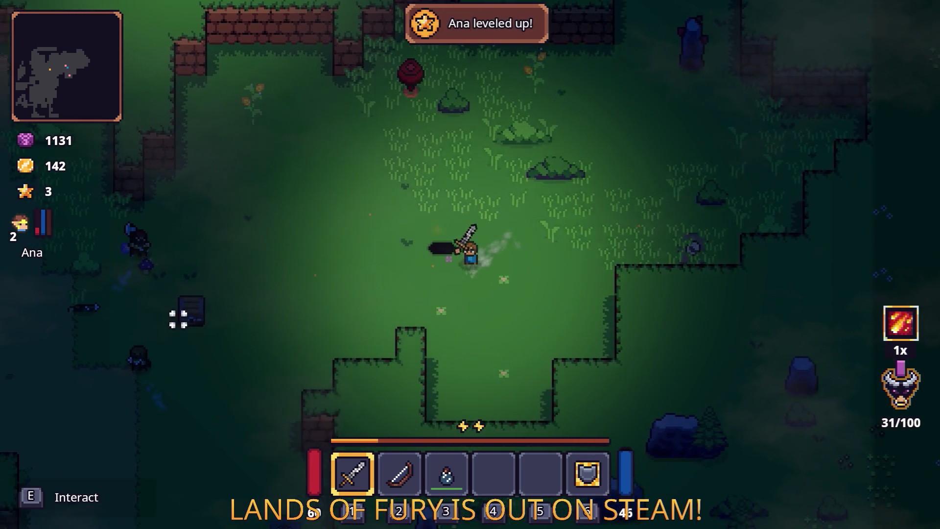
{"action": "key", "text": "a"}
{"action": "key", "text": "s"}
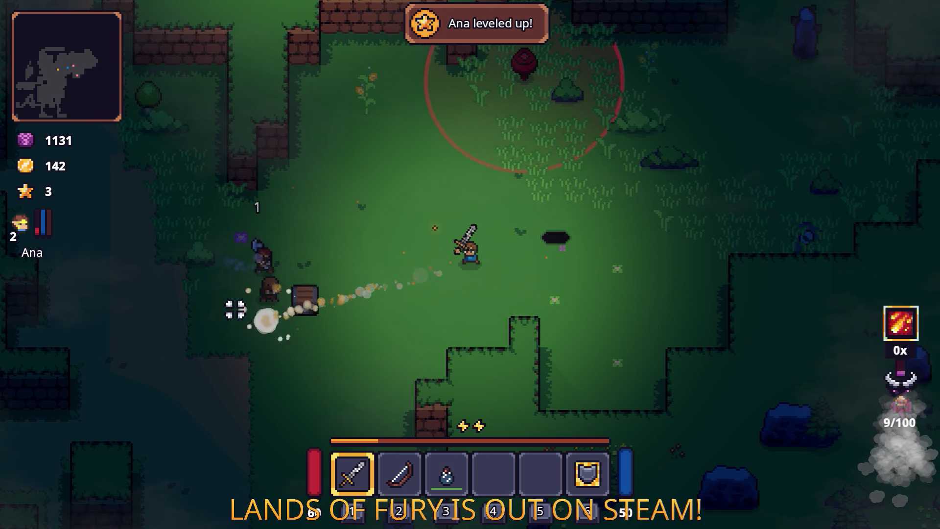
{"action": "key", "text": "d"}
{"action": "key", "text": "w"}
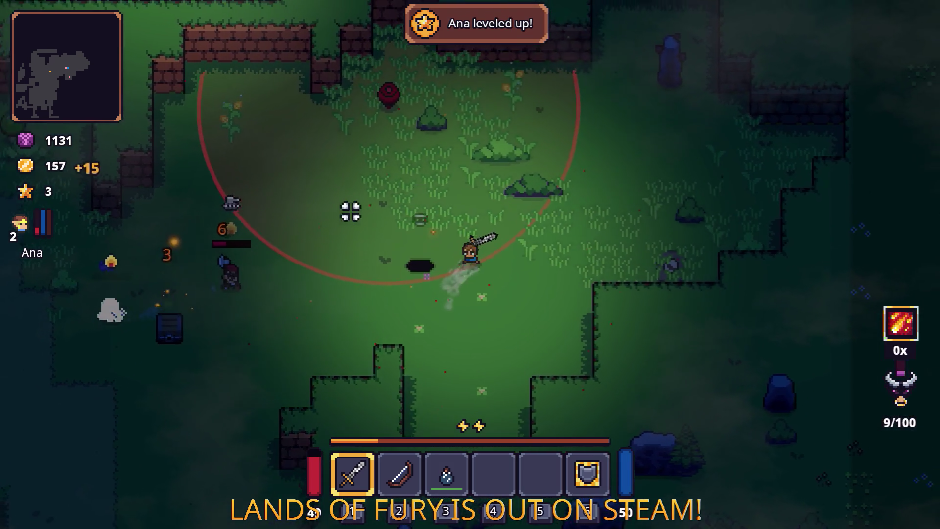
{"action": "key", "text": "w"}
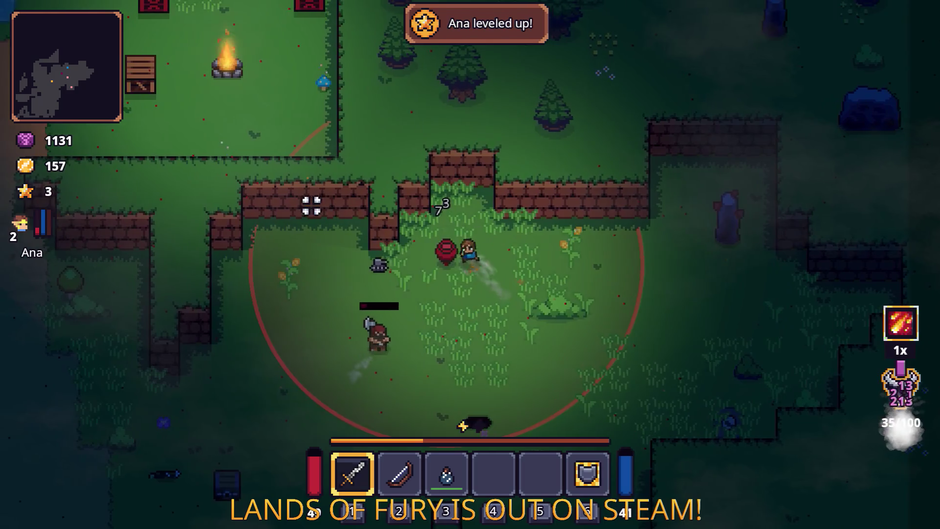
{"action": "key", "text": "s"}
{"action": "key", "text": "d"}
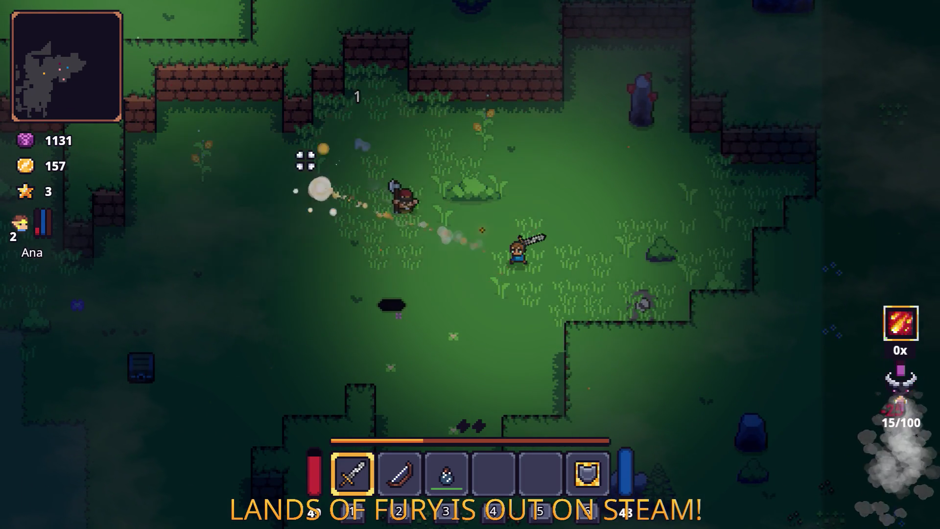
{"action": "key", "text": "d"}
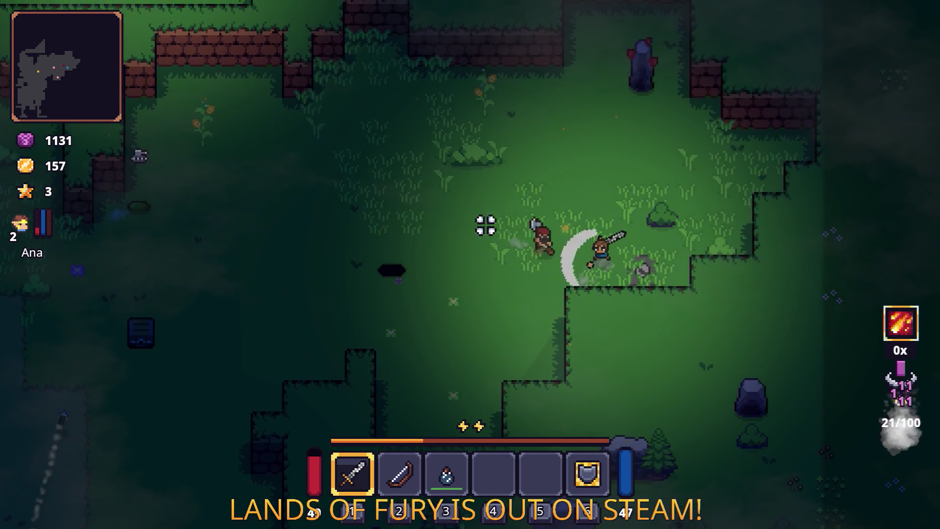
{"action": "left_click", "coordinate": [392, 261]}
{"action": "key", "text": "space"}
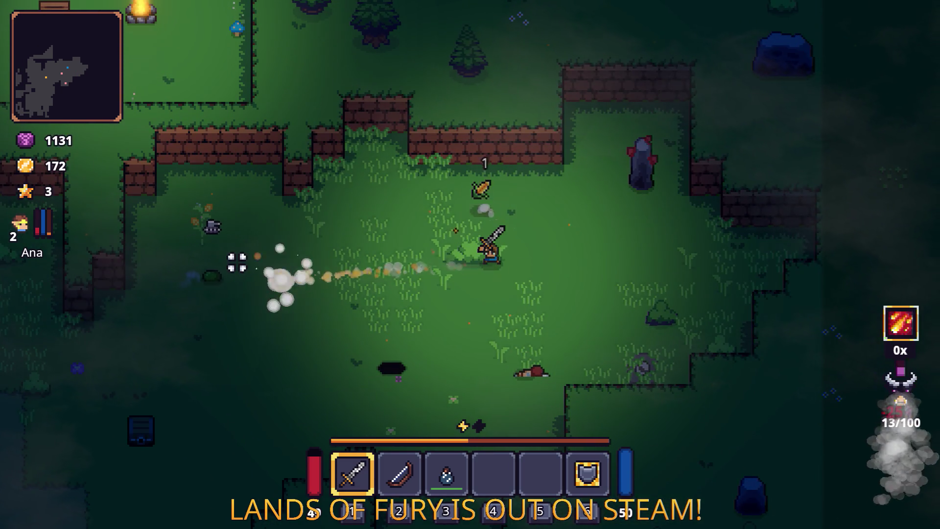
Attack the approaching bandit, then dash right to reposition across the clearing.
{"action": "key", "text": "w"}
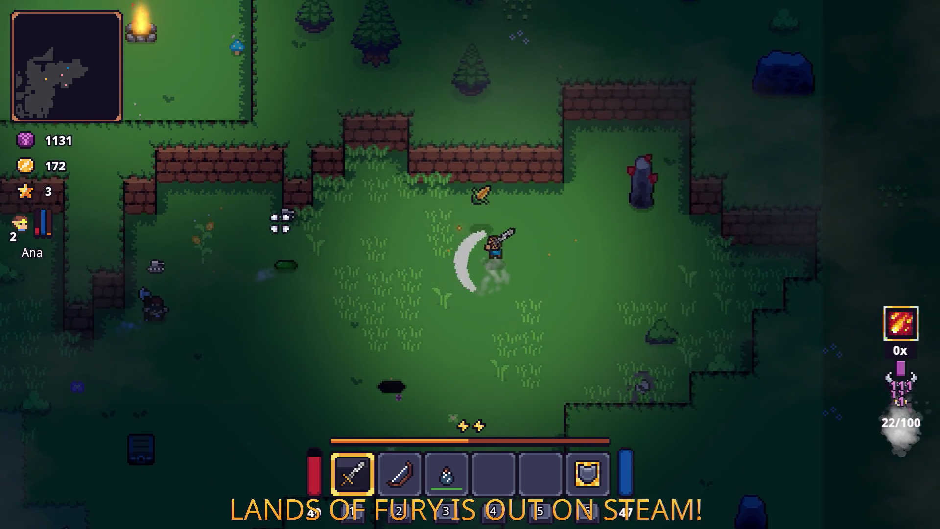
{"action": "key", "text": "a"}
{"action": "key", "text": "s"}
{"action": "left_click", "coordinate": [262, 304]}
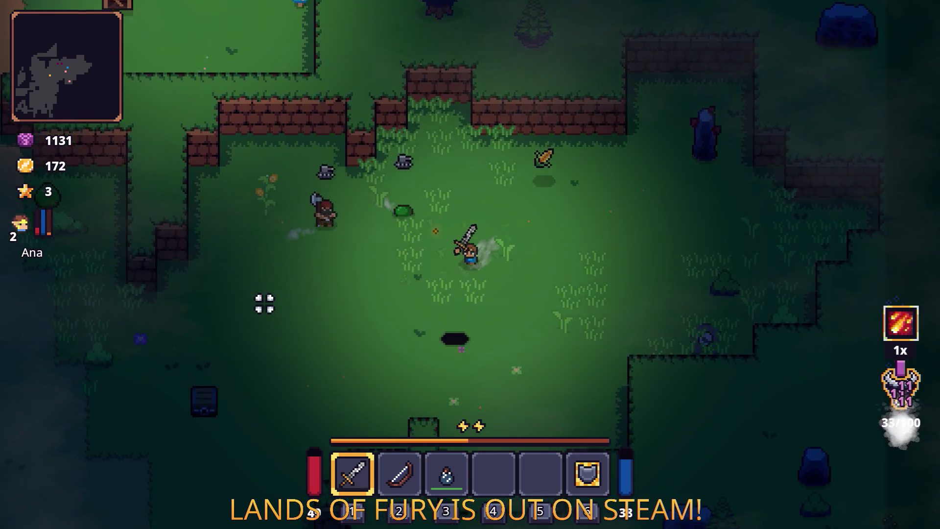
{"action": "key", "text": "d"}
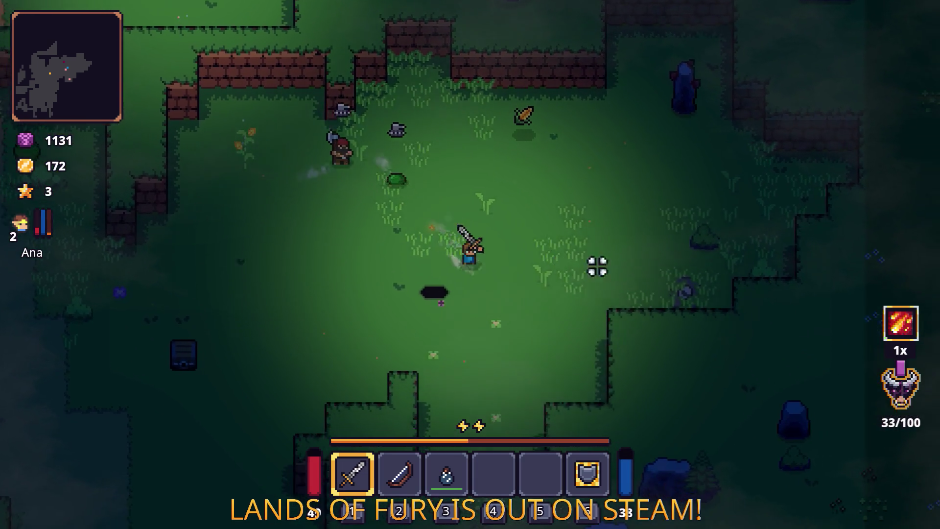
{"action": "key", "text": "space"}
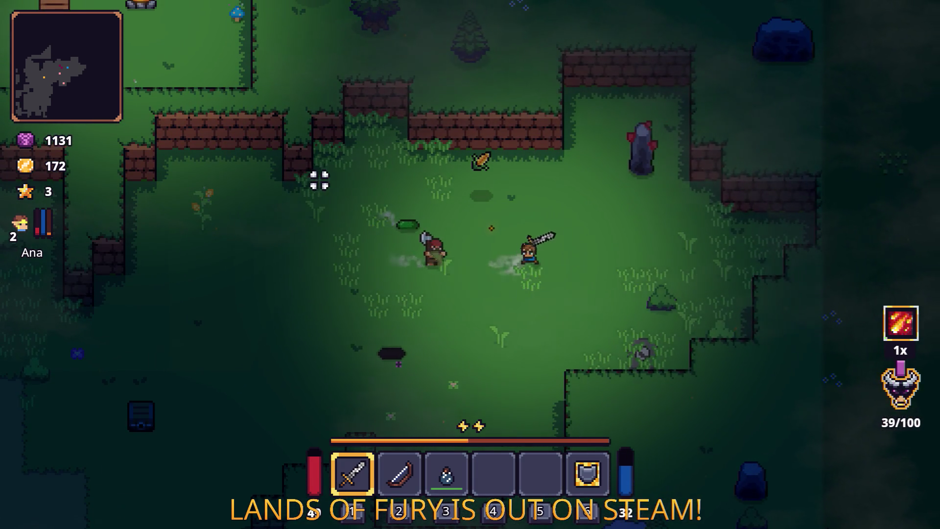
{"action": "key", "text": "d"}
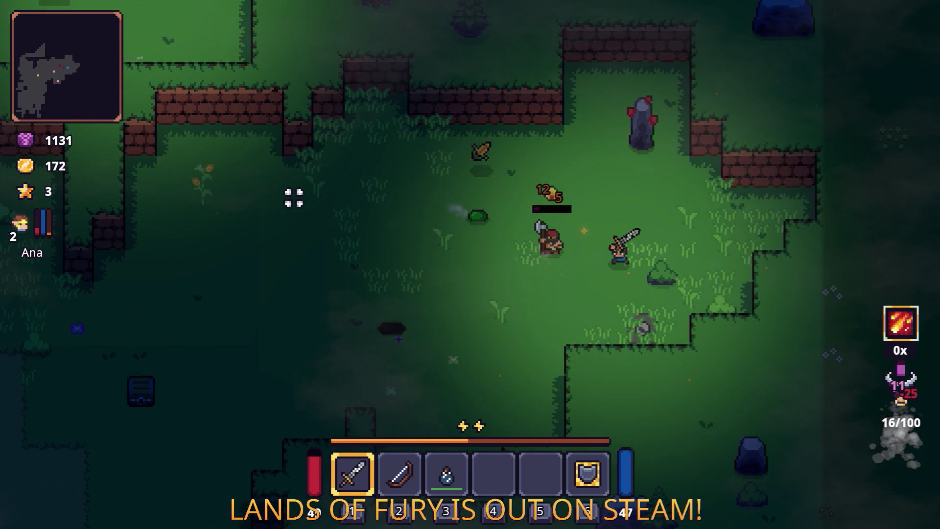
Strike down another bandit and swing at enemies in the wall gap.
{"action": "key", "text": "a"}
{"action": "left_click", "coordinate": [294, 198]}
{"action": "key", "text": "s"}
{"action": "key", "text": "space"}
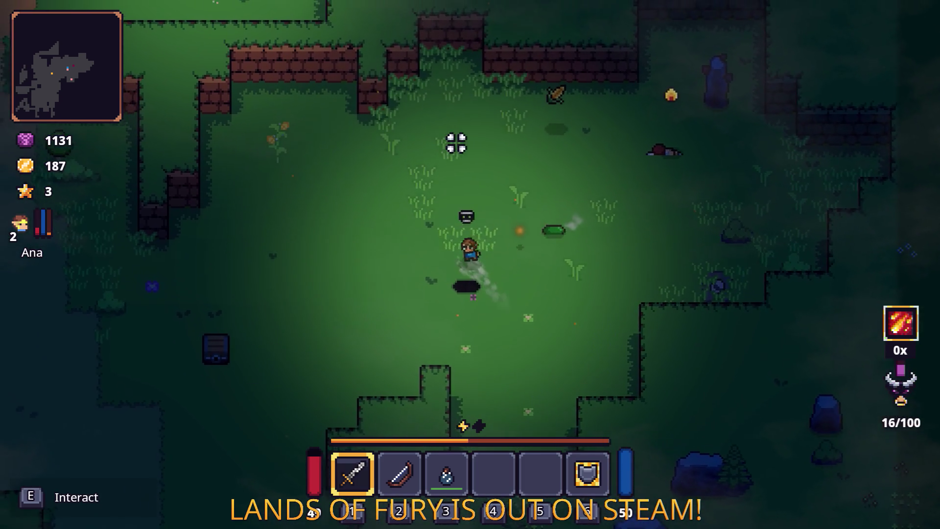
{"action": "key", "text": "w"}
{"action": "key", "text": "space"}
{"action": "left_click", "coordinate": [395, 249]}
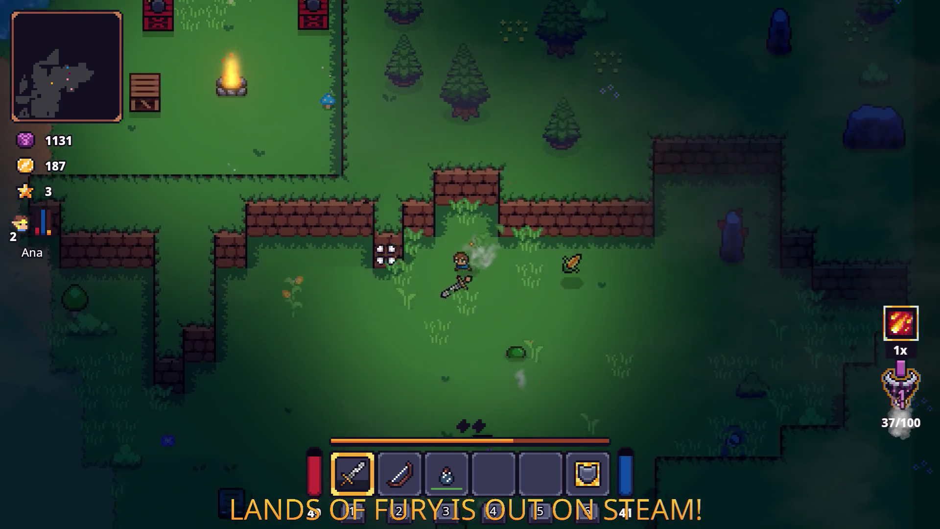
Dash back and forth across the grass before returning to the dirt path.
{"action": "key", "text": "s"}
{"action": "key", "text": "a"}
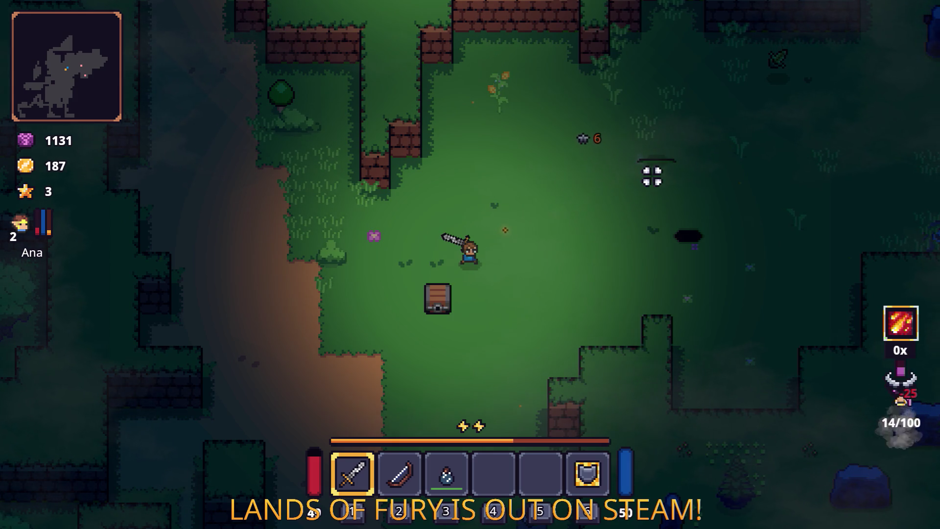
{"action": "key", "text": "w"}
{"action": "key", "text": "d"}
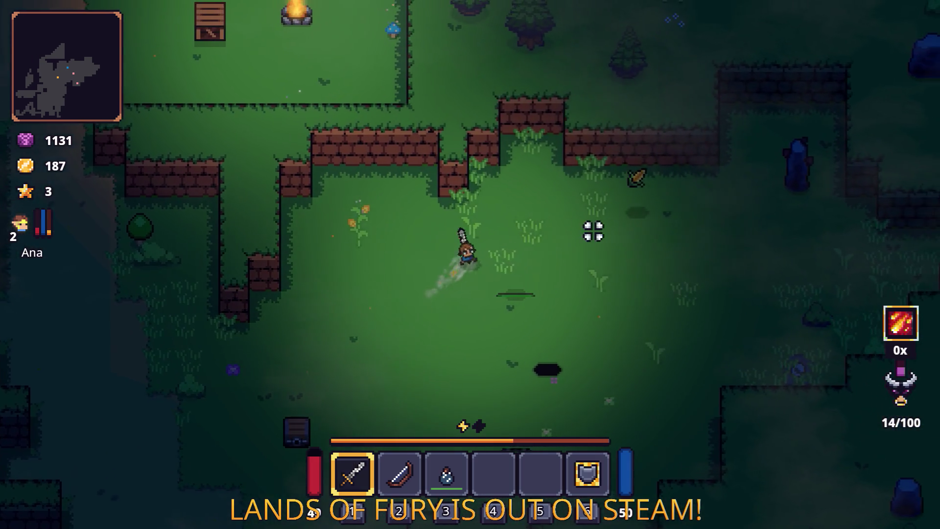
{"action": "key", "text": "space"}
{"action": "key", "text": "s"}
{"action": "key", "text": "a"}
{"action": "key", "text": "space"}
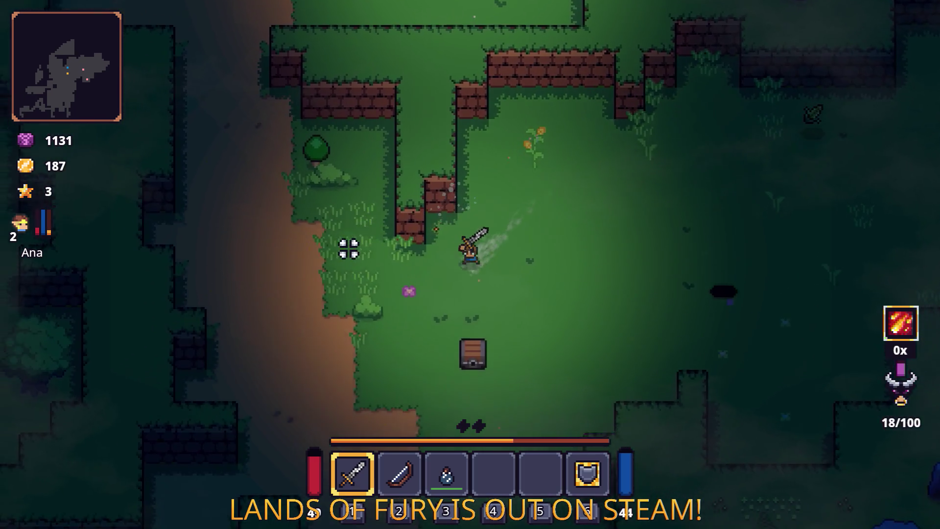
{"action": "key", "text": "a"}
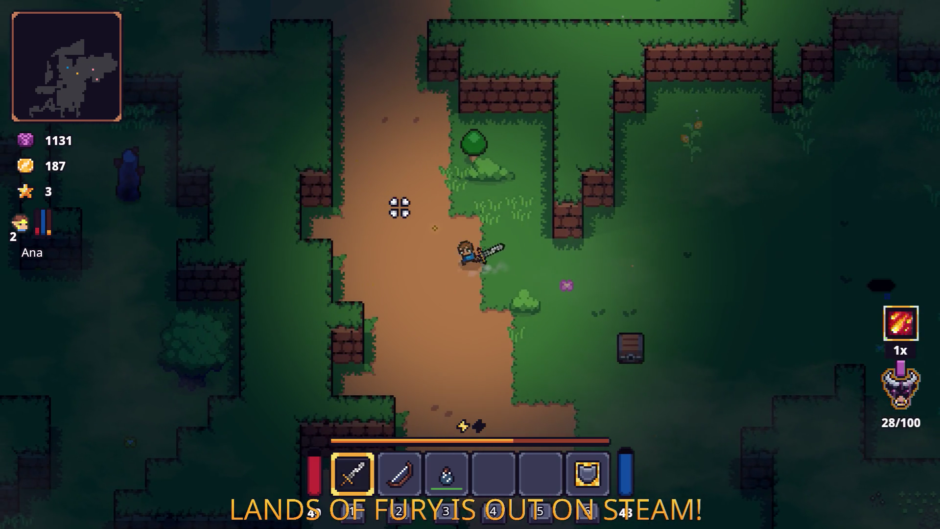
Dash into the campfire camp, switch to the bow (key 2), and attack the camp's enemies.
{"action": "key", "text": "w"}
{"action": "key", "text": "space"}
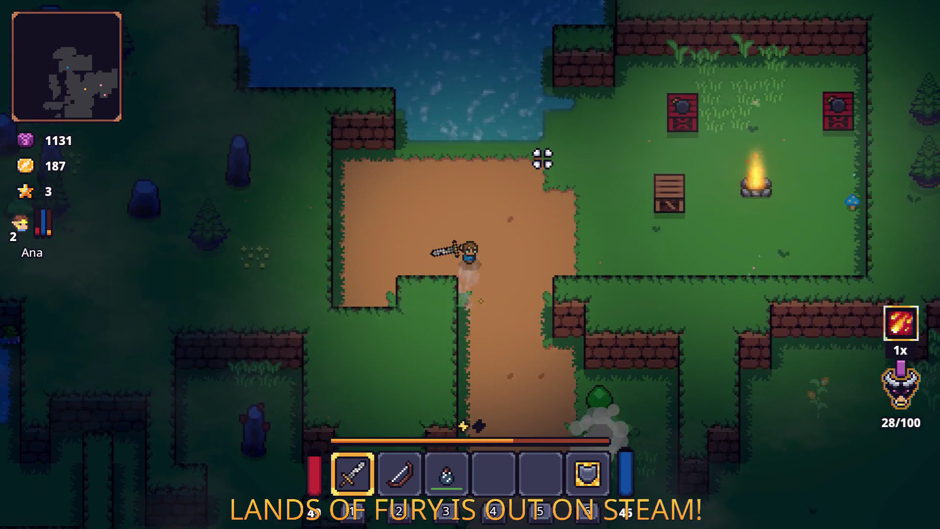
{"action": "key", "text": "d"}
{"action": "key", "text": "space"}
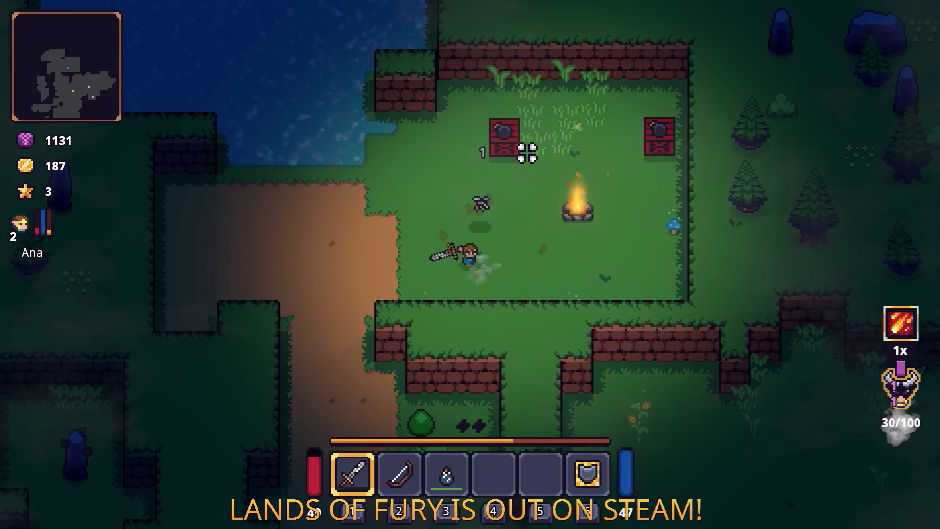
{"action": "key", "text": "a"}
{"action": "key", "text": "2"}
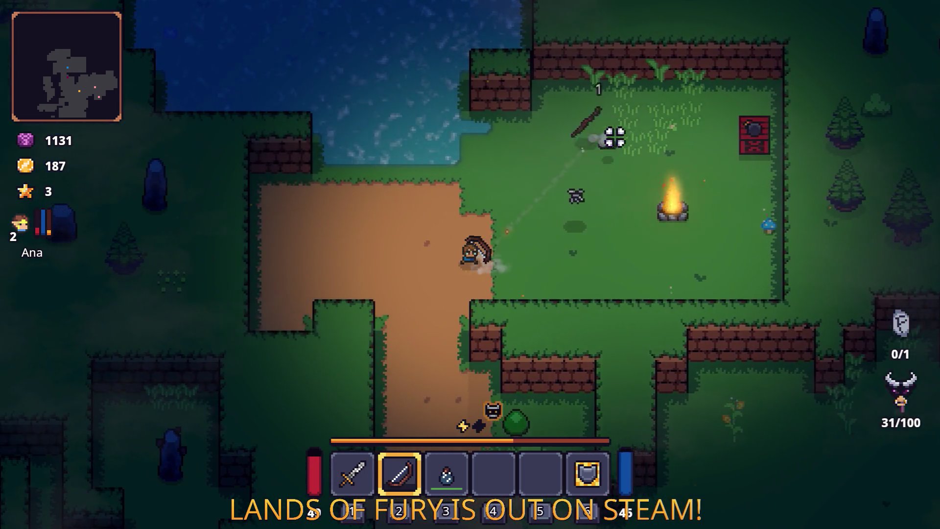
{"action": "key", "text": "w"}
{"action": "key", "text": "d"}
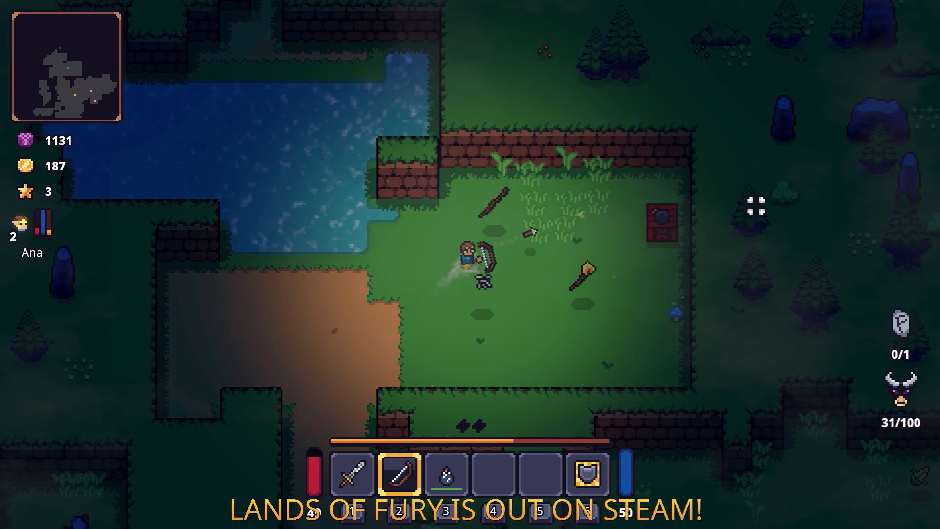
{"action": "key", "text": "w"}
{"action": "key", "text": "d"}
{"action": "left_click", "coordinate": [672, 216]}
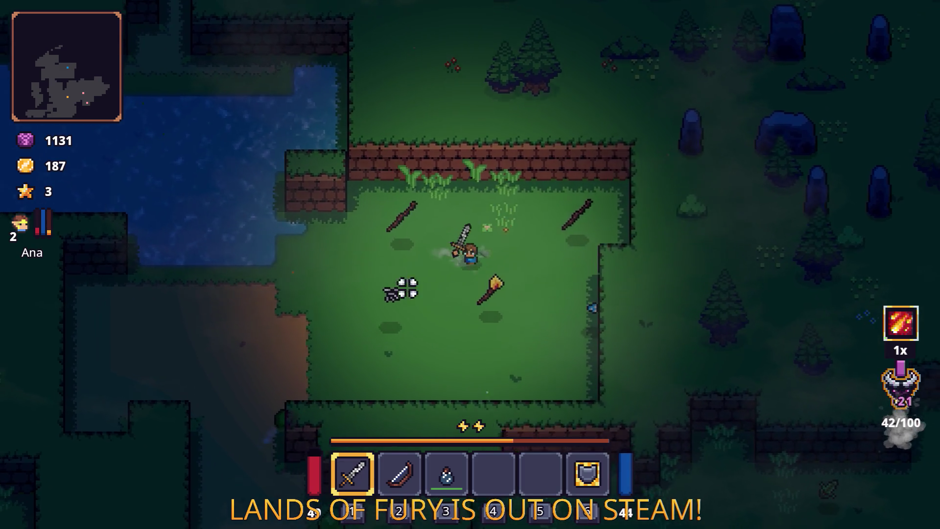
Run back to the path and dash north across the pond toward the anvil.
{"action": "key", "text": "s"}
{"action": "key", "text": "a"}
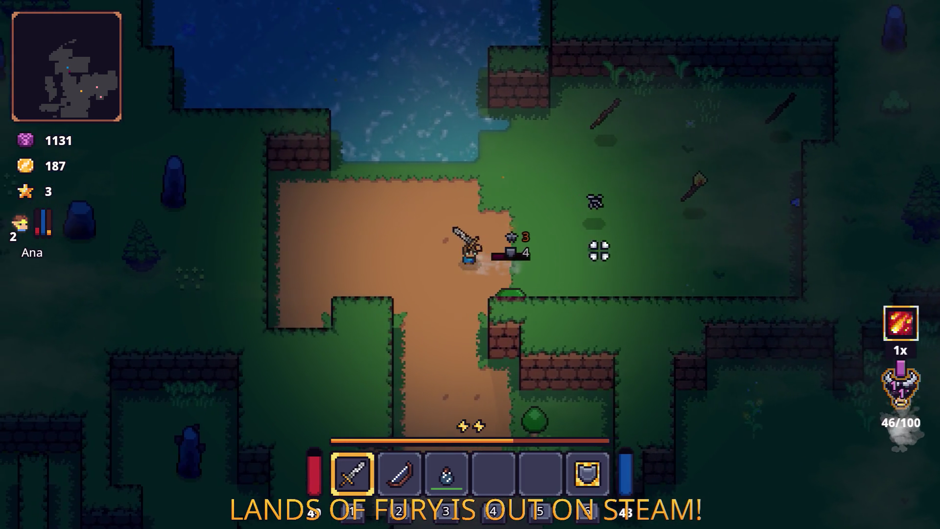
{"action": "key", "text": "w"}
{"action": "key", "text": "a"}
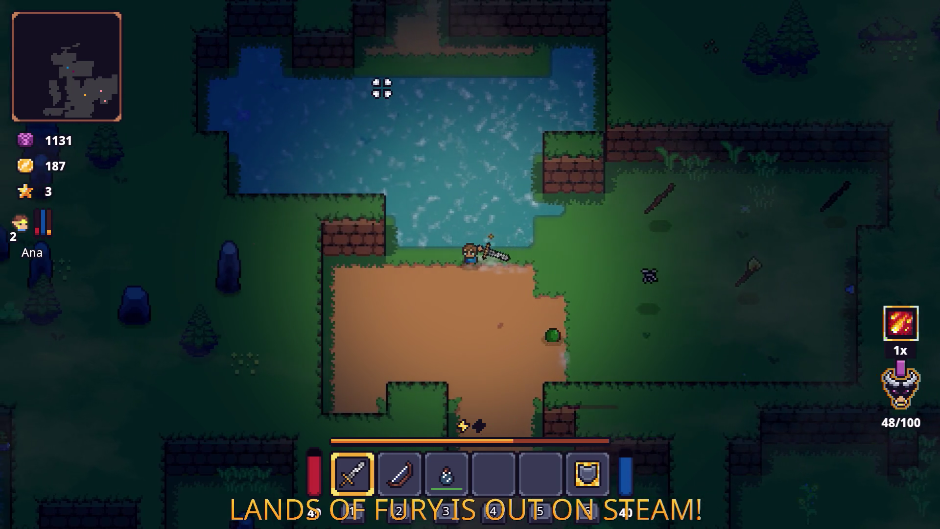
{"action": "key", "text": "w"}
{"action": "key", "text": "space"}
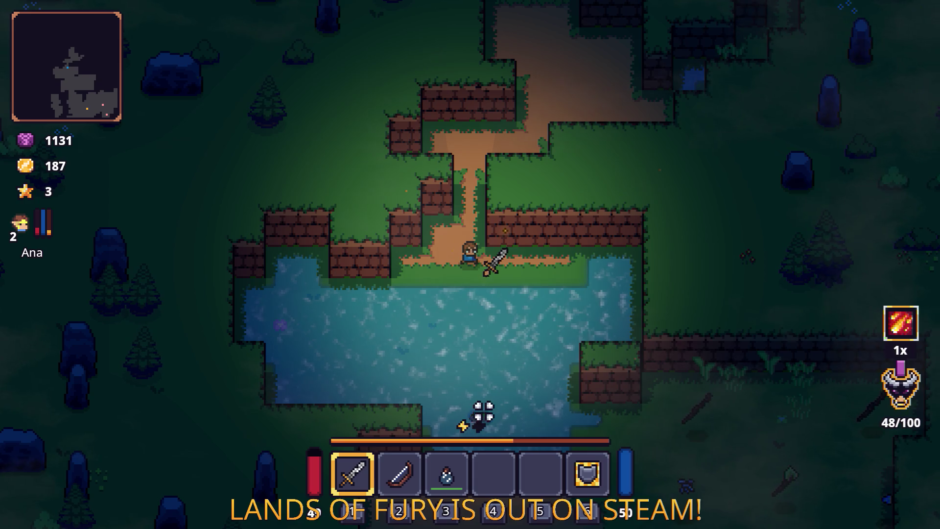
{"action": "key", "text": "w"}
{"action": "key", "text": "space"}
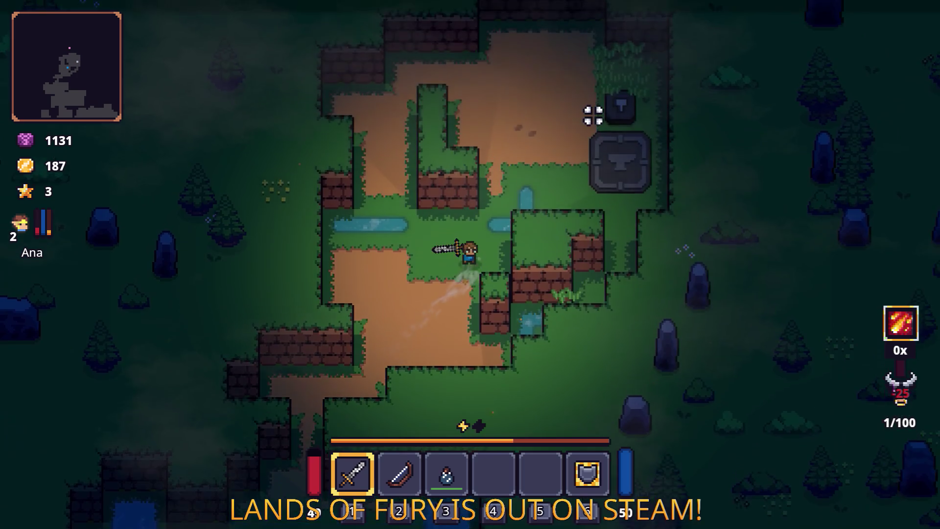
Dash up to the anvil, then head back south-west through the lake onto the dirt.
{"action": "key", "text": "w"}
{"action": "key", "text": "d"}
{"action": "key", "text": "space"}
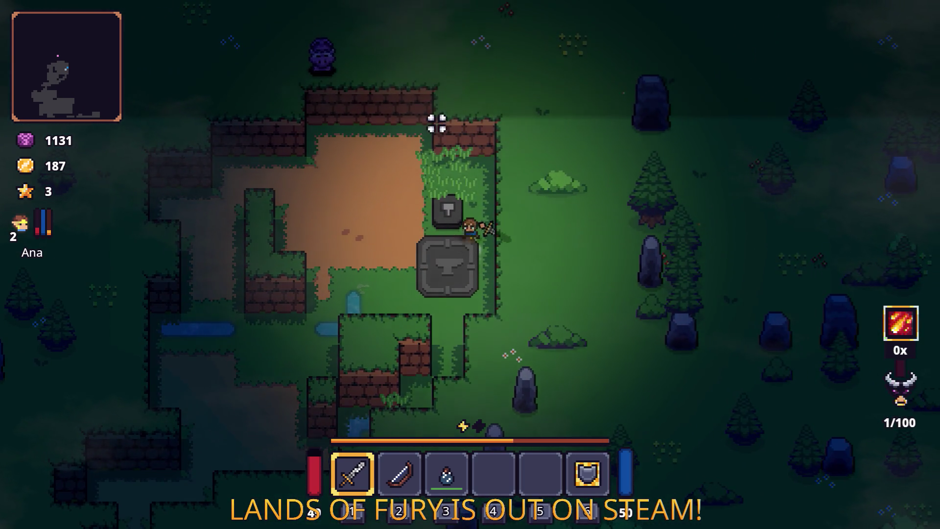
{"action": "key", "text": "s"}
{"action": "key", "text": "a"}
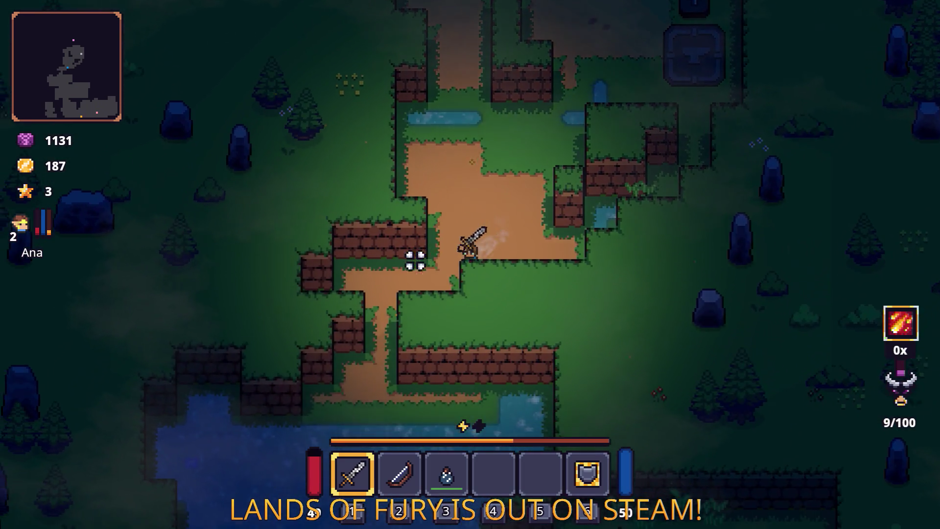
{"action": "key", "text": "s"}
{"action": "key", "text": "a"}
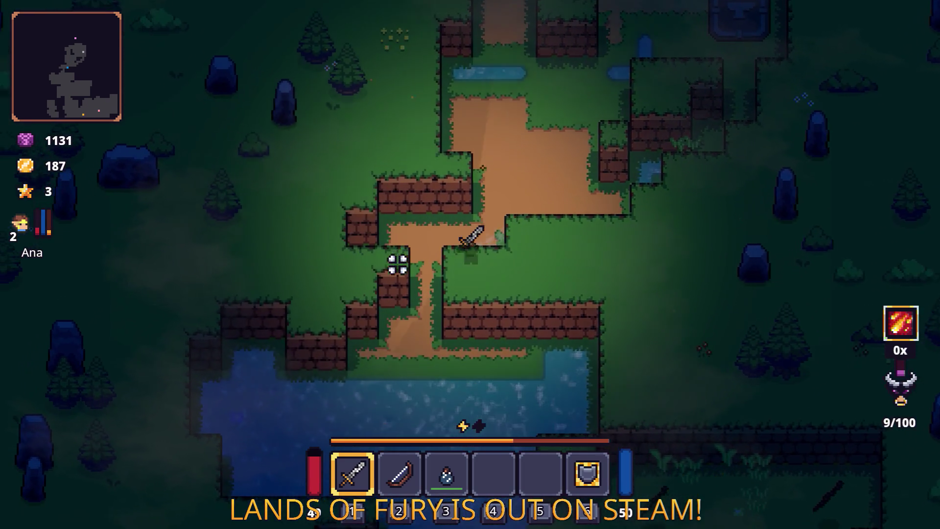
{"action": "key", "text": "space"}
{"action": "key", "text": "s"}
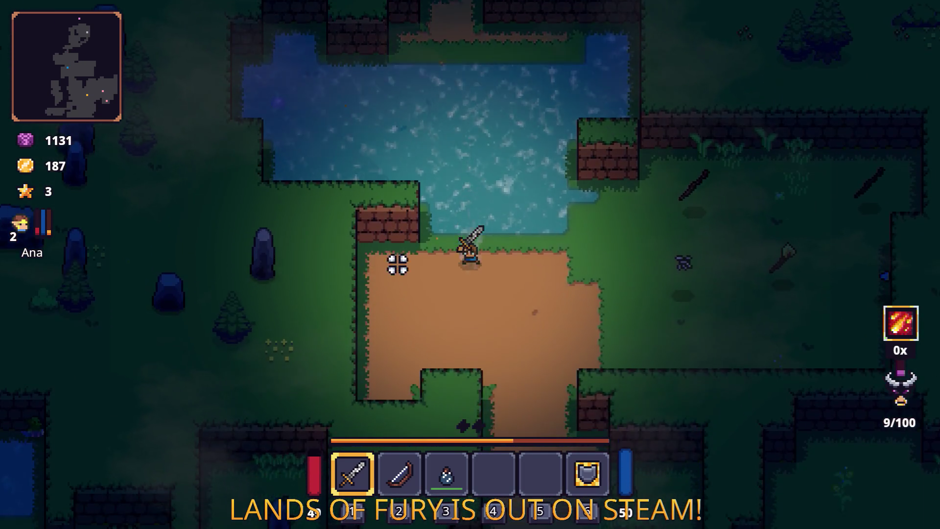
Swing the sword at the enemy to build fury, then loop south and north-east toward it.
{"action": "key", "text": "s"}
{"action": "key", "text": "d"}
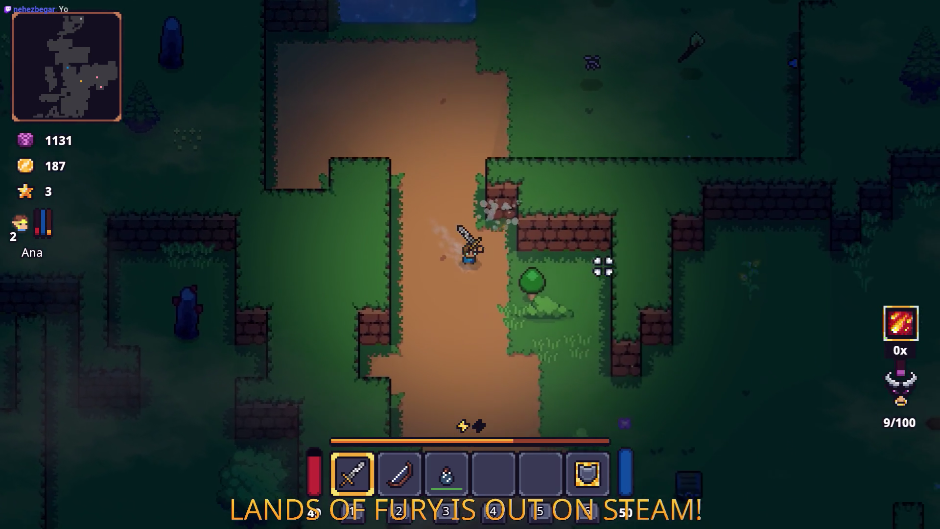
{"action": "left_click", "coordinate": [590, 255]}
{"action": "left_click", "coordinate": [533, 224]}
{"action": "key", "text": "s"}
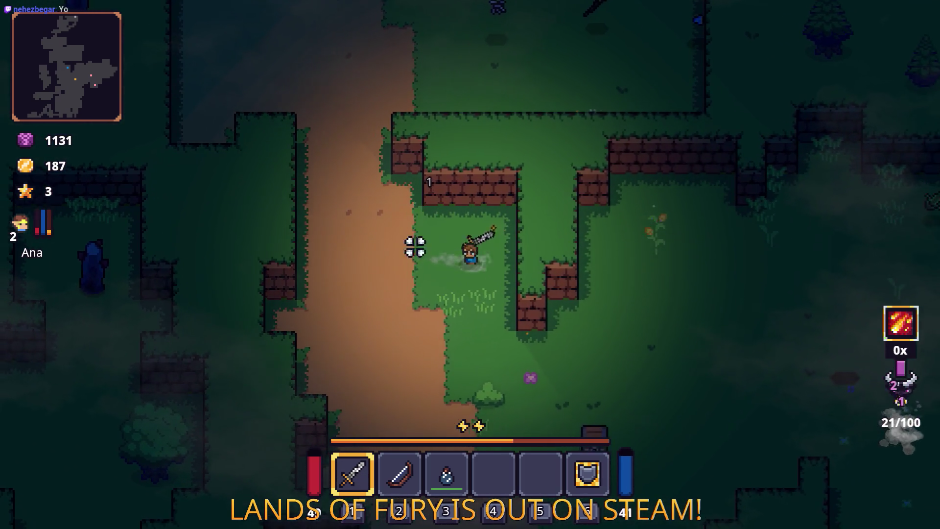
{"action": "key", "text": "space"}
{"action": "key", "text": "d"}
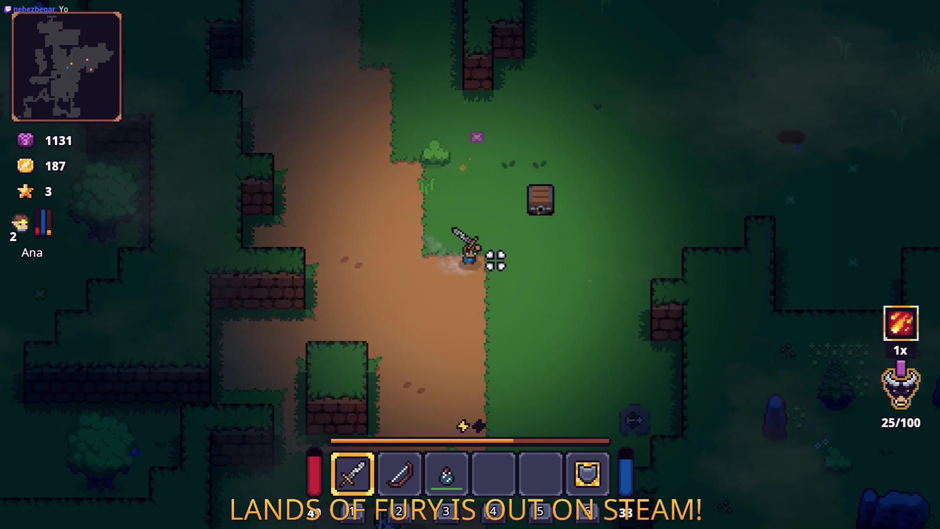
{"action": "key", "text": "w"}
{"action": "key", "text": "d"}
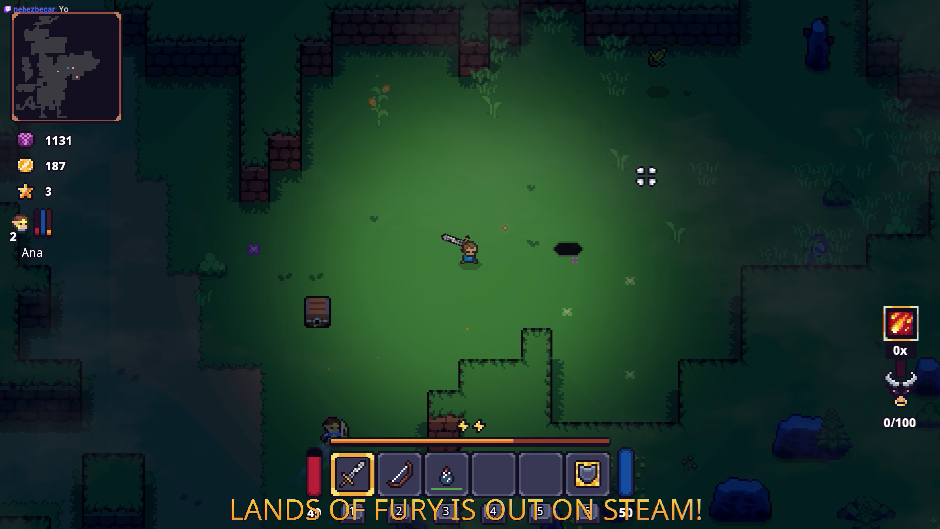
Close in on the archer and fight it, raising fury toward 53/100.
{"action": "key", "text": "w"}
{"action": "key", "text": "d"}
{"action": "key", "text": "space"}
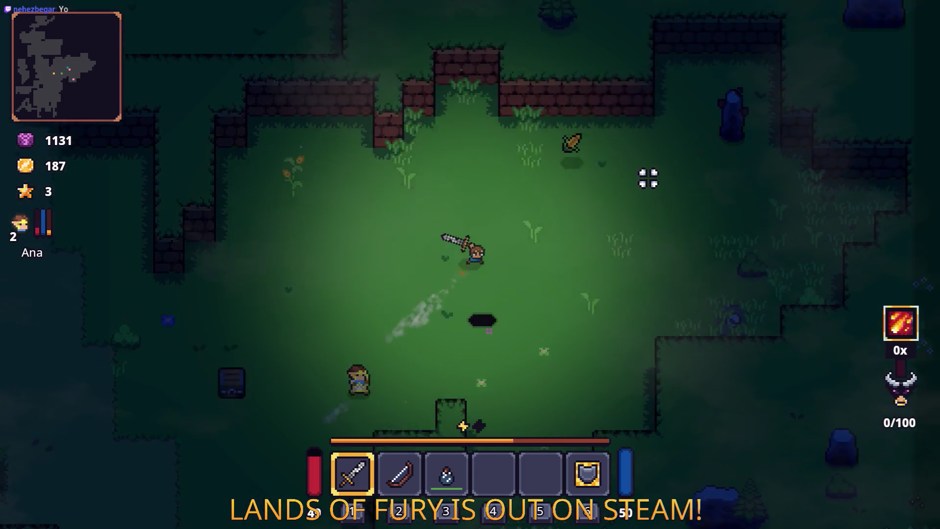
{"action": "key", "text": "d"}
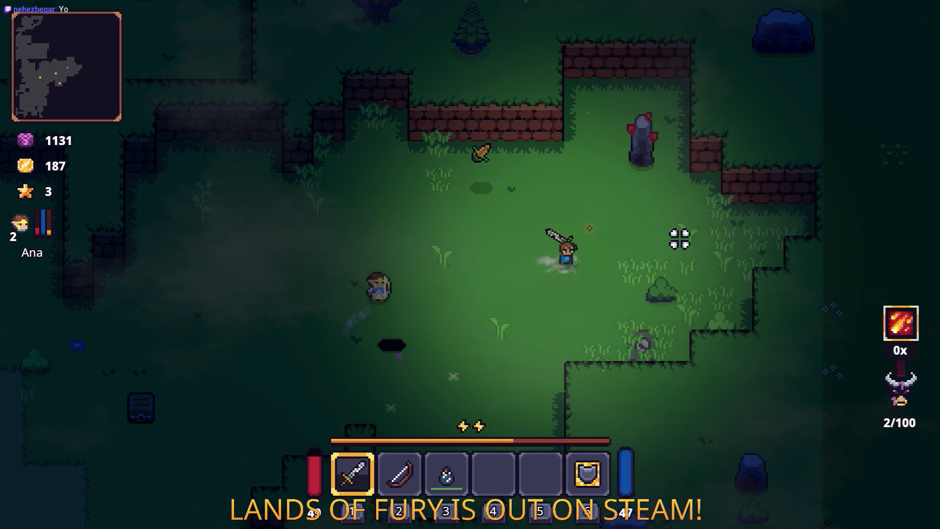
{"action": "key", "text": "d"}
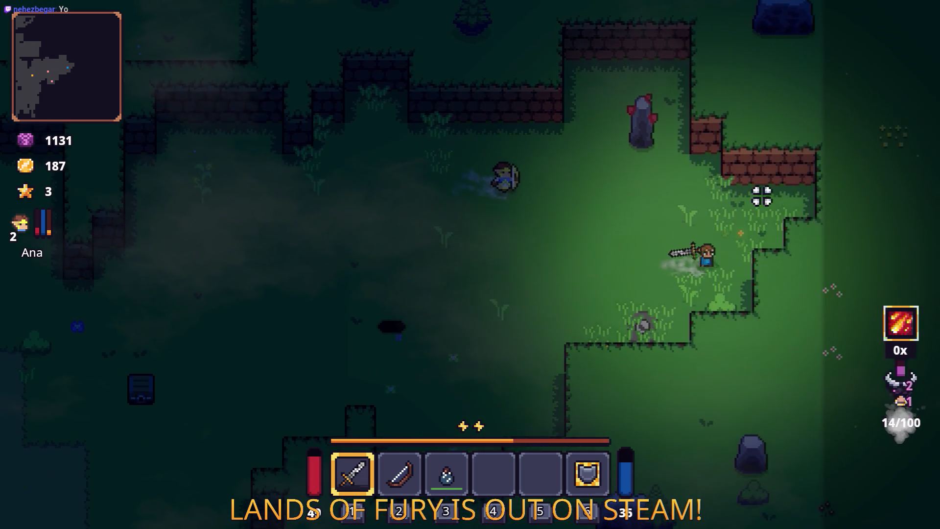
{"action": "key", "text": "s"}
{"action": "key", "text": "a"}
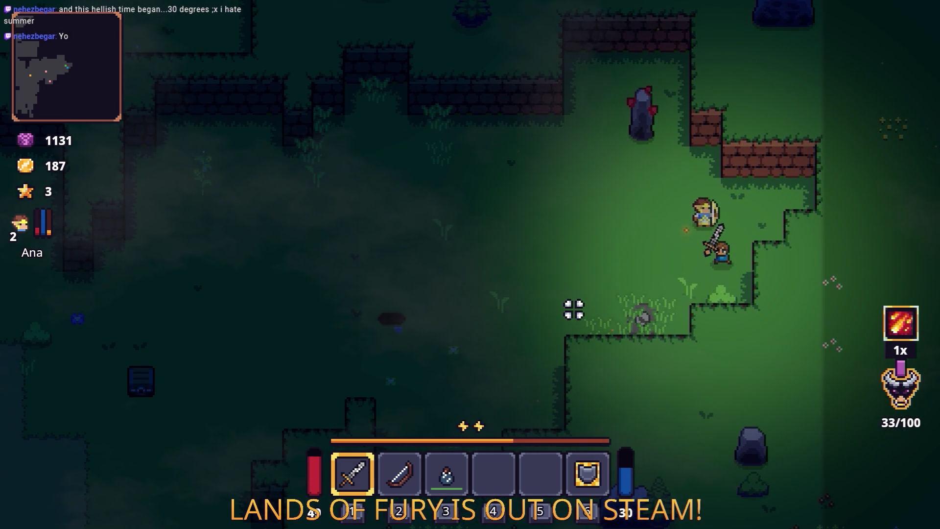
{"action": "key", "text": "s"}
{"action": "key", "text": "a"}
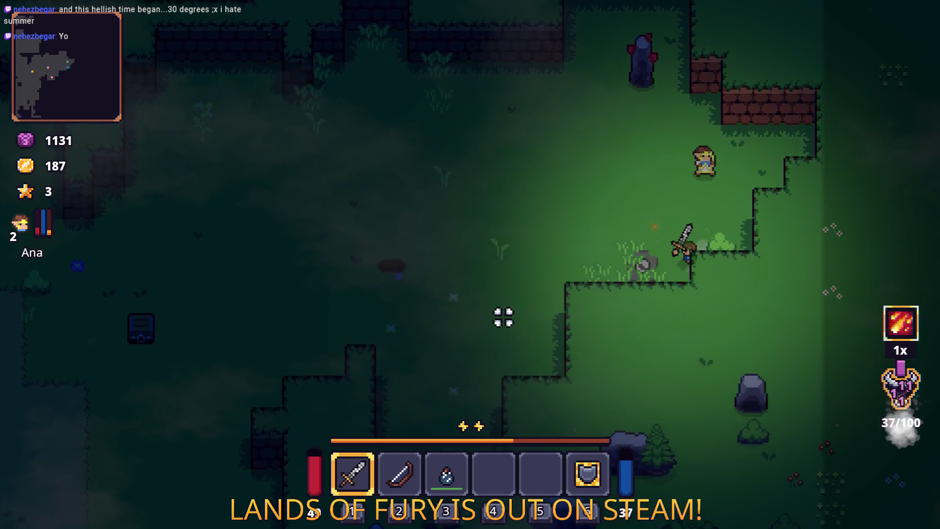
Walk west away from the archer and onto the chest.
{"action": "key", "text": "a"}
{"action": "key", "text": "a"}
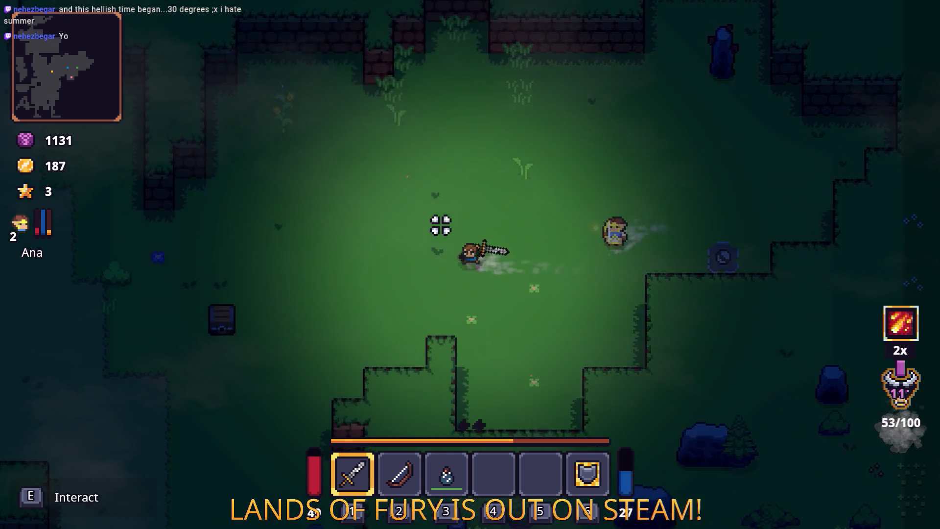
{"action": "key", "text": "a"}
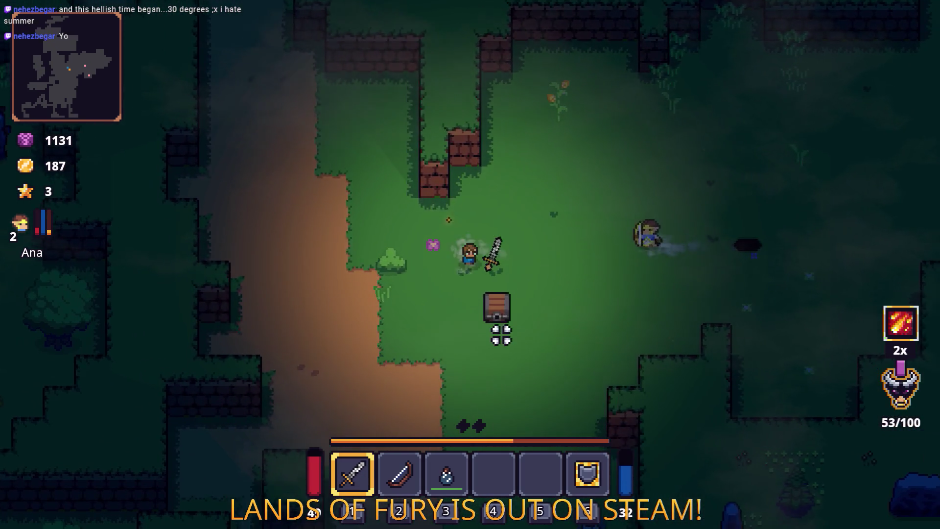
{"action": "key", "text": "s"}
Loot the chest and pick up the Carrot into hotbar slot 5.
{"action": "key", "text": "a"}
{"action": "key", "text": "s"}
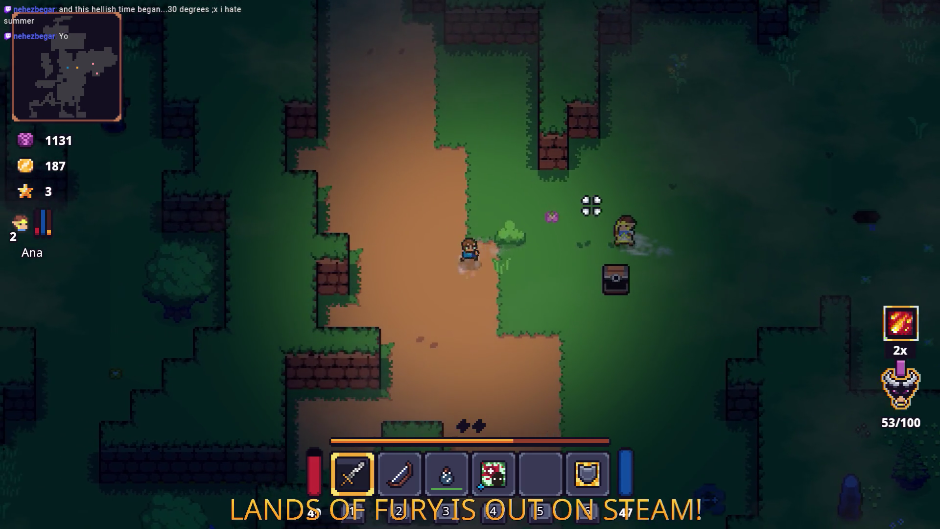
{"action": "key", "text": "s"}
{"action": "key", "text": "a"}
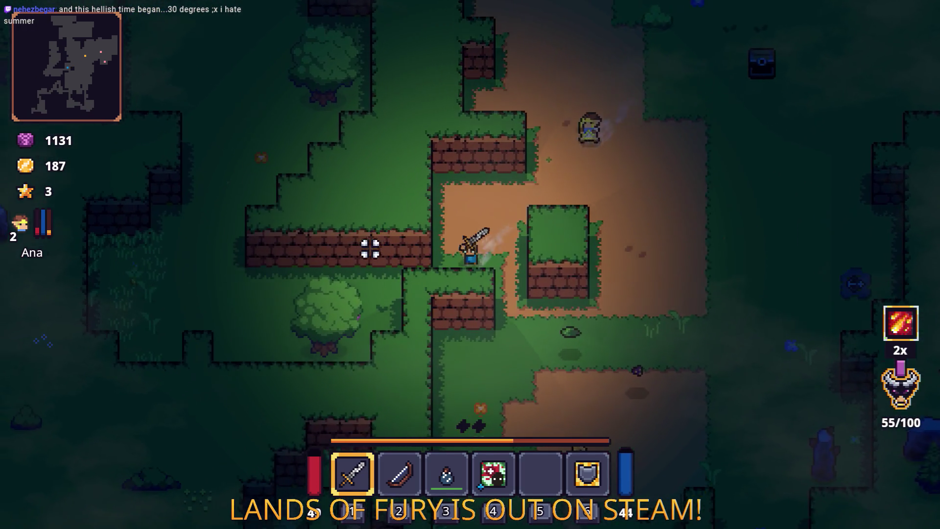
{"action": "key", "text": "a"}
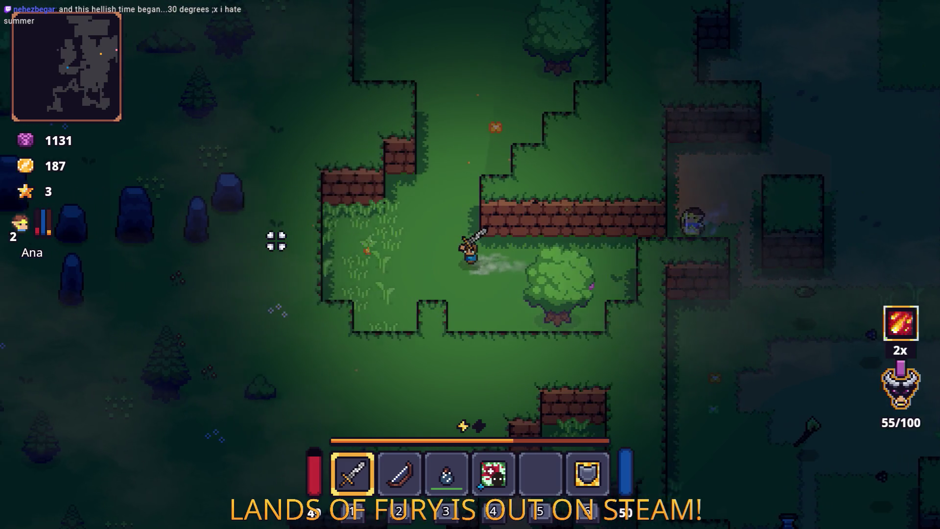
{"action": "left_click", "coordinate": [280, 231]}
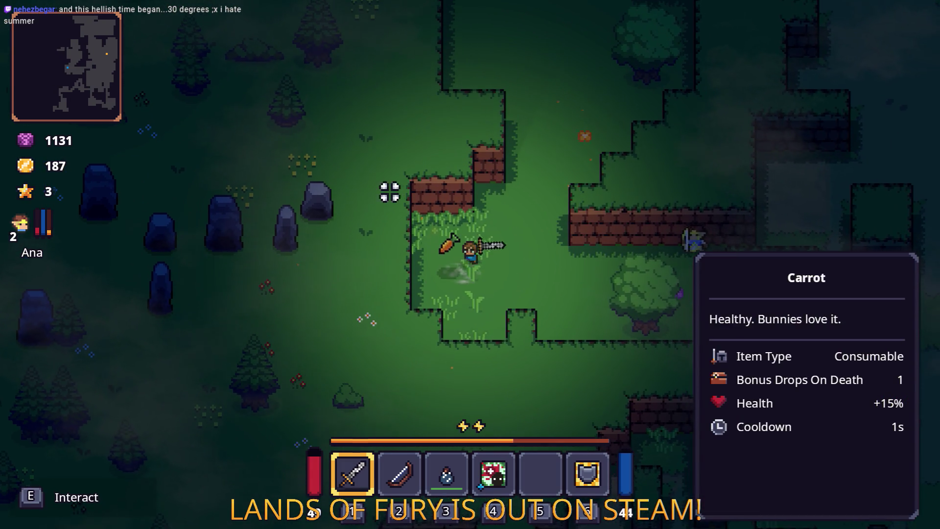
{"action": "key", "text": "e"}
{"action": "key", "text": "w"}
{"action": "key", "text": "d"}
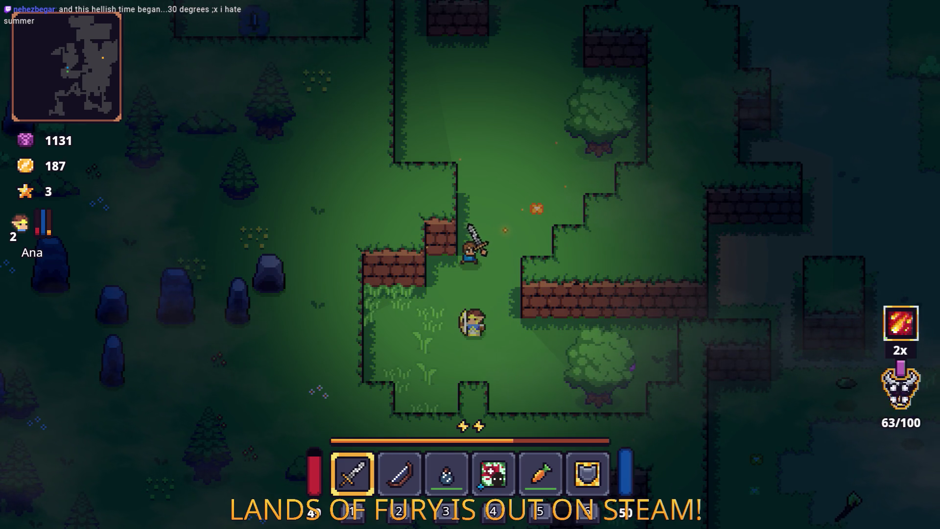
Circle the archer, landing sword hits to keep building fury.
{"action": "key", "text": "s"}
{"action": "key", "text": "a"}
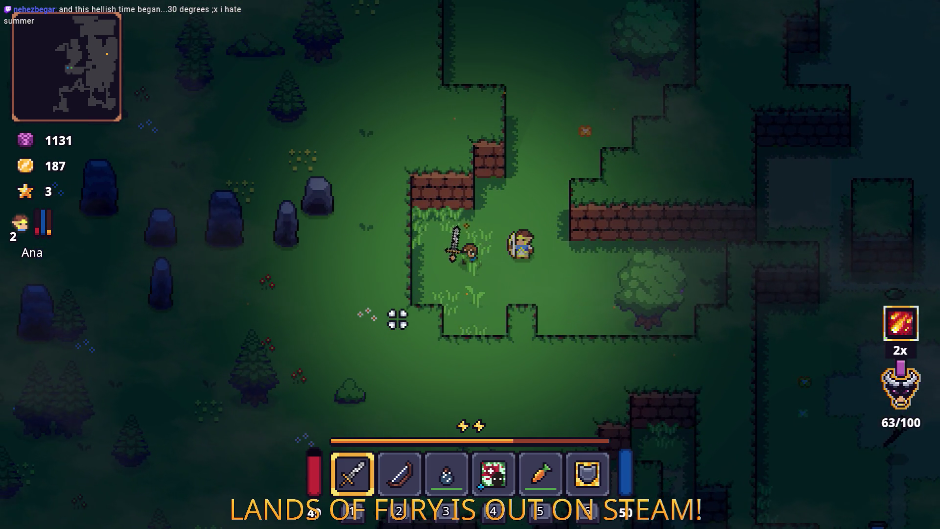
{"action": "key", "text": "d"}
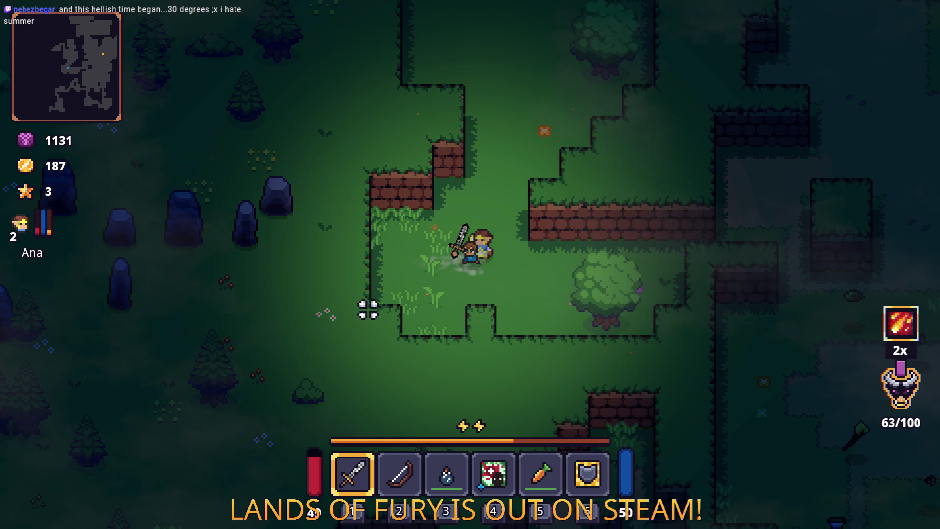
{"action": "key", "text": "a"}
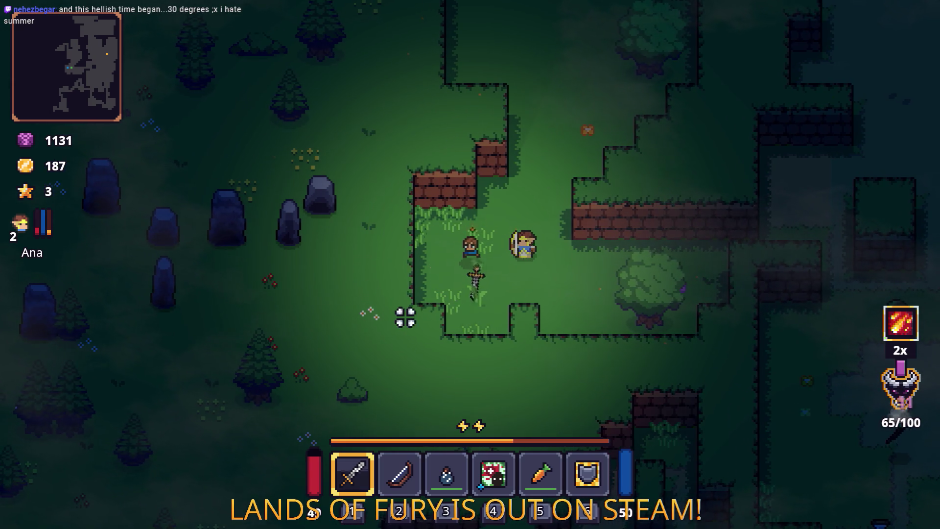
{"action": "key", "text": "s"}
{"action": "left_click", "coordinate": [349, 290]}
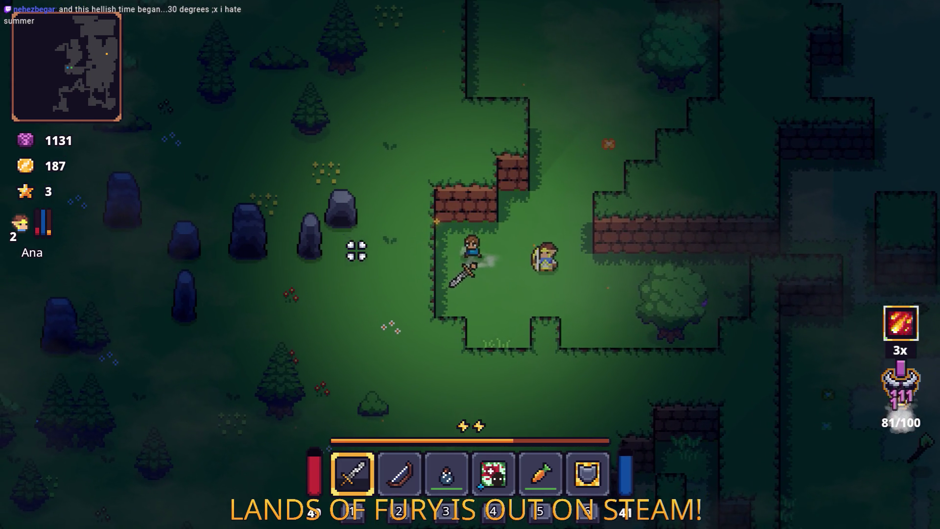
{"action": "key", "text": "w"}
{"action": "key", "text": "d"}
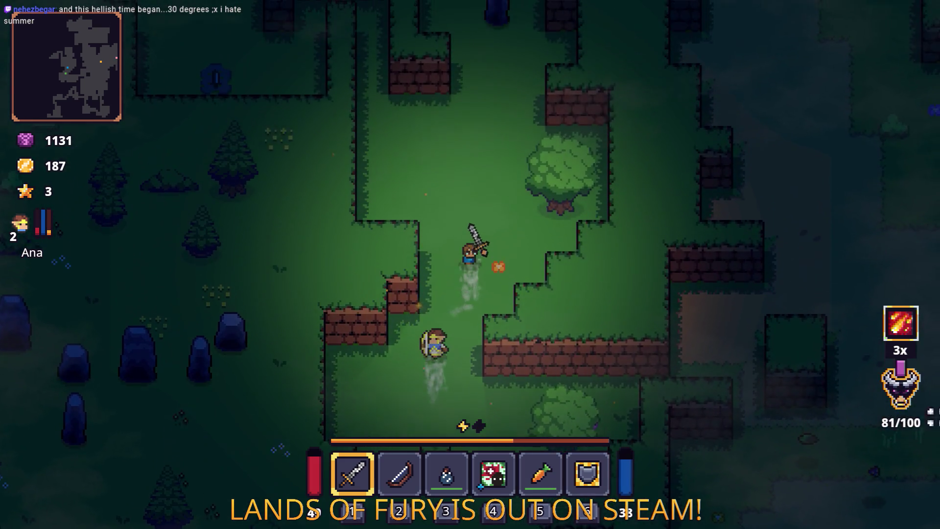
{"action": "key", "text": "w"}
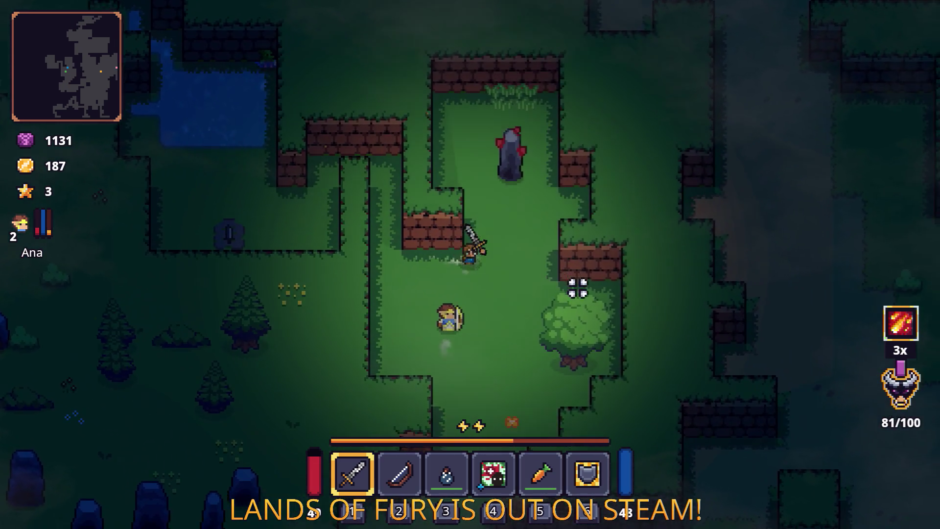
{"action": "key", "text": "d"}
{"action": "key", "text": "s"}
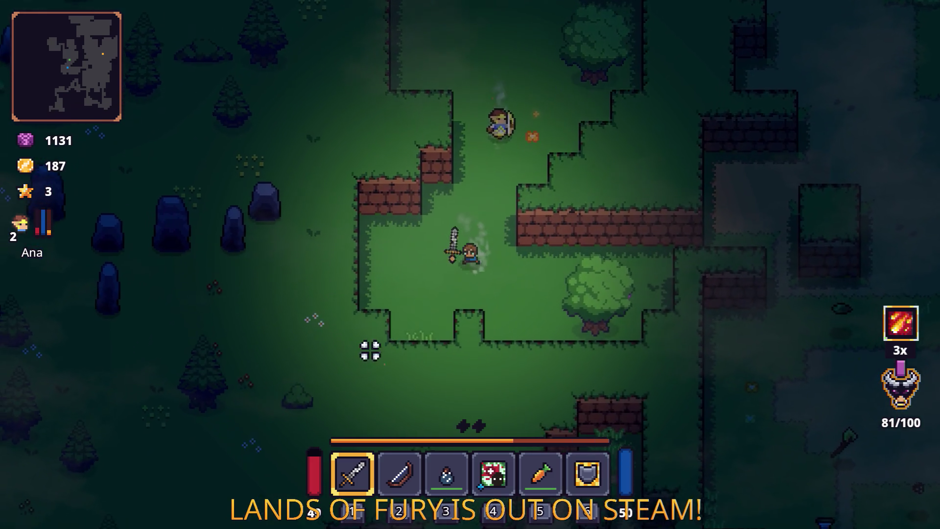
Hit the pursuing archer, then walk north-east past the chest into the clearing as fury reaches 87/100.
{"action": "key", "text": "s"}
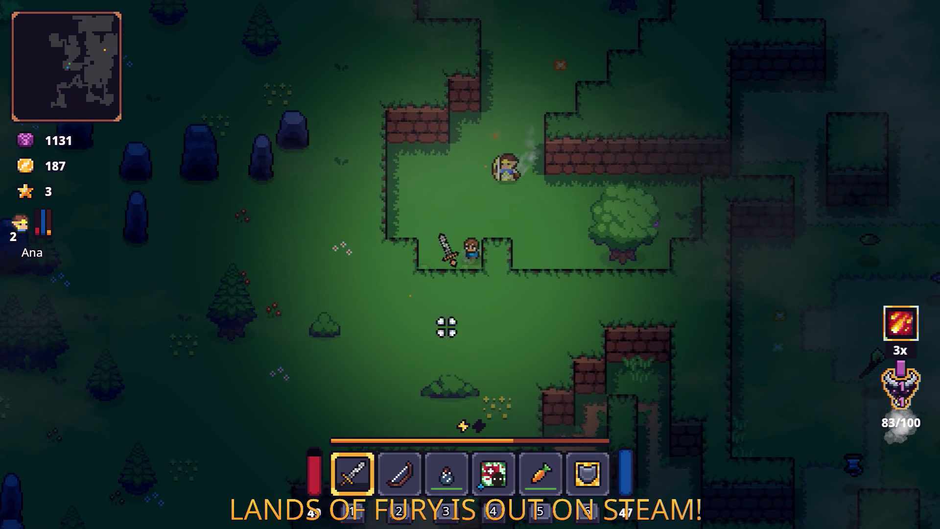
{"action": "key", "text": "w"}
{"action": "key", "text": "d"}
{"action": "key", "text": "d"}
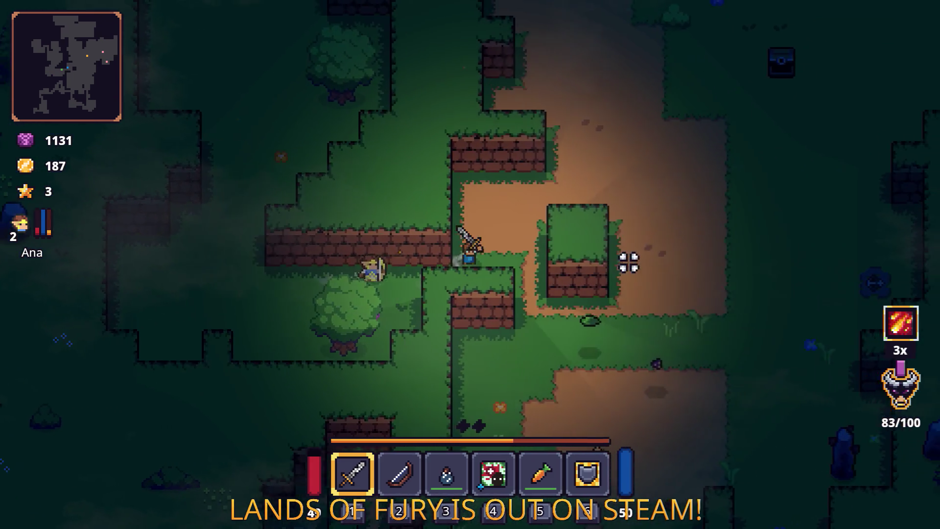
{"action": "key", "text": "s"}
{"action": "key", "text": "w"}
{"action": "key", "text": "d"}
{"action": "left_click", "coordinate": [657, 199]}
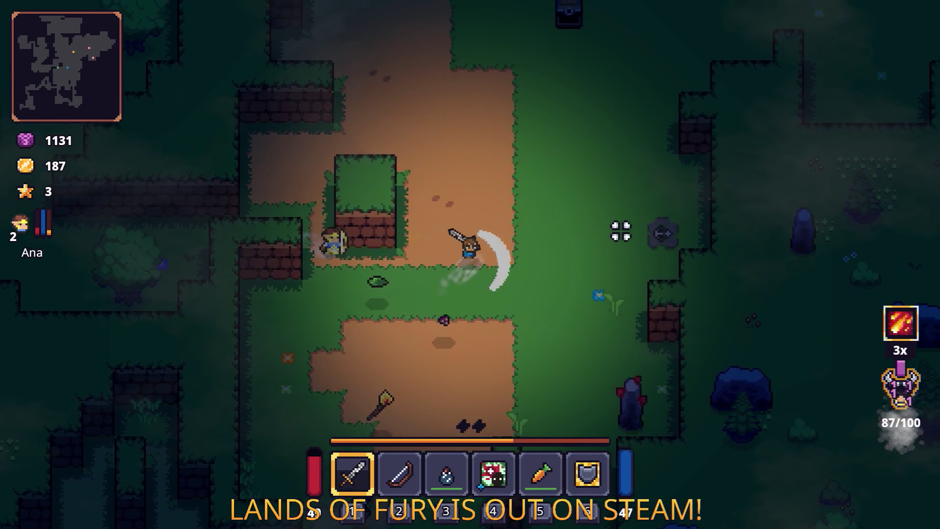
{"action": "key", "text": "w"}
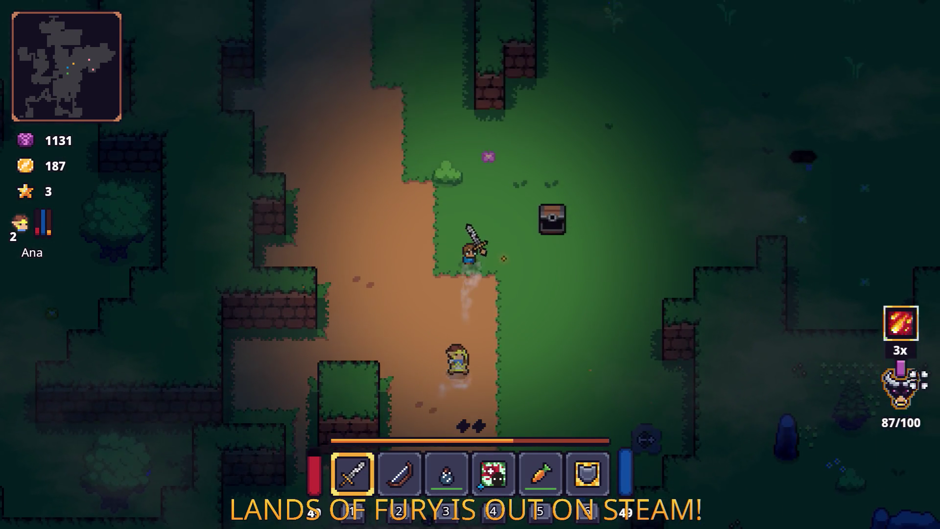
{"action": "key", "text": "d"}
{"action": "key", "text": "d"}
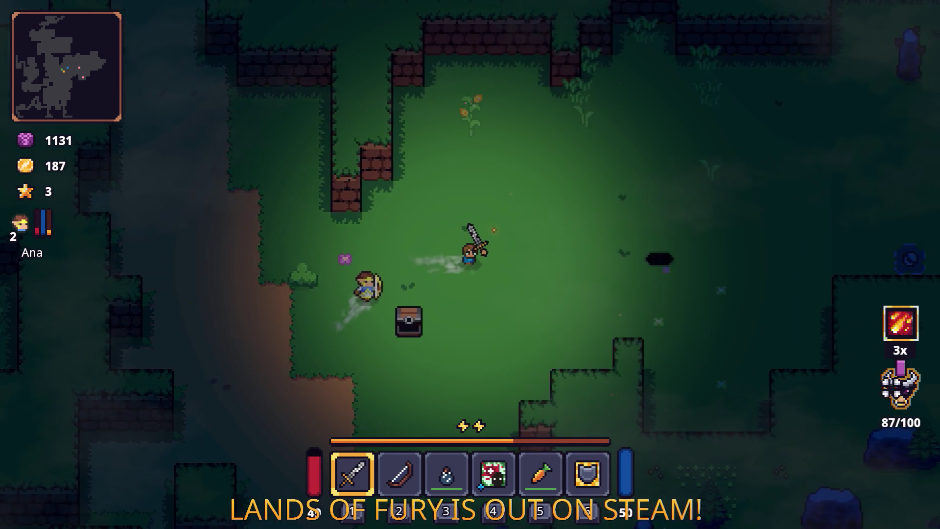
{"action": "key", "text": "w"}
{"action": "key", "text": "d"}
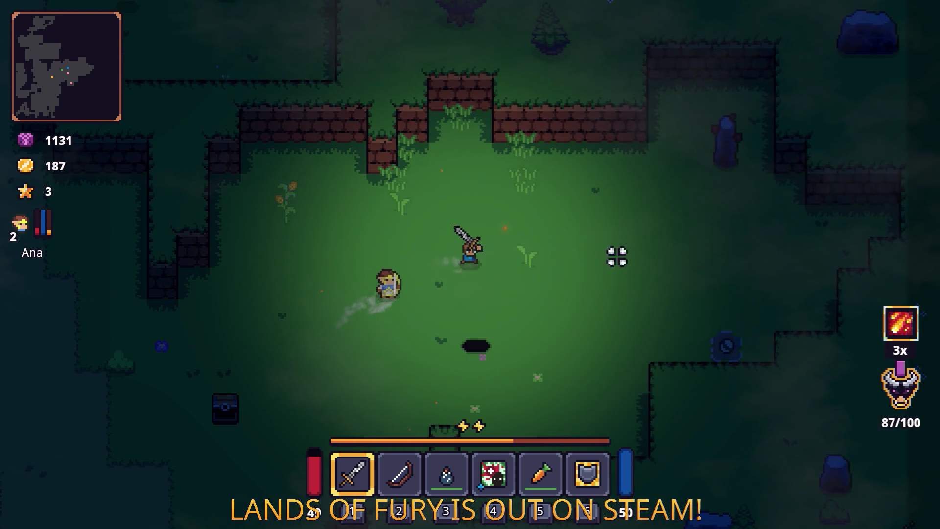
{"action": "key", "text": "d"}
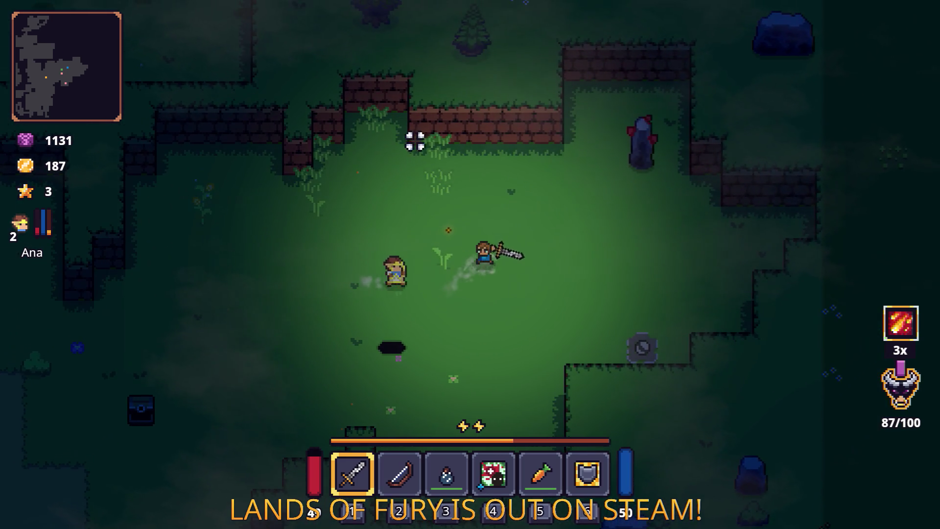
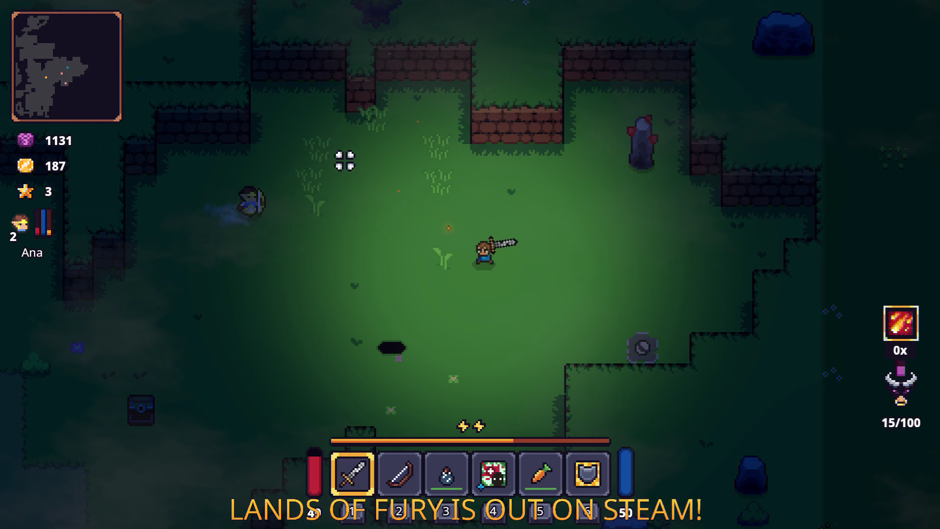
Fight the nearby arena enemies with sword swings while moving north-west.
{"action": "key", "text": "w"}
{"action": "left_click", "coordinate": [476, 122]}
{"action": "key", "text": "a"}
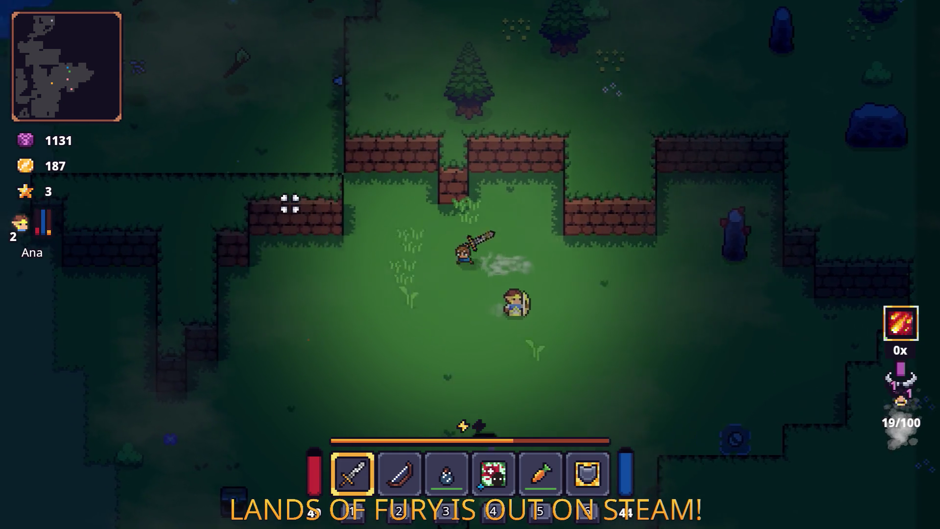
{"action": "key", "text": "s"}
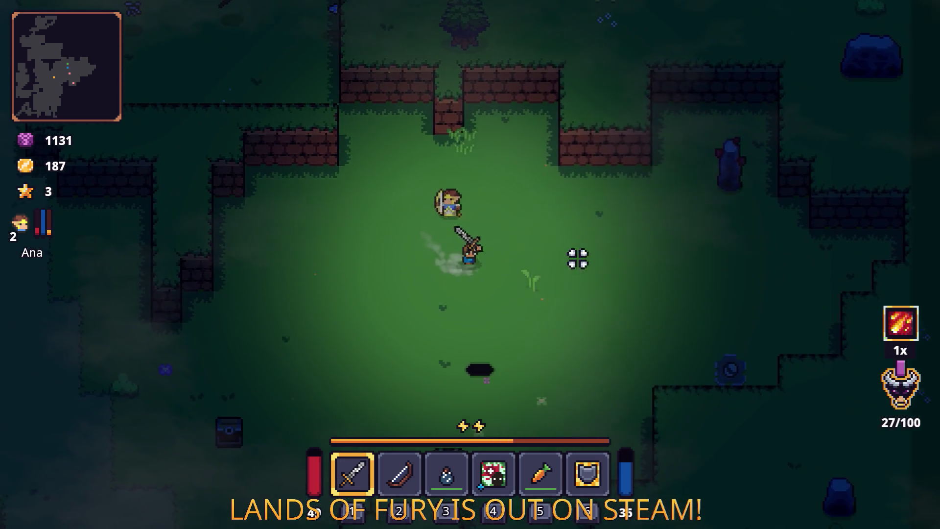
{"action": "key", "text": "w"}
{"action": "left_click", "coordinate": [501, 137]}
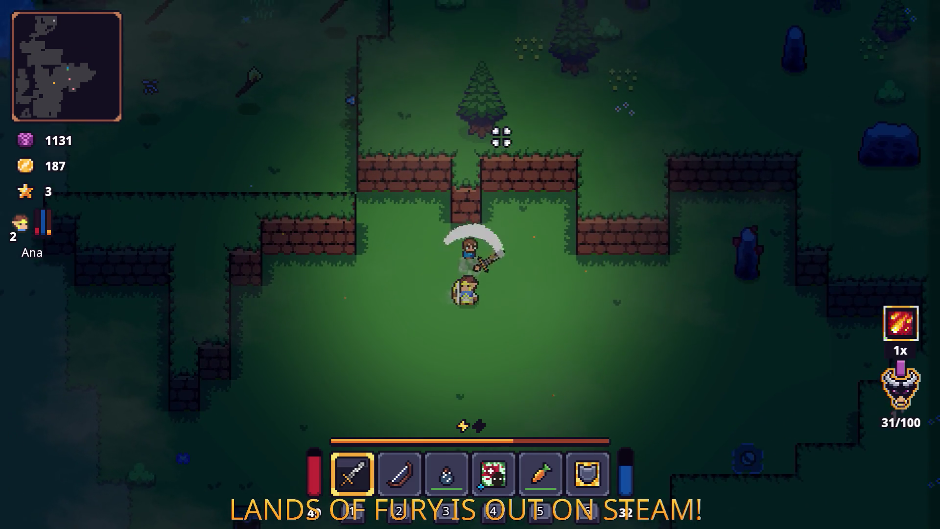
{"action": "key", "text": "w"}
{"action": "key", "text": "a"}
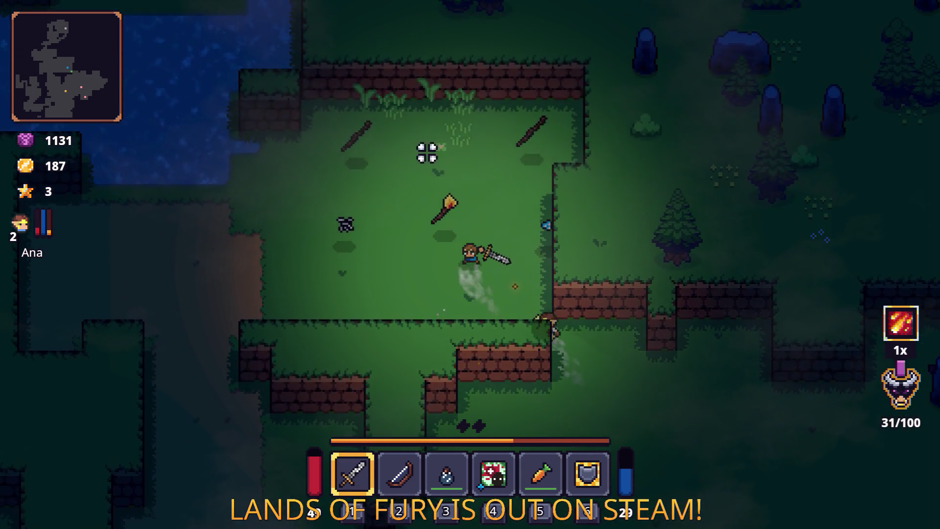
{"action": "key", "text": "w"}
{"action": "key", "text": "a"}
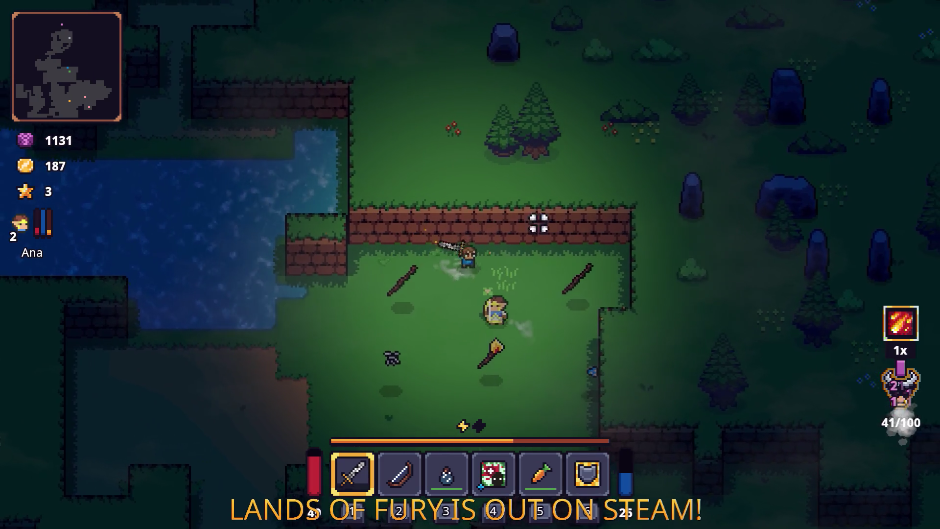
Move south-west onto the dirt area and fight the next wave, reaching 33/100 kills.
{"action": "key", "text": "s"}
{"action": "key", "text": "a"}
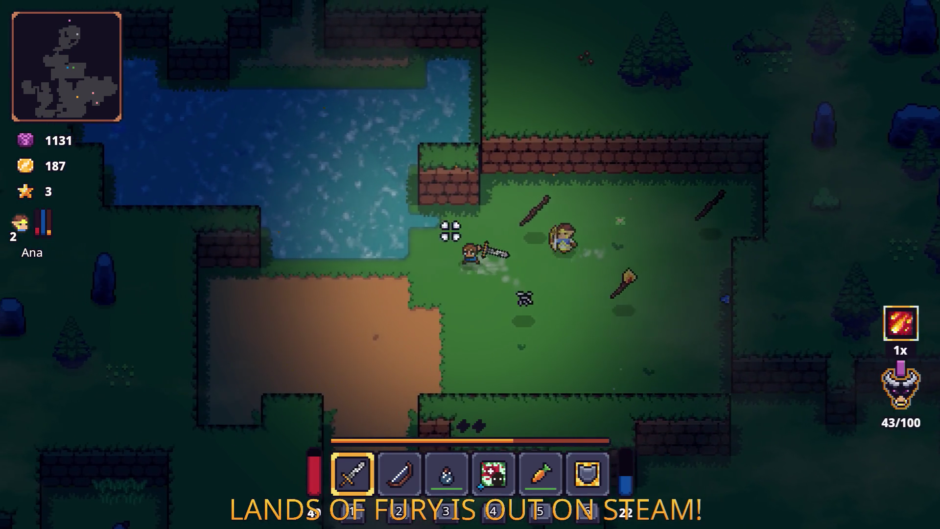
{"action": "key", "text": "s"}
{"action": "key", "text": "a"}
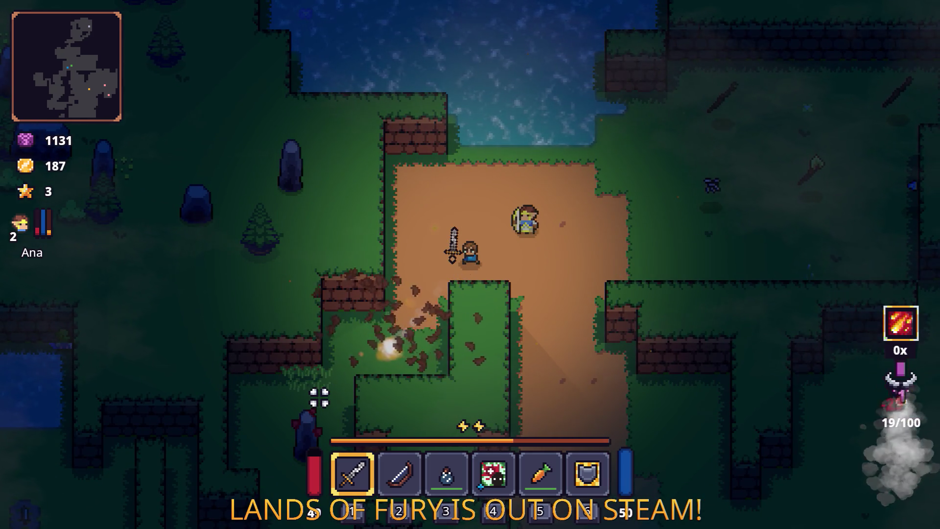
{"action": "key", "text": "s"}
{"action": "key", "text": "a"}
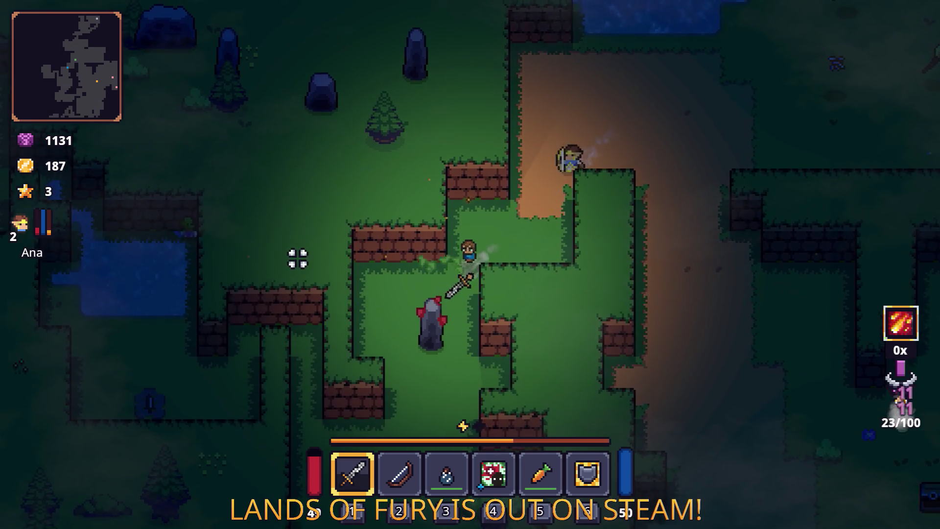
{"action": "key", "text": "s"}
{"action": "key", "text": "a"}
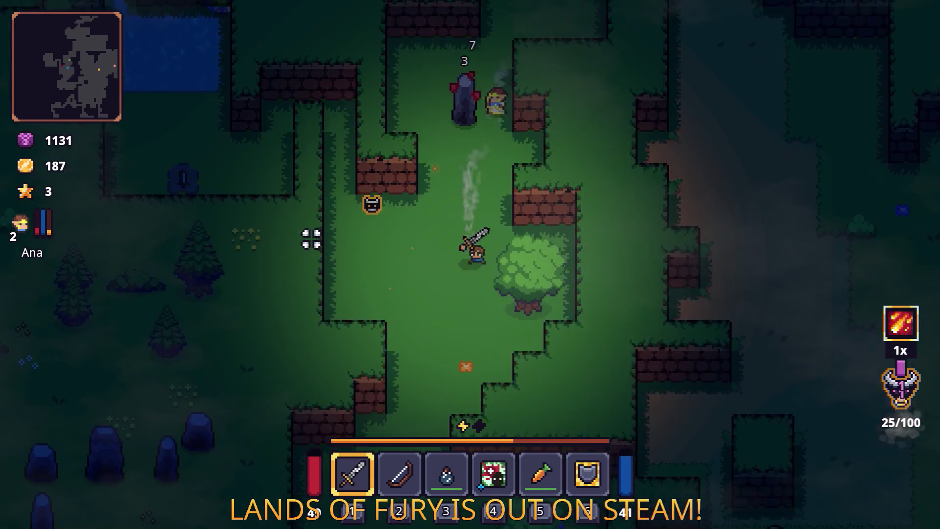
Walk past the pond to merchant Snip, browse his wares, then close the shop.
{"action": "key", "text": "w"}
{"action": "key", "text": "a"}
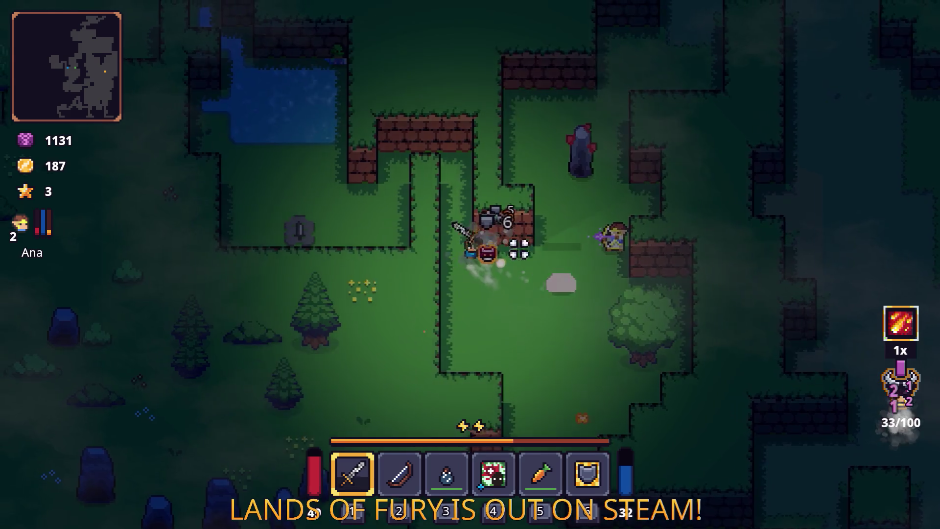
{"action": "key", "text": "a"}
{"action": "key", "text": "w"}
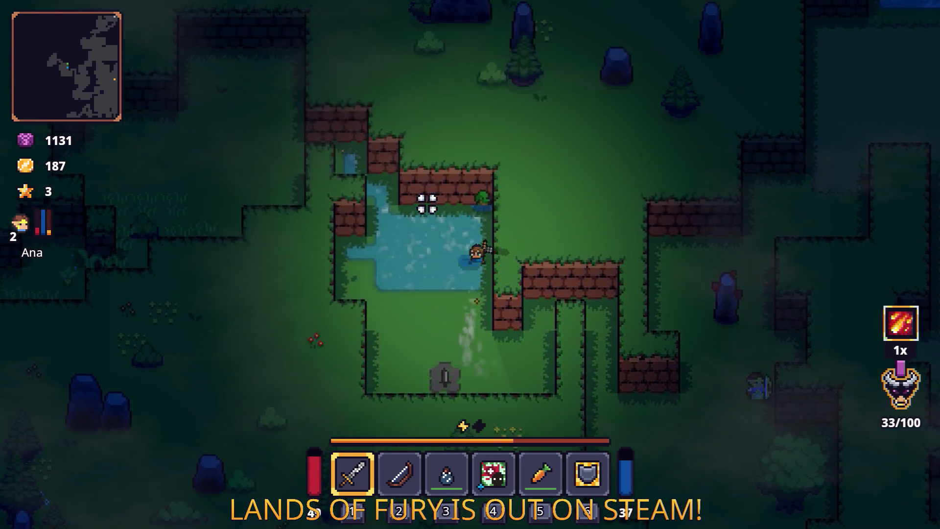
{"action": "key", "text": "e"}
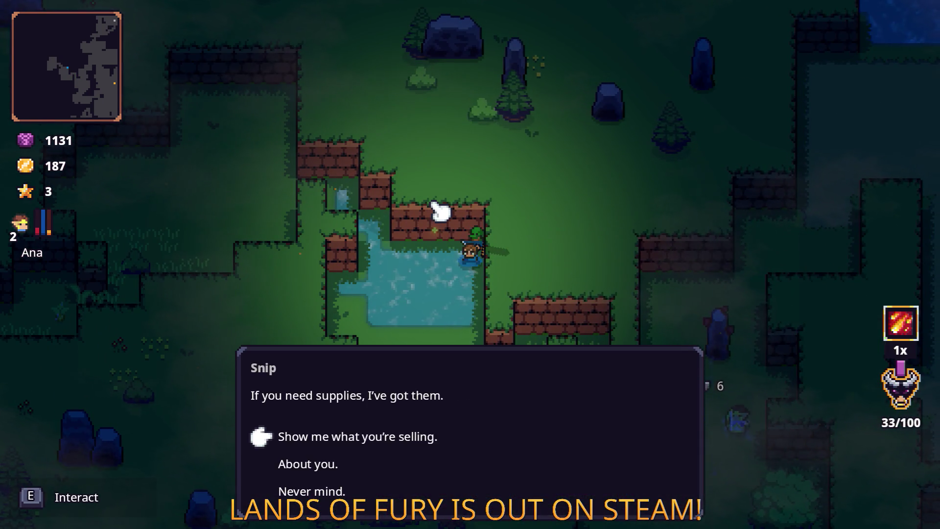
{"action": "key", "text": "e"}
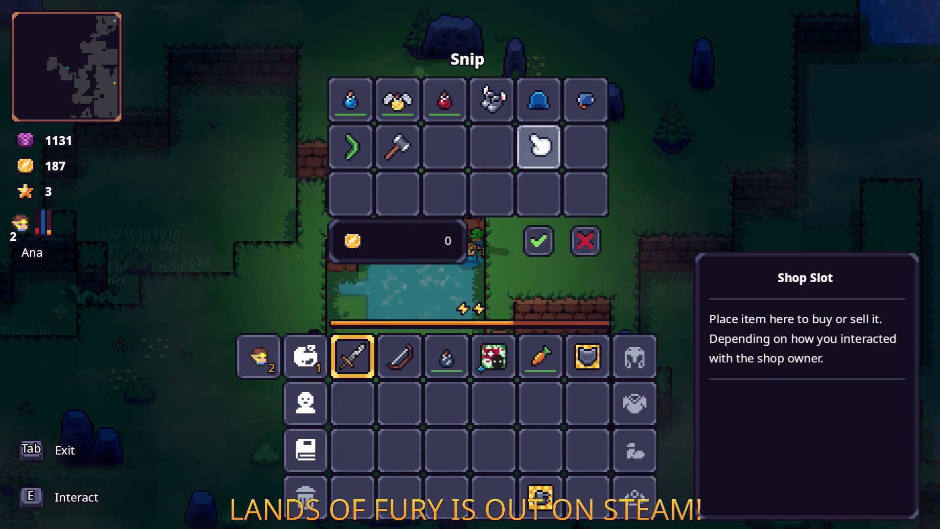
{"action": "key", "text": "Tab"}
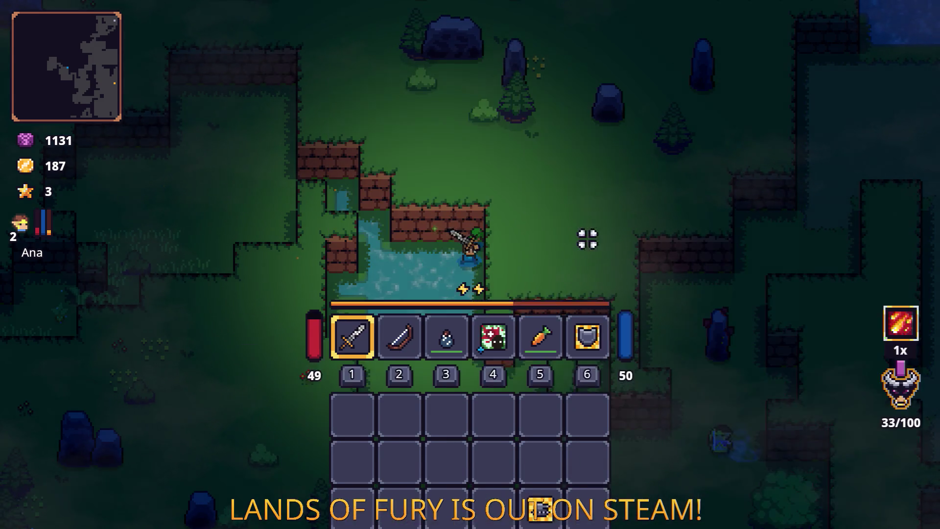
Walk away from the merchant through the clearing, past the gravestone and pond toward the enemies.
{"action": "key", "text": "w"}
{"action": "key", "text": "a"}
{"action": "key", "text": "s"}
{"action": "key", "text": "a"}
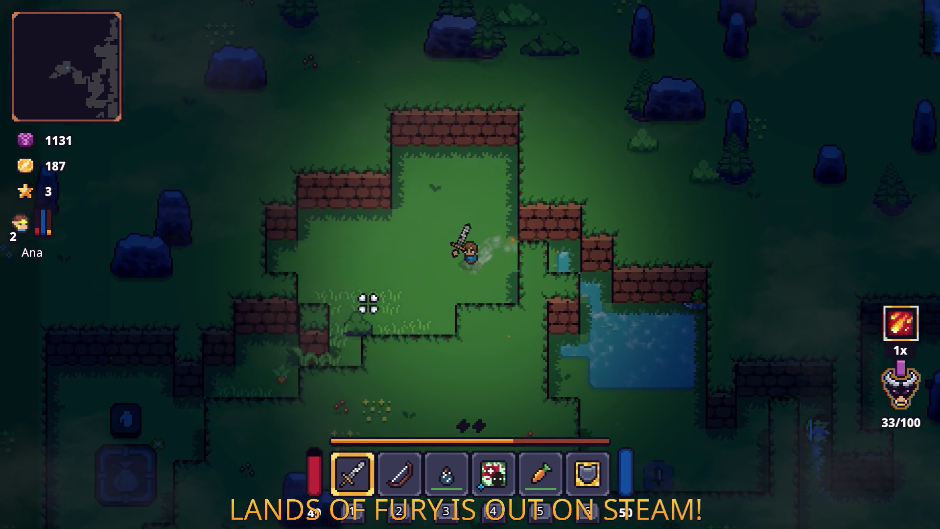
{"action": "key", "text": "a"}
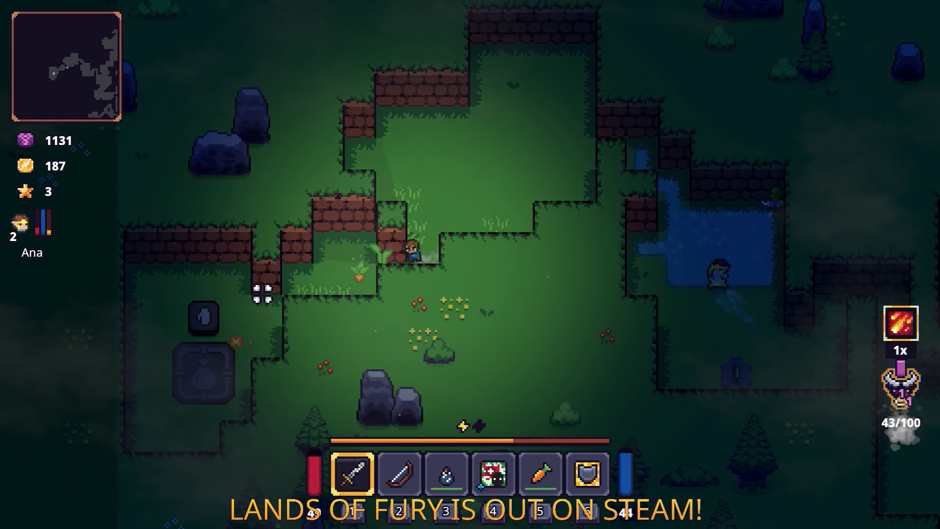
{"action": "key", "text": "s"}
{"action": "key", "text": "a"}
{"action": "key", "text": "d"}
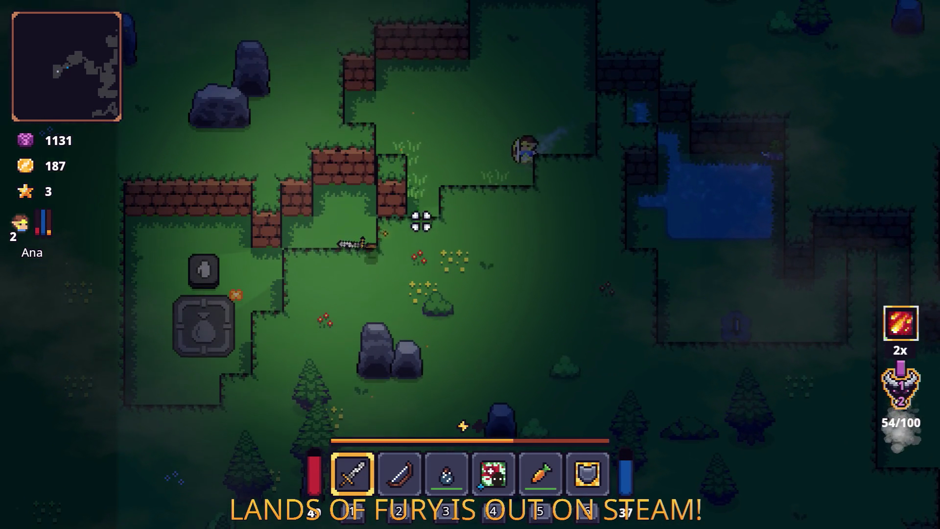
{"action": "key", "text": "w"}
{"action": "key", "text": "d"}
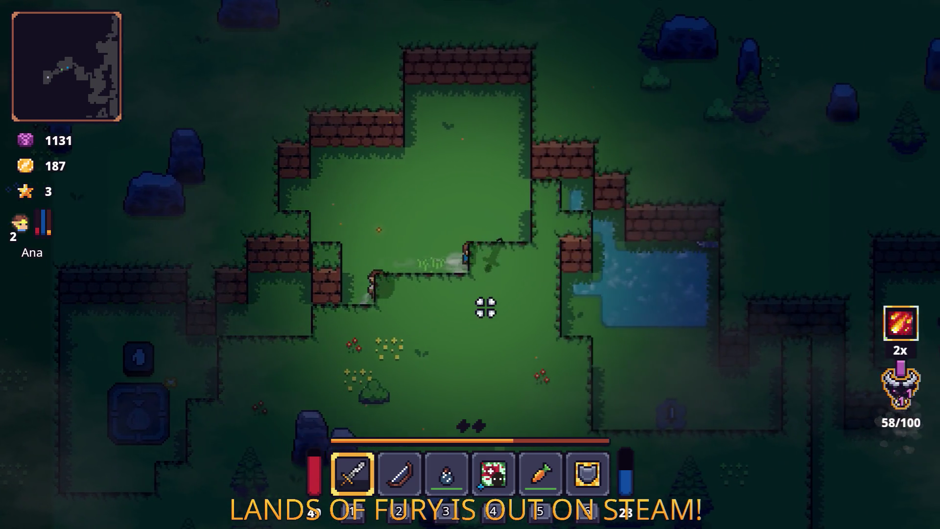
{"action": "key", "text": "d"}
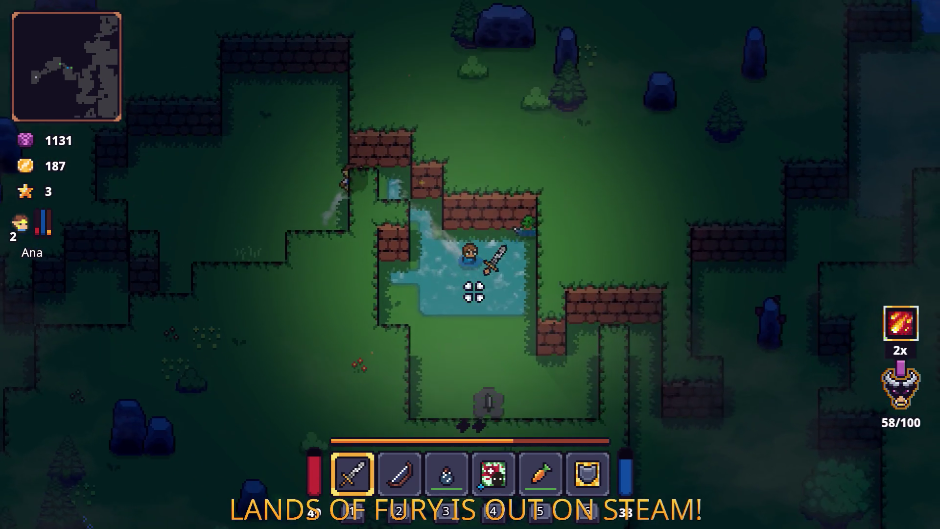
{"action": "key", "text": "s"}
{"action": "key", "text": "d"}
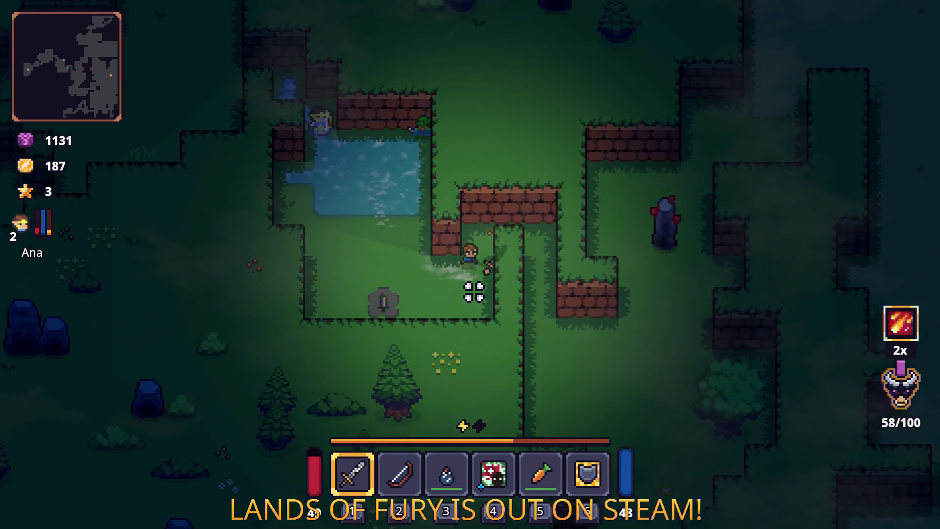
{"action": "key", "text": "d"}
{"action": "key", "text": "s"}
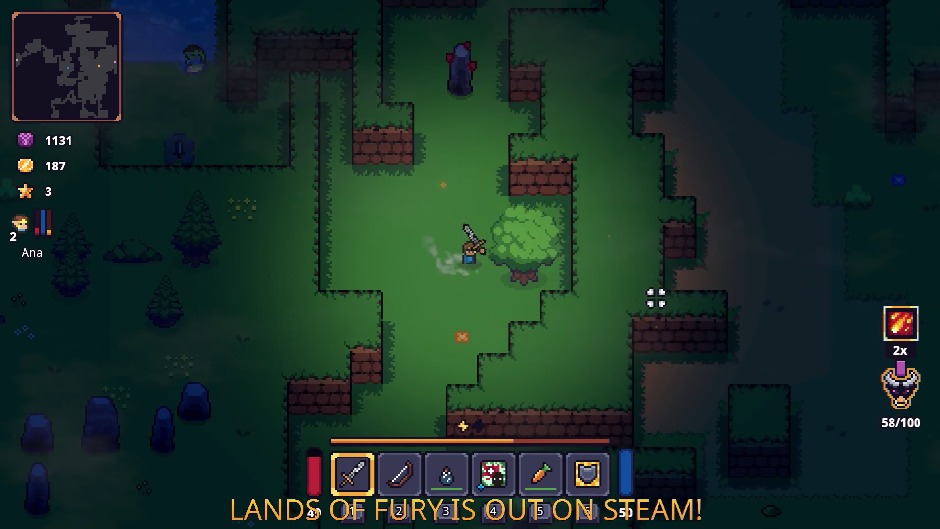
{"action": "key", "text": "a"}
{"action": "key", "text": "s"}
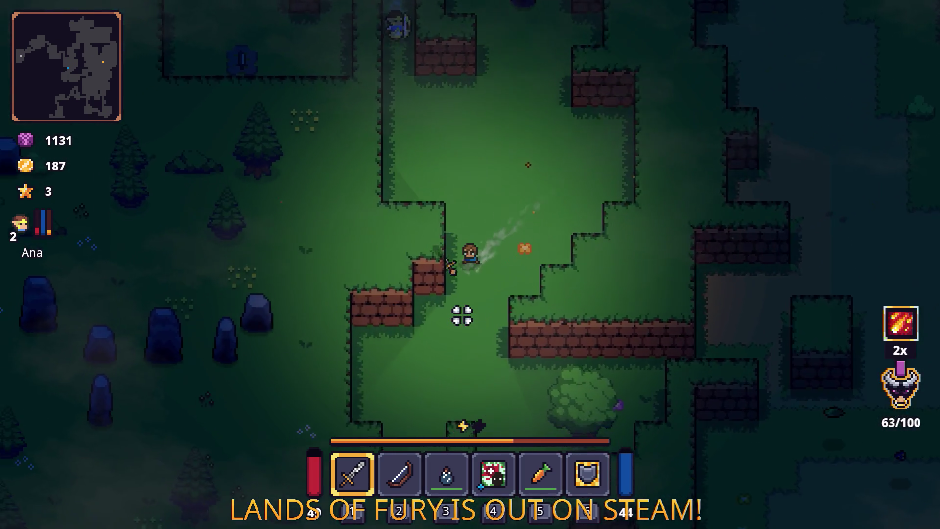
Strike the beehive with the sword, back away, then head for the dropped Goo.
{"action": "key", "text": "s"}
{"action": "key", "text": "d"}
{"action": "left_click", "coordinate": [650, 279]}
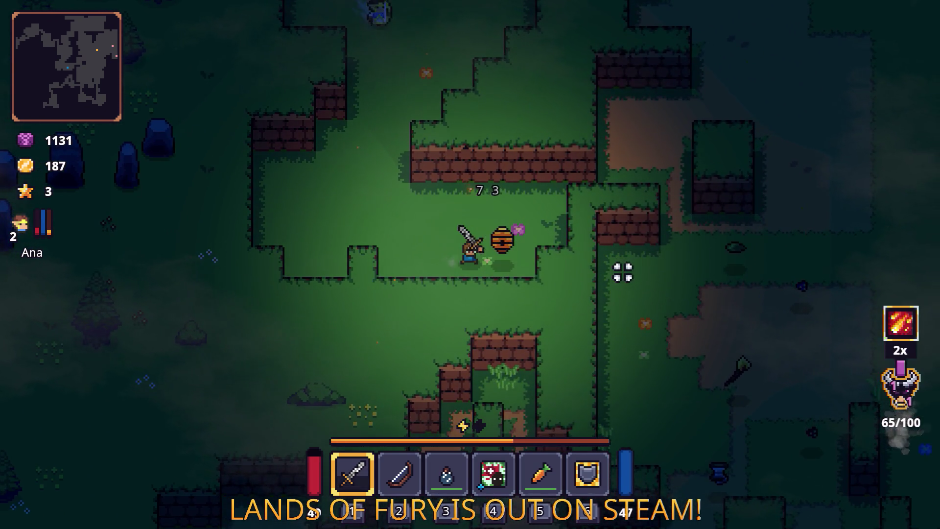
{"action": "key", "text": "d"}
{"action": "key", "text": "w"}
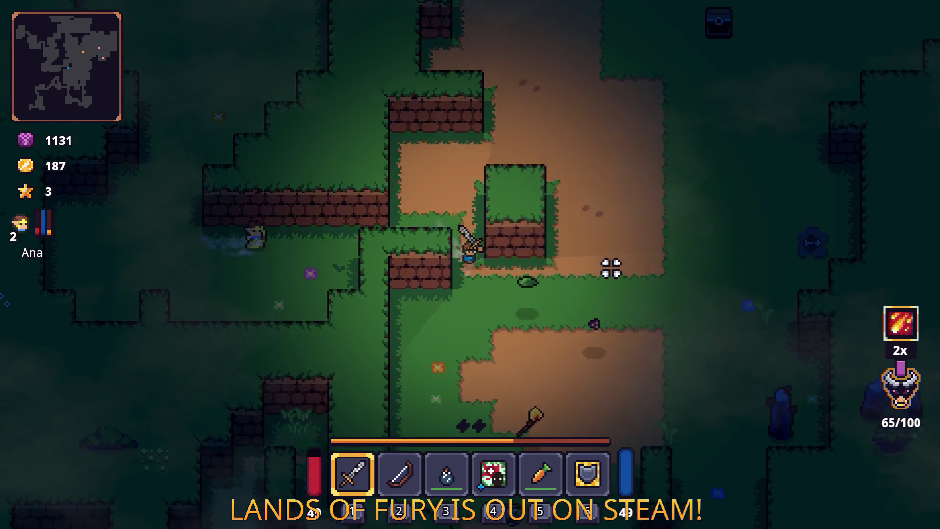
{"action": "key", "text": "s"}
{"action": "key", "text": "d"}
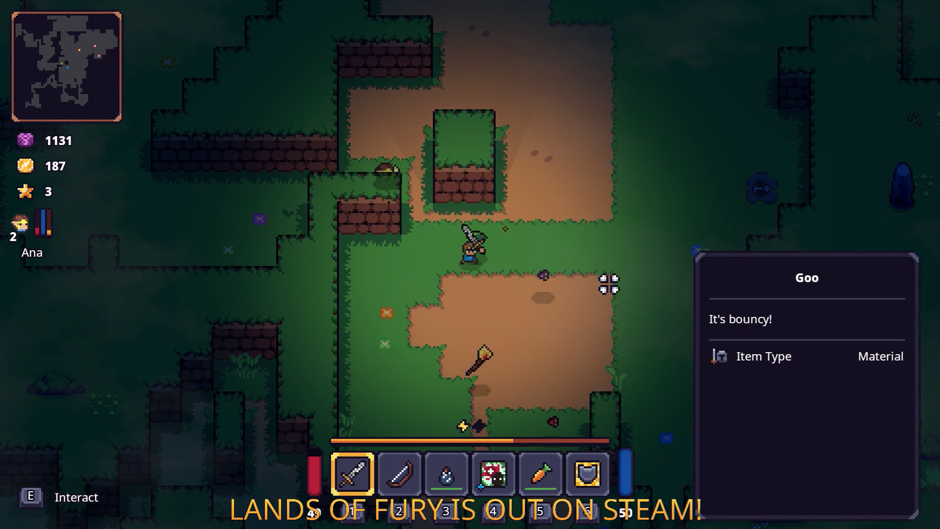
Travel through the forest past the chest and along the dirt path north-west.
{"action": "key", "text": "d"}
{"action": "key", "text": "s"}
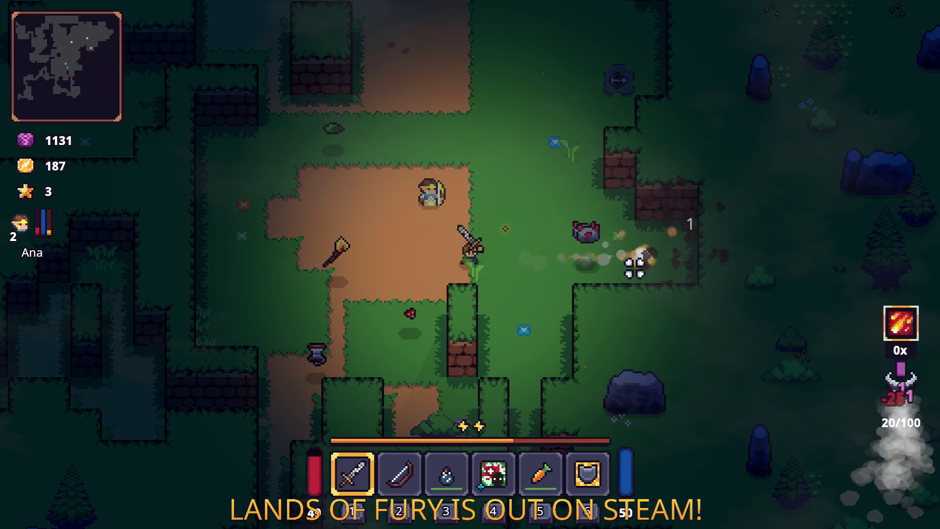
{"action": "key", "text": "d"}
{"action": "key", "text": "w"}
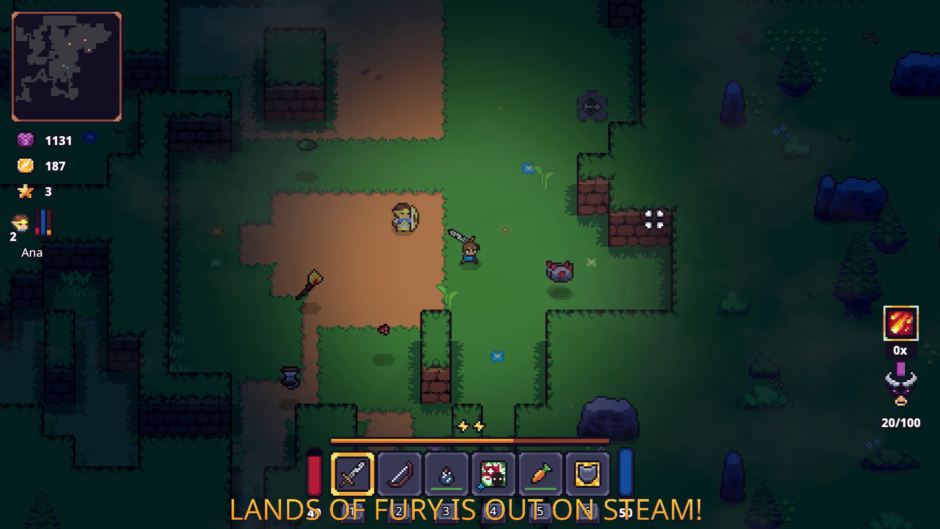
{"action": "key", "text": "w"}
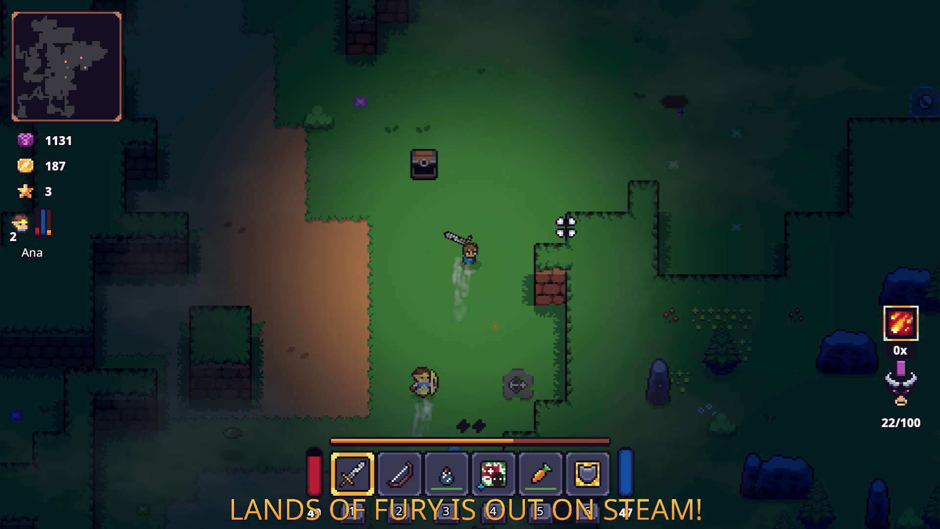
{"action": "key", "text": "w"}
{"action": "key", "text": "a"}
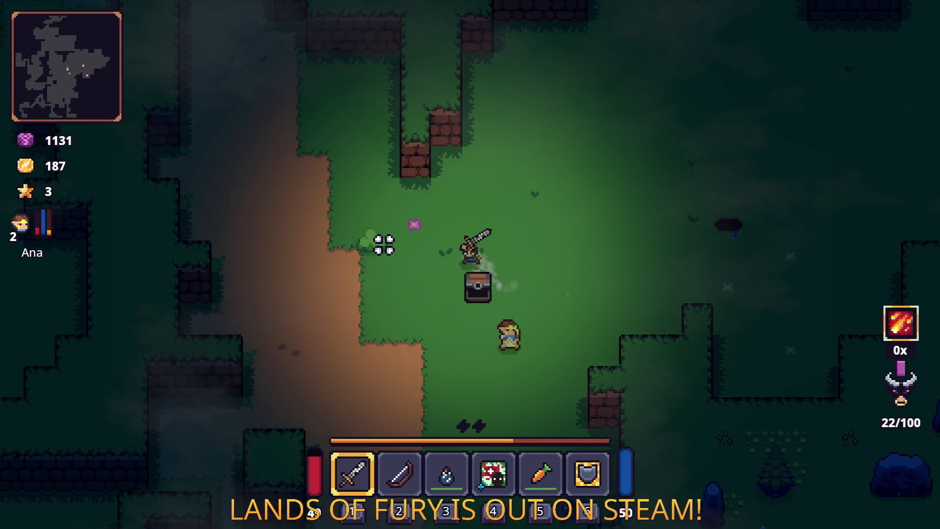
{"action": "key", "text": "w"}
{"action": "key", "text": "a"}
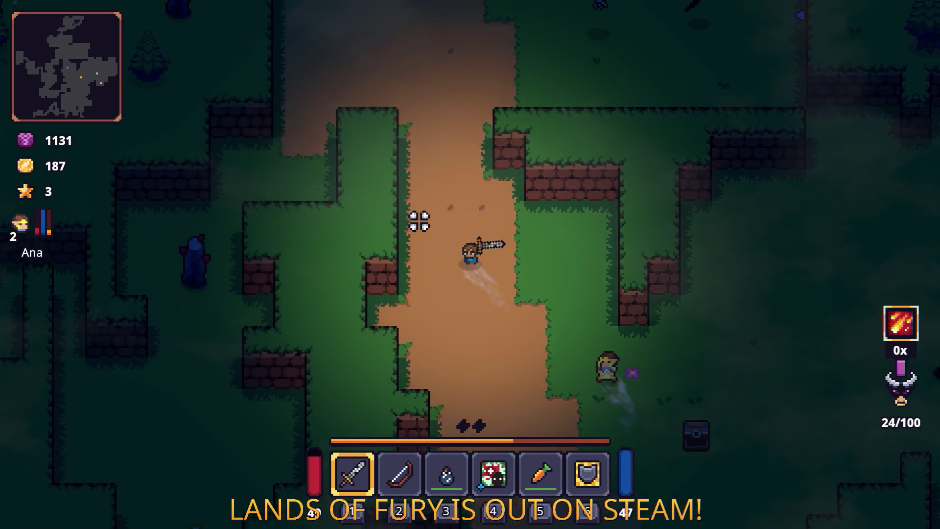
Cross the grassy clearing to the stone marker and enter the dark arena.
{"action": "key", "text": "w"}
{"action": "key", "text": "d"}
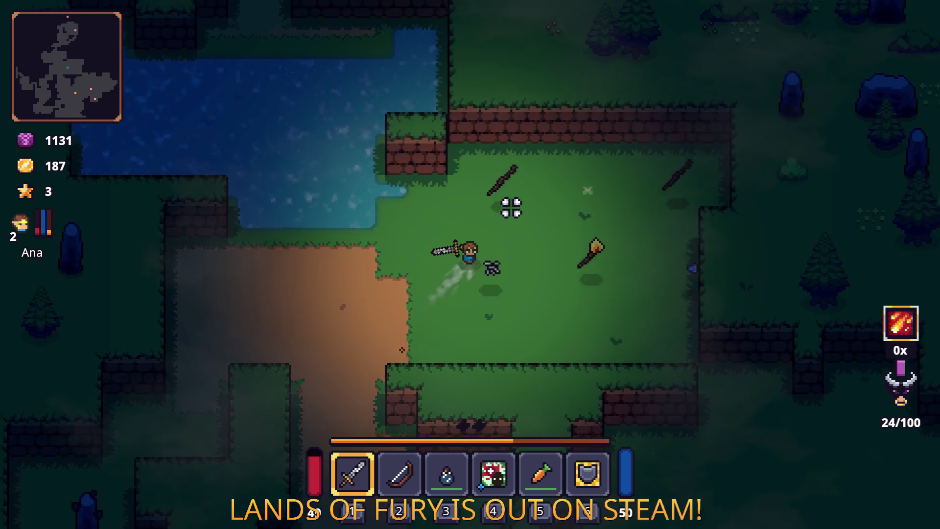
{"action": "key", "text": "d"}
{"action": "key", "text": "s"}
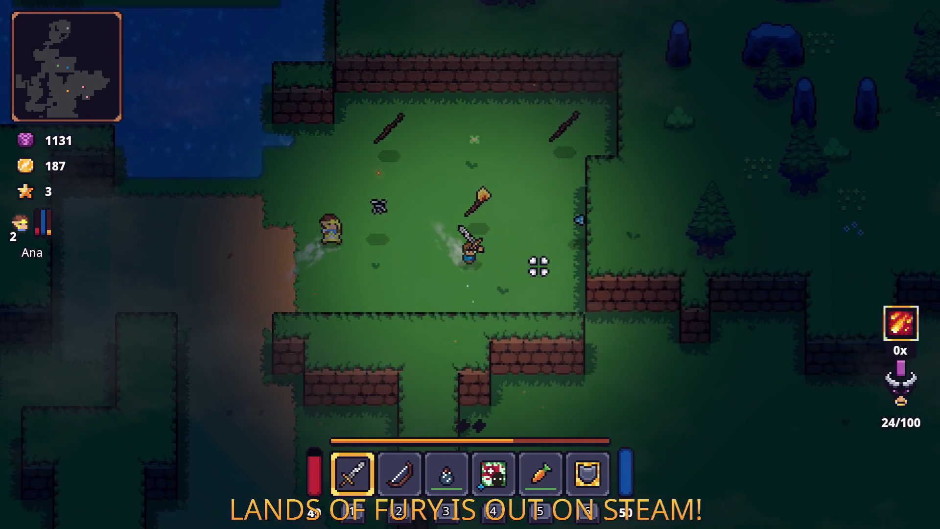
{"action": "key", "text": "s"}
{"action": "key", "text": "d"}
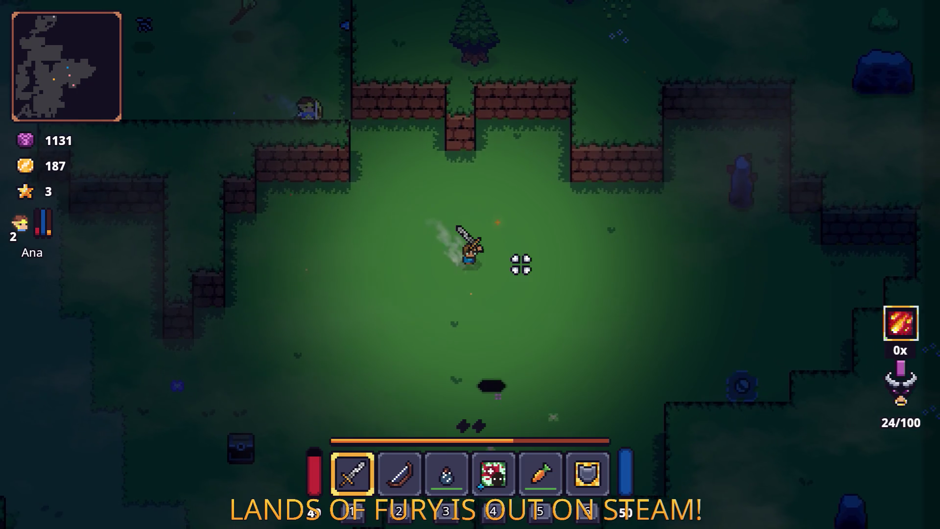
{"action": "key", "text": "d"}
{"action": "key", "text": "s"}
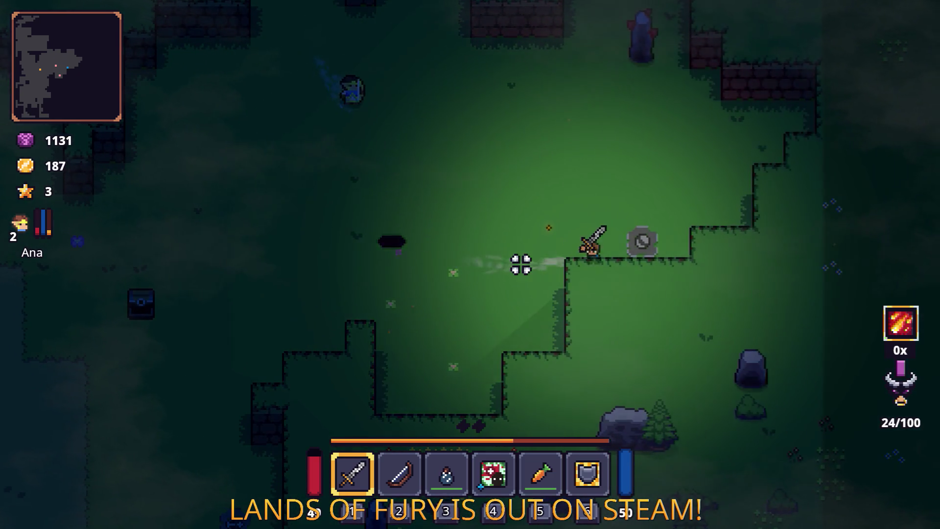
{"action": "key", "text": "a"}
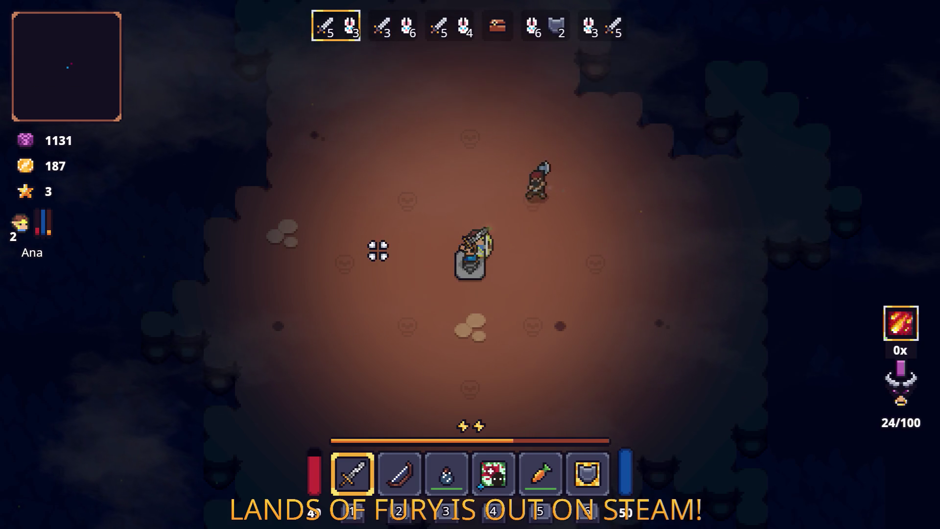
Fight through the first group of cavern enemies until the next wave begins.
{"action": "key", "text": "s"}
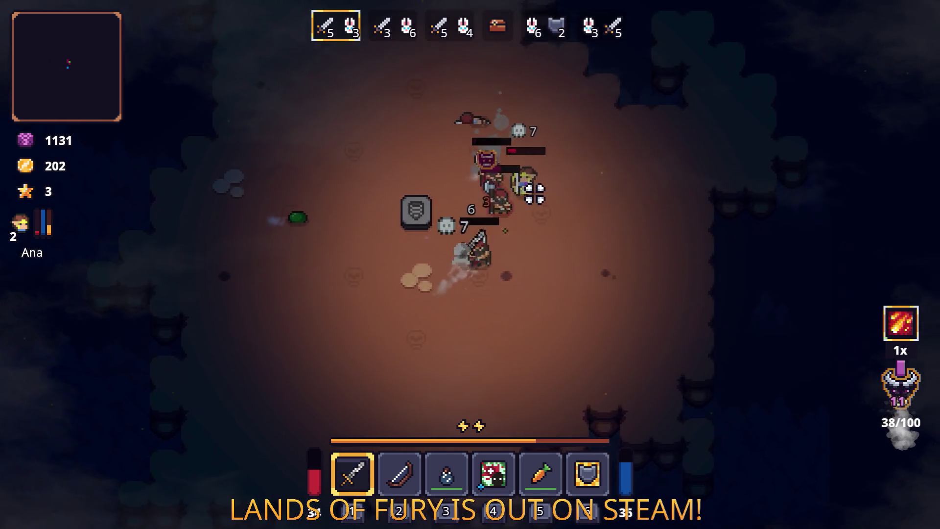
{"action": "key", "text": "w"}
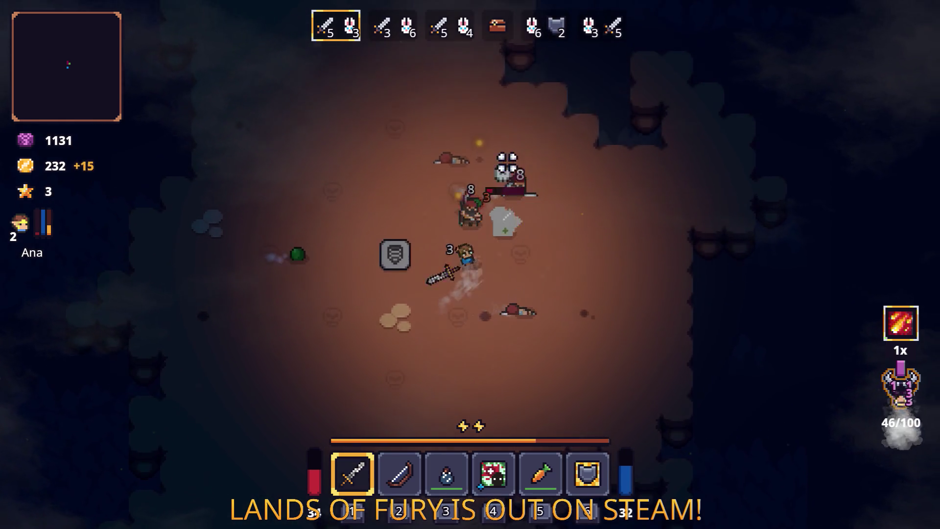
{"action": "key", "text": "s"}
{"action": "key", "text": "d"}
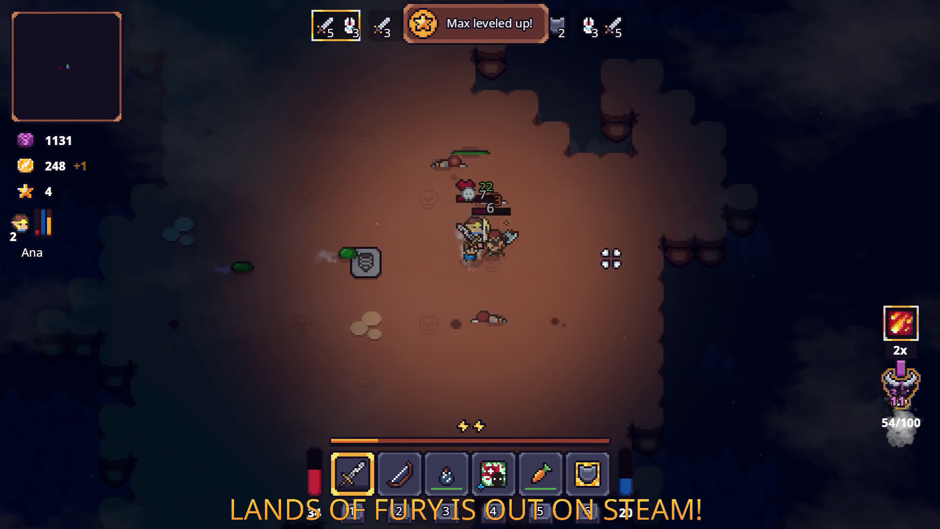
{"action": "key", "text": "d"}
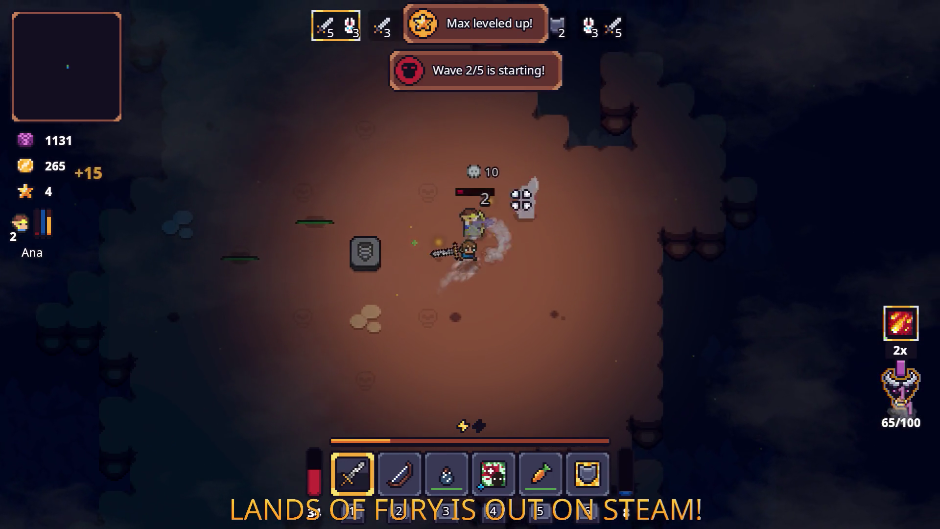
{"action": "key", "text": "s"}
{"action": "key", "text": "a"}
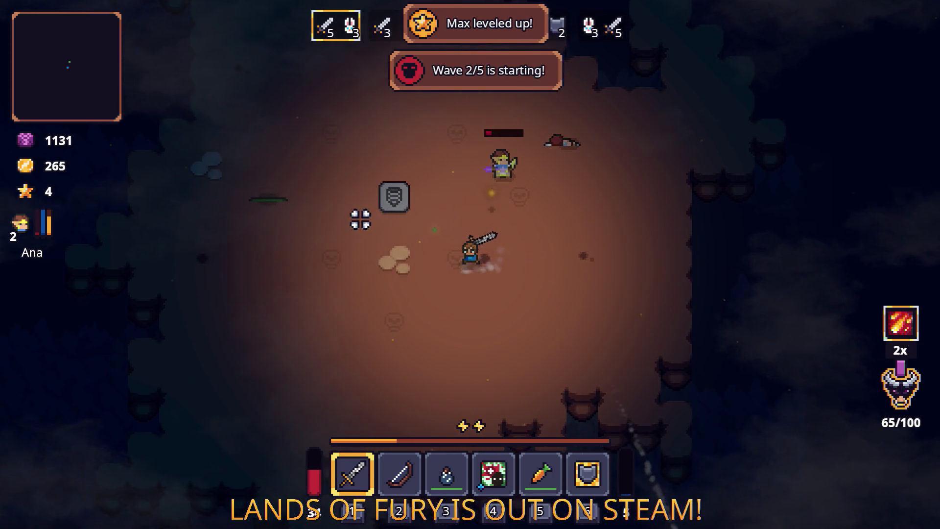
{"action": "key", "text": "a"}
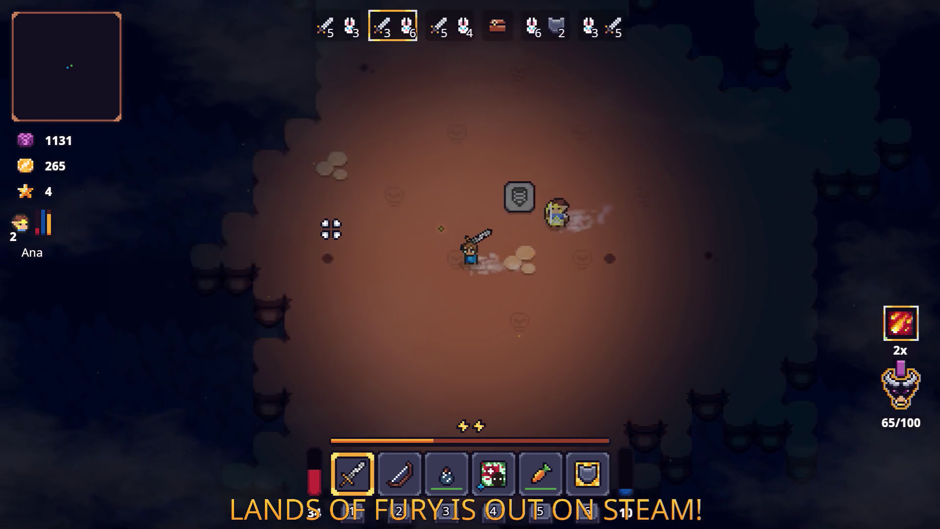
{"action": "key", "text": "w"}
Kill the axe enemy and slimes, circling the arena before heading into the larger room.
{"action": "key", "text": "d"}
{"action": "key", "text": "w"}
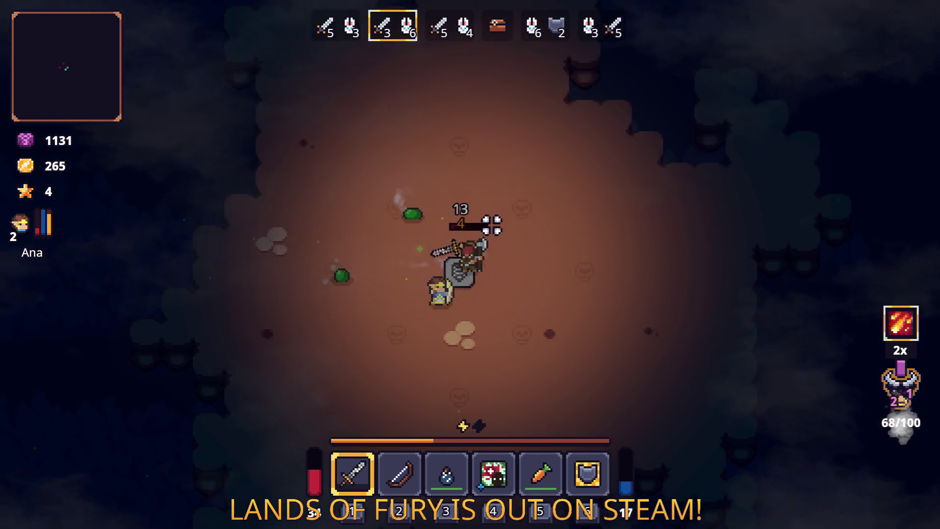
{"action": "key", "text": "a"}
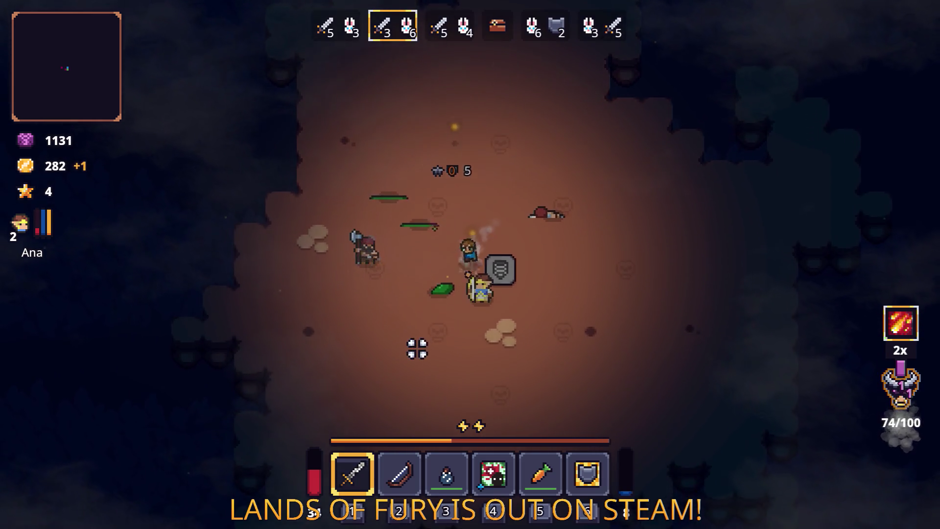
{"action": "key", "text": "d"}
{"action": "key", "text": "s"}
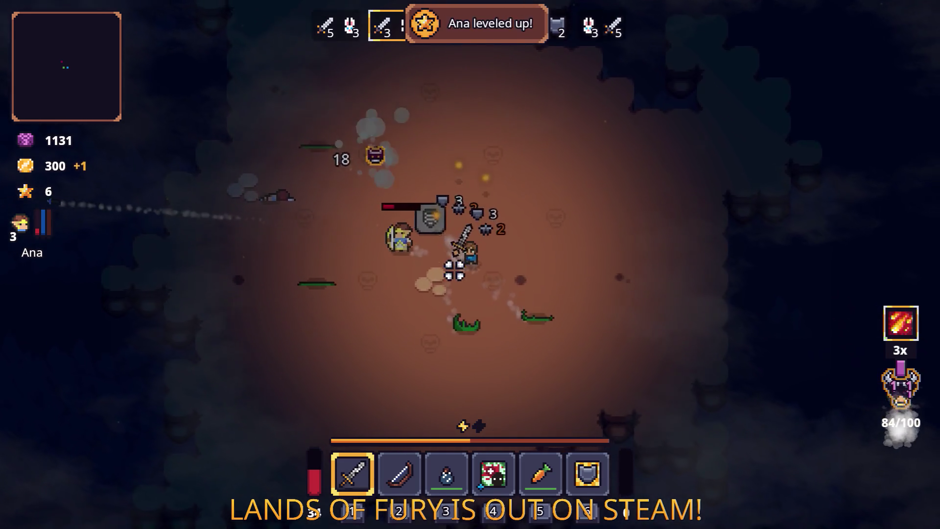
{"action": "key", "text": "w"}
{"action": "key", "text": "a"}
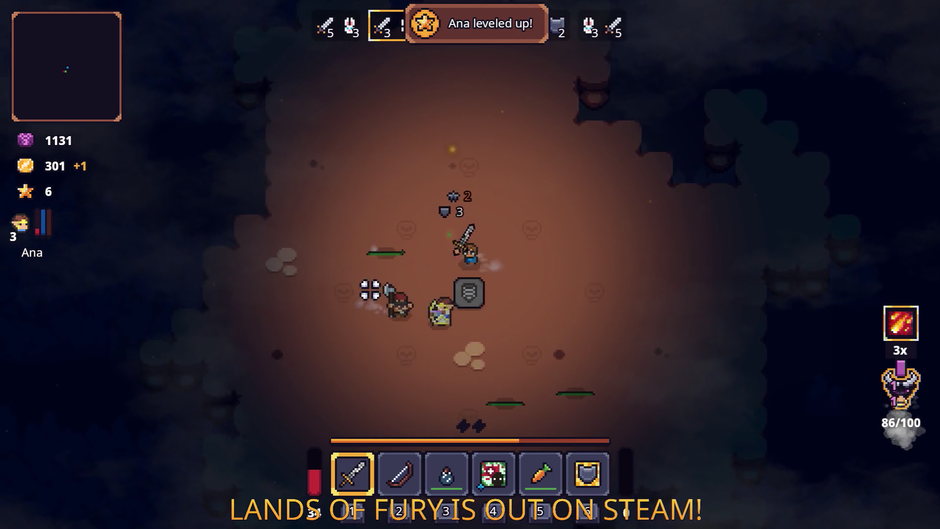
{"action": "key", "text": "s"}
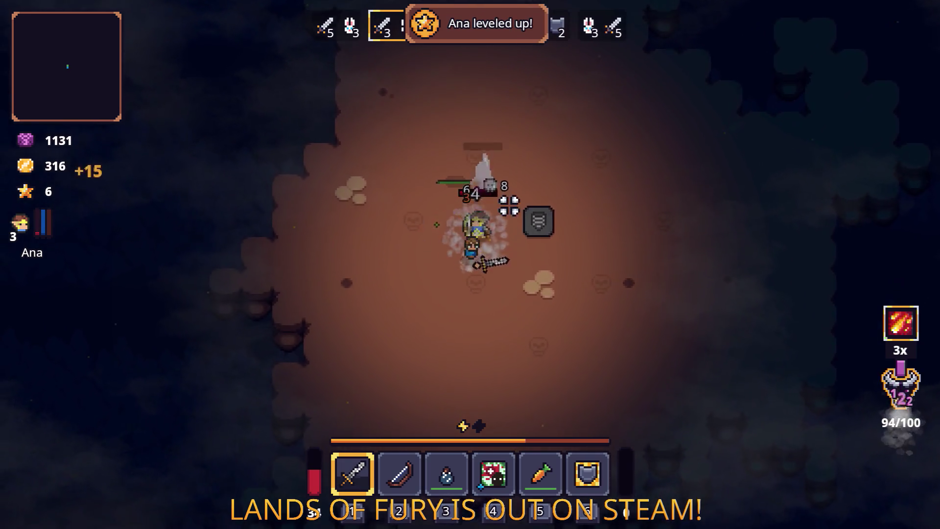
{"action": "key", "text": "d"}
{"action": "key", "text": "s"}
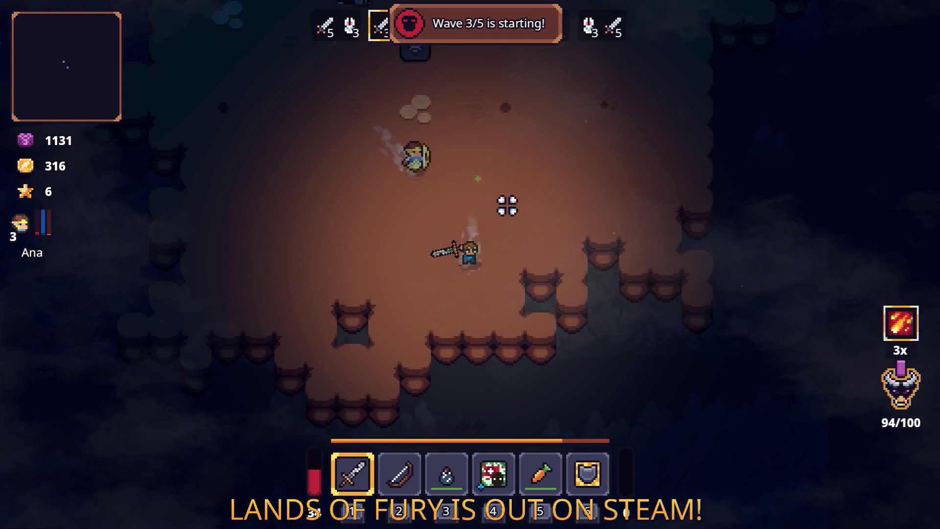
{"action": "key", "text": "s"}
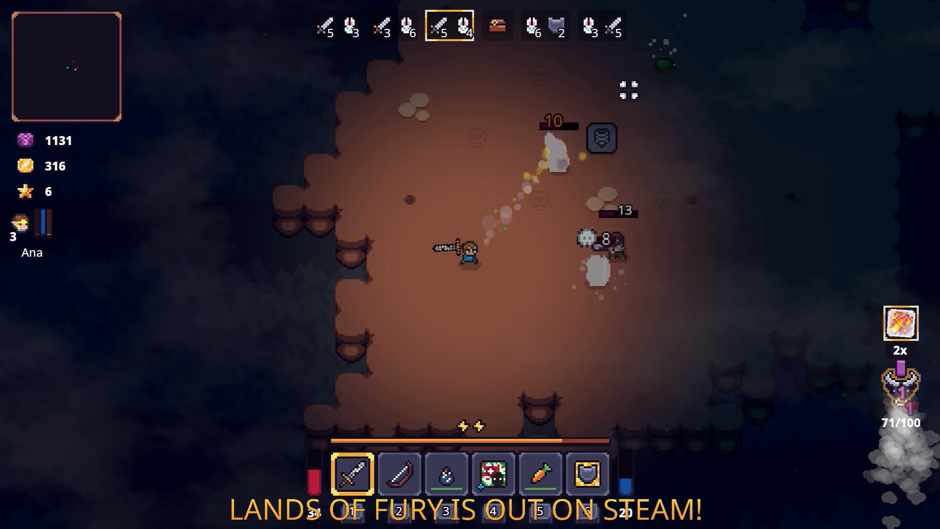
Finish the remaining enemies at 18/100 kills and 410 gold, then open merchant Snap's trade window.
{"action": "key", "text": "w"}
{"action": "key", "text": "a"}
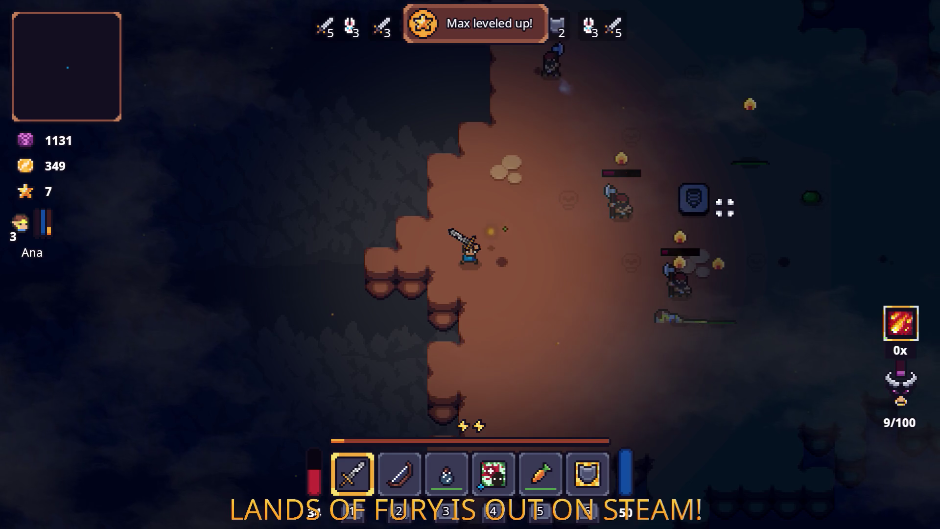
{"action": "key", "text": "d"}
{"action": "key", "text": "w"}
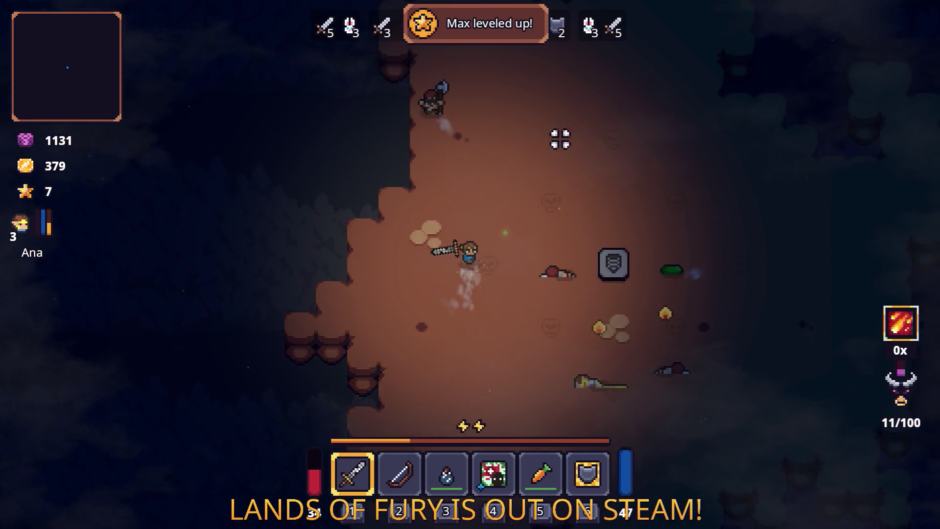
{"action": "key", "text": "w"}
{"action": "key", "text": "s"}
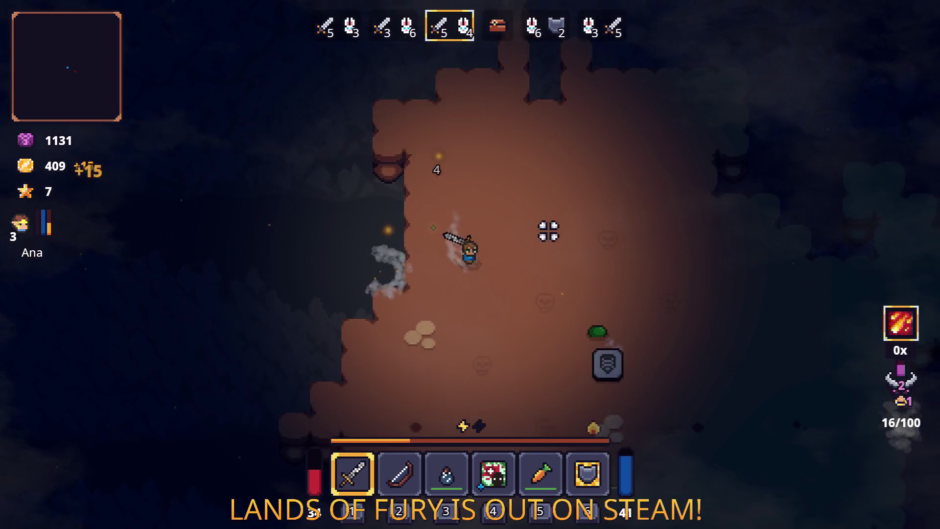
{"action": "key", "text": "d"}
{"action": "key", "text": "s"}
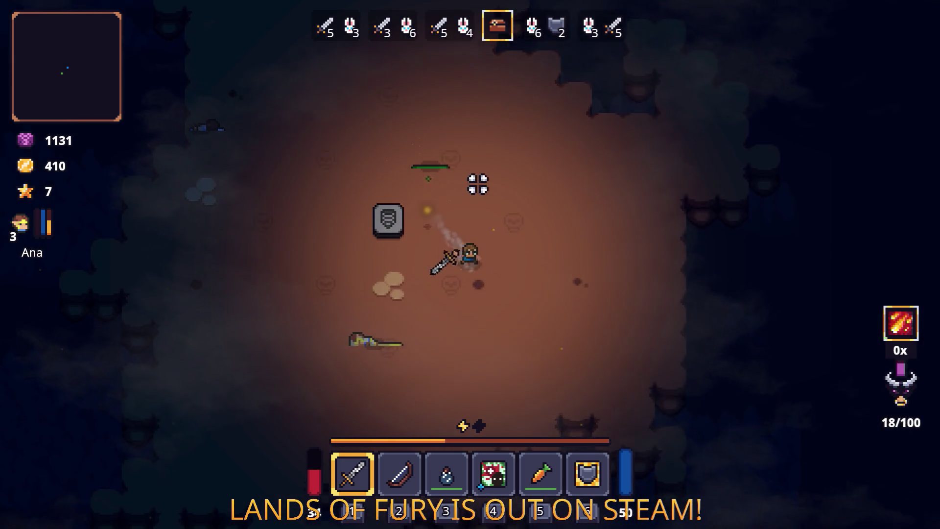
{"action": "key", "text": "a"}
{"action": "key", "text": "w"}
{"action": "key", "text": "Tab"}
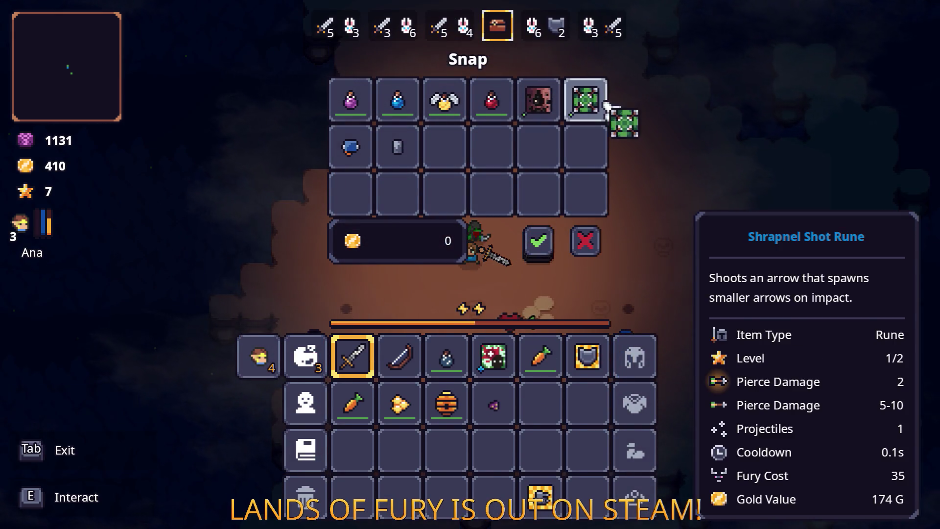
Buy the Shrapnel Shot Rune for 174 gold and socket it into the bow.
{"action": "left_click", "coordinate": [548, 248]}
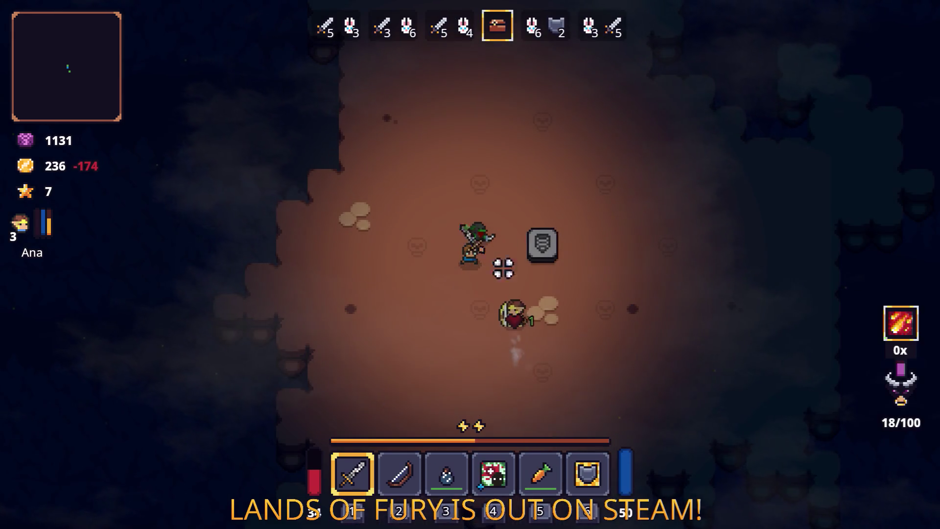
{"action": "key", "text": "Tab"}
{"action": "right_click", "coordinate": [397, 357]}
{"action": "left_click", "coordinate": [406, 212]}
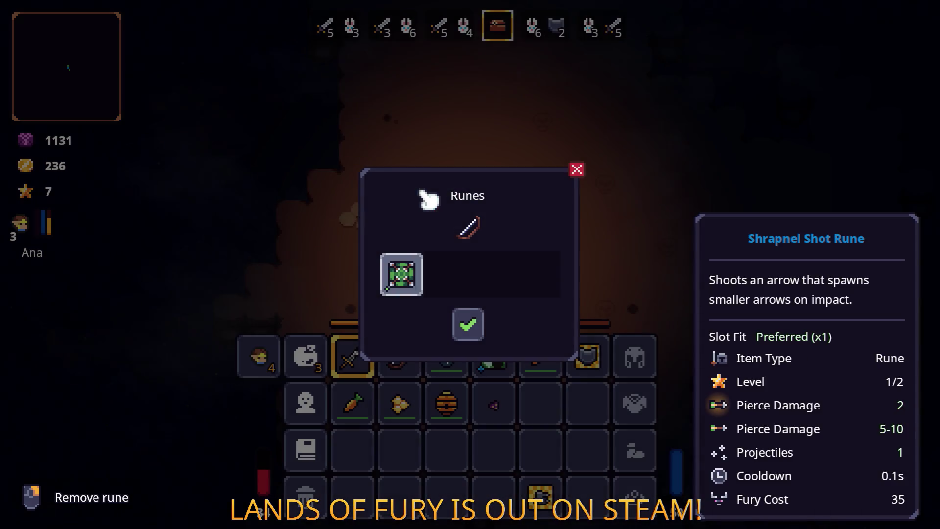
{"action": "key", "text": "Tab"}
Equip the bow and move down into the arena toward the spawning wave 4 enemies.
{"action": "key", "text": "2"}
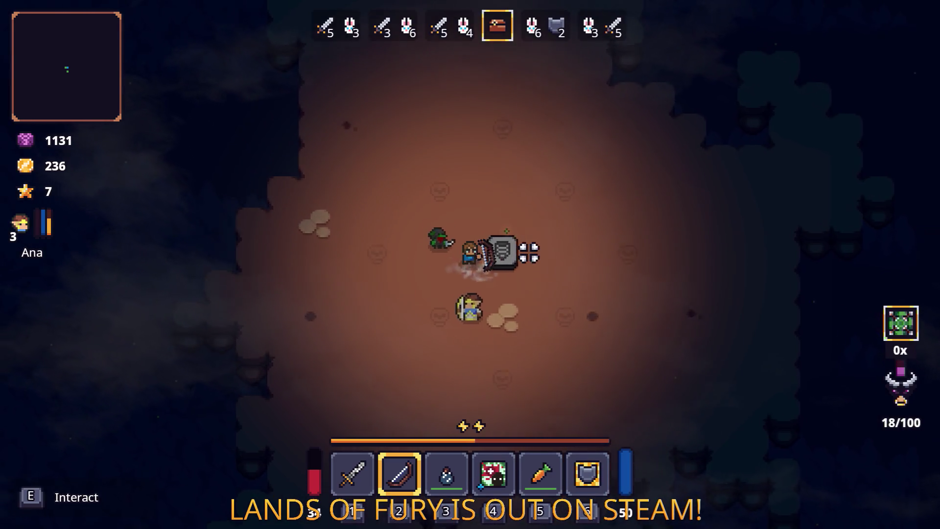
{"action": "key", "text": "s"}
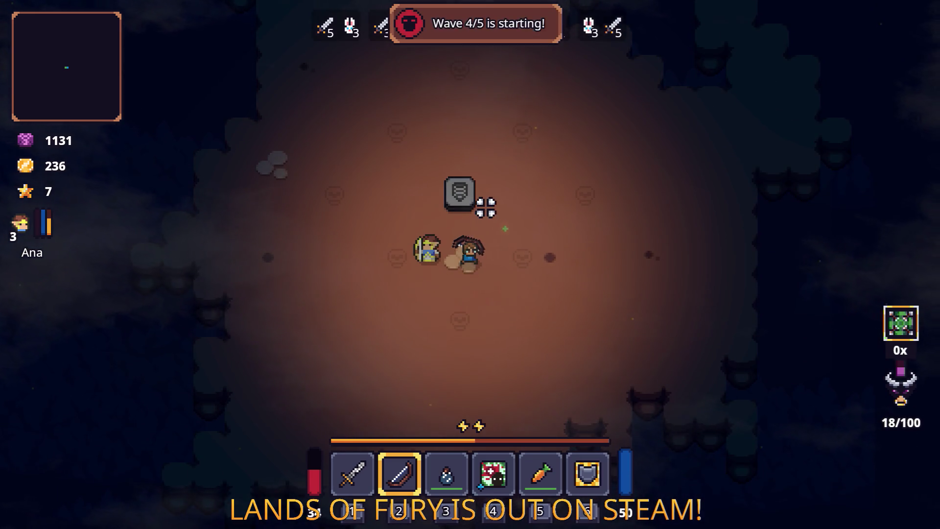
{"action": "key", "text": "w"}
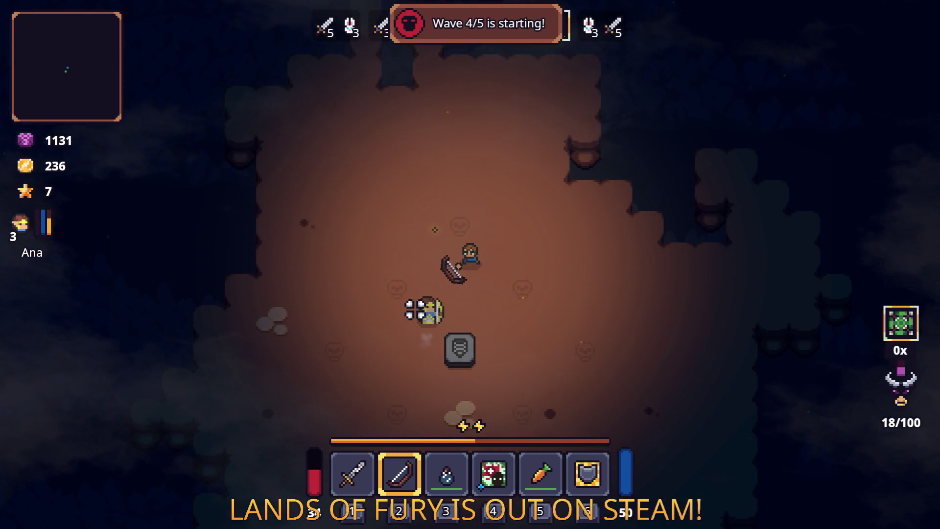
{"action": "key", "text": "s"}
{"action": "key", "text": "d"}
{"action": "key", "text": "s"}
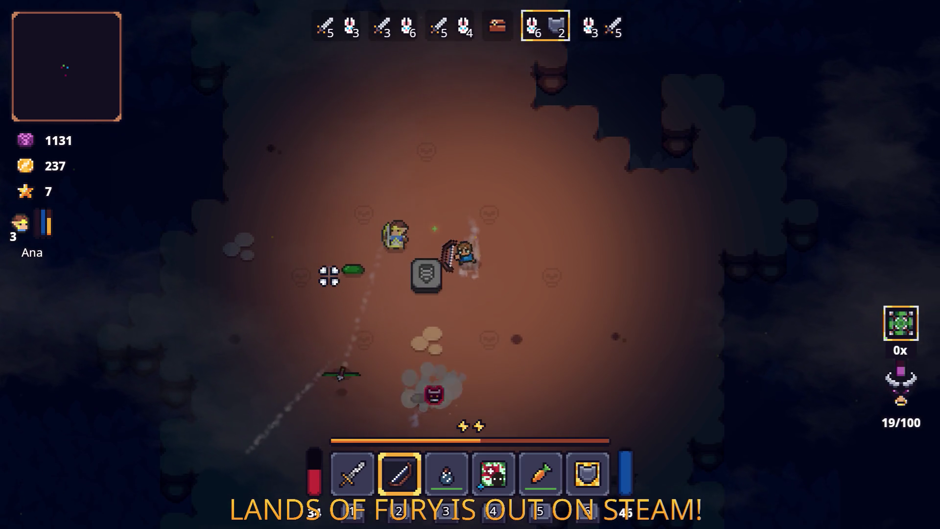
{"action": "key", "text": "s"}
{"action": "key", "text": "d"}
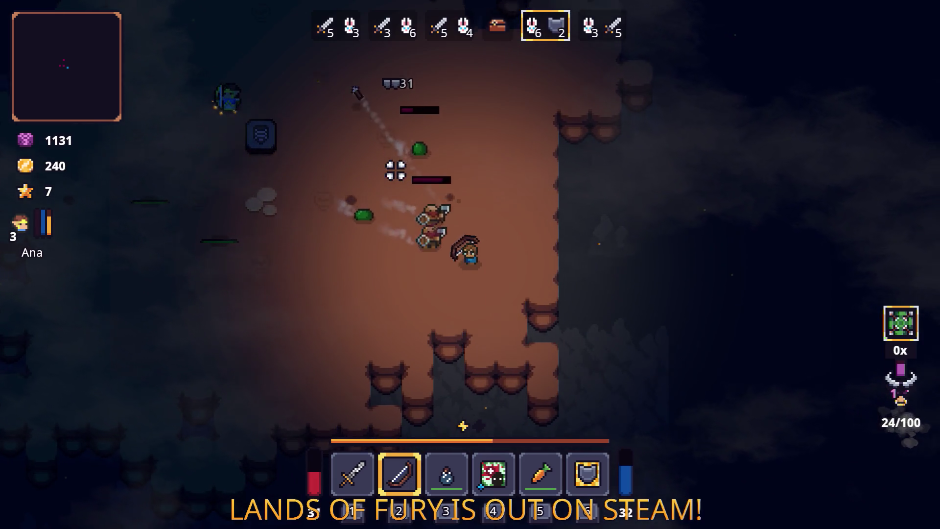
{"action": "key", "text": "s"}
{"action": "key", "text": "a"}
Switch to the sword and fight the wave 4 enemies, then retreat up and left.
{"action": "key", "text": "1"}
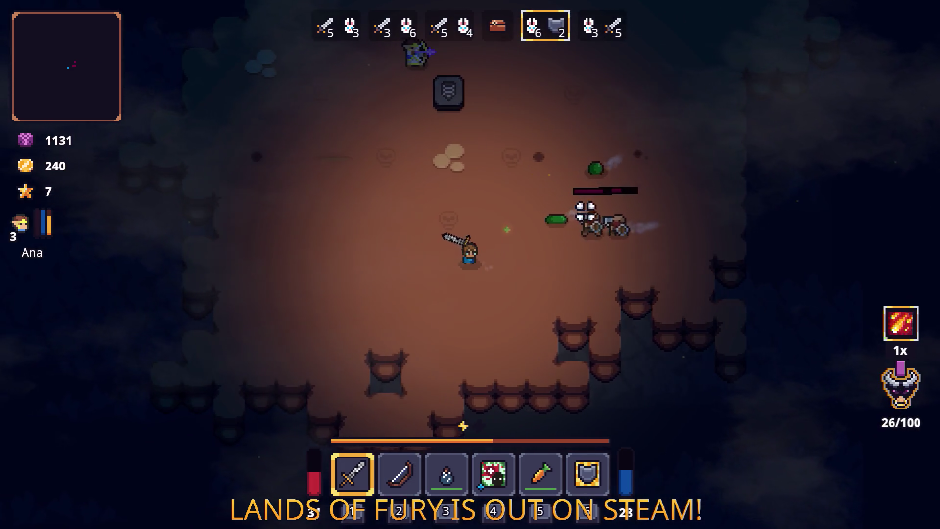
{"action": "key", "text": "w"}
{"action": "key", "text": "d"}
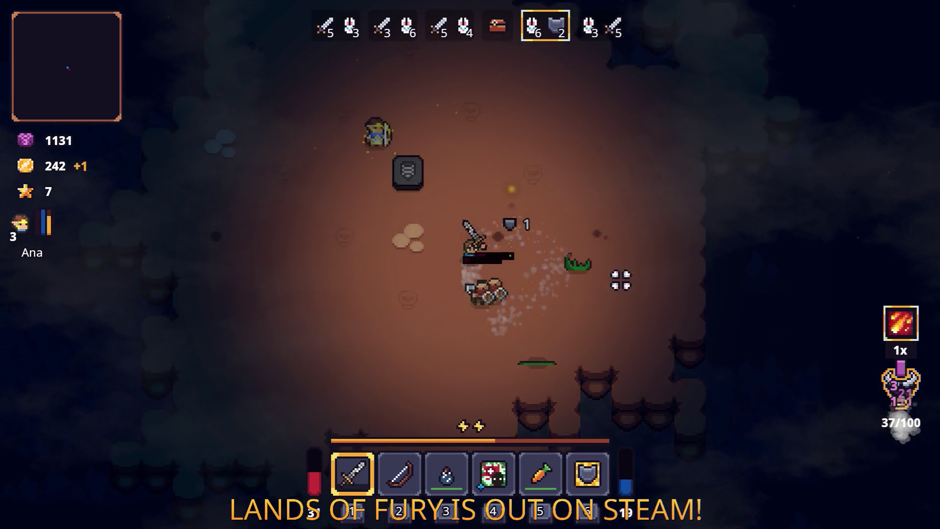
{"action": "left_click", "coordinate": [437, 329]}
{"action": "key", "text": "s"}
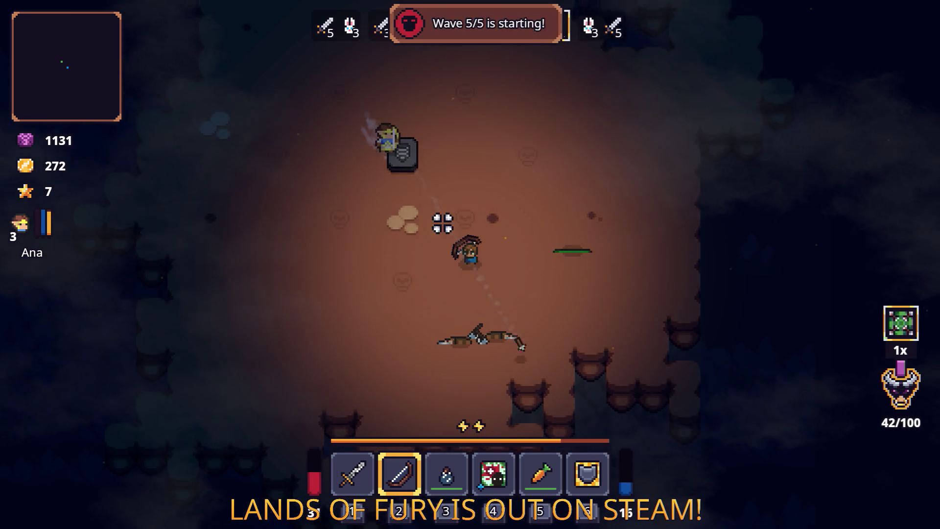
{"action": "key", "text": "w"}
{"action": "key", "text": "a"}
Cross the arena to meet the incoming wave 5 enemies.
{"action": "key", "text": "d"}
{"action": "key", "text": "s"}
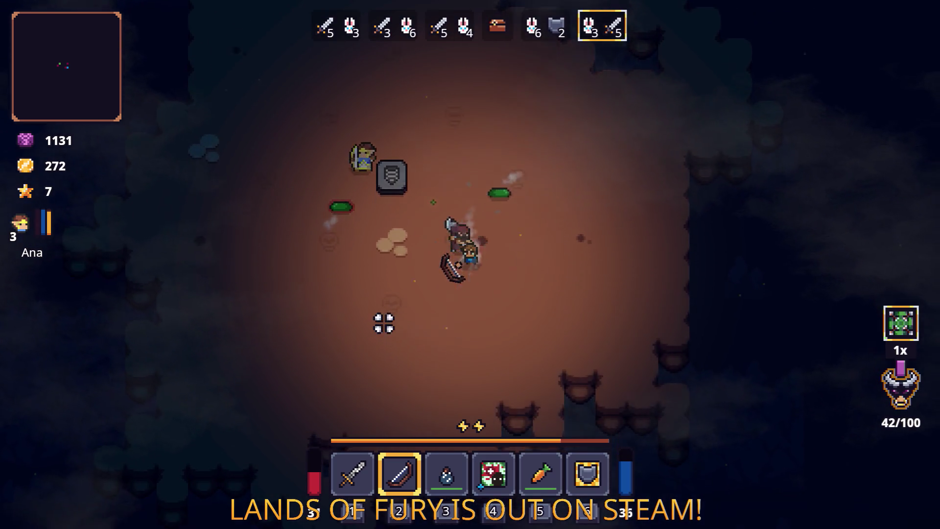
{"action": "key", "text": "d"}
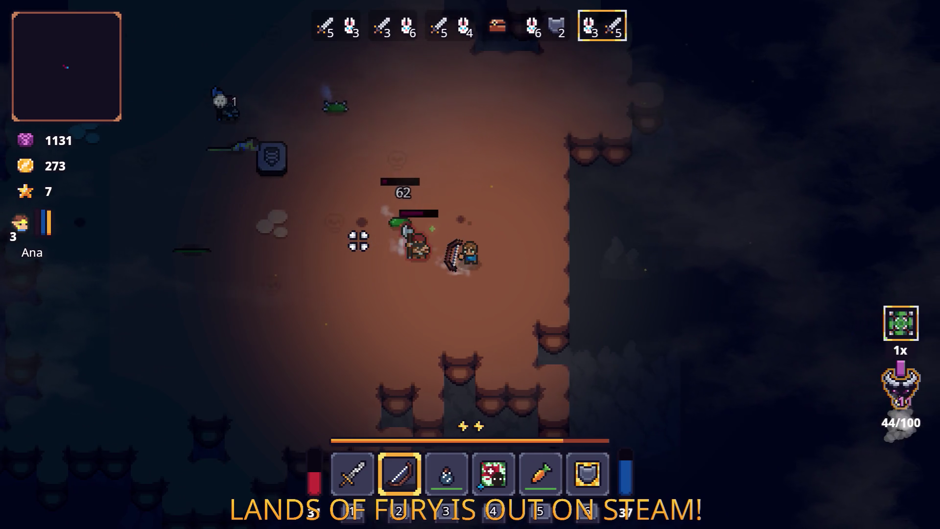
{"action": "key", "text": "d"}
{"action": "key", "text": "w"}
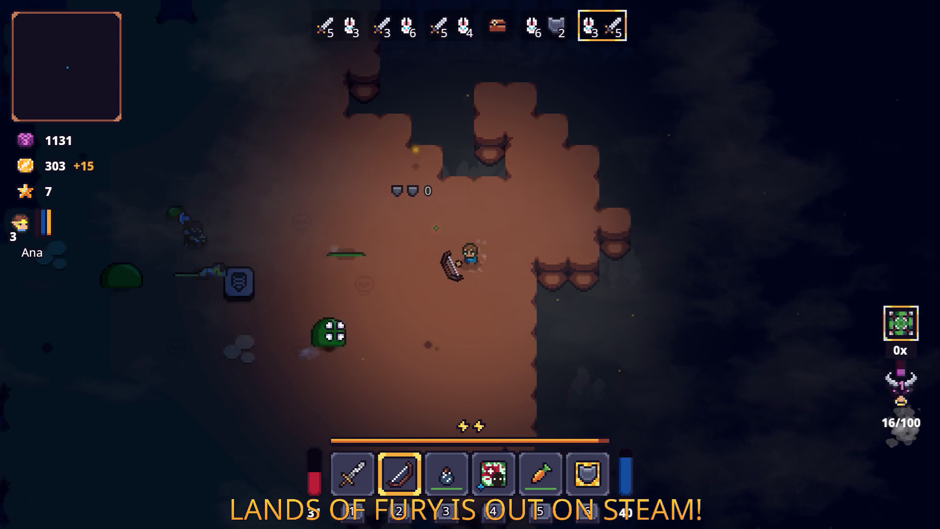
{"action": "key", "text": "a"}
{"action": "key", "text": "s"}
Kill the slime with an arrow and a sword strike.
{"action": "left_click", "coordinate": [333, 328]}
{"action": "key", "text": "a"}
{"action": "key", "text": "s"}
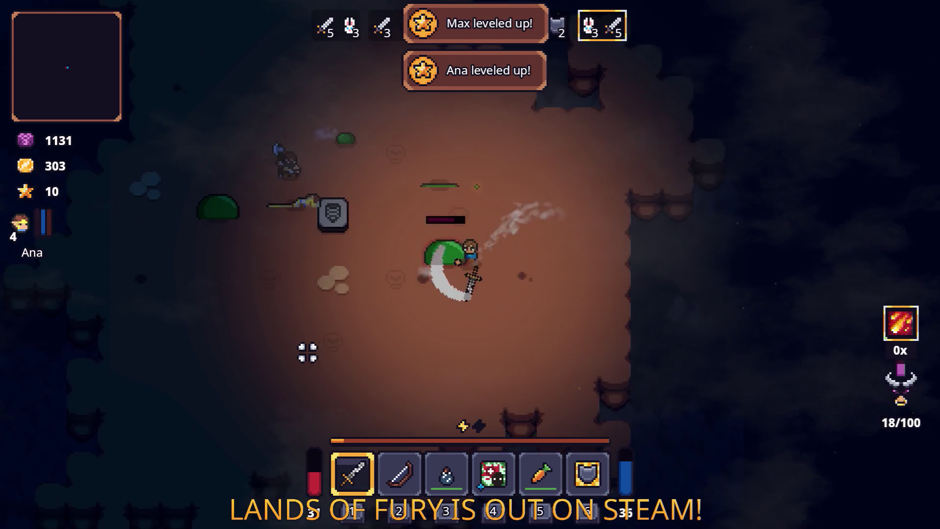
{"action": "left_click", "coordinate": [333, 257]}
{"action": "key", "text": "a"}
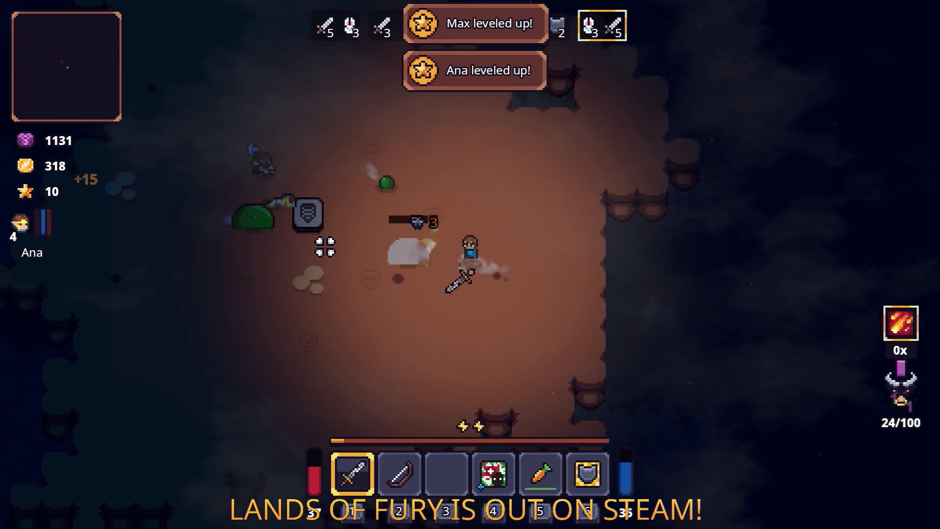
{"action": "key", "text": "d"}
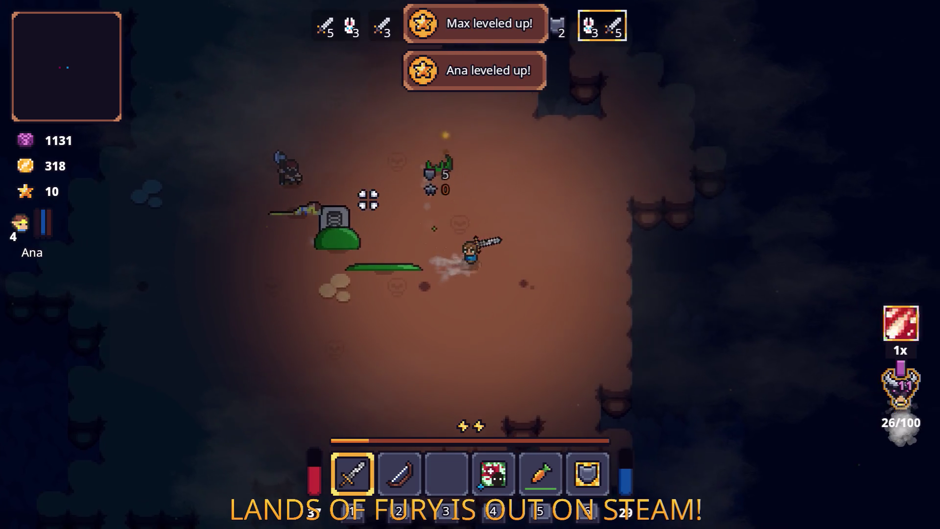
Kill the axe enemy and the last foe, reaching 348 gold, then pick up the dark item.
{"action": "key", "text": "2"}
{"action": "key", "text": "a"}
{"action": "left_click", "coordinate": [337, 223]}
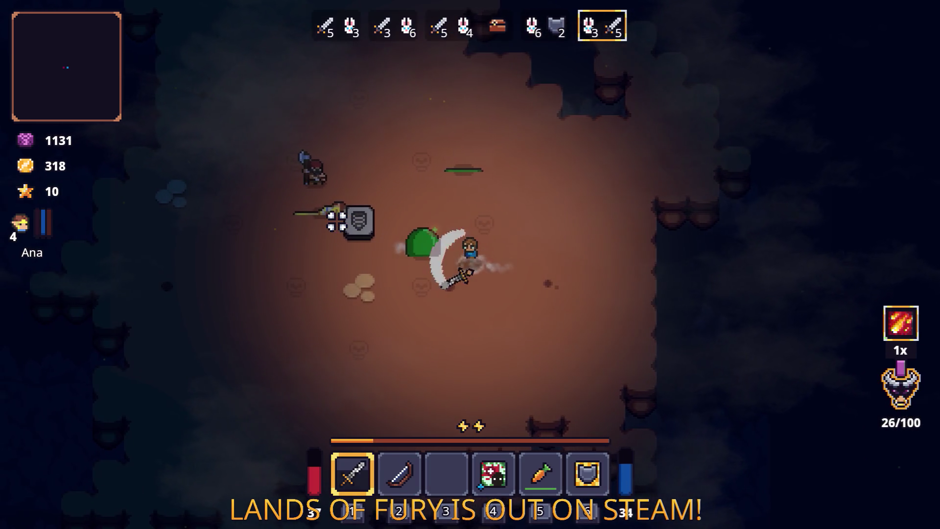
{"action": "key", "text": "a"}
{"action": "left_click", "coordinate": [337, 219]}
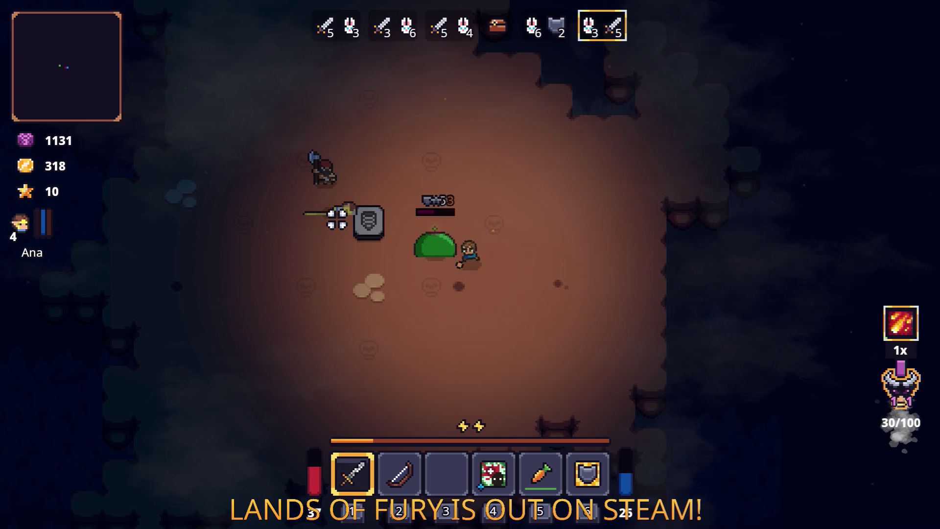
{"action": "key", "text": "a"}
{"action": "left_click", "coordinate": [337, 219]}
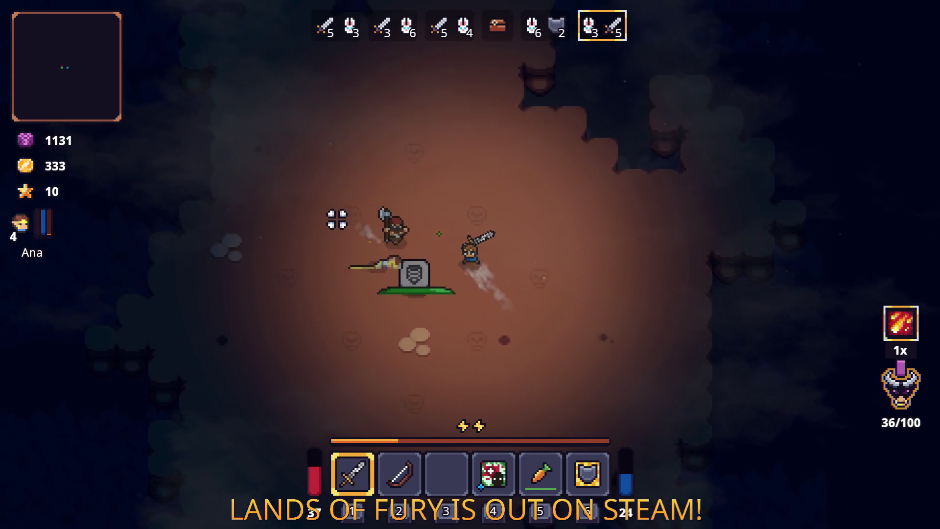
{"action": "key", "text": "a"}
{"action": "key", "text": "space"}
{"action": "left_click", "coordinate": [335, 221]}
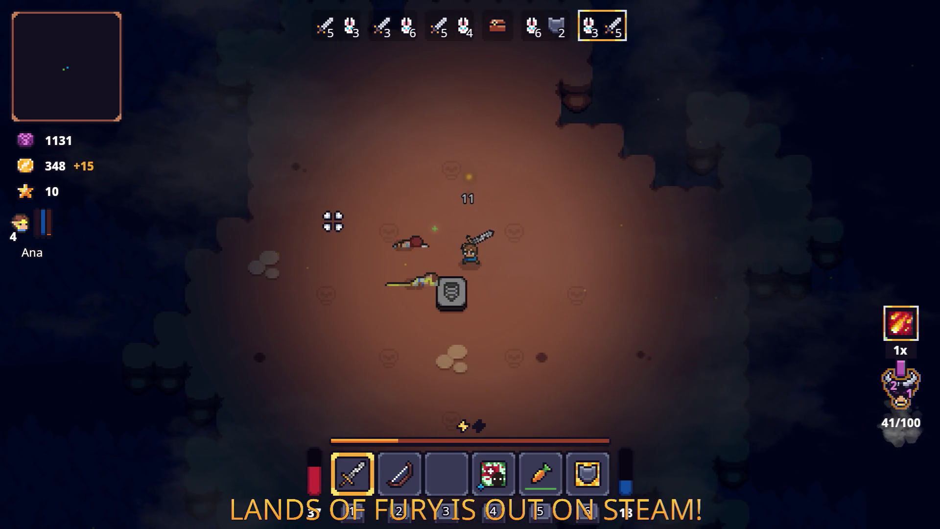
{"action": "key", "text": "a"}
{"action": "key", "text": "d"}
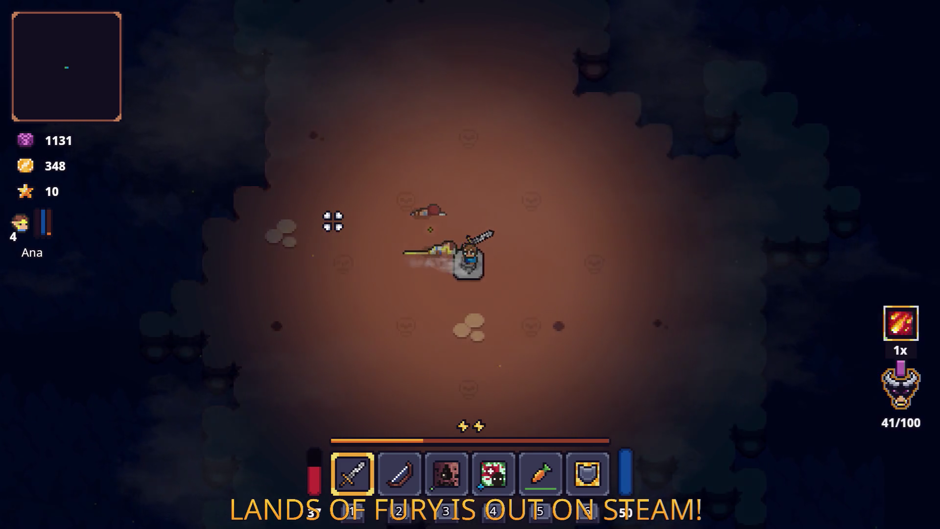